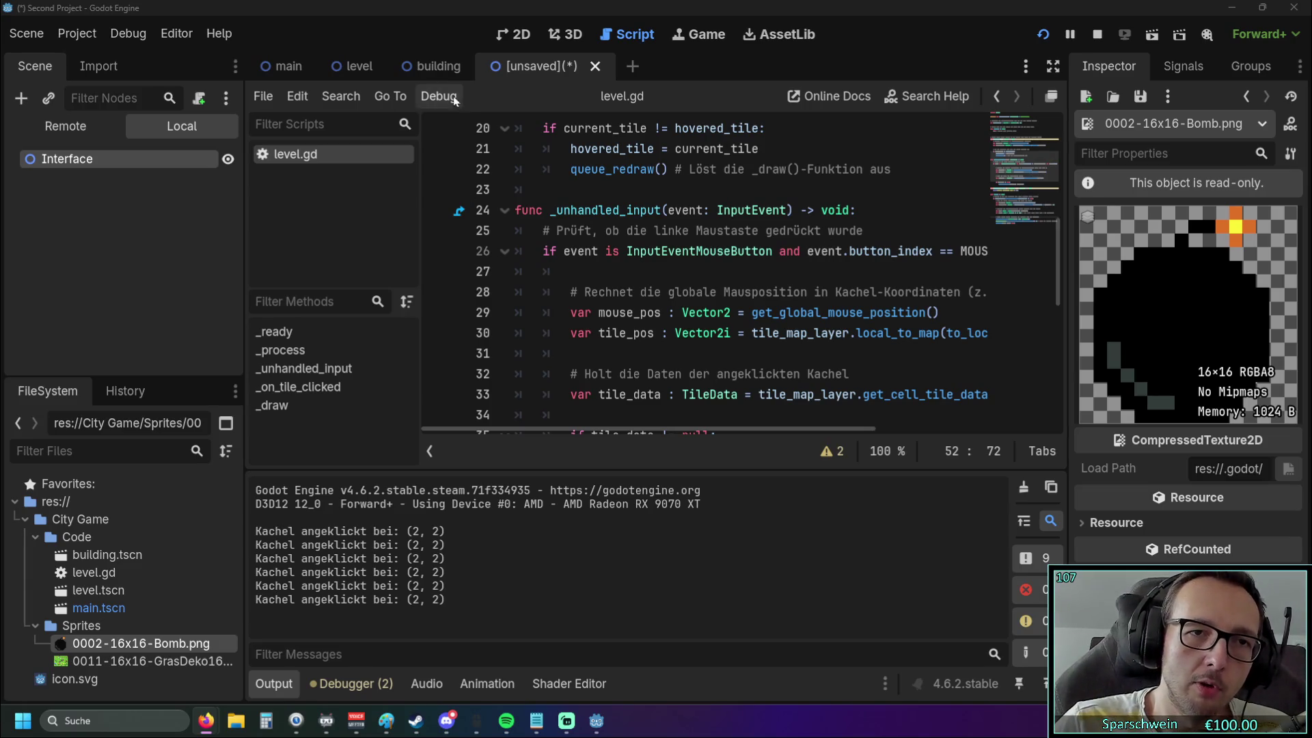
# In the building scene, add a TileMapLayer child under Building via the 'tilemap' node search.
pyautogui.click(437, 66)
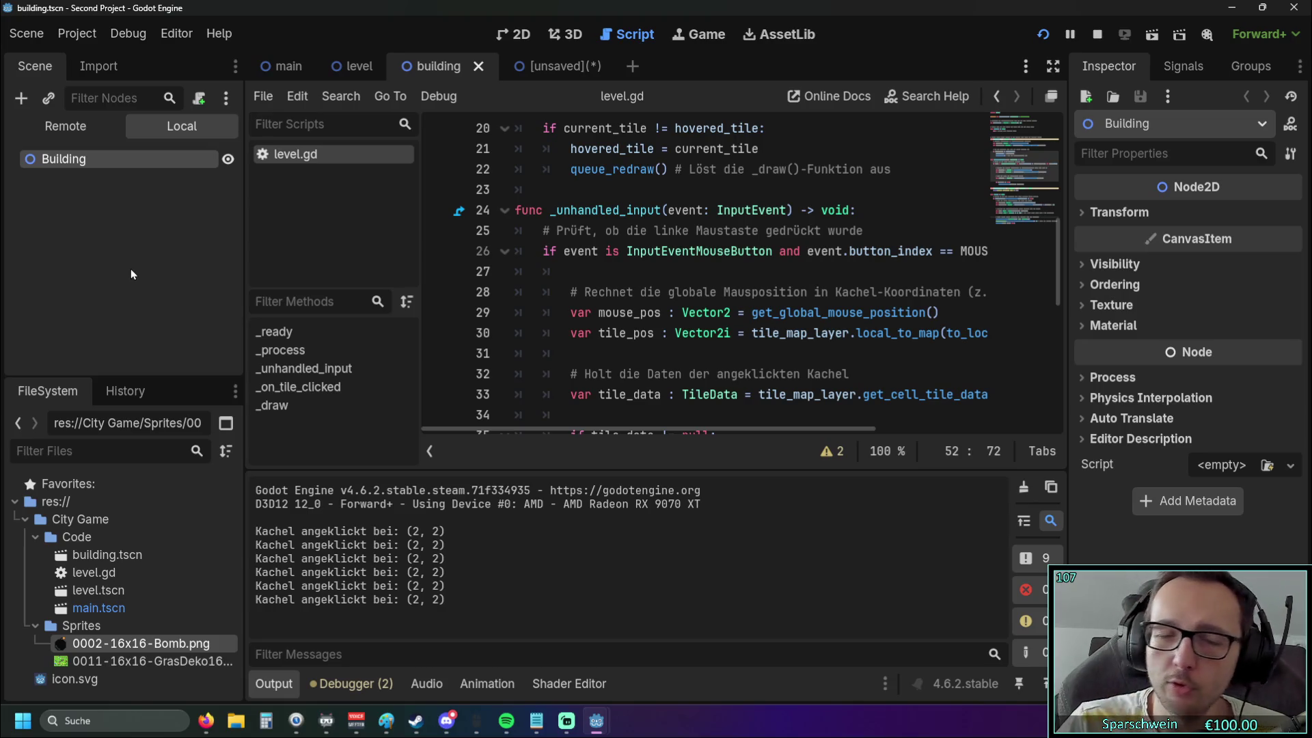
pyautogui.rightClick(89, 194)
pyautogui.click(71, 174)
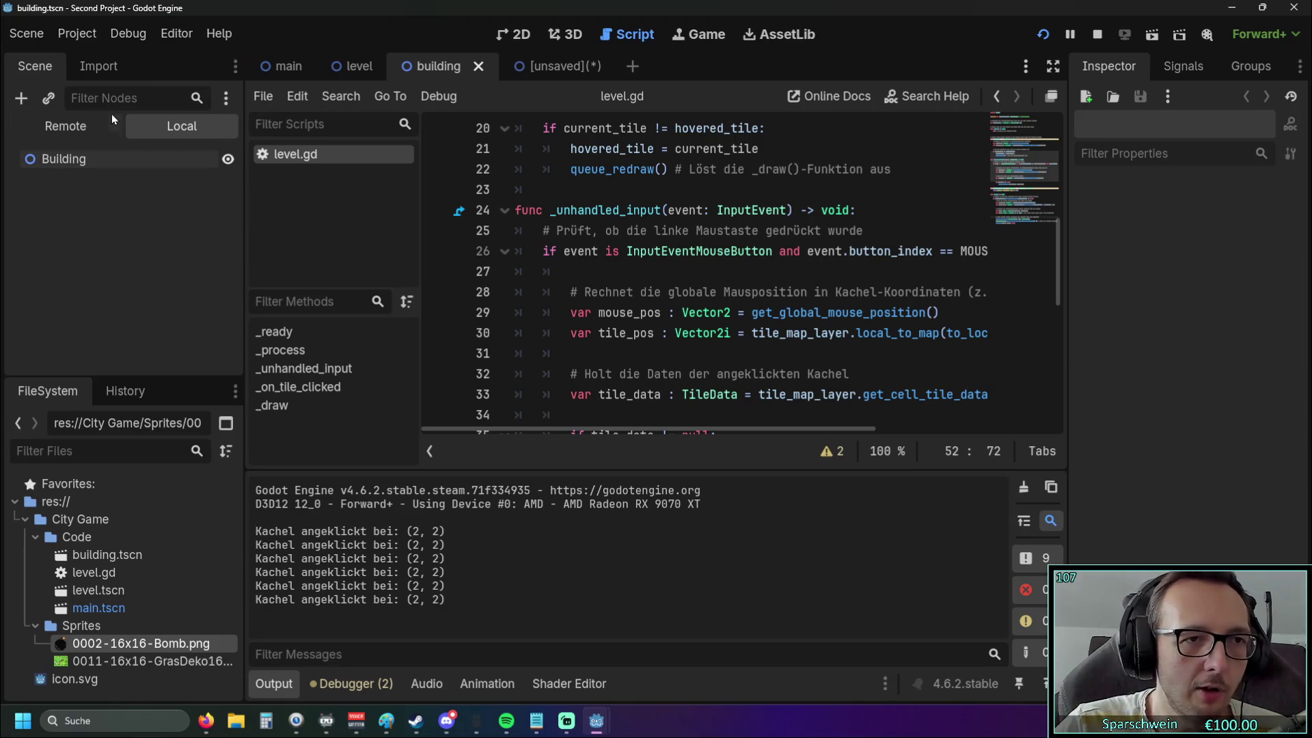
pyautogui.hotkey('ctrl', 'a')
pyautogui.write('tilemap')
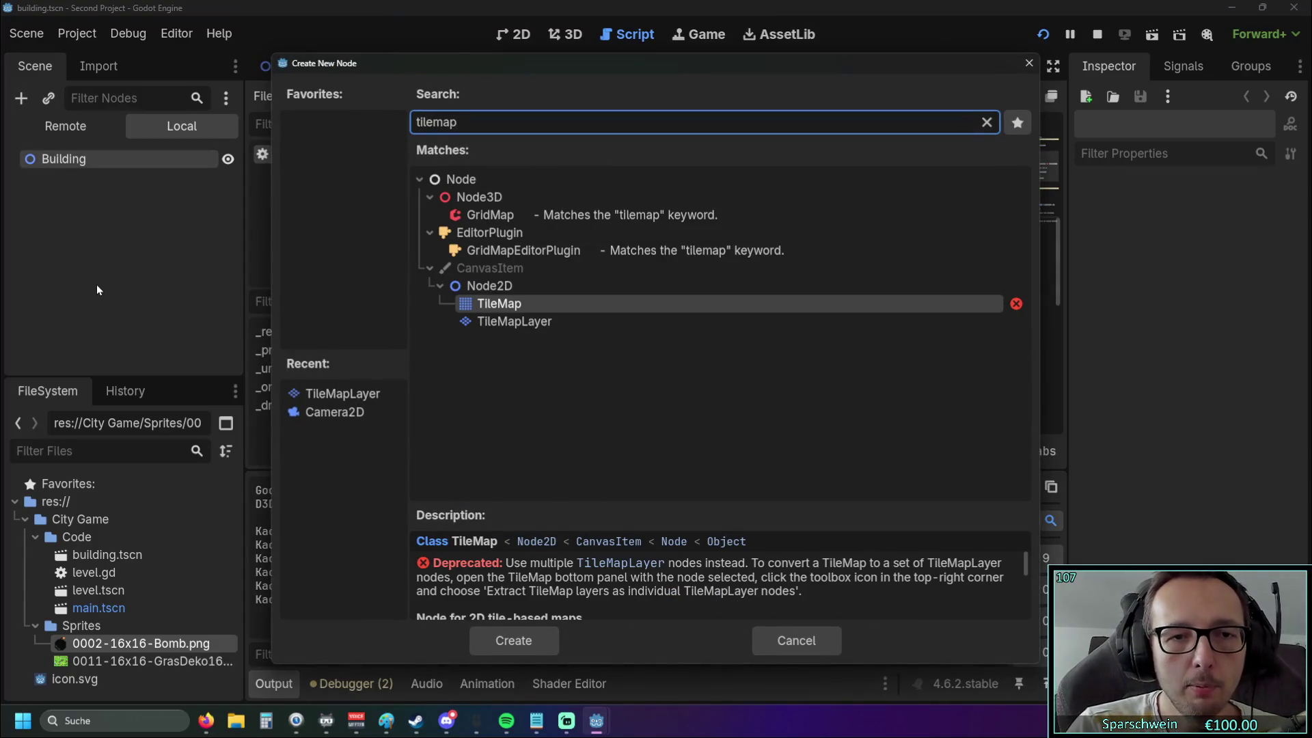
pyautogui.doubleClick(512, 322)
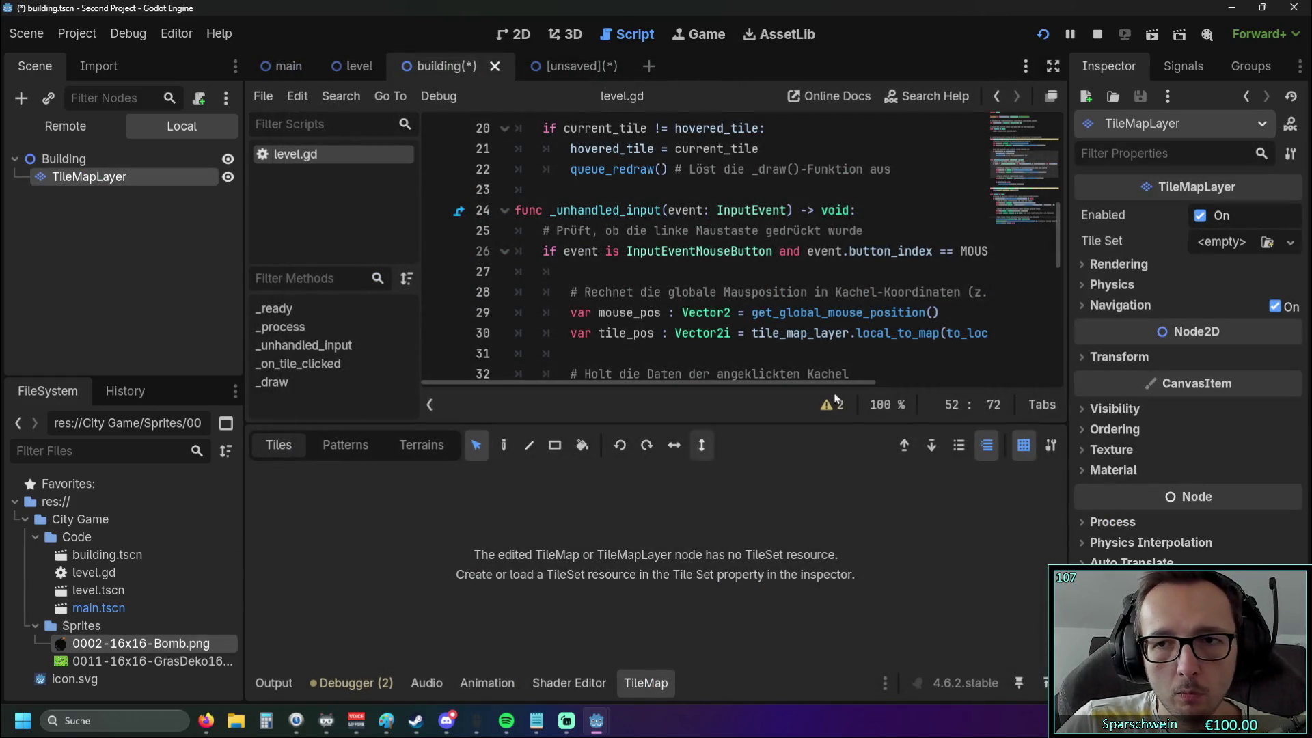
# Give the layer a new TileSet and add the bomb sprite as an auto-tiled atlas source.
pyautogui.click(1266, 241)
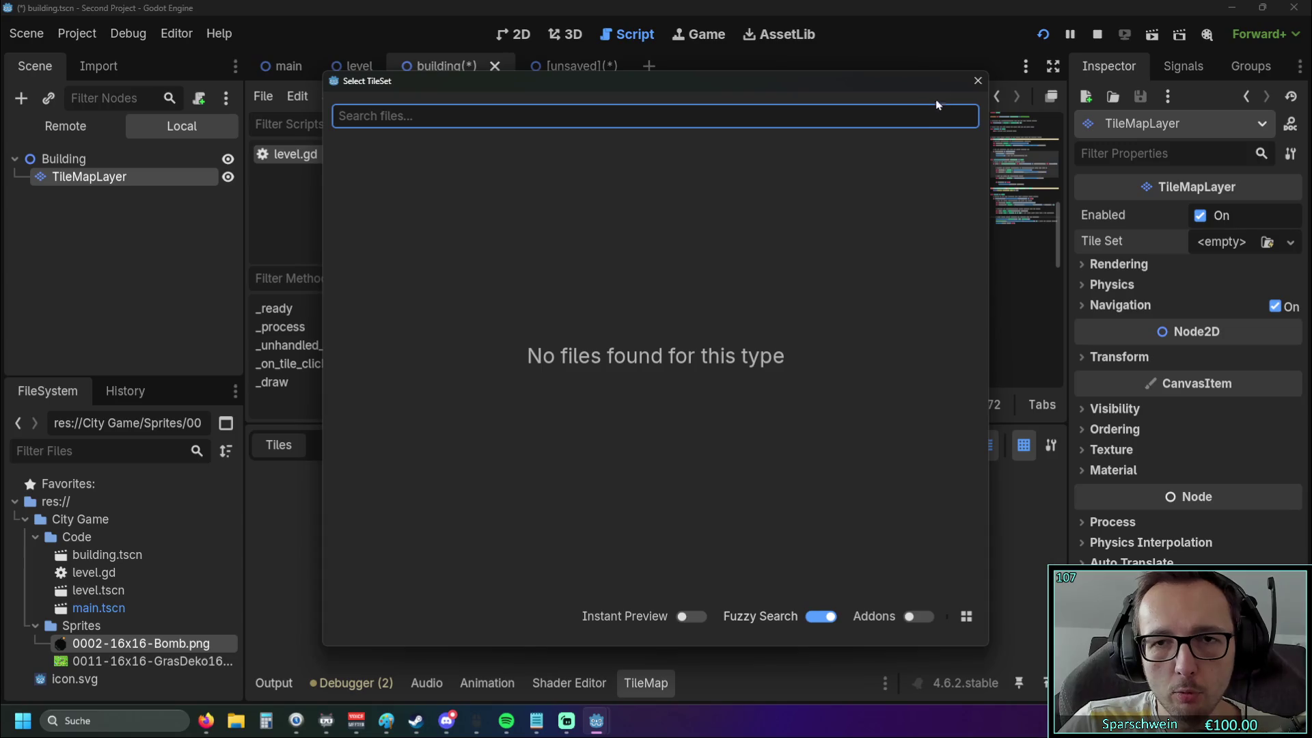
pyautogui.click(977, 81)
pyautogui.click(1290, 244)
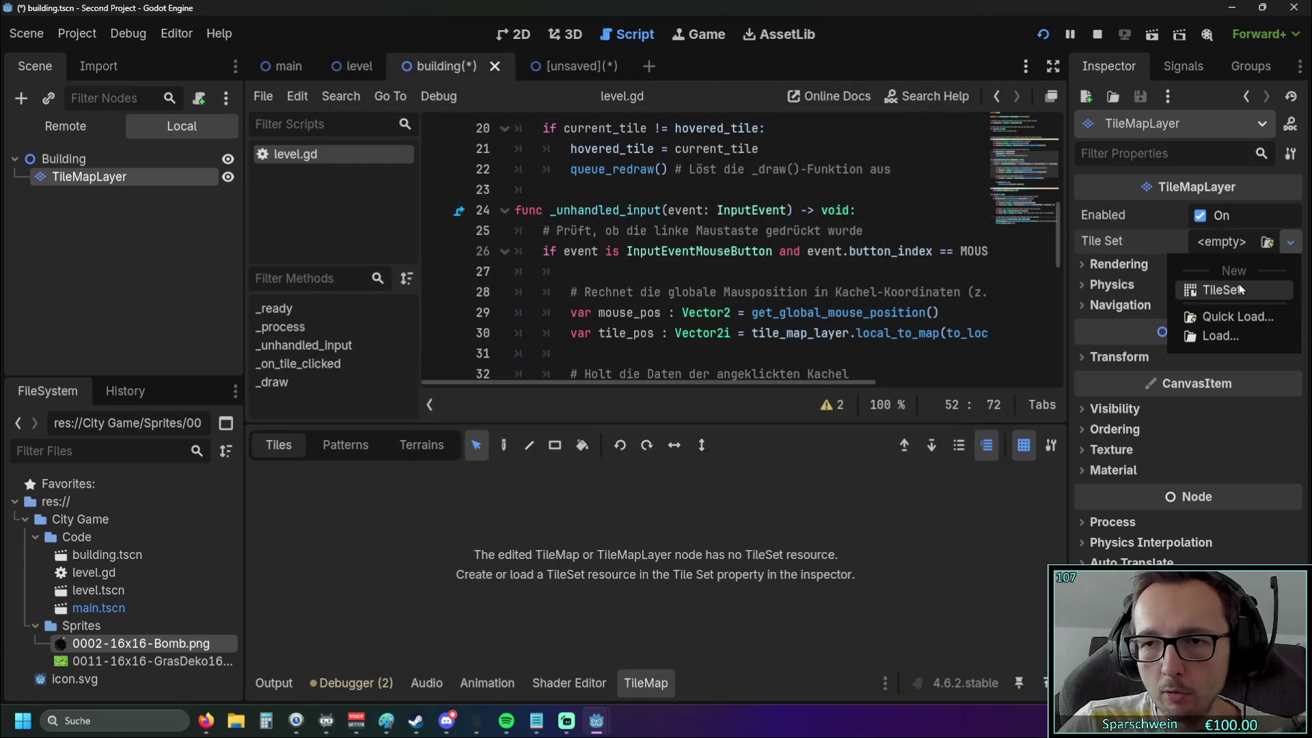
pyautogui.click(1221, 289)
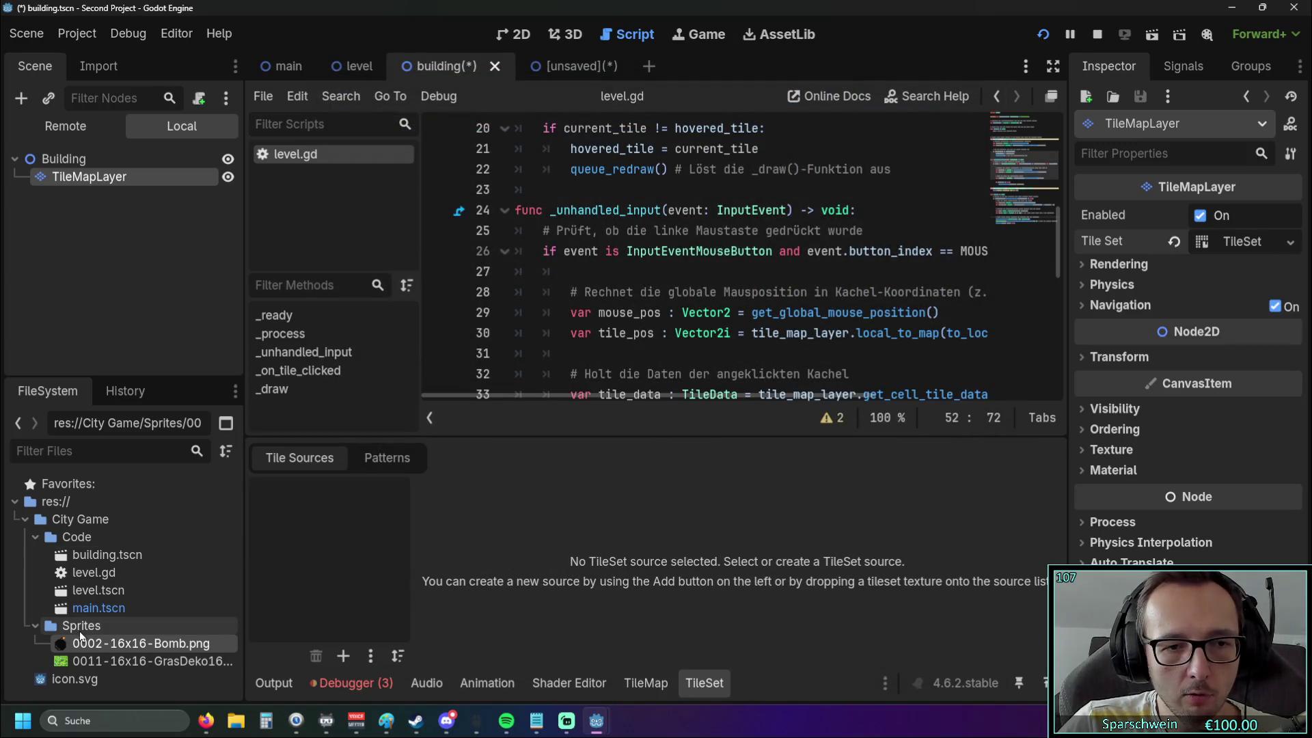
pyautogui.moveTo(96, 644)
pyautogui.mouseDown()
pyautogui.moveTo(390, 564)
pyautogui.moveTo(371, 554)
pyautogui.mouseUp()
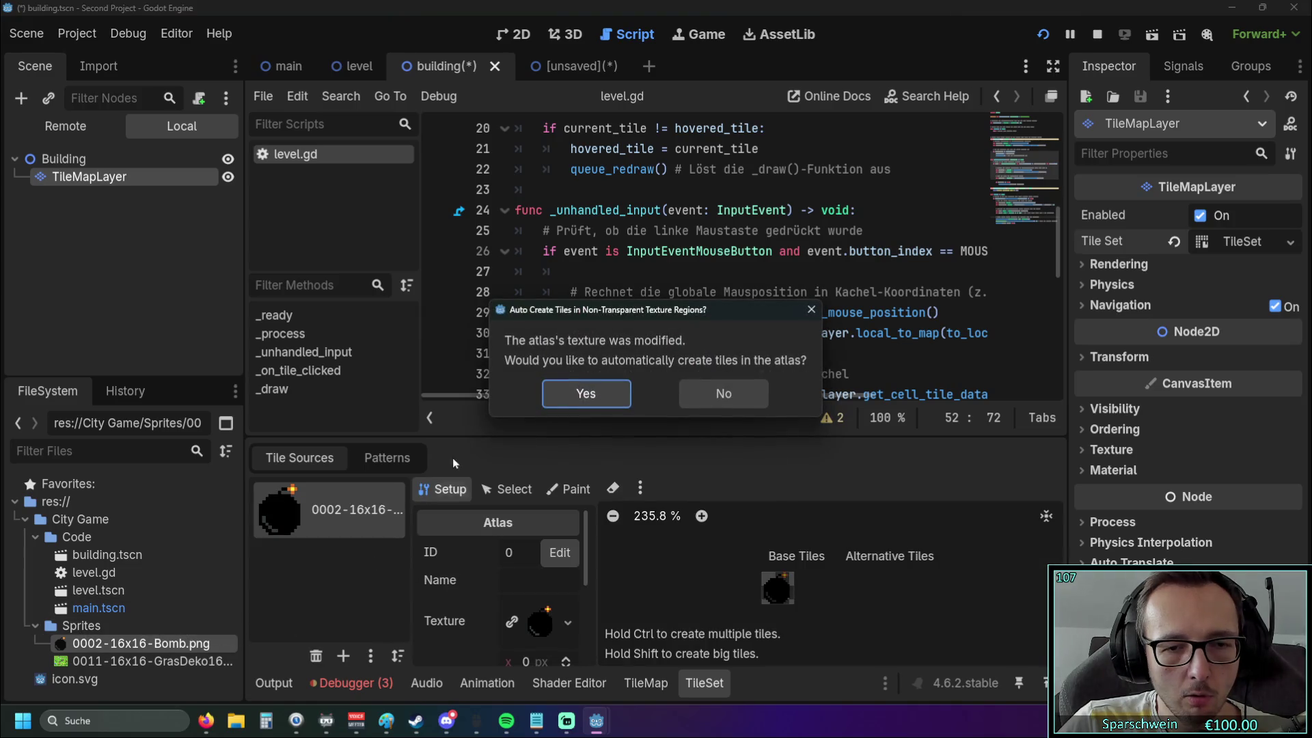
pyautogui.click(566, 397)
# Experiment with the texture region width, leaving it at 16 px.
pyautogui.scroll(-4, 547, 583)
pyautogui.scroll(3, 547, 582)
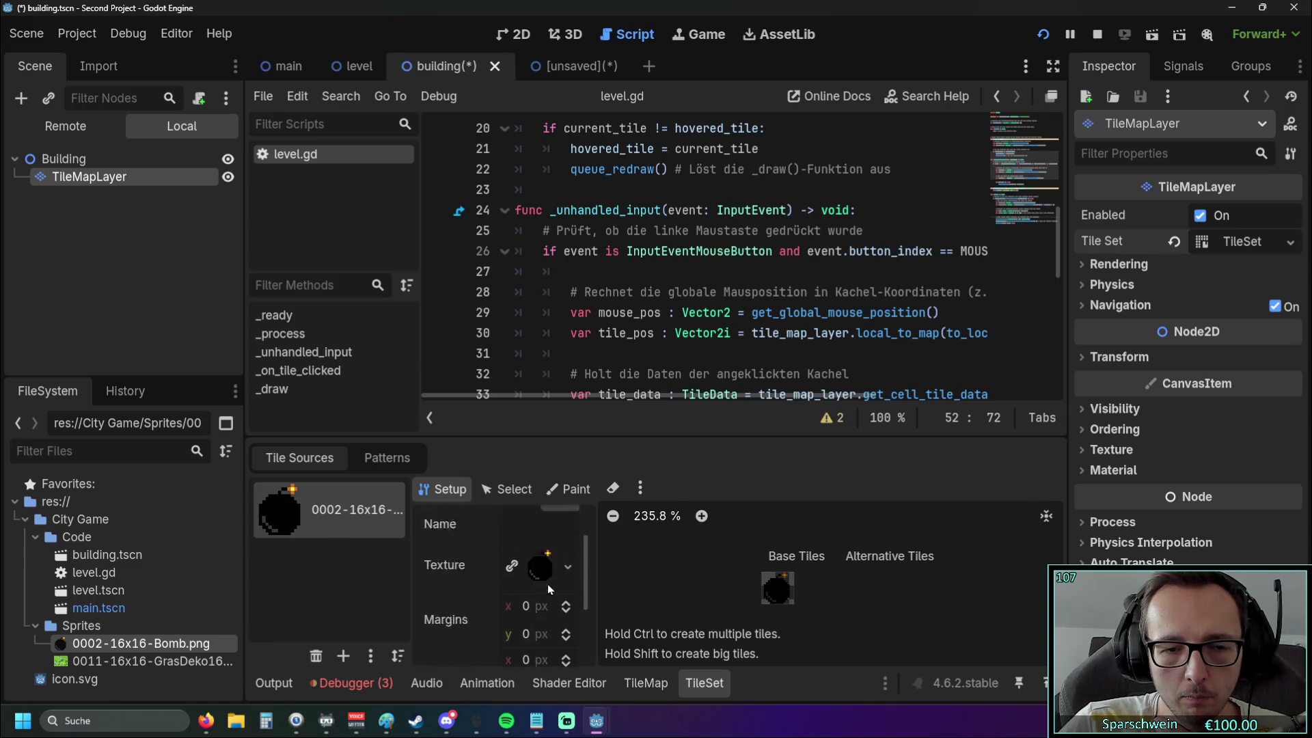
pyautogui.scroll(-3, 548, 582)
pyautogui.scroll(5, 547, 581)
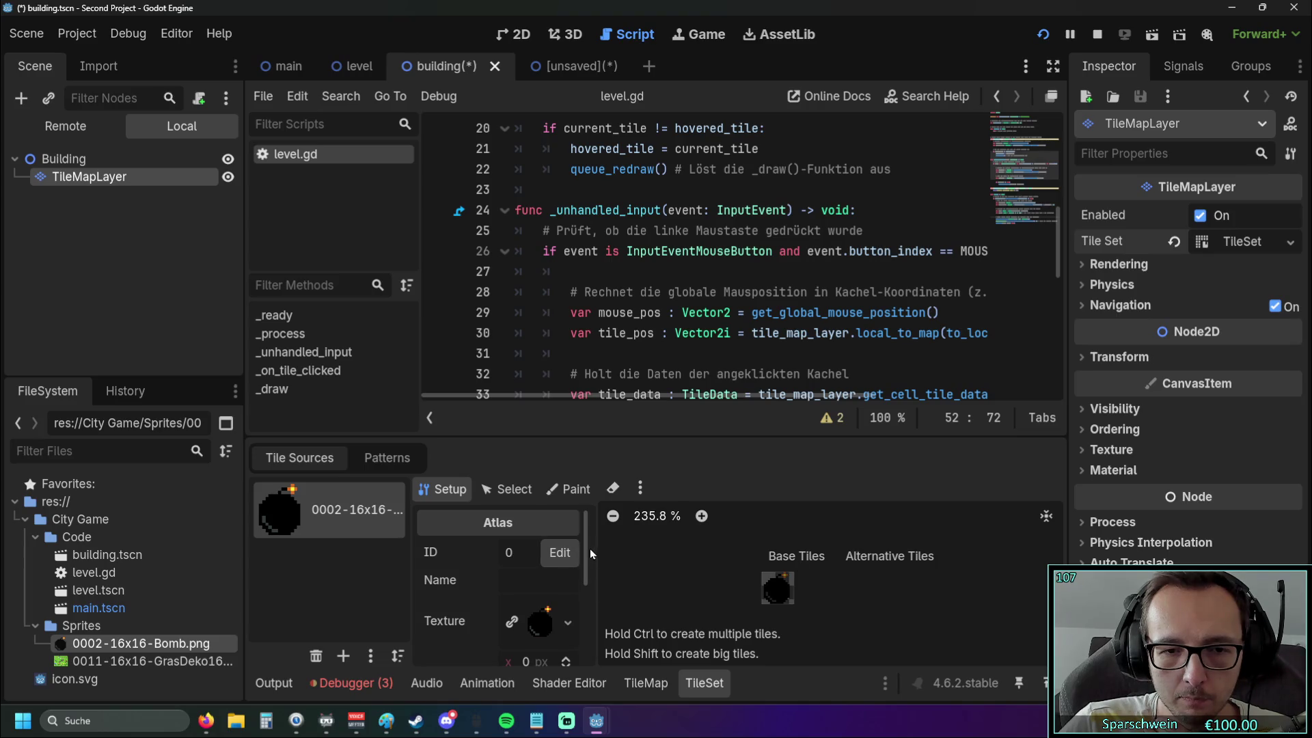
pyautogui.scroll(-2, 584, 551)
pyautogui.scroll(4, 820, 580)
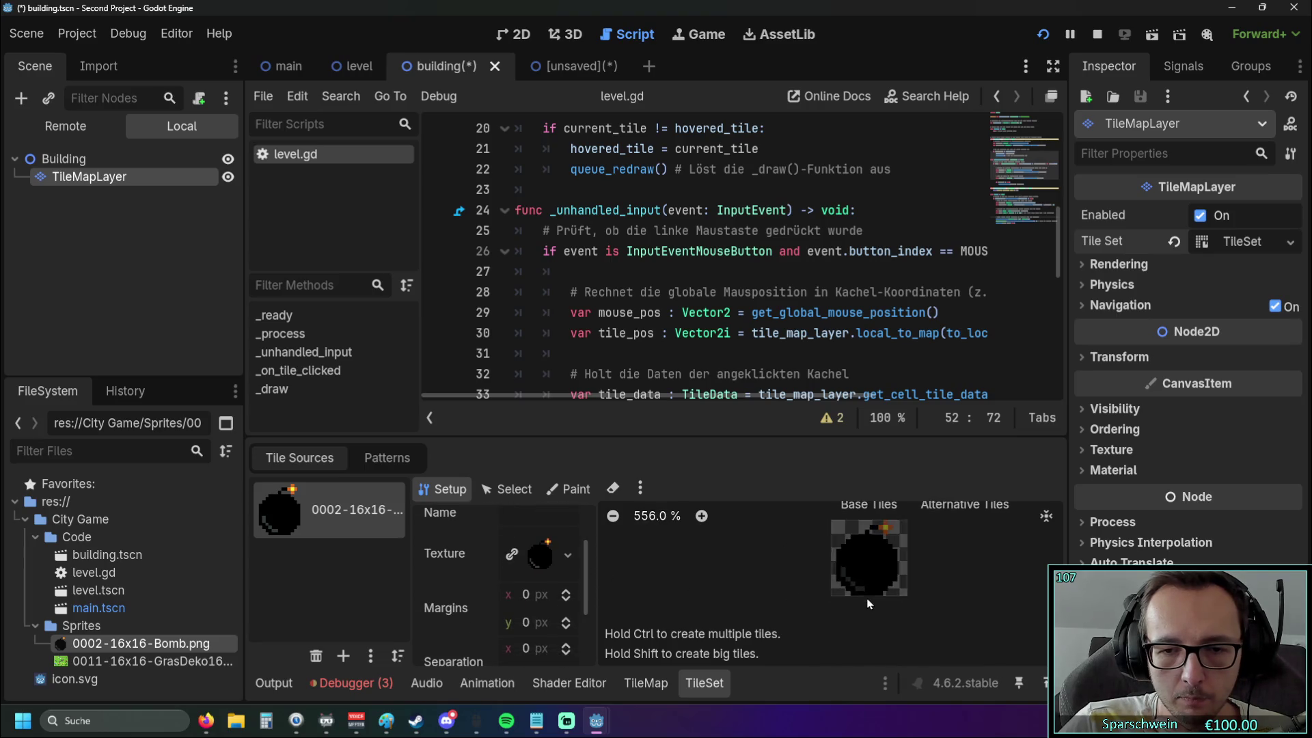
pyautogui.scroll(-3, 582, 601)
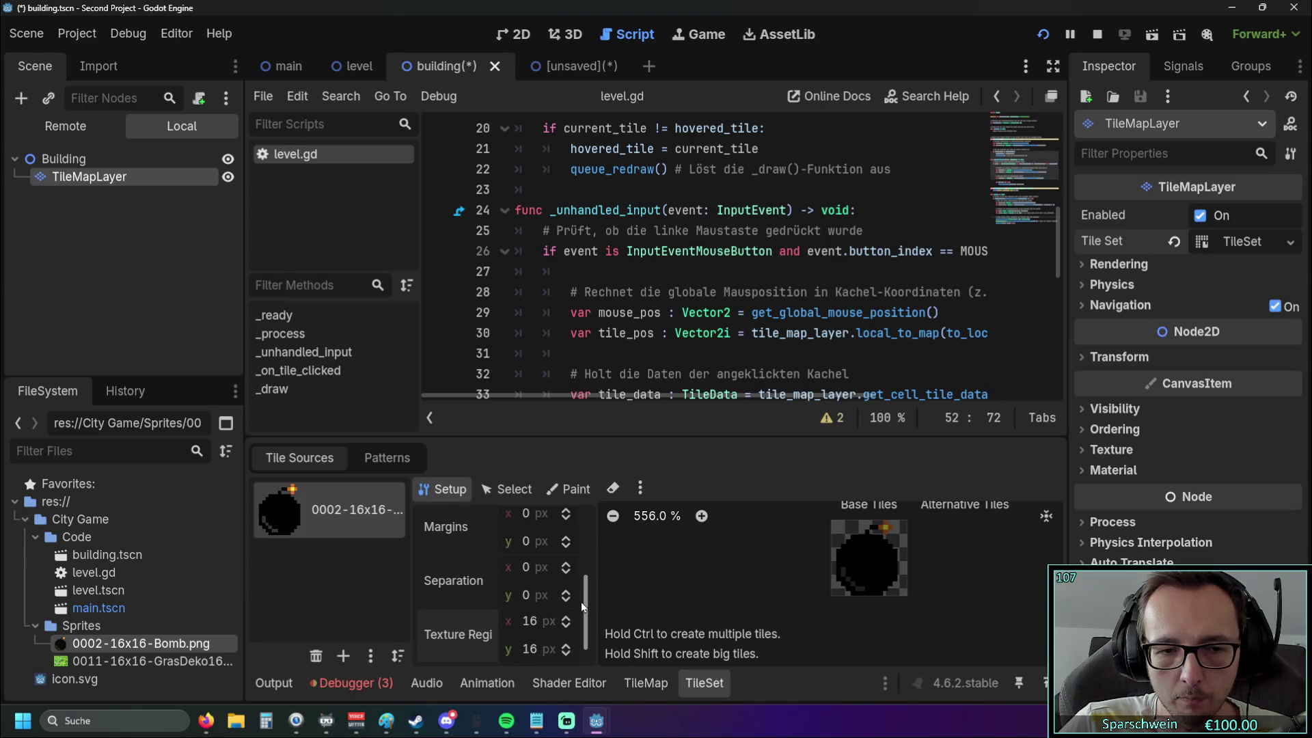
pyautogui.scroll(-1, 580, 600)
pyautogui.click(565, 591)
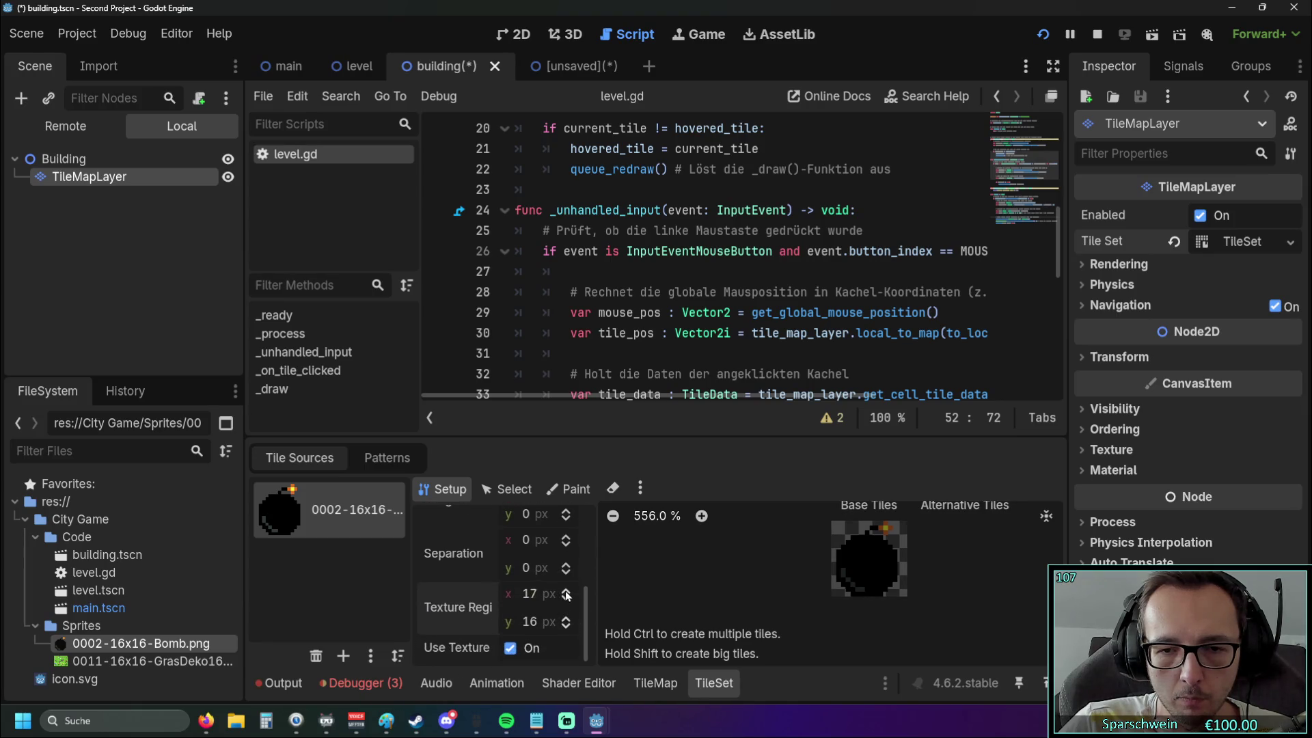
pyautogui.click(565, 592)
pyautogui.click(565, 600)
pyautogui.click(565, 599)
pyautogui.click(566, 600)
pyautogui.click(565, 599)
pyautogui.click(565, 600)
pyautogui.click(566, 599)
pyautogui.click(566, 591)
pyautogui.click(566, 592)
pyautogui.click(566, 592)
pyautogui.click(565, 591)
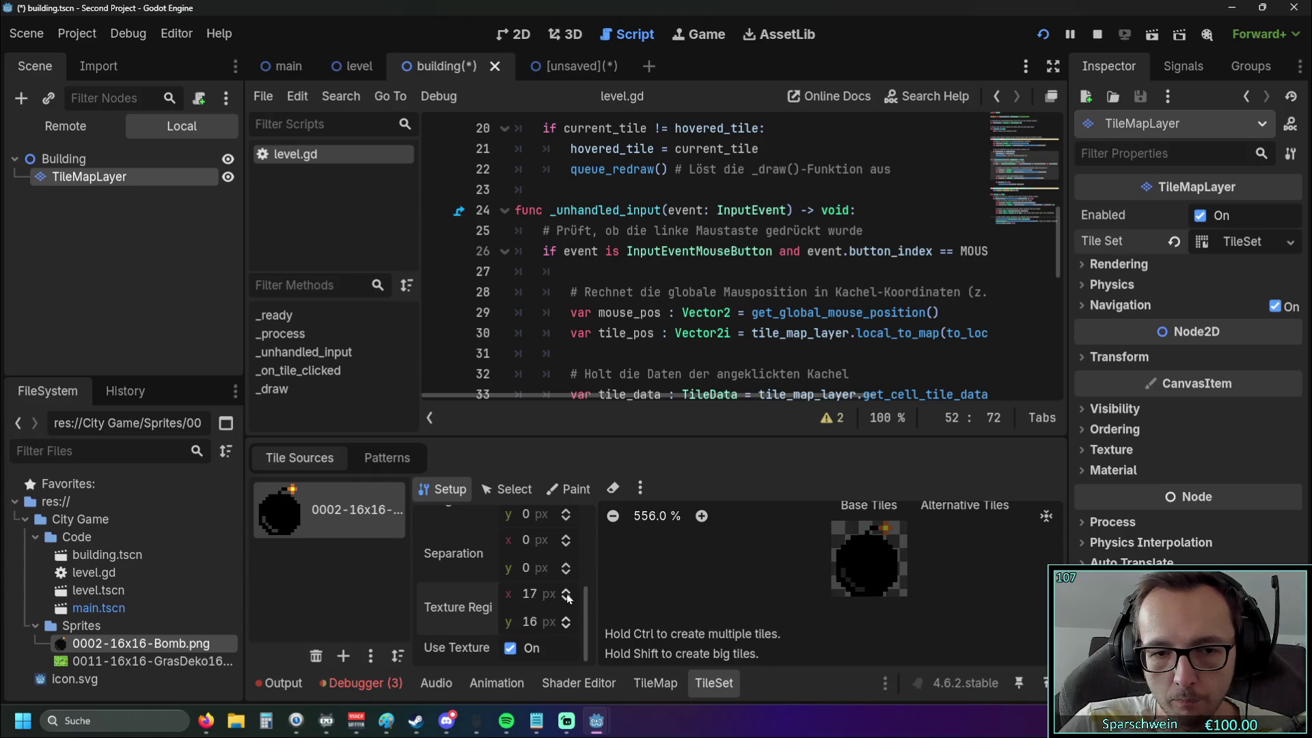
pyautogui.scroll(-4, 662, 596)
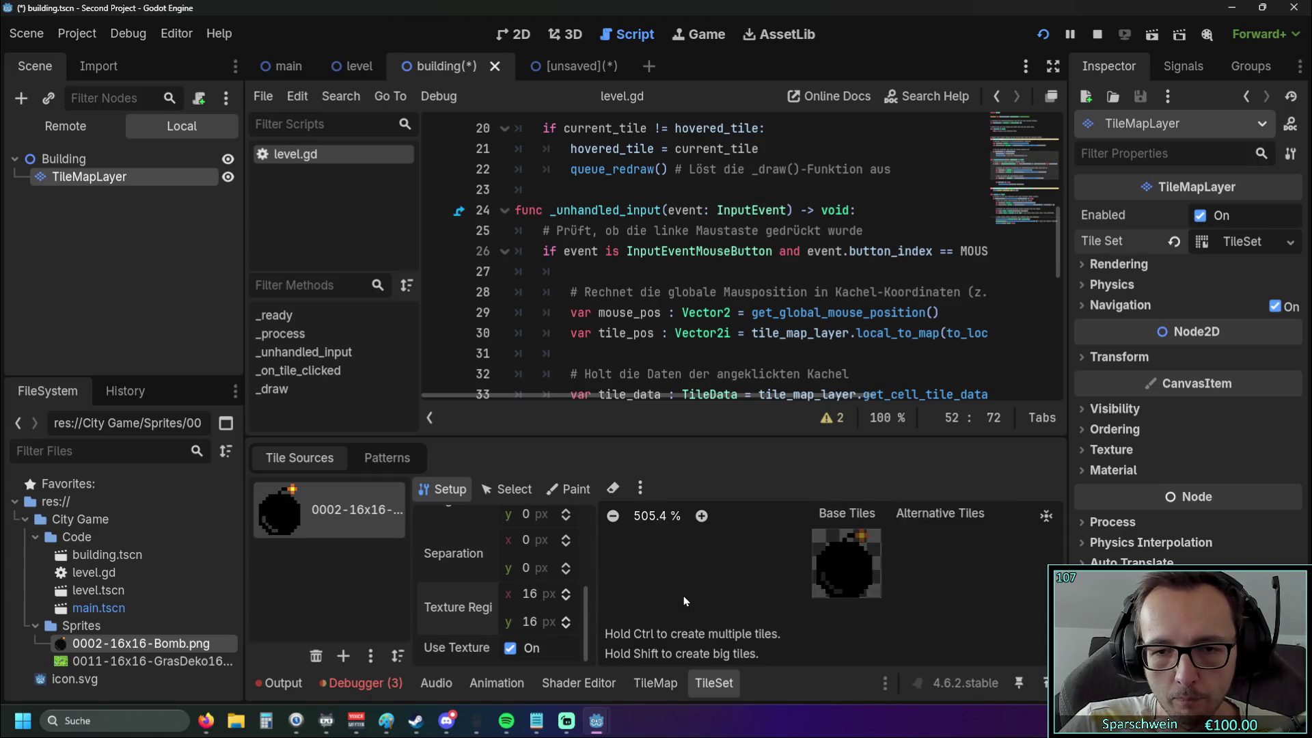
# Pan the atlas preview to recentre the bomb tile.
pyautogui.moveTo(776, 565)
pyautogui.mouseDown()
pyautogui.moveTo(731, 562)
pyautogui.moveTo(733, 578)
pyautogui.mouseUp()
pyautogui.moveTo(654, 554); pyautogui.dragTo(661, 534)
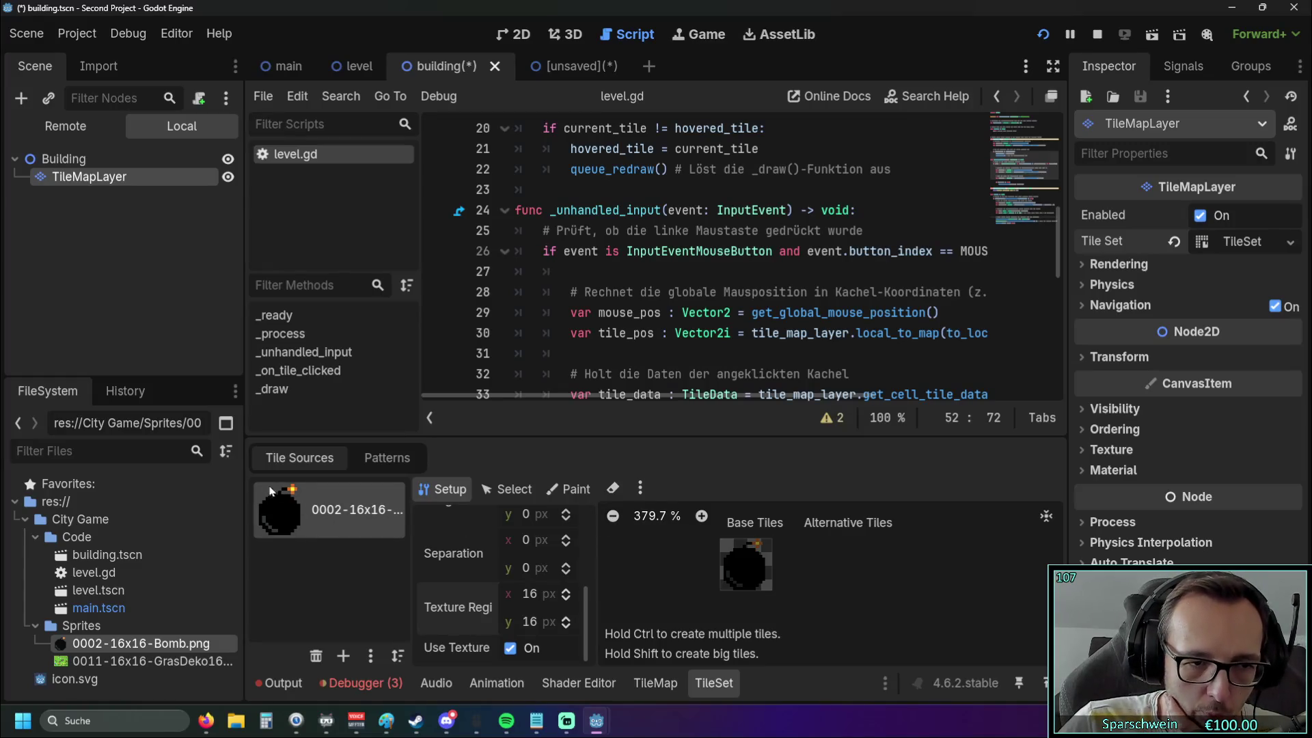
pyautogui.moveTo(695, 562); pyautogui.dragTo(703, 589)
pyautogui.scroll(5, 547, 563)
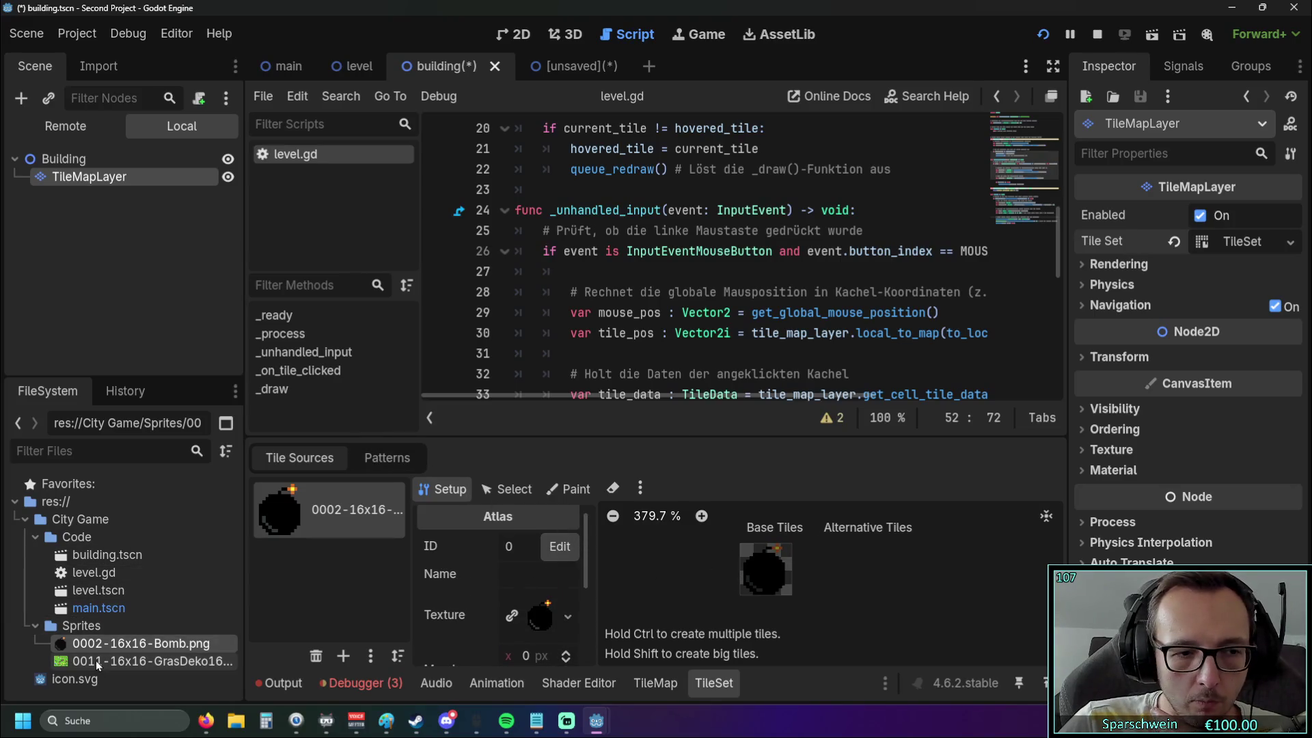
pyautogui.click(114, 593)
# Inspect the TileMapLayer's TileSet options and the tile editor's selection and patterns views.
pyautogui.click(114, 577)
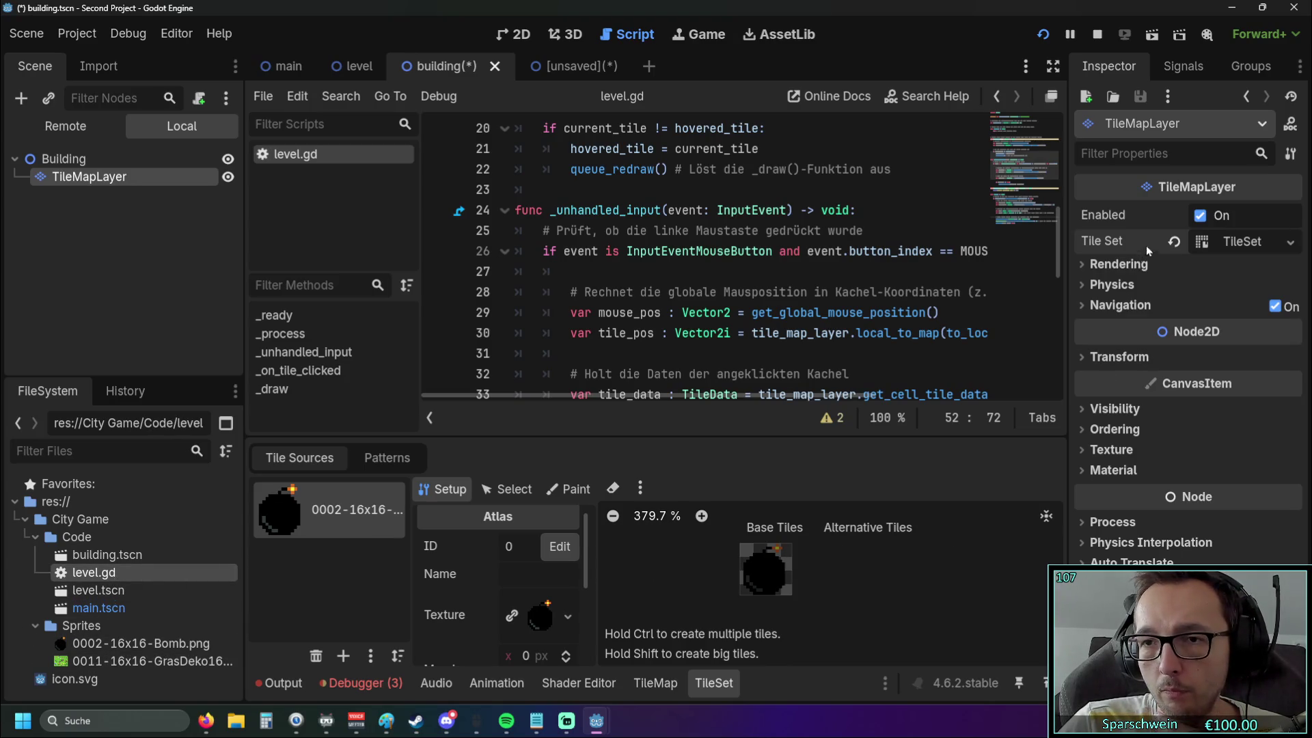
pyautogui.click(1290, 241)
pyautogui.click(1108, 251)
pyautogui.click(1112, 265)
pyautogui.click(1112, 264)
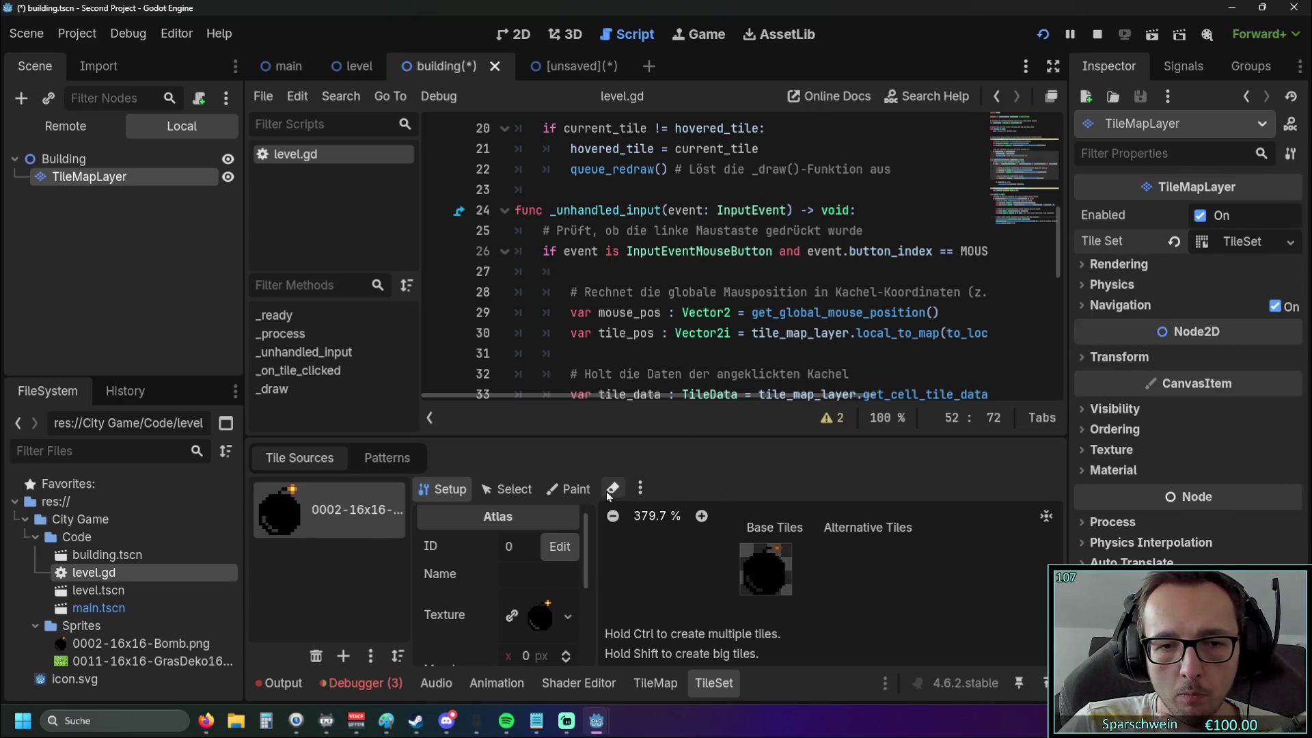
pyautogui.click(513, 490)
pyautogui.click(441, 489)
pyautogui.click(383, 457)
pyautogui.click(298, 463)
pyautogui.click(169, 252)
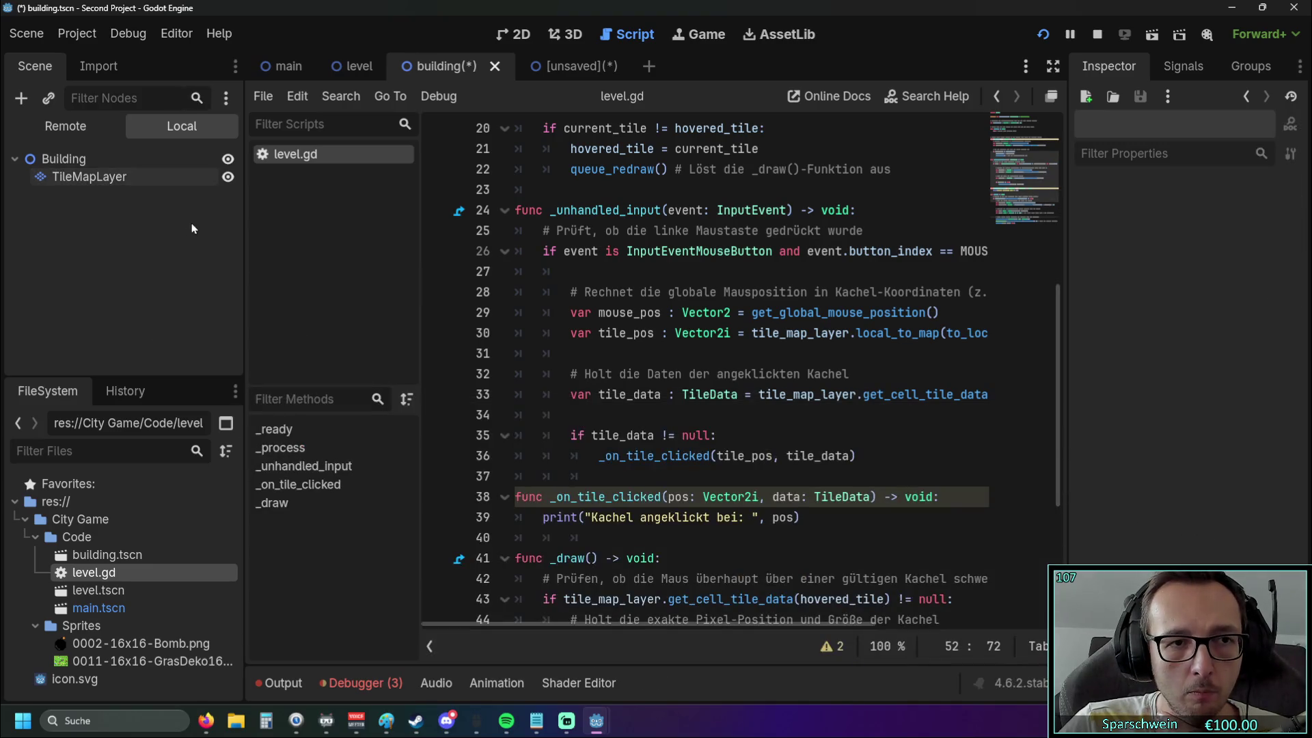
# Check the level, main and building scenes, selecting the Building instance in main.
pyautogui.click(361, 68)
pyautogui.click(460, 65)
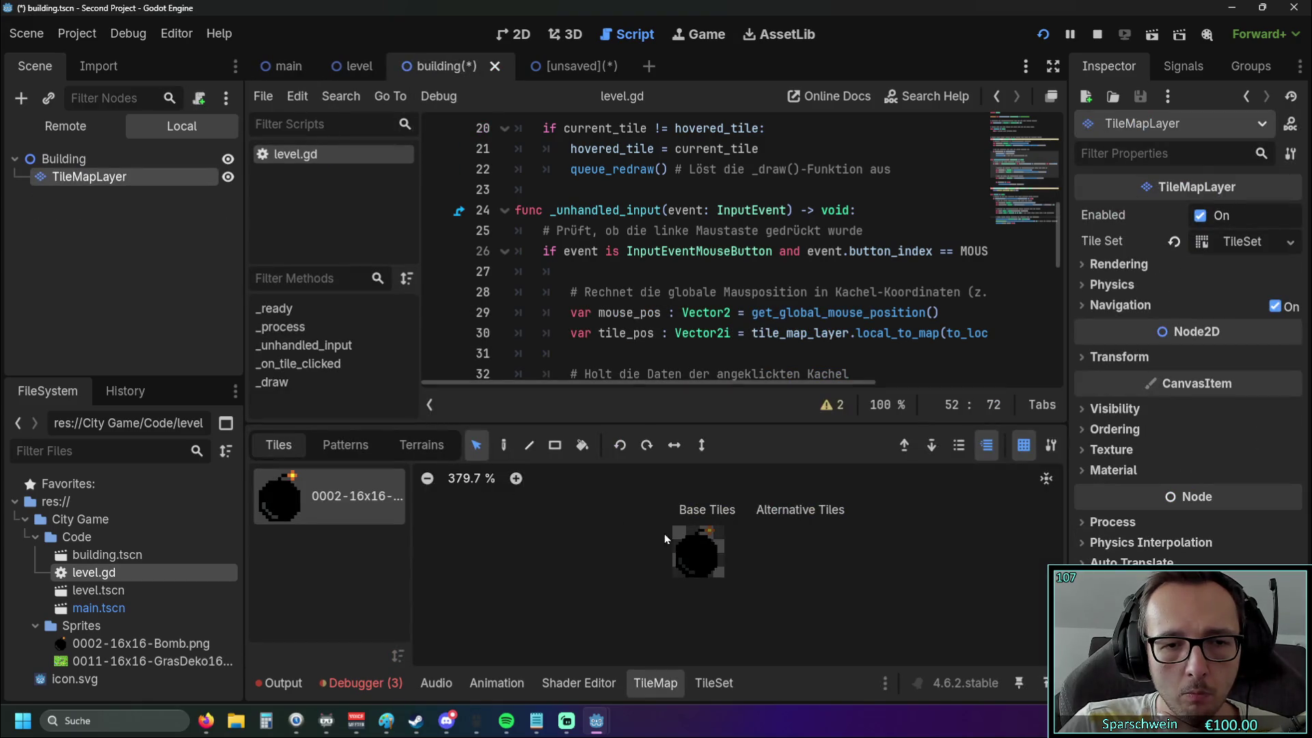
pyautogui.click(519, 34)
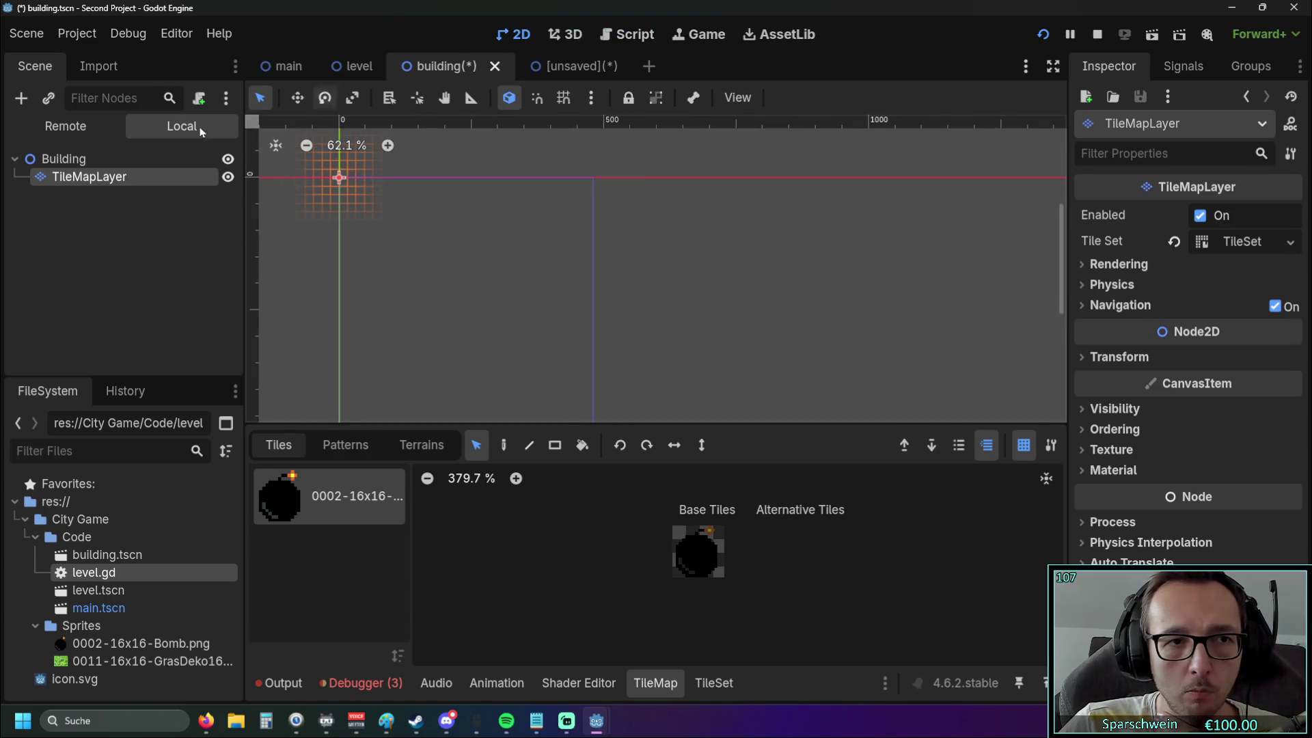
pyautogui.click(282, 65)
pyautogui.scroll(2, 375, 276)
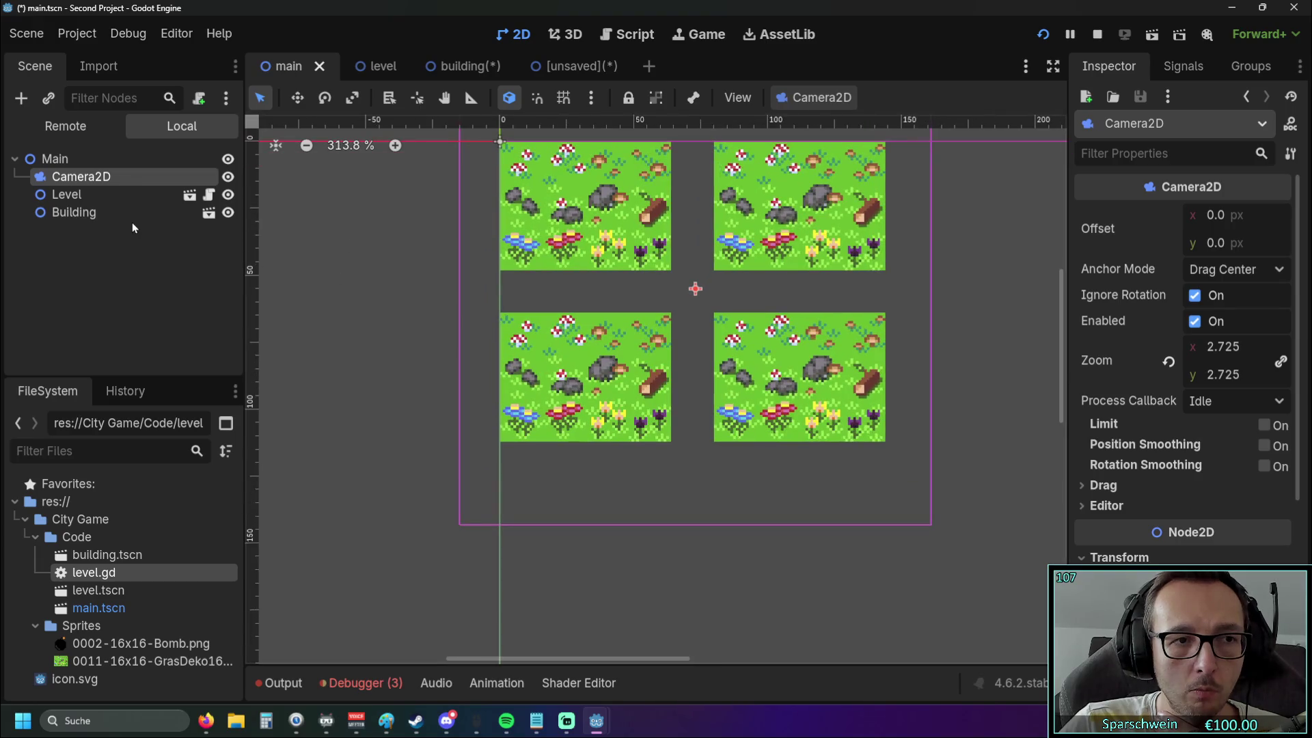
pyautogui.click(124, 214)
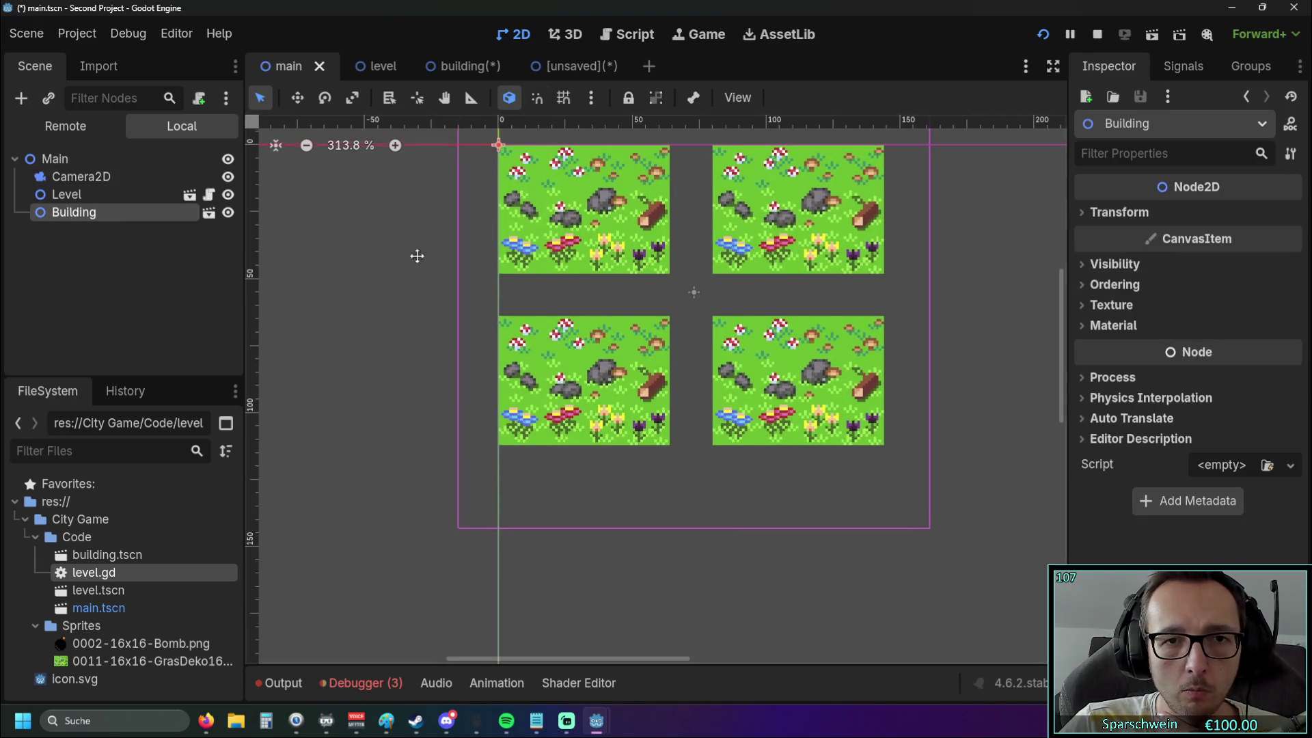
pyautogui.click(399, 71)
pyautogui.click(459, 71)
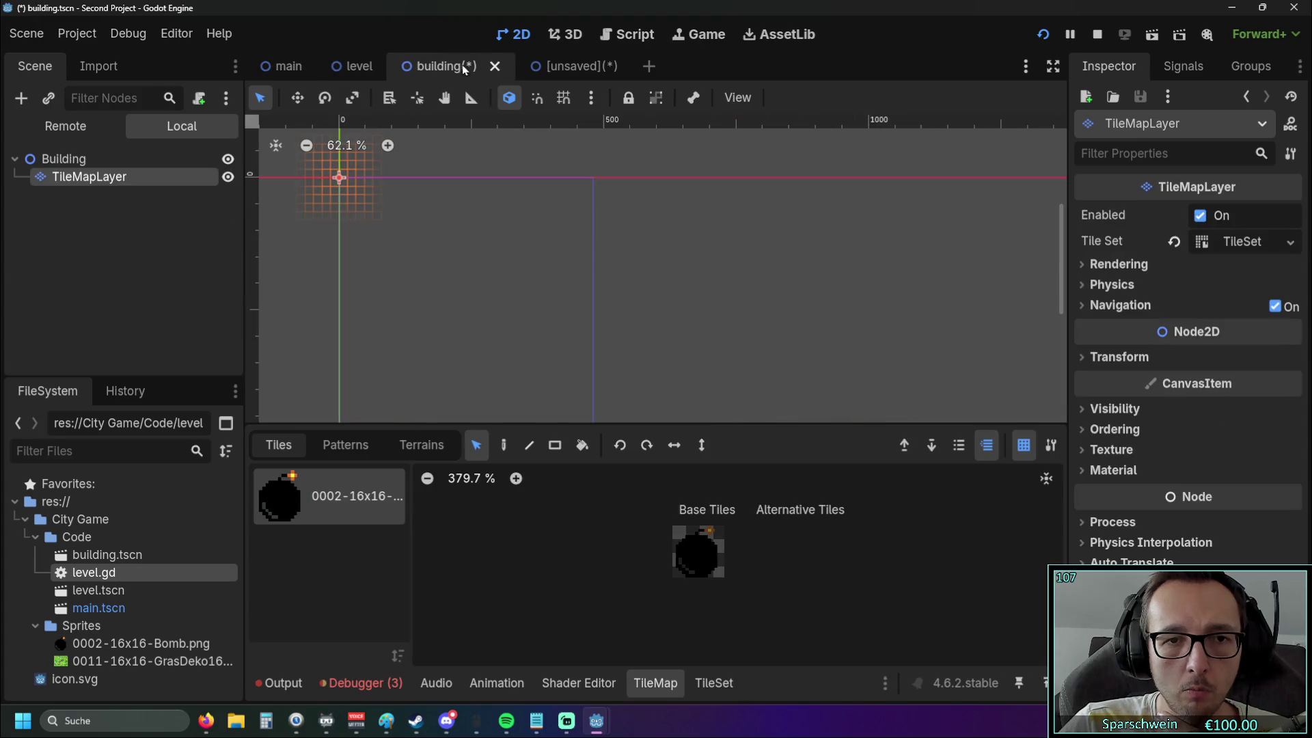
pyautogui.scroll(4, 580, 273)
pyautogui.scroll(1, 499, 276)
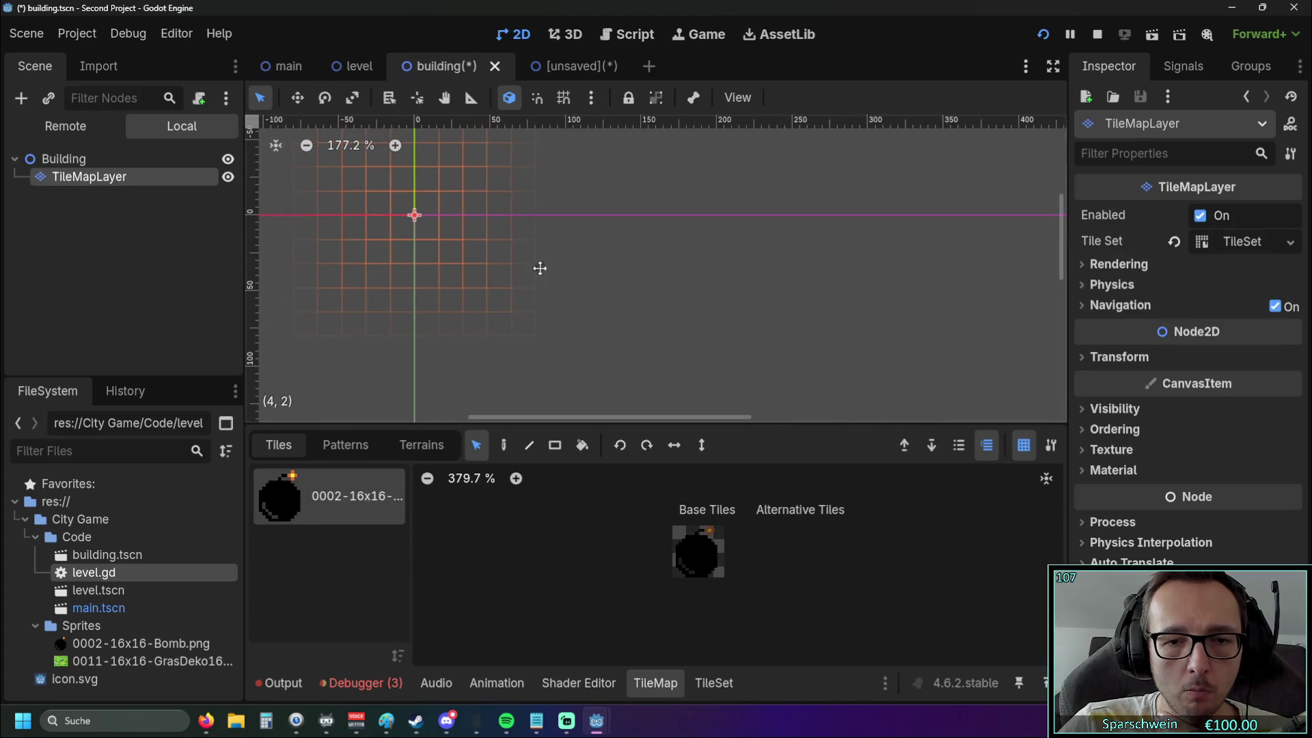
pyautogui.hscroll(-2, 489, 293)
pyautogui.scroll(3, 558, 286)
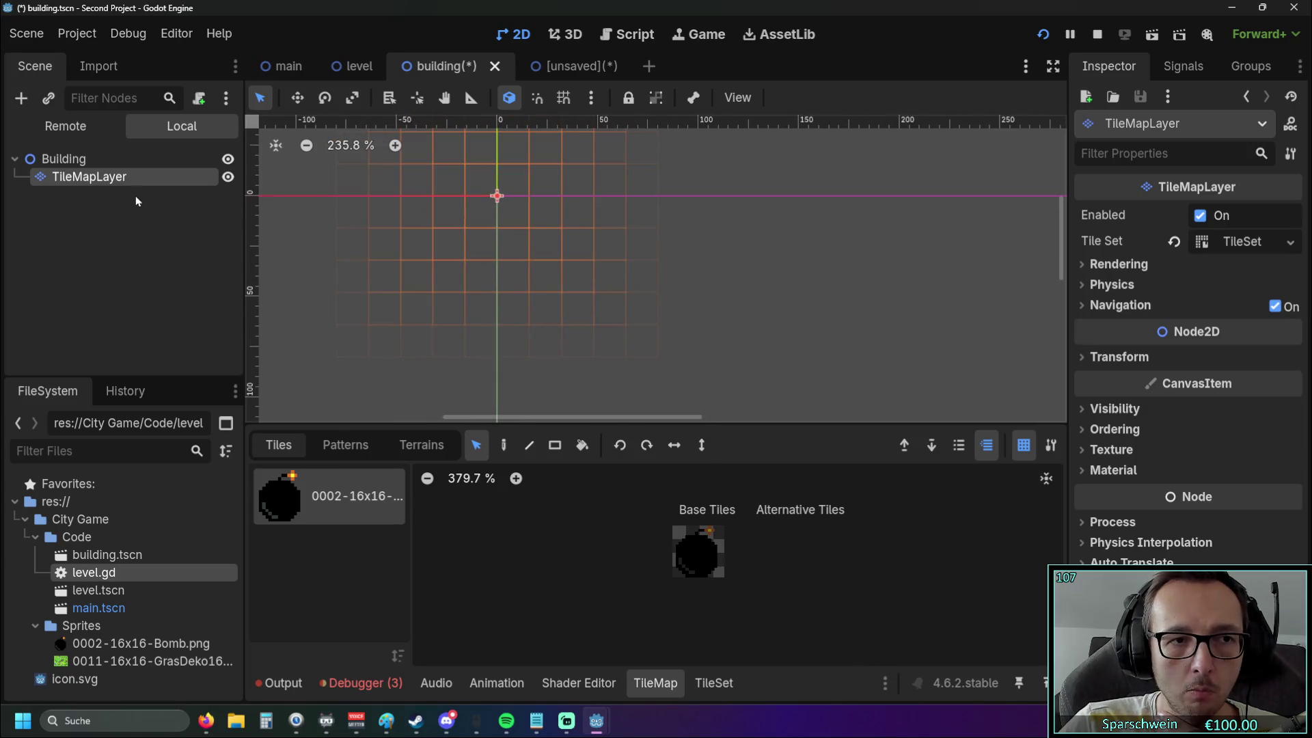
# Switch to tile painting and open the bomb source in the TileSet editor.
pyautogui.press('d')
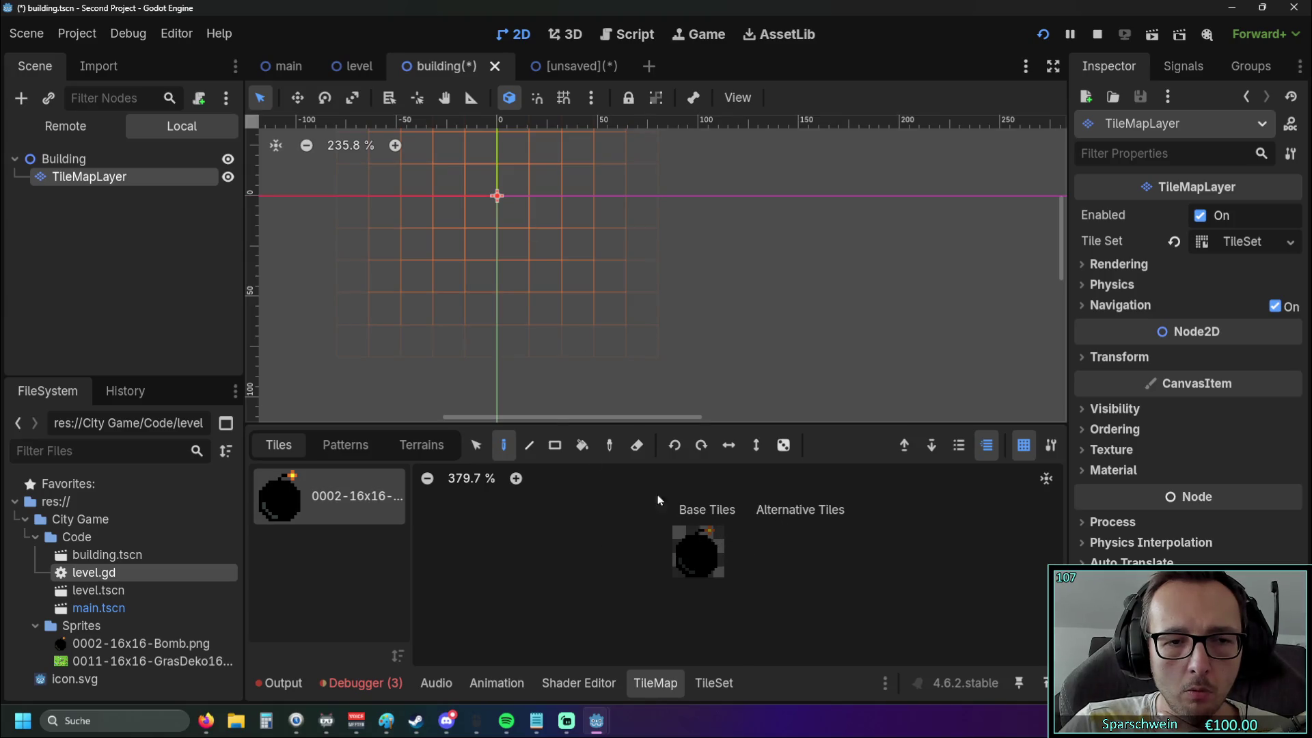
pyautogui.scroll(3, 537, 247)
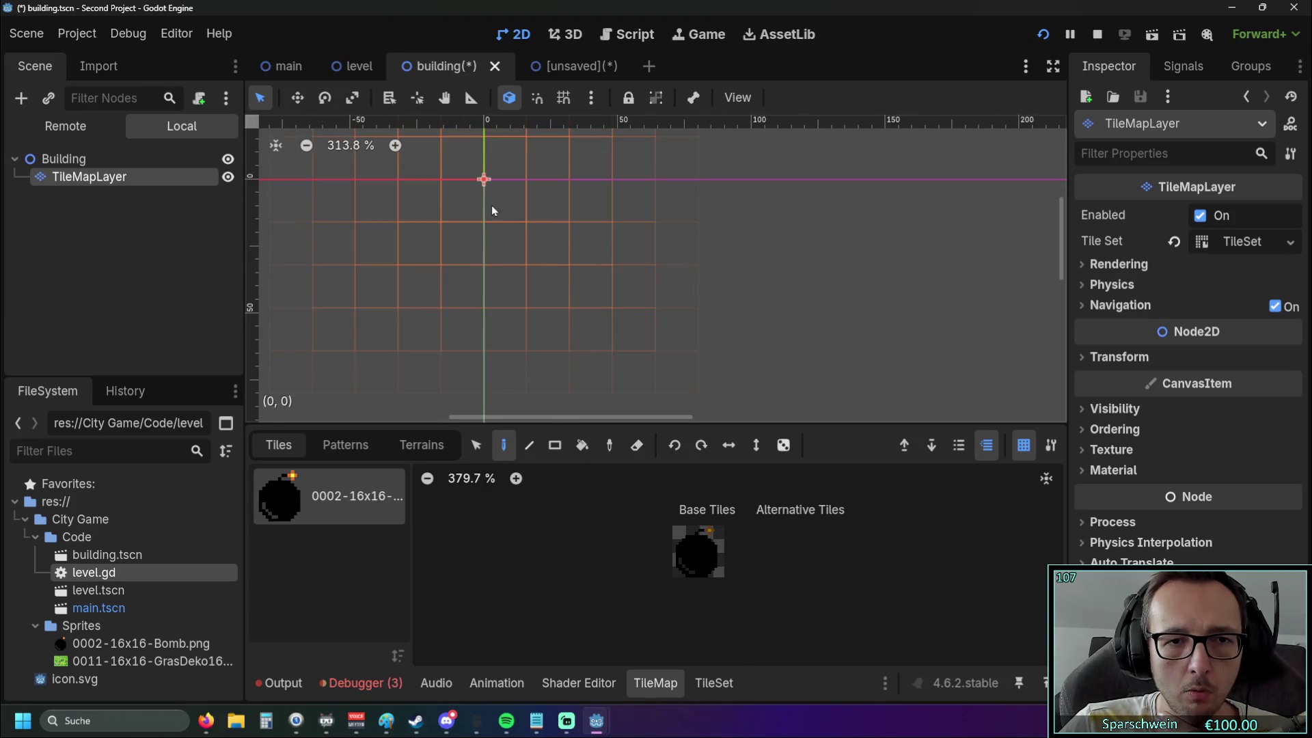
pyautogui.doubleClick(310, 485)
pyautogui.scroll(-2, 581, 574)
pyautogui.click(546, 364)
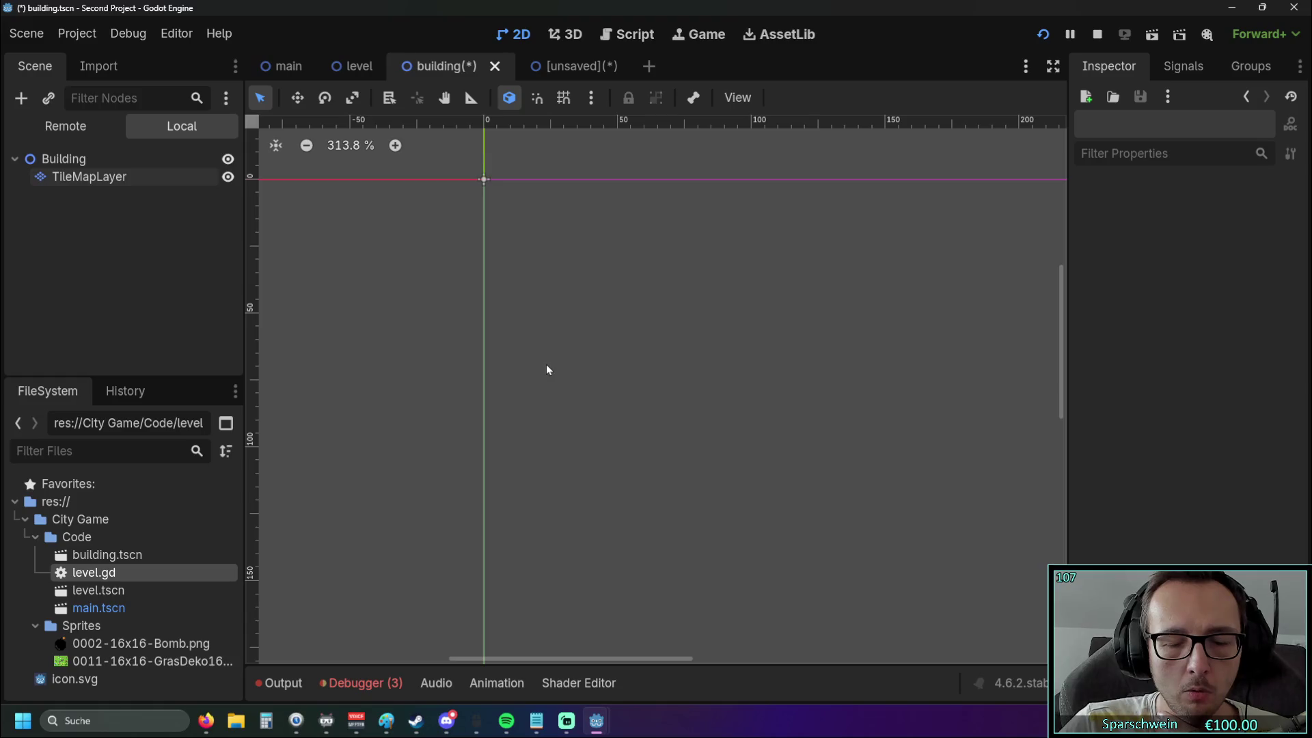
pyautogui.click(142, 175)
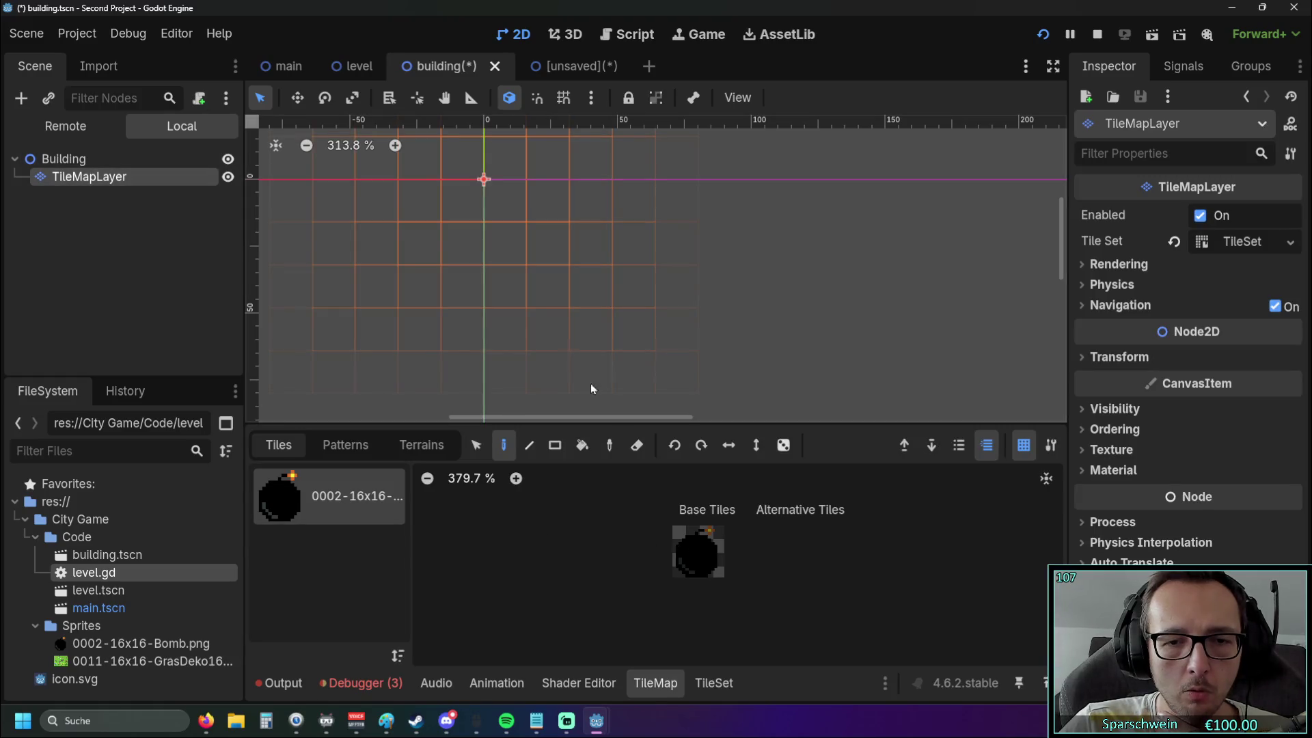
pyautogui.doubleClick(321, 496)
# Select the bomb tile in the atlas and check its source ID without changing it.
pyautogui.moveTo(587, 562)
pyautogui.mouseDown()
pyautogui.moveTo(589, 636)
pyautogui.moveTo(588, 523)
pyautogui.mouseUp()
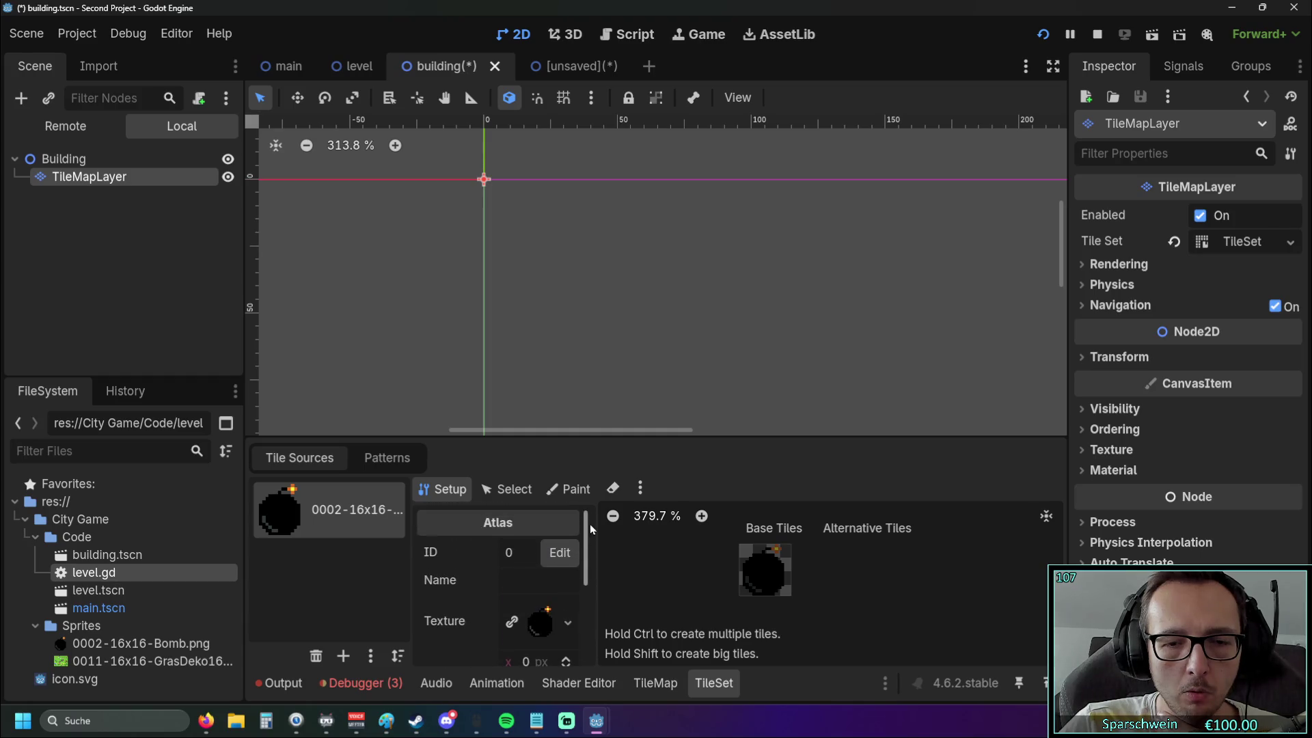
pyautogui.click(764, 577)
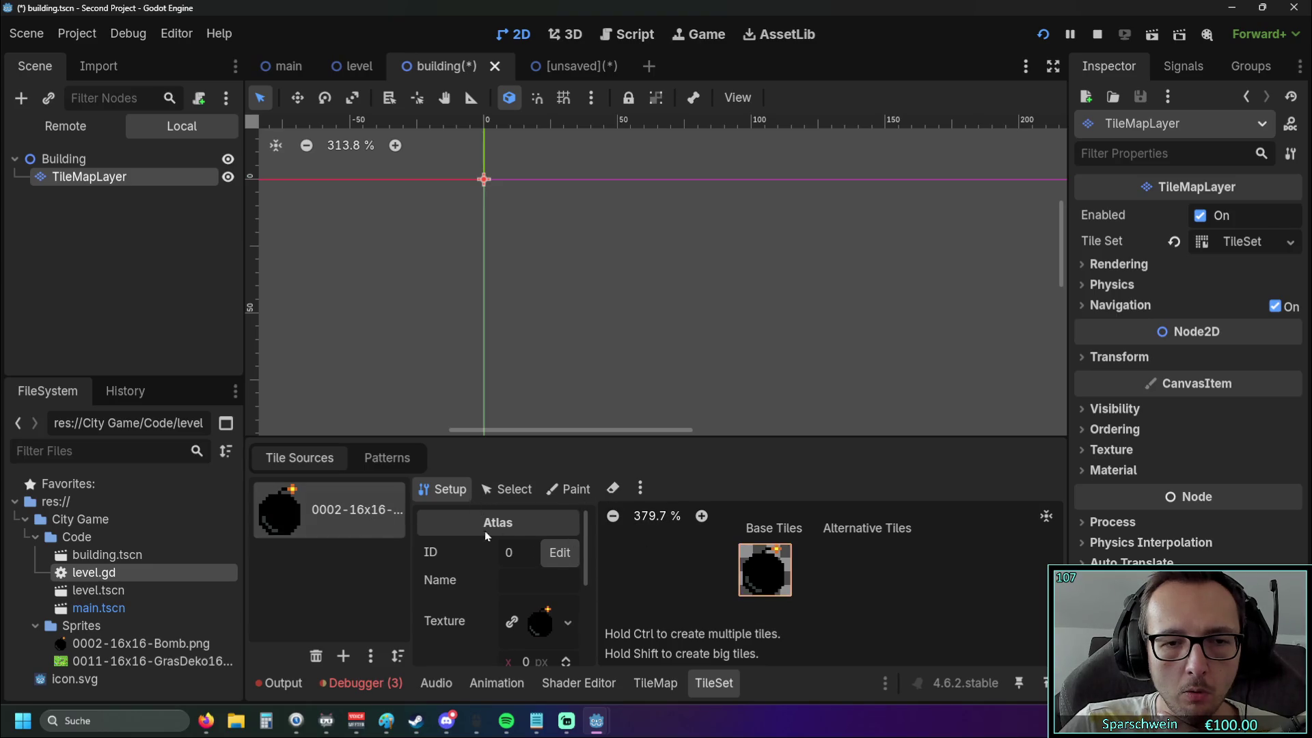
pyautogui.click(563, 558)
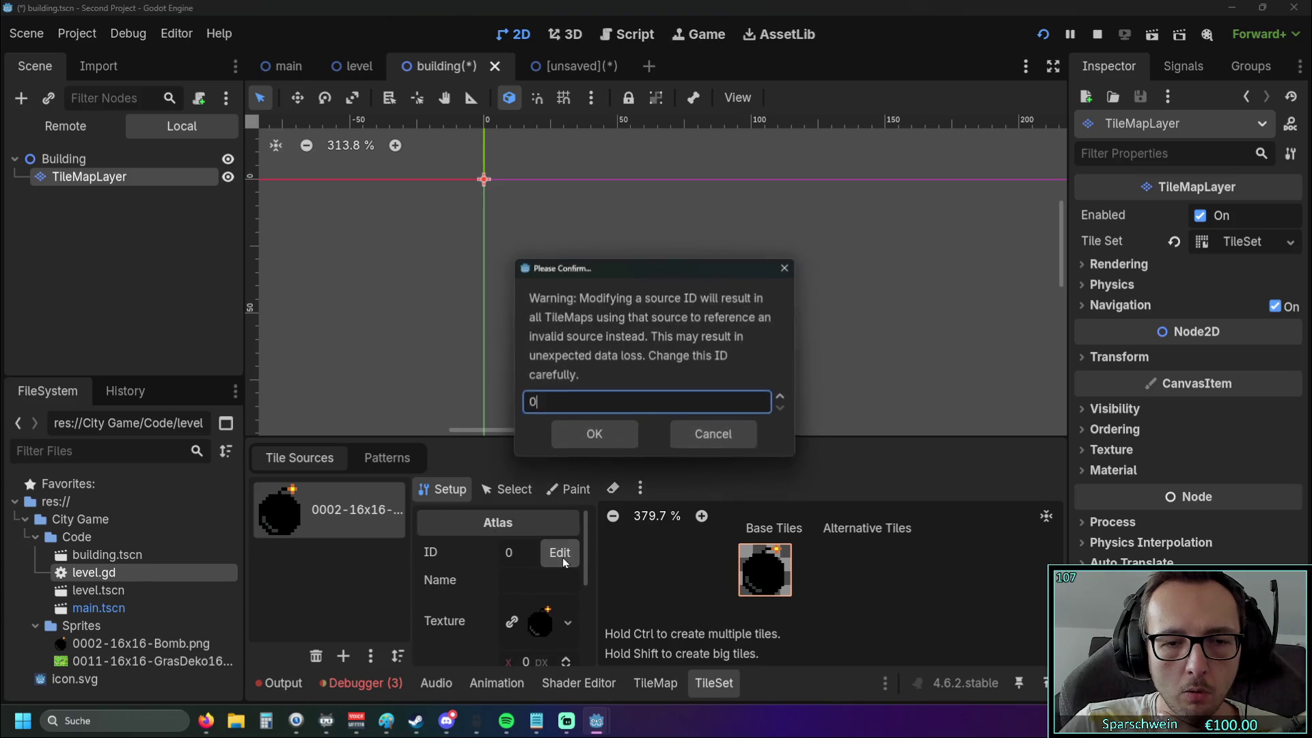
pyautogui.click(713, 434)
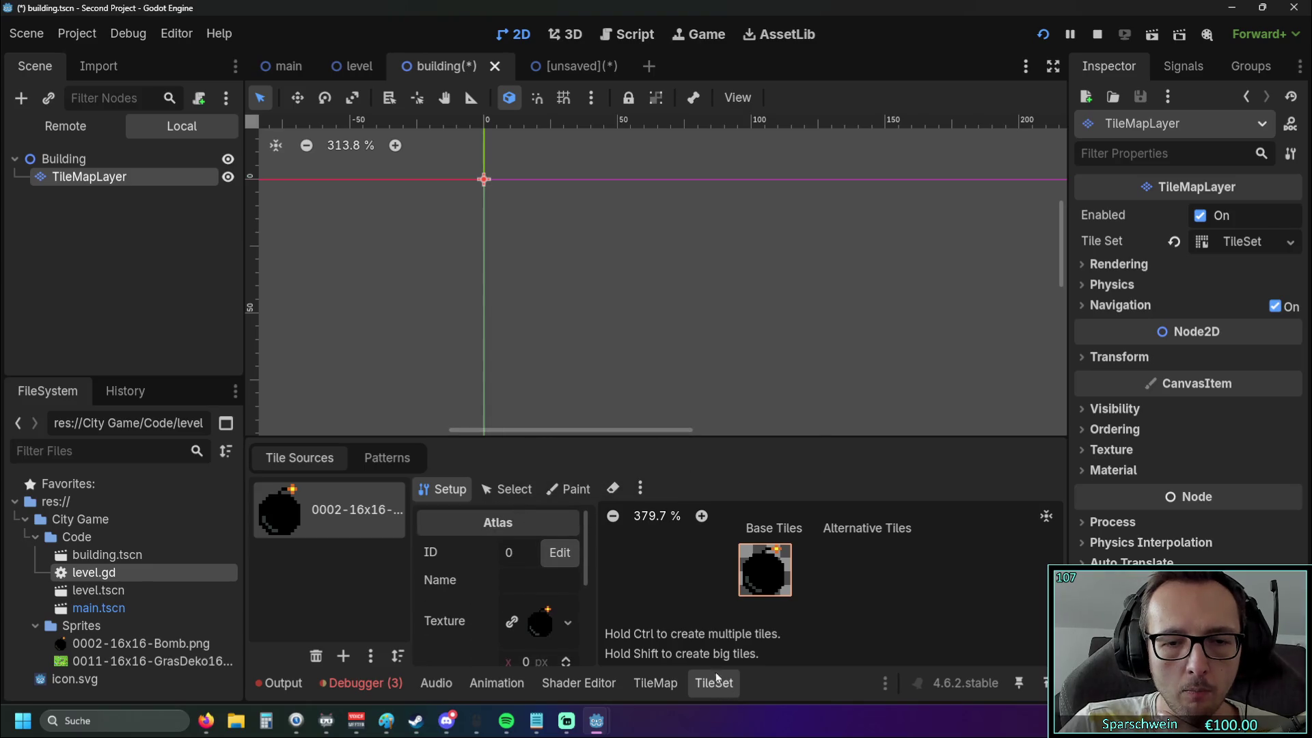
# Reselect TileMapLayer and paint one bomb tile just below-right of the origin.
pyautogui.click(512, 375)
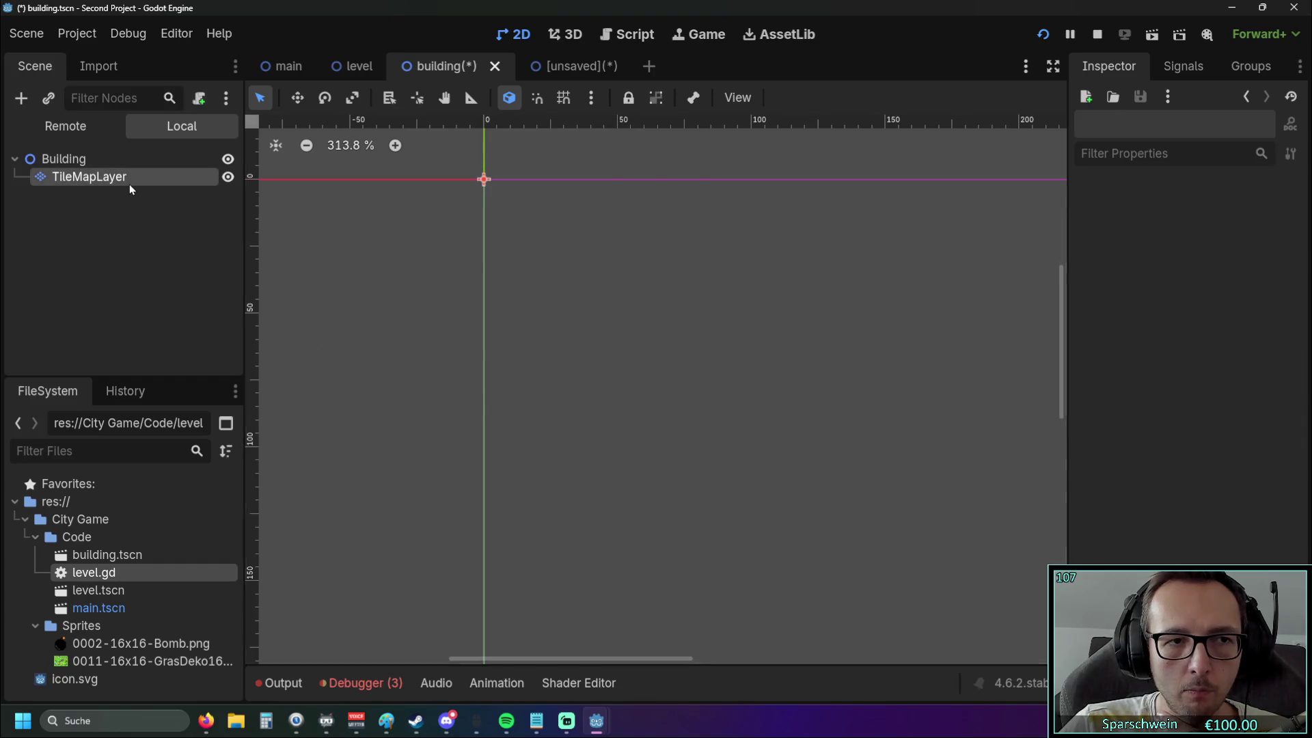
pyautogui.click(130, 181)
pyautogui.click(698, 552)
pyautogui.click(531, 248)
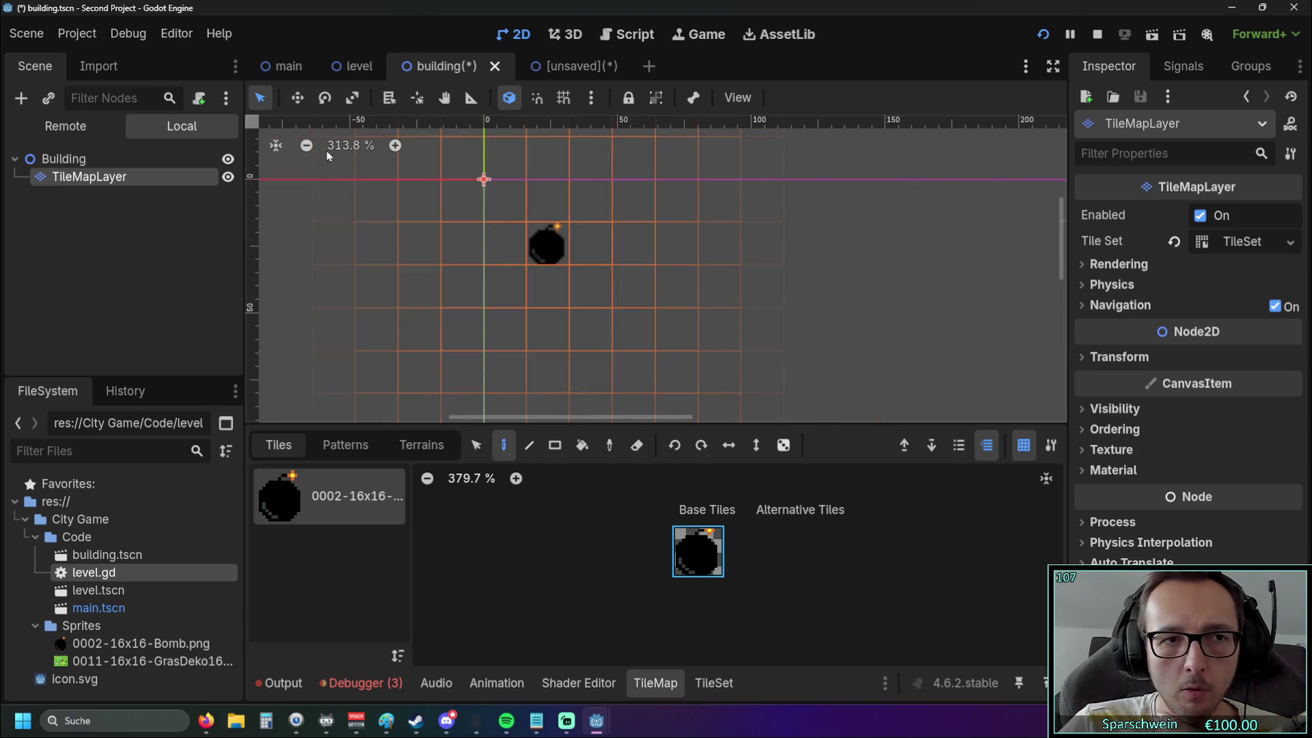
pyautogui.click(364, 69)
# Change the TileMapLayer's CanvasItem Texture Filter from Inherit to Nearest.
pyautogui.click(451, 66)
pyautogui.scroll(5, 527, 215)
pyautogui.click(359, 68)
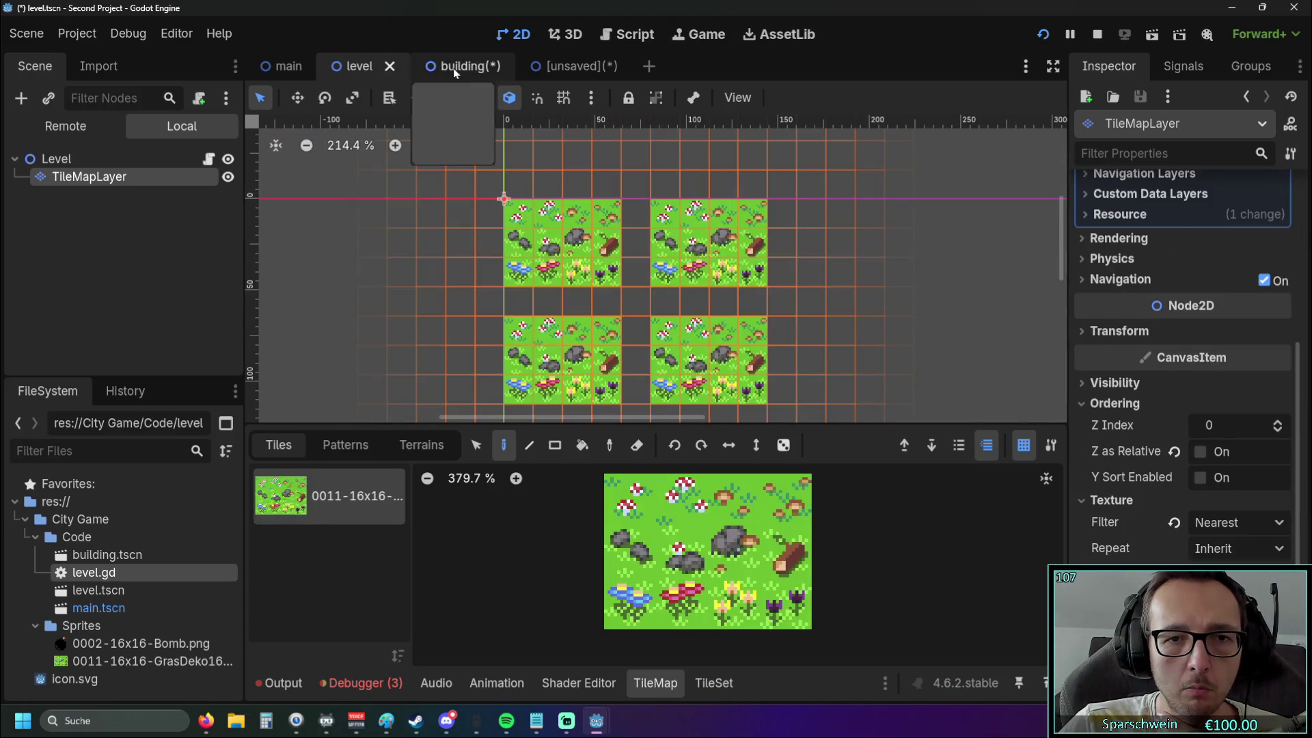
pyautogui.click(438, 67)
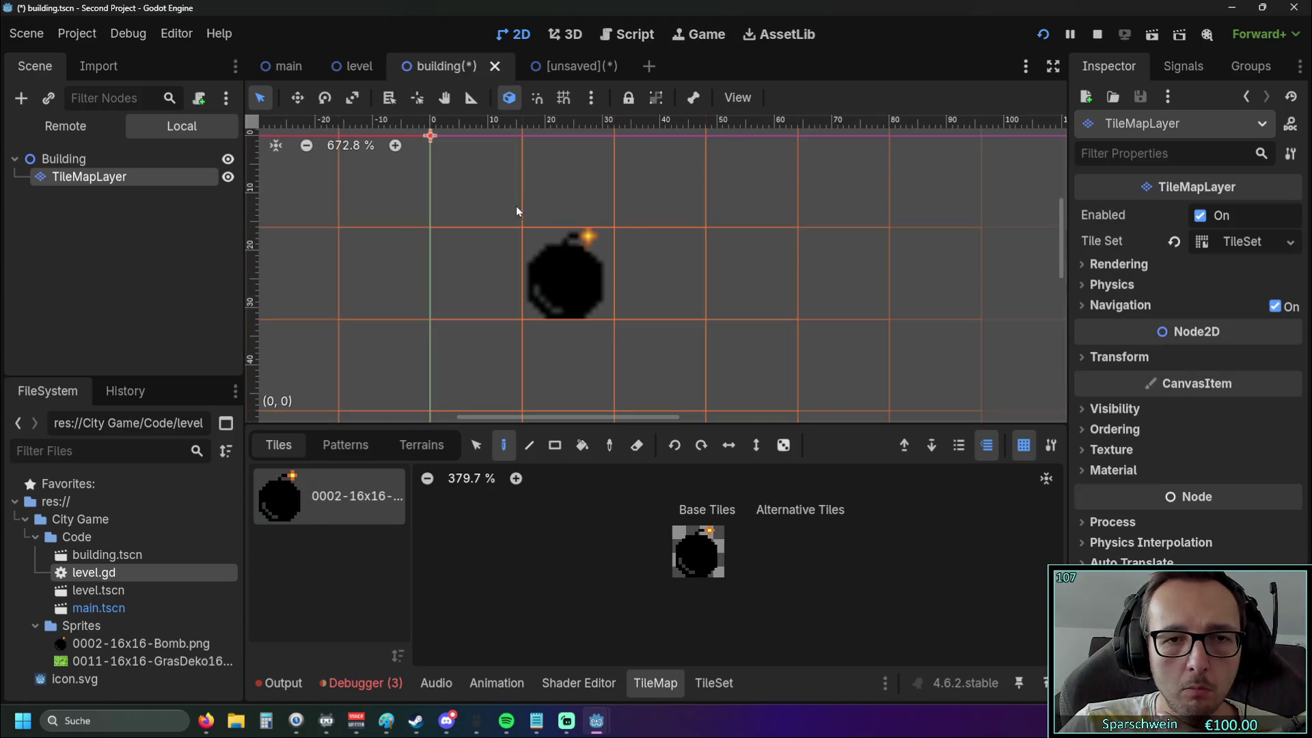
pyautogui.click(1087, 409)
pyautogui.click(1084, 412)
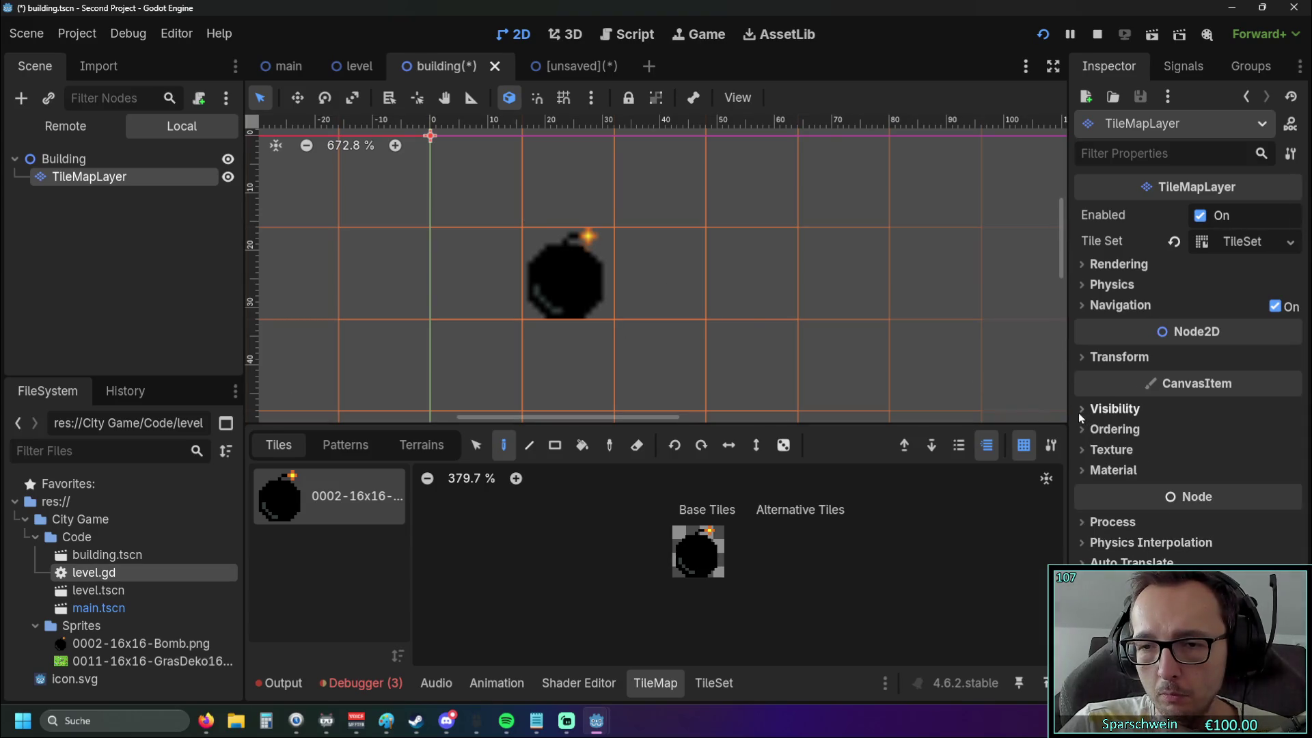
pyautogui.click(1082, 449)
pyautogui.click(1266, 476)
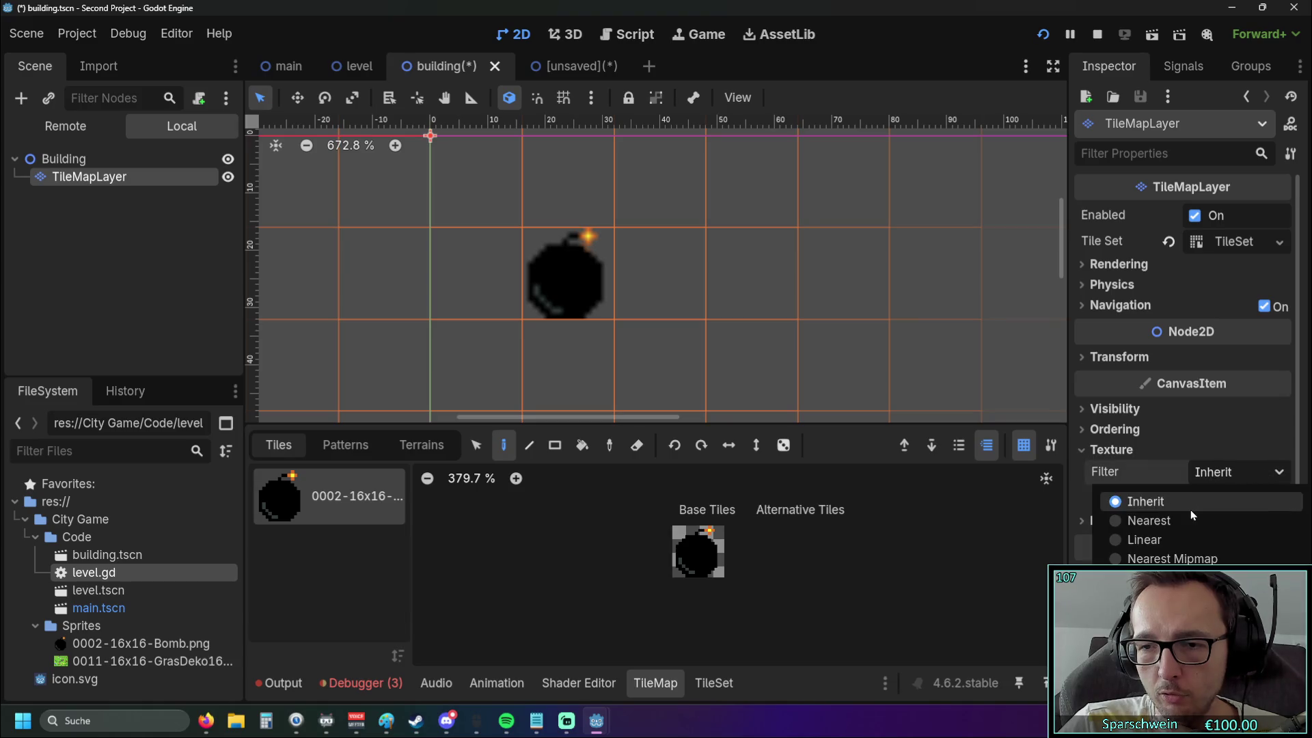
pyautogui.click(1134, 519)
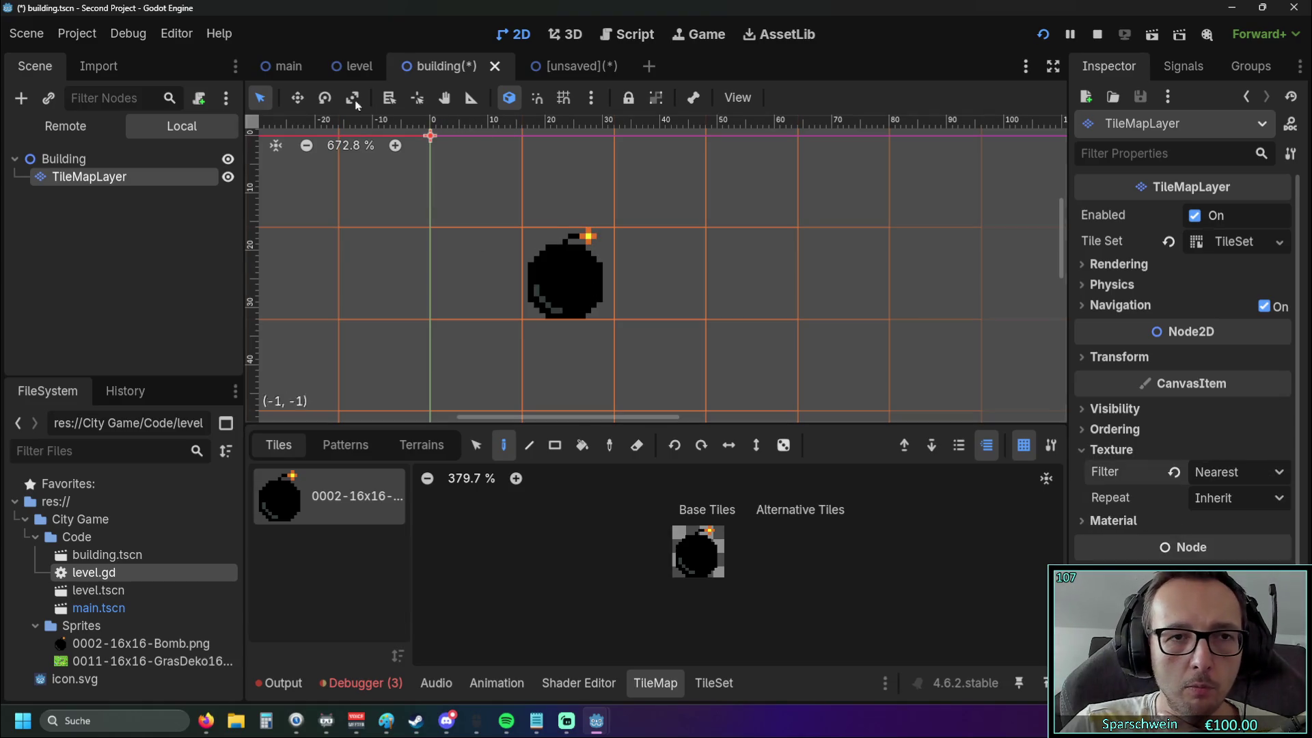
# Move Building above Level in main.tscn, then save building.tscn with Ctrl+S.
pyautogui.click(353, 66)
pyautogui.click(289, 66)
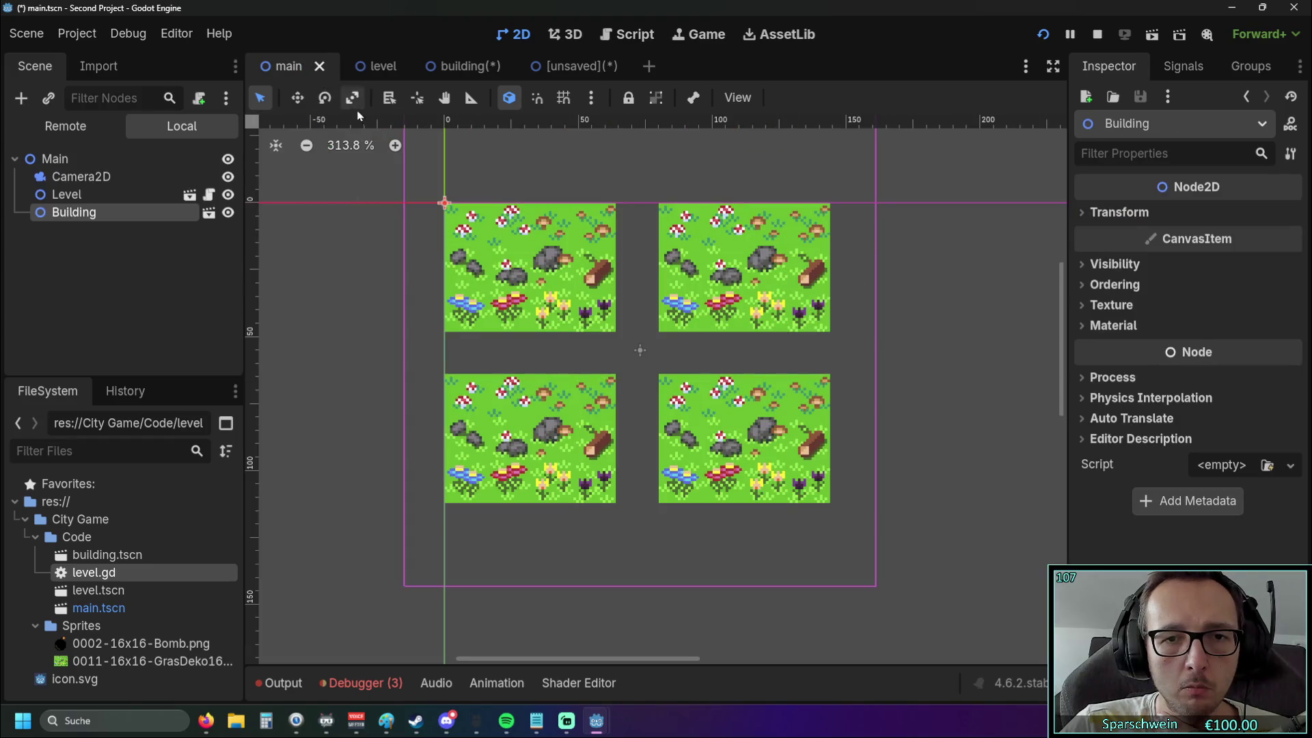
pyautogui.moveTo(95, 209); pyautogui.dragTo(83, 186)
pyautogui.moveTo(84, 194); pyautogui.dragTo(84, 191)
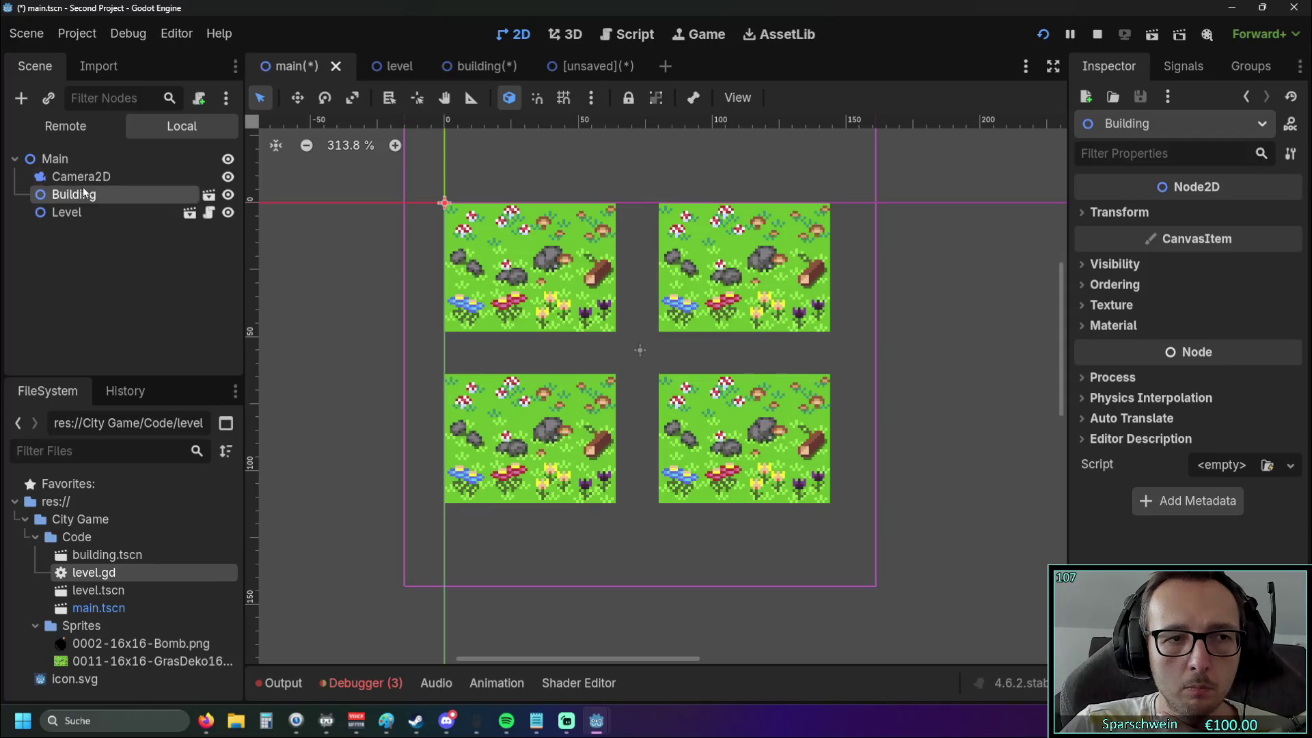
pyautogui.click(478, 66)
pyautogui.scroll(-3, 561, 318)
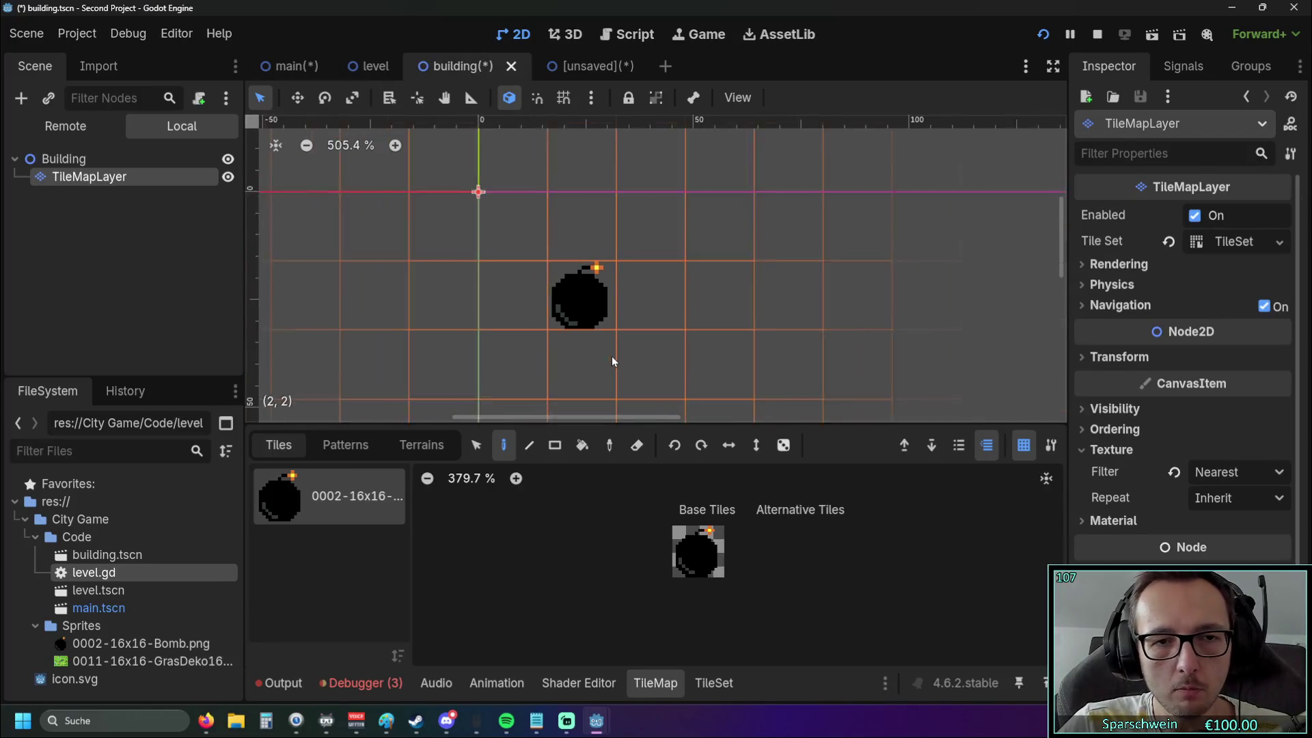
pyautogui.hotkey('ctrl', 's')
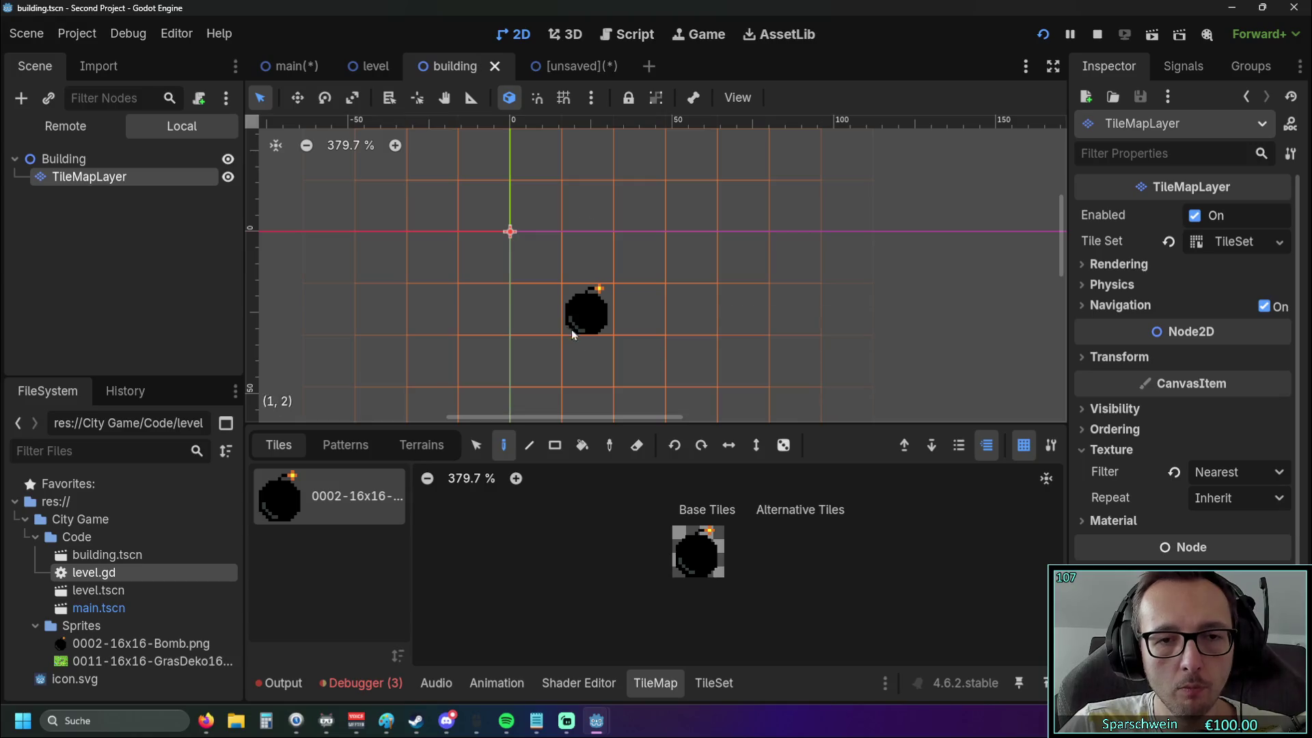
# Move Building below Level in main so the bomb draws over the grass.
pyautogui.click(289, 66)
pyautogui.scroll(2, 405, 258)
pyautogui.click(66, 213)
pyautogui.click(74, 195)
pyautogui.click(88, 212)
pyautogui.moveTo(84, 197); pyautogui.dragTo(84, 219)
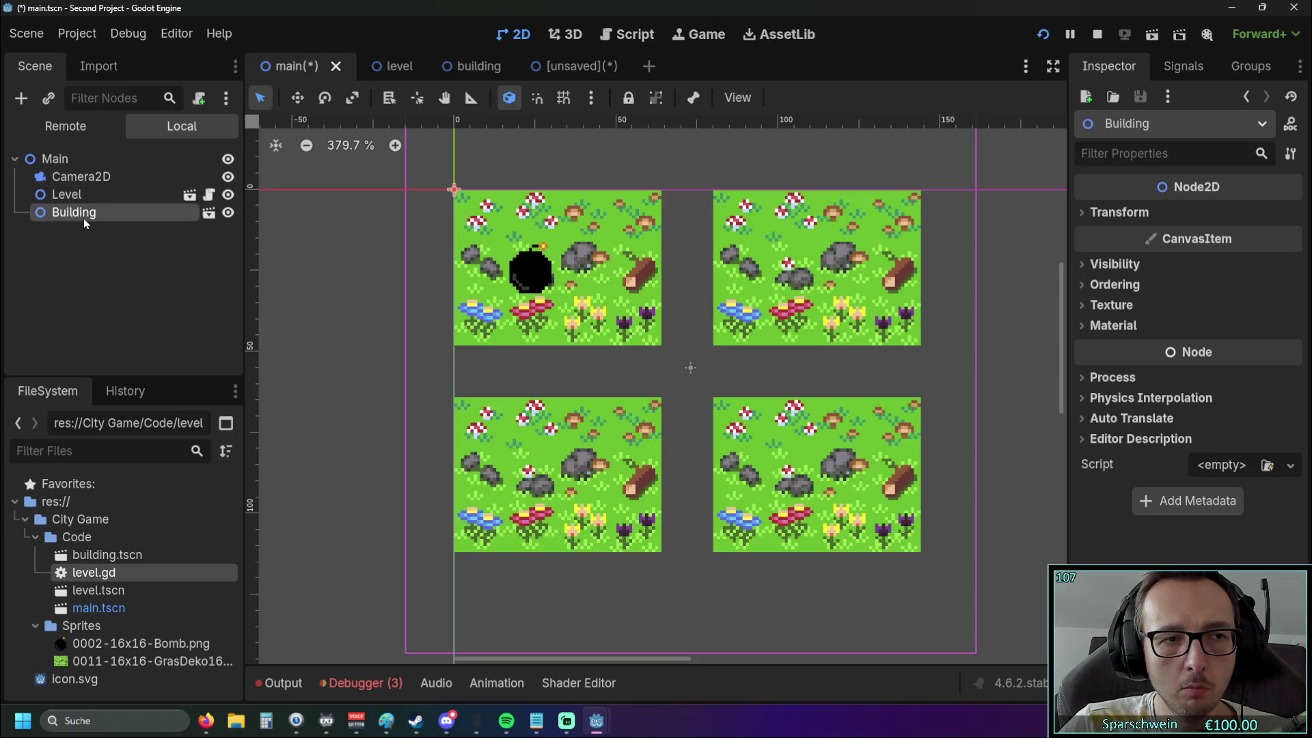
pyautogui.scroll(3, 429, 313)
pyautogui.moveTo(384, 312); pyautogui.dragTo(329, 349)
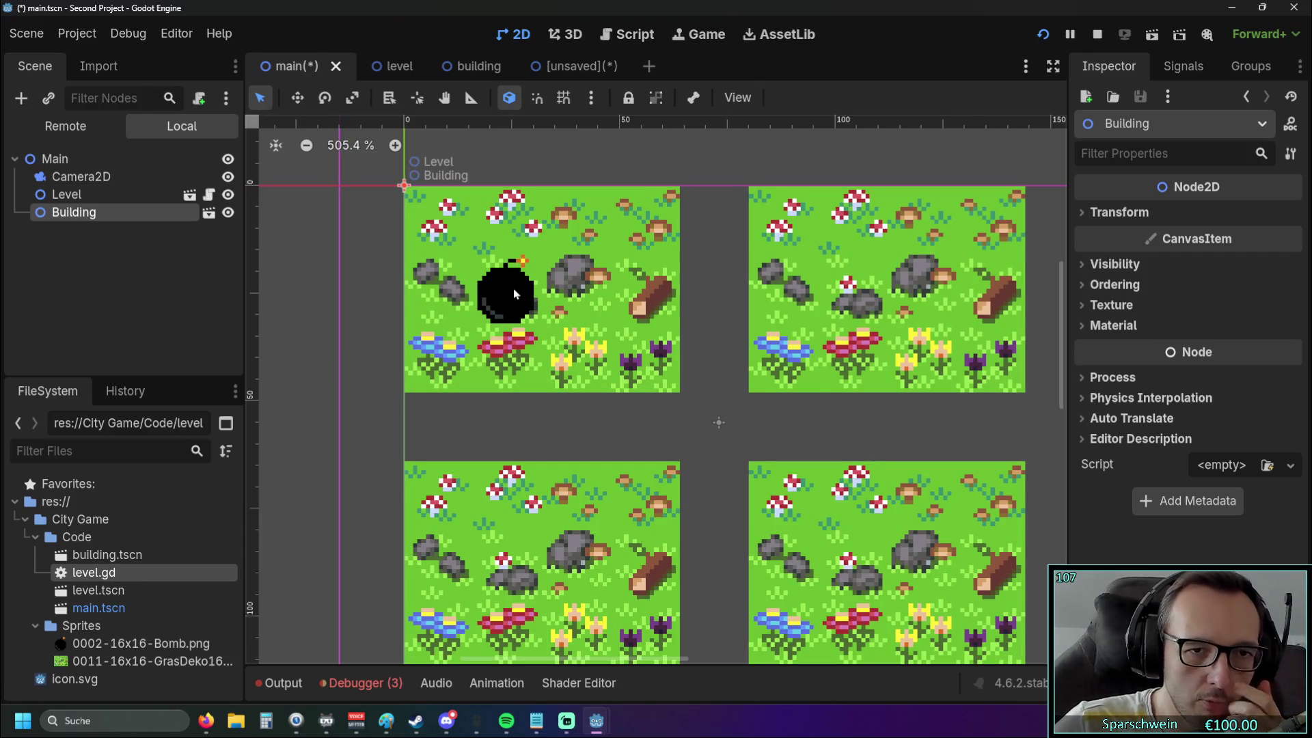
pyautogui.click(461, 68)
pyautogui.scroll(2, 580, 328)
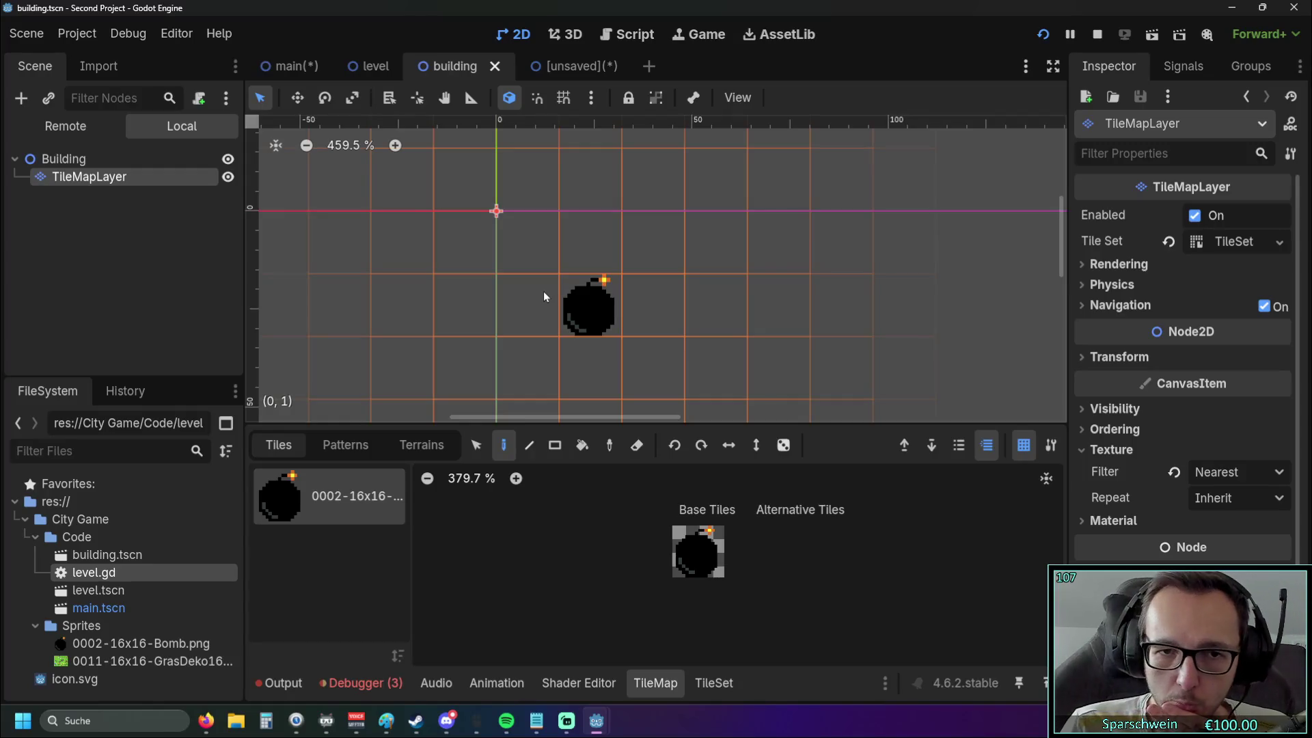
pyautogui.click(379, 68)
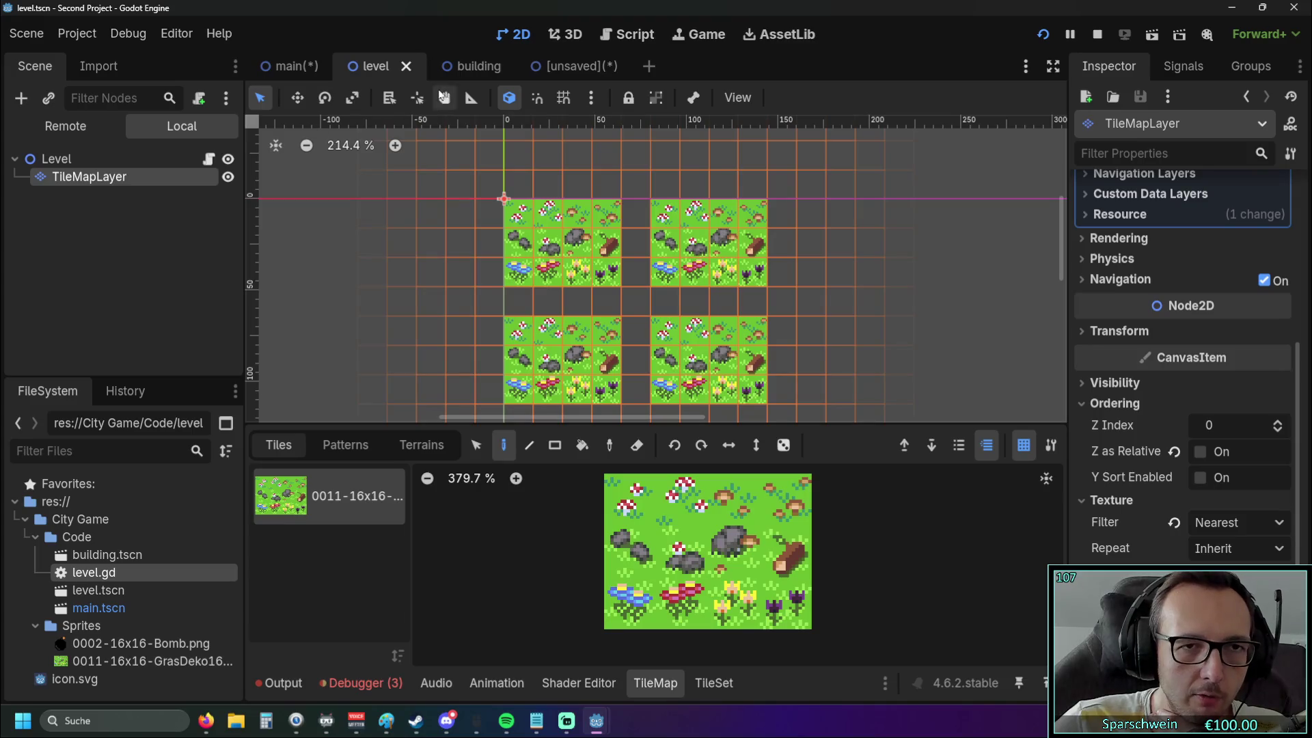
pyautogui.click(471, 66)
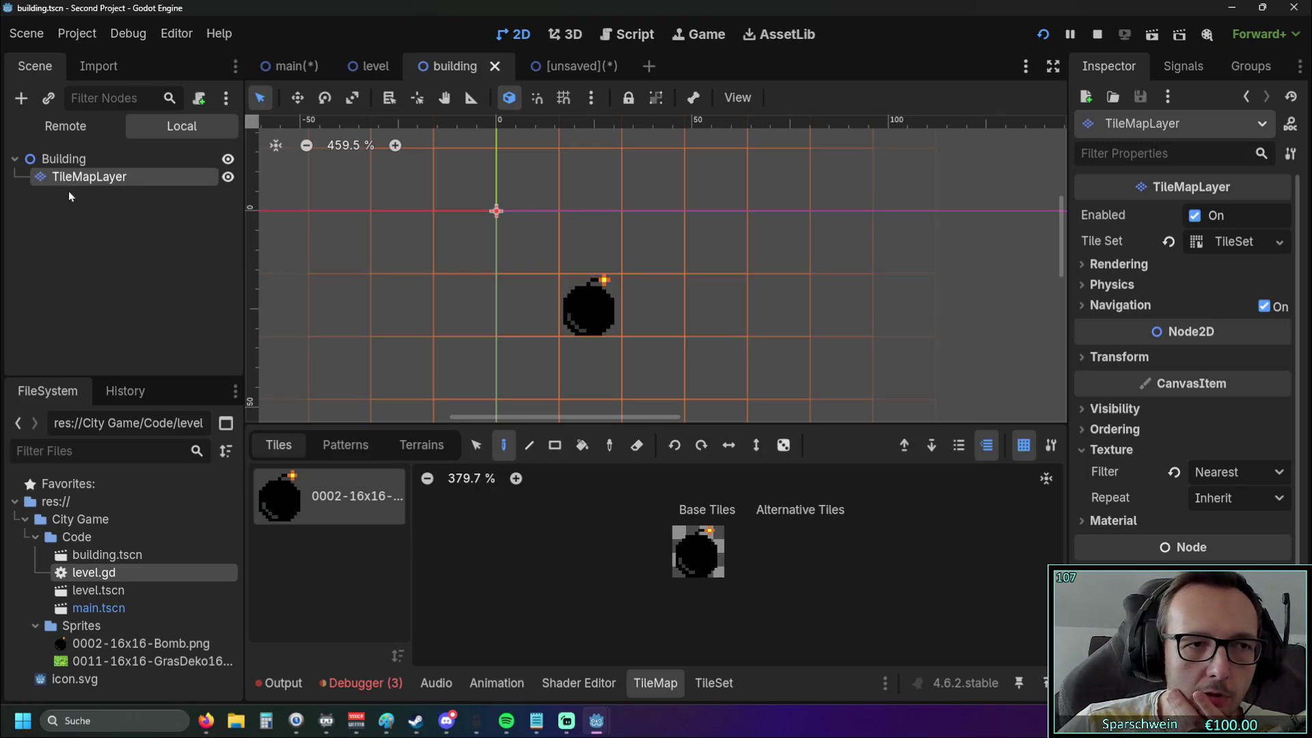
pyautogui.scroll(1, 682, 334)
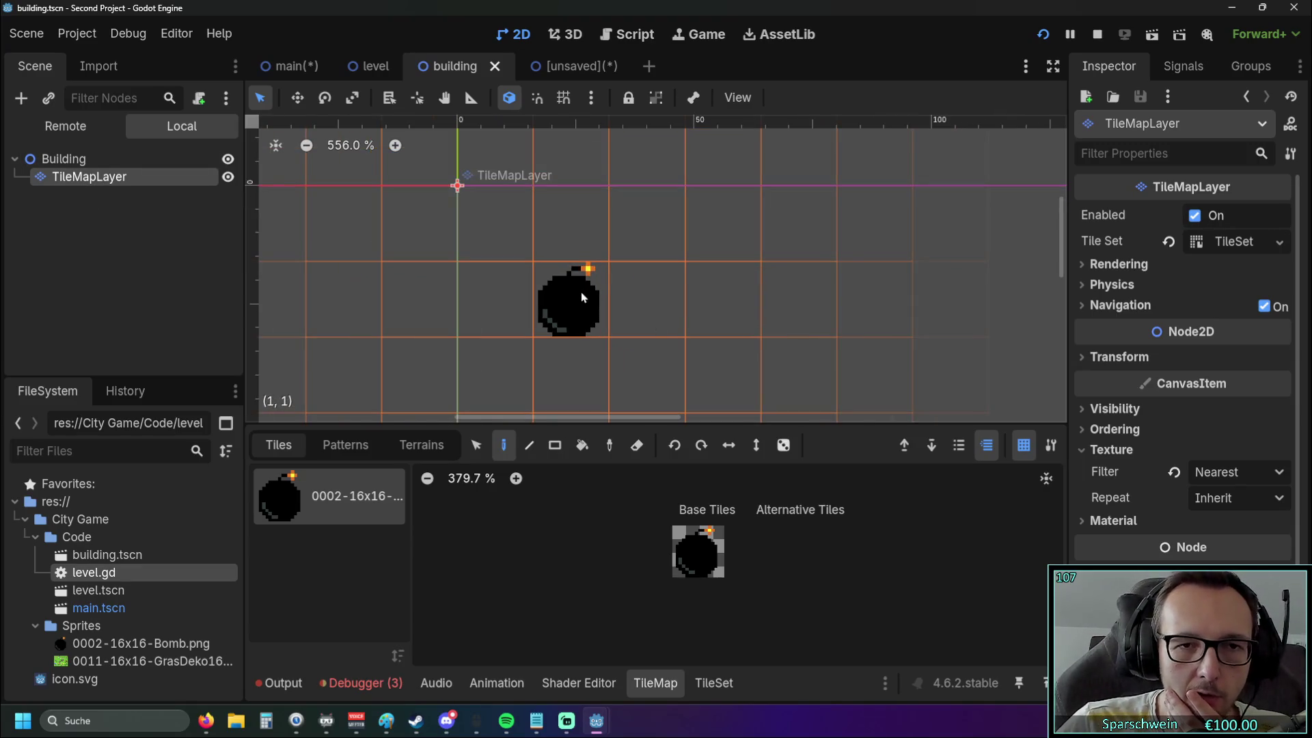
pyautogui.scroll(1, 640, 286)
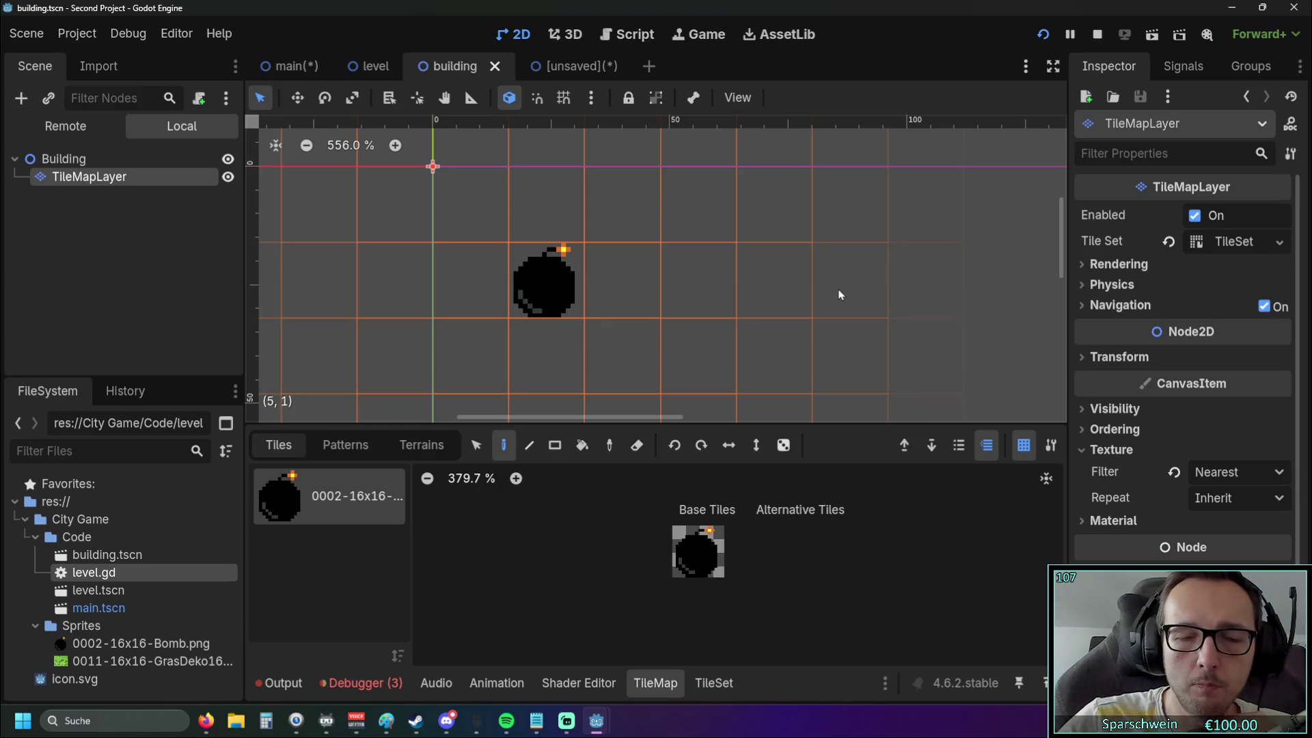
pyautogui.click(697, 551)
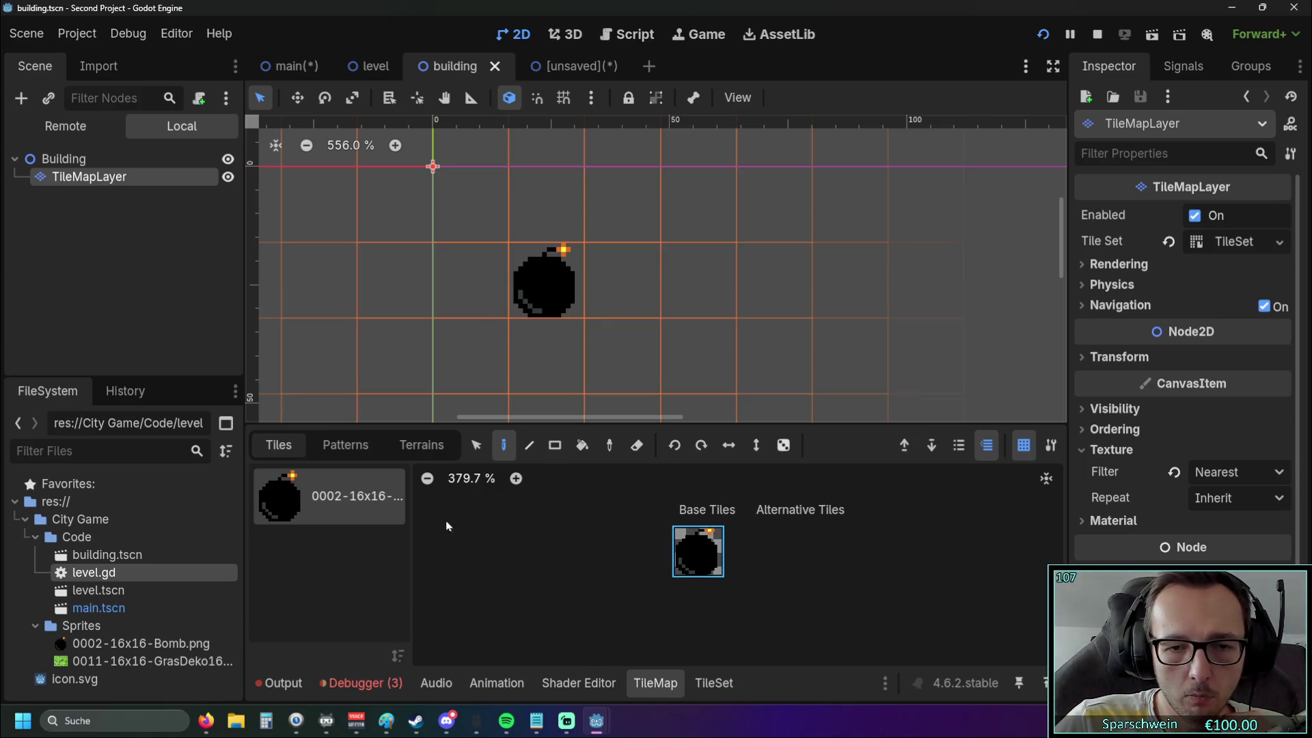
# Open the bomb atlas source in the TileSet editor and browse its tile and pattern views.
pyautogui.doubleClick(347, 499)
pyautogui.rightClick(775, 577)
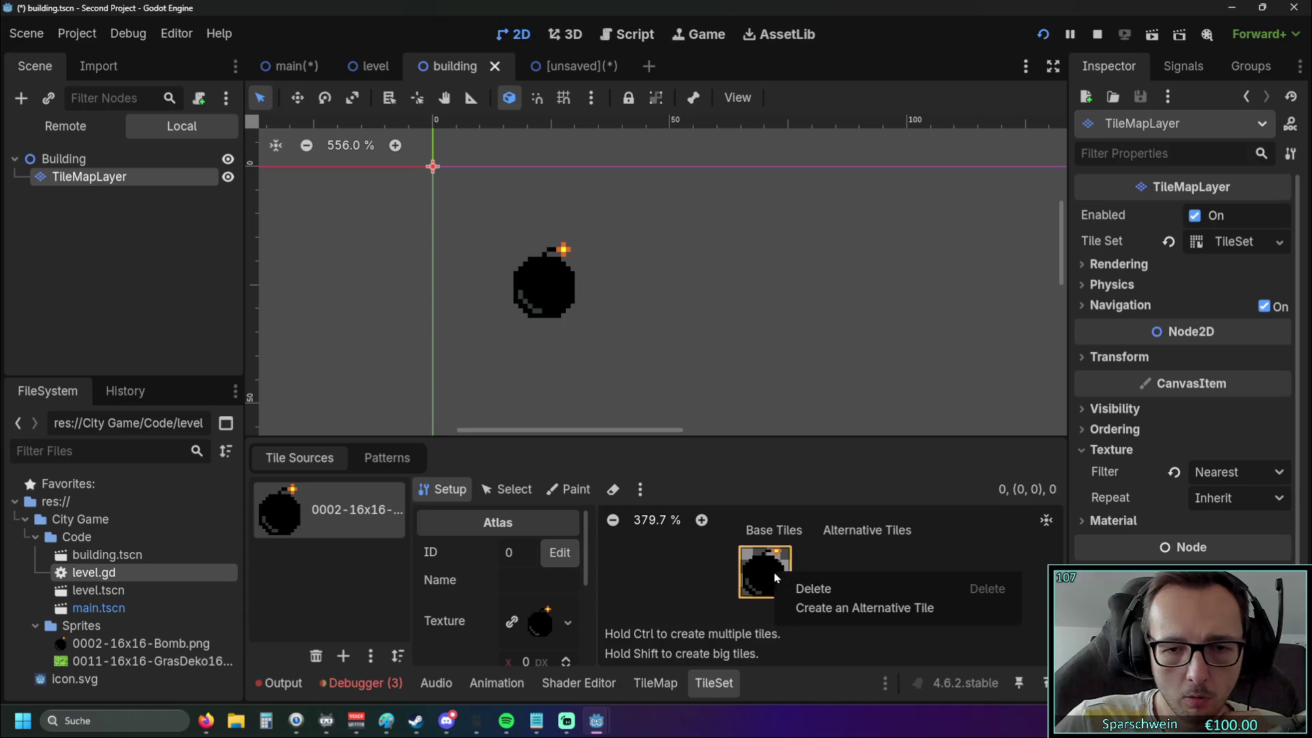
pyautogui.click(763, 576)
pyautogui.scroll(-2, 711, 582)
pyautogui.scroll(5, 712, 582)
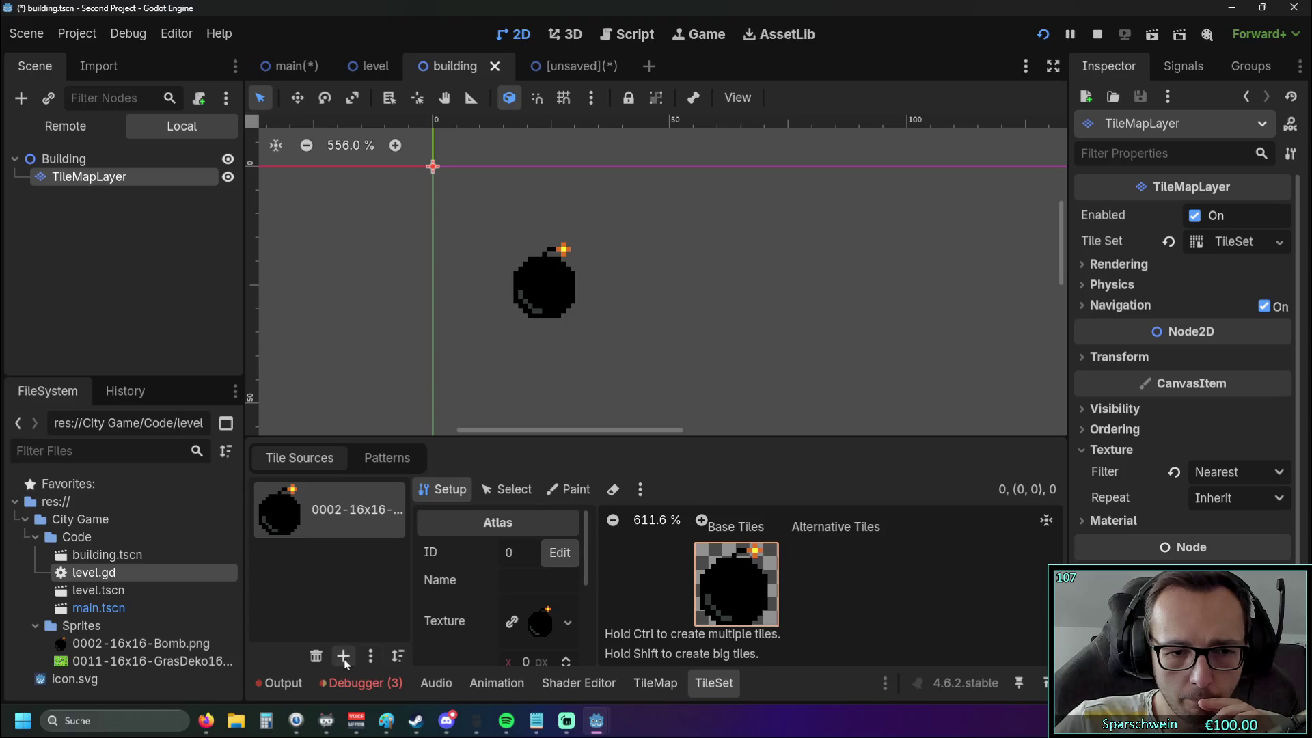
pyautogui.click(656, 684)
pyautogui.click(717, 685)
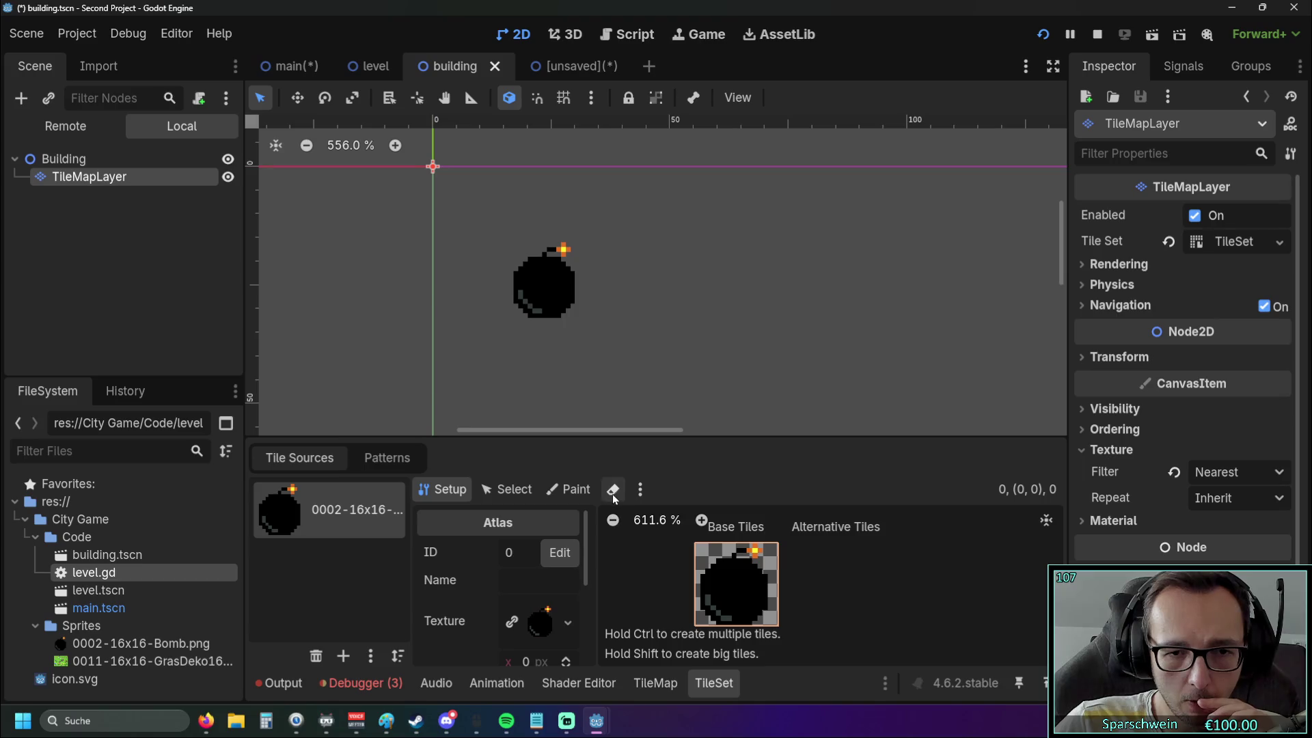
pyautogui.click(507, 489)
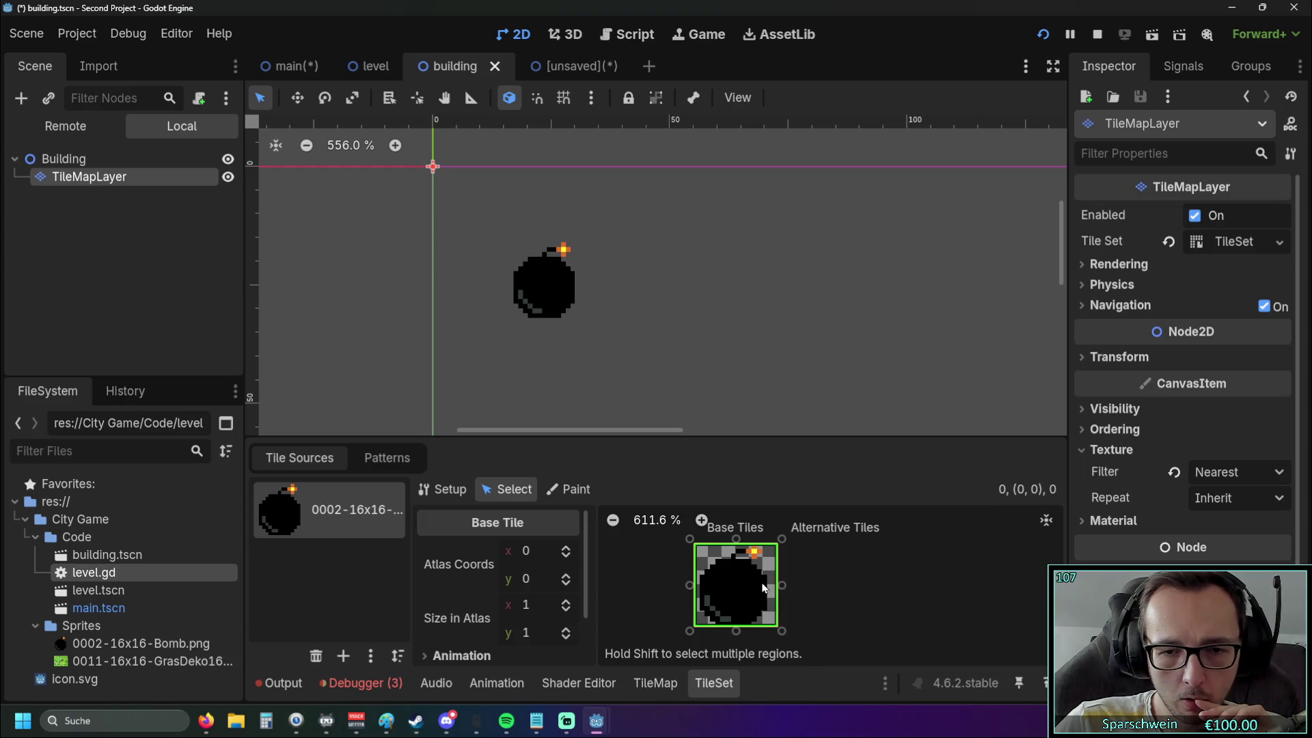
pyautogui.click(321, 466)
pyautogui.click(321, 466)
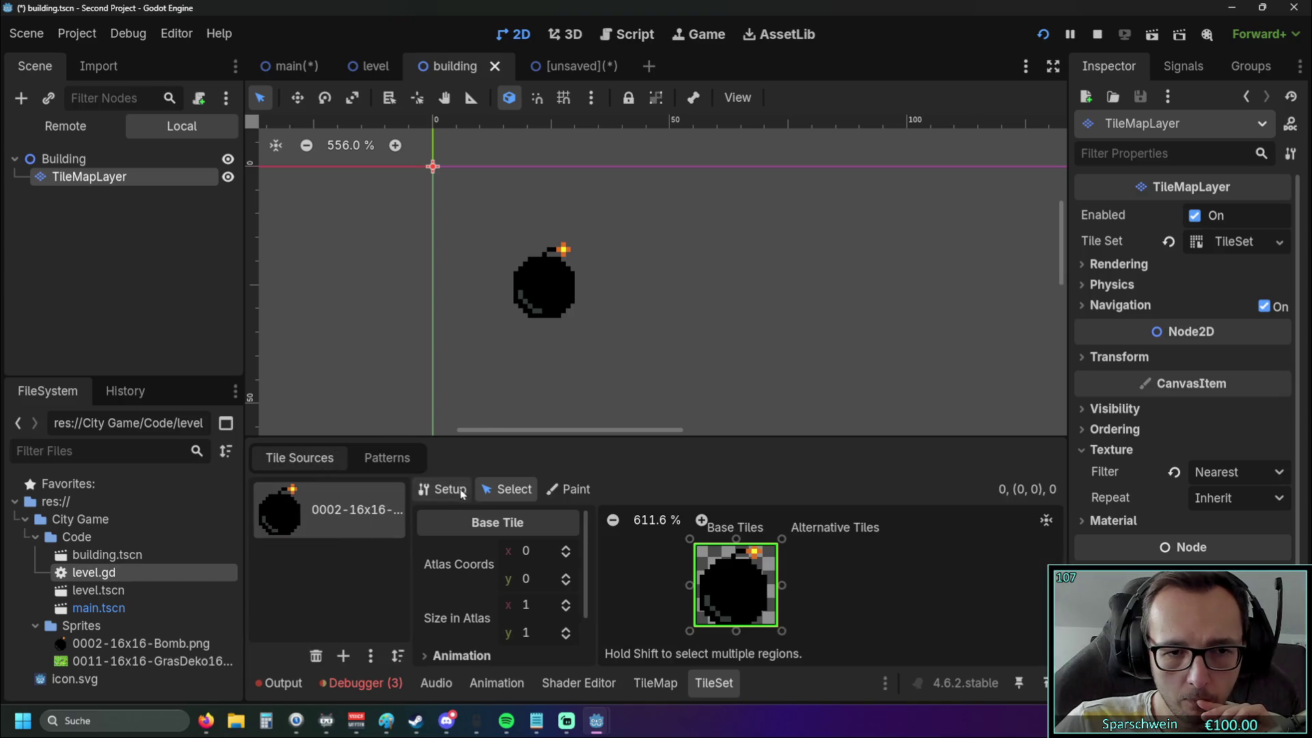
pyautogui.scroll(-4, 478, 546)
pyautogui.scroll(4, 486, 640)
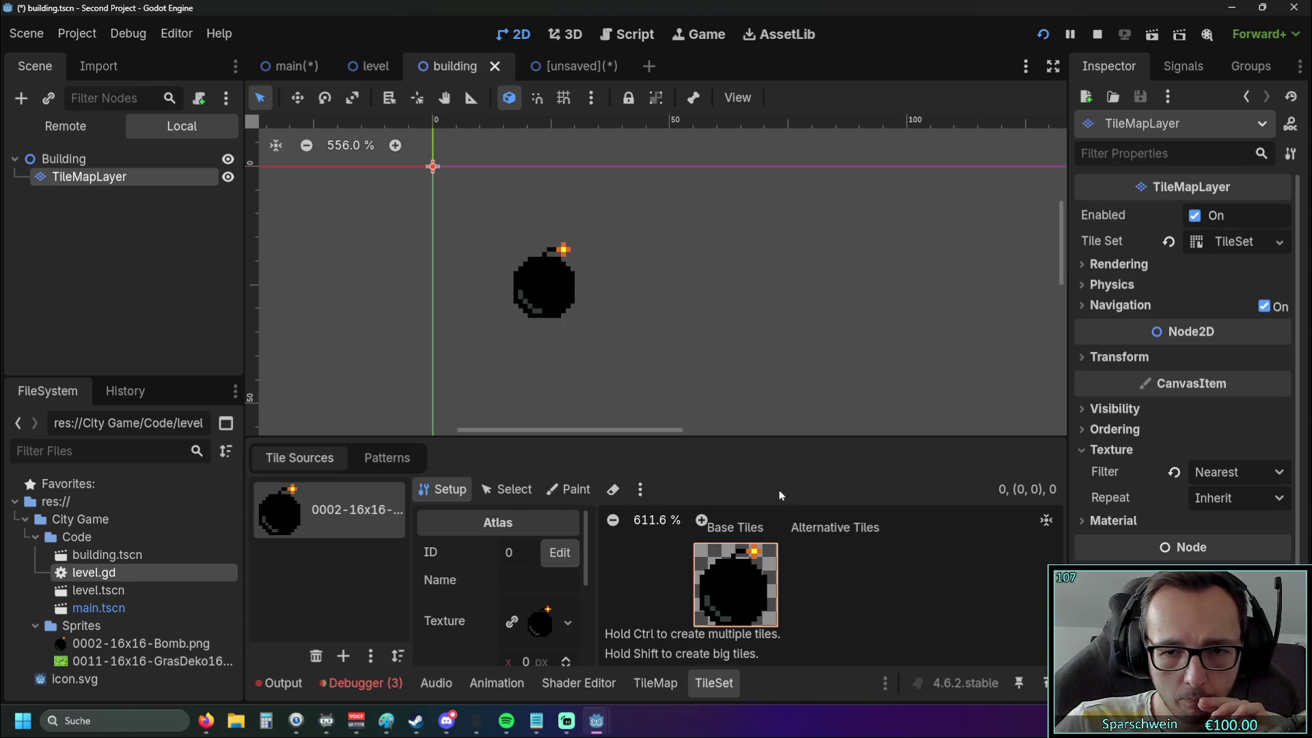
# Enlarge the TileSet panel and zoom the atlas preview in on the bomb tile.
pyautogui.moveTo(738, 434); pyautogui.dragTo(745, 205)
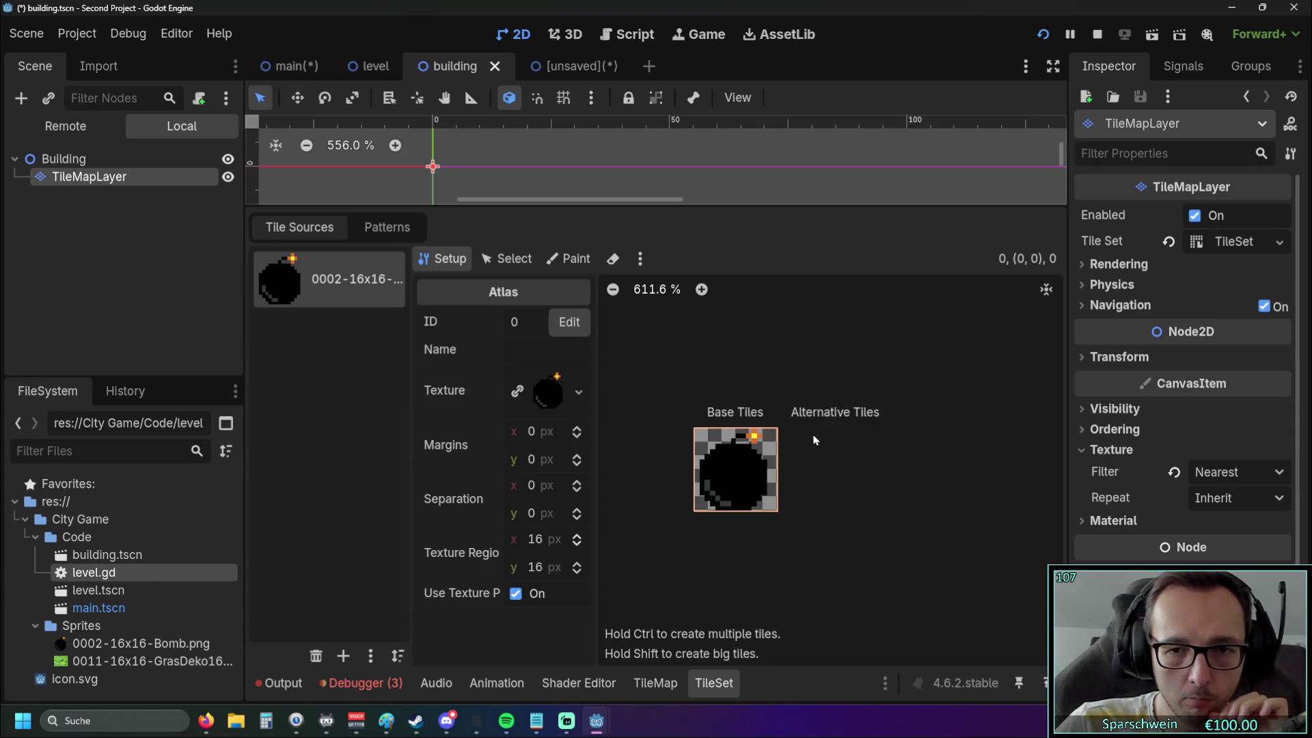
pyautogui.click(613, 289)
pyautogui.click(701, 290)
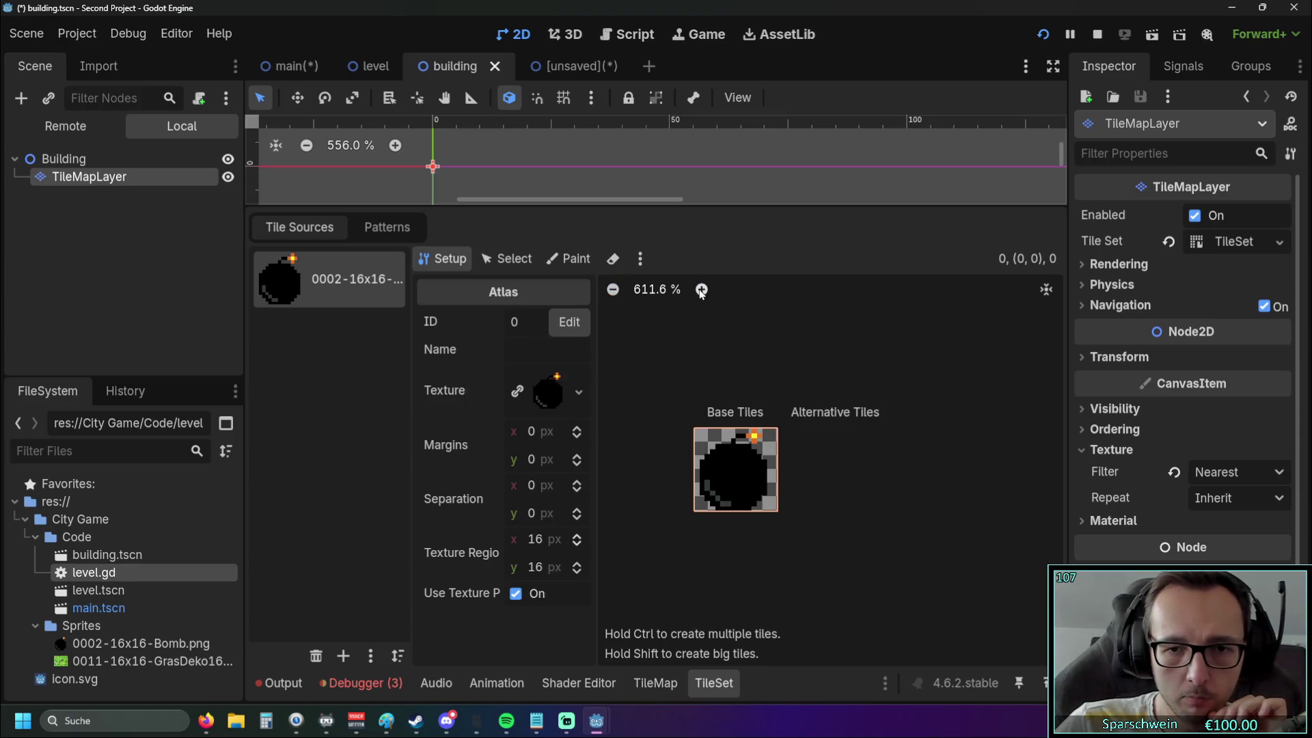
pyautogui.click(701, 290)
pyautogui.scroll(-2, 853, 344)
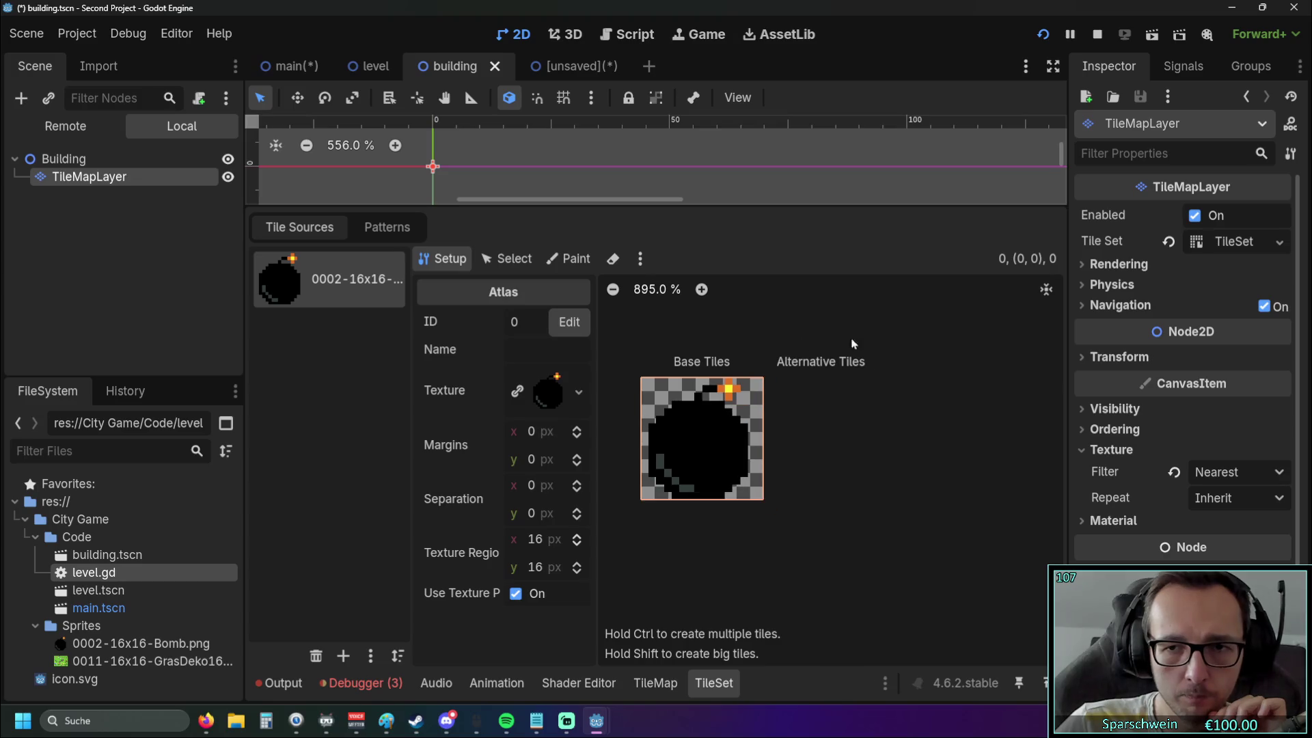
pyautogui.click(1045, 290)
pyautogui.moveTo(892, 347); pyautogui.dragTo(842, 341)
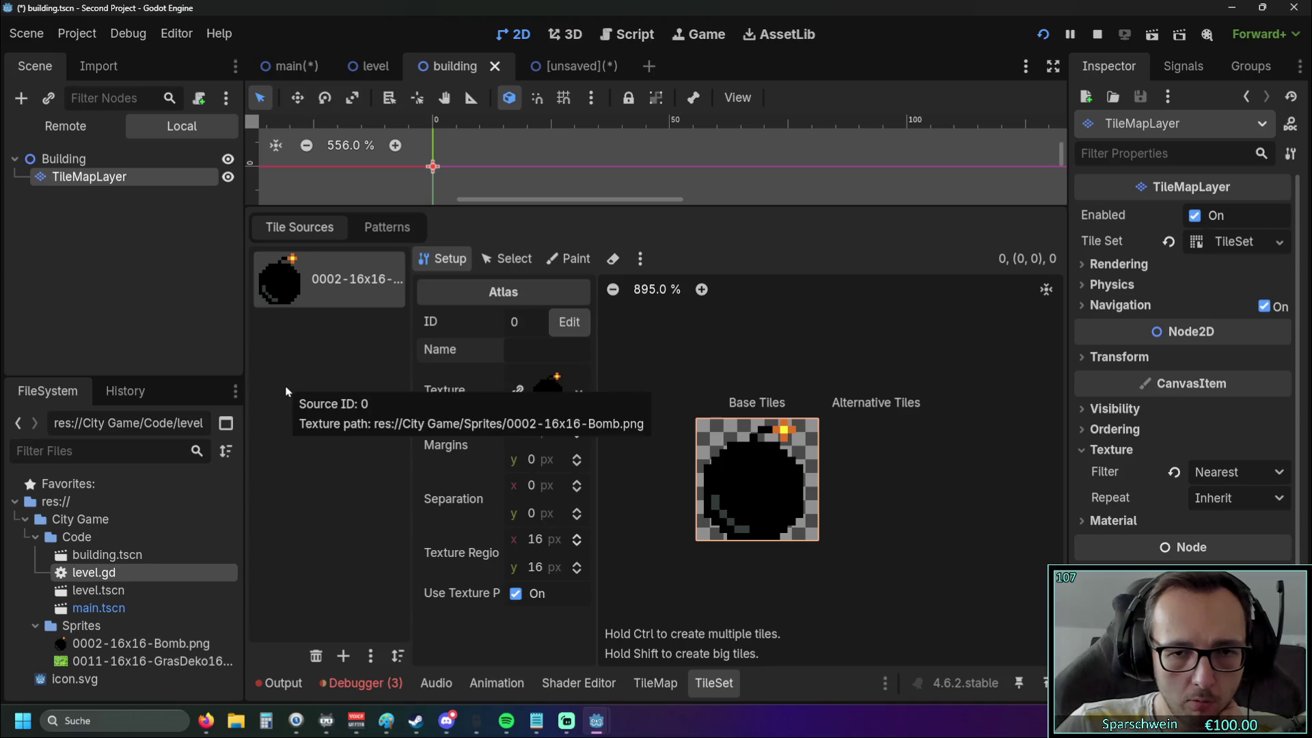
pyautogui.scroll(-2, 645, 462)
pyautogui.scroll(3, 645, 462)
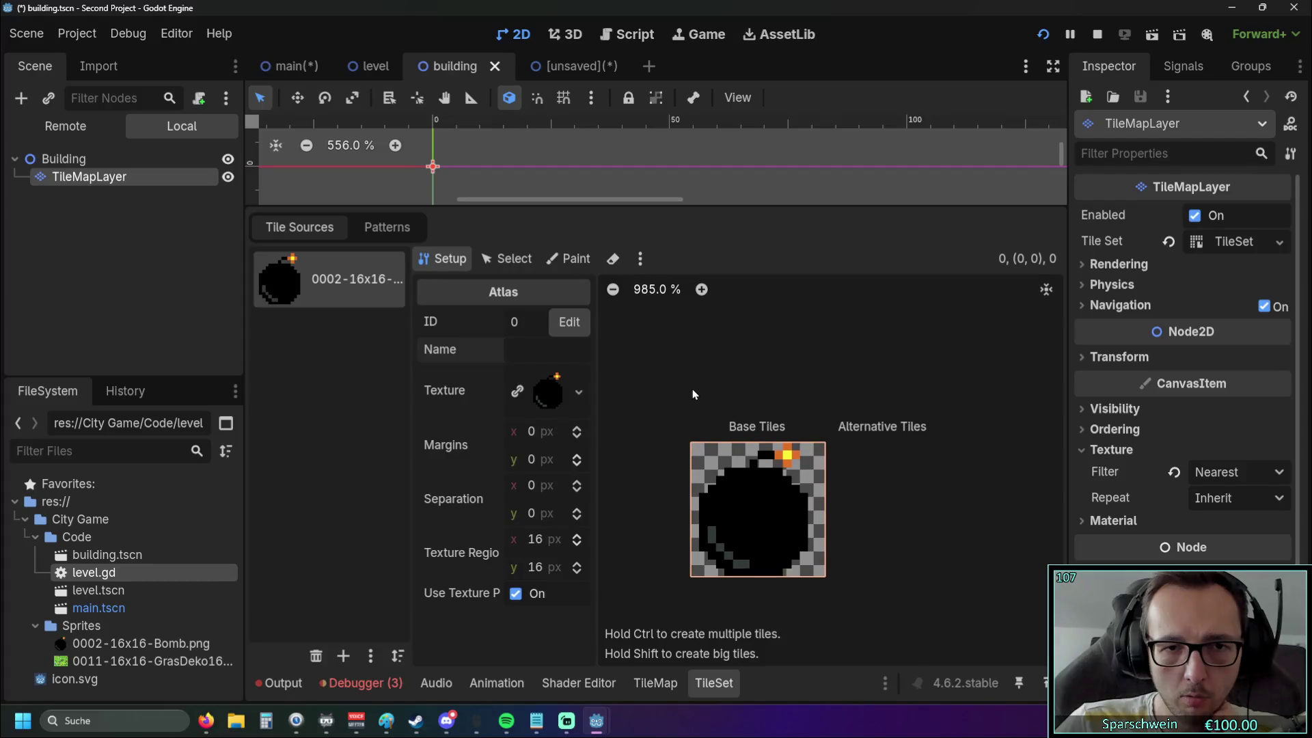
pyautogui.scroll(-2, 691, 388)
# Review the Setup tab's 16×16 region fields, then collapse the TileSet panel.
pyautogui.click(572, 261)
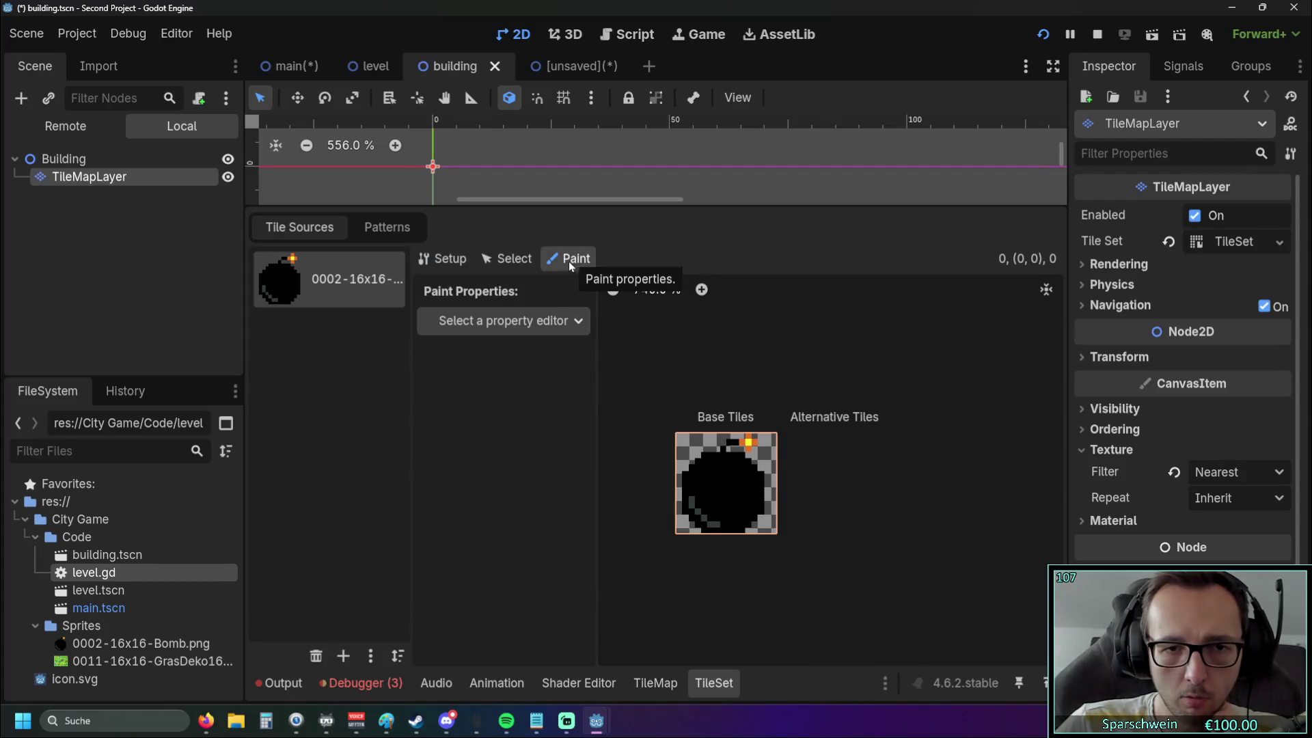
pyautogui.click(502, 261)
pyautogui.click(447, 261)
pyautogui.scroll(-5, 683, 366)
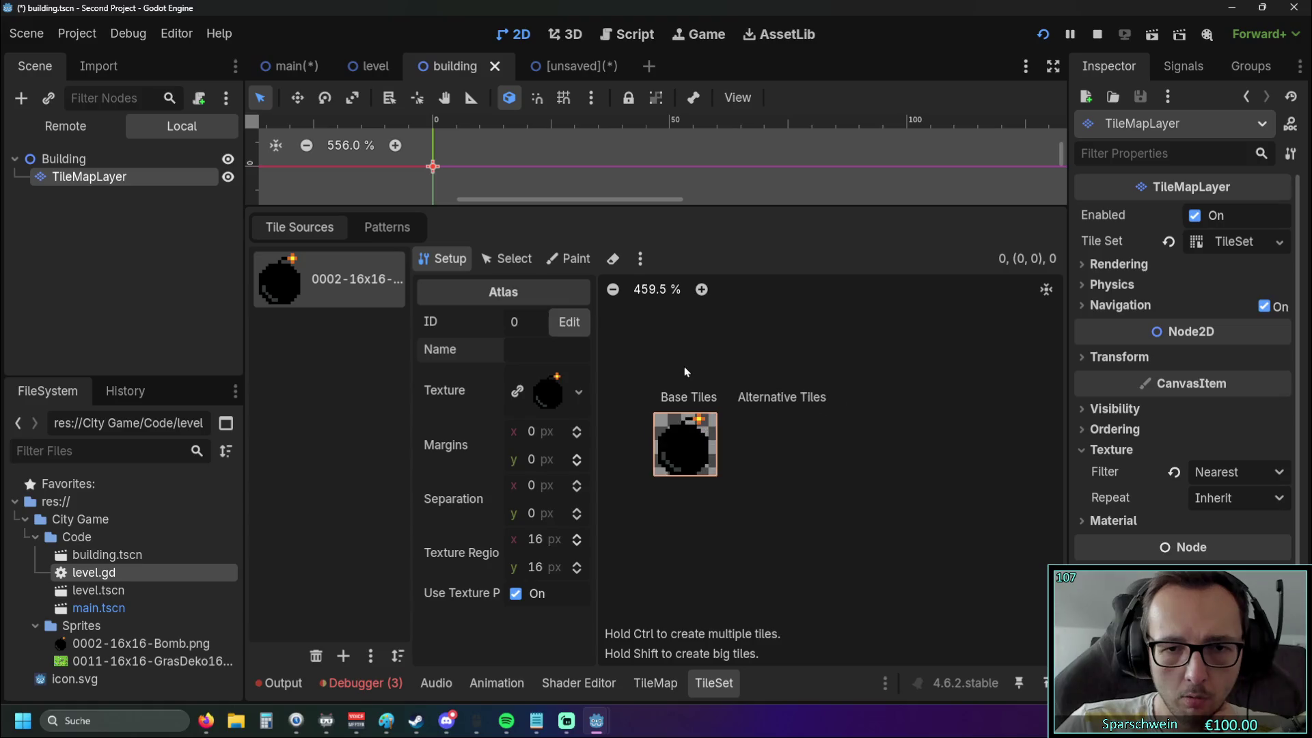
pyautogui.moveTo(755, 214); pyautogui.dragTo(758, 483)
pyautogui.click(642, 298)
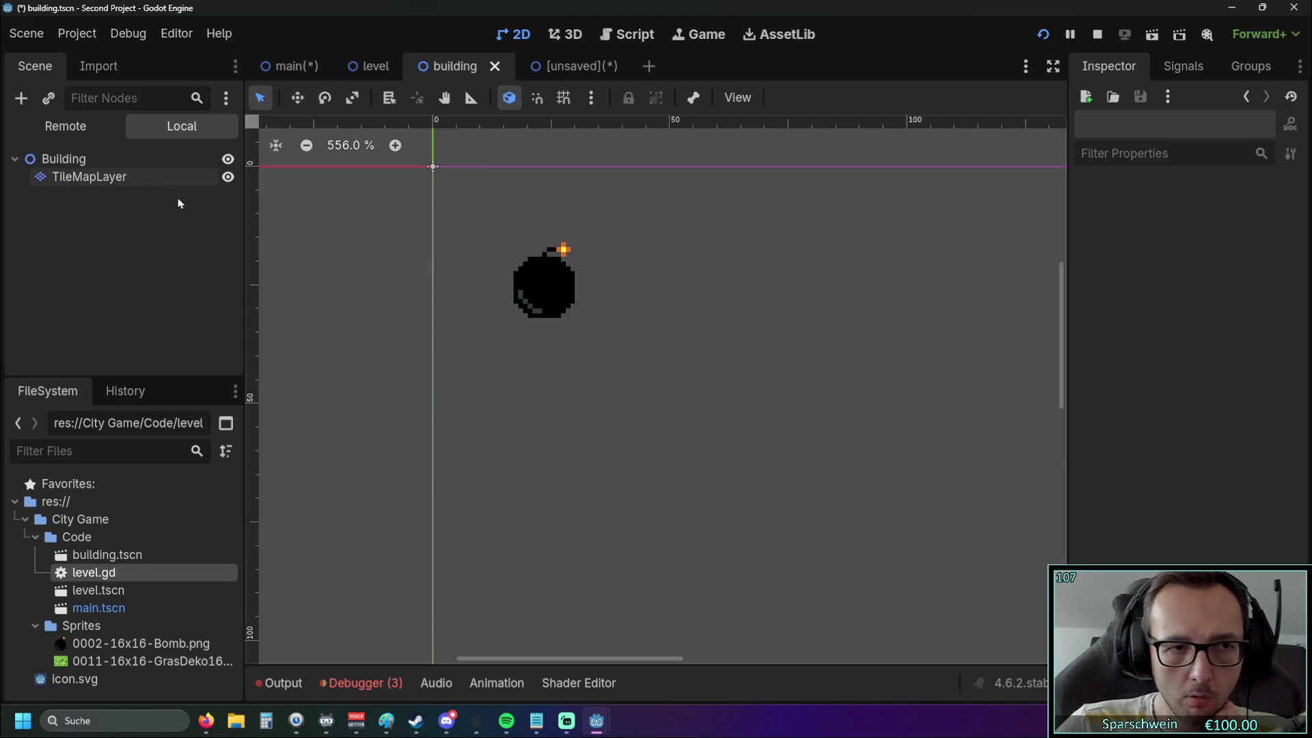
# Paint a second bomb tile right of the first, erase it, and reopen a shorter TileSet panel.
pyautogui.click(171, 177)
pyautogui.scroll(-1, 604, 512)
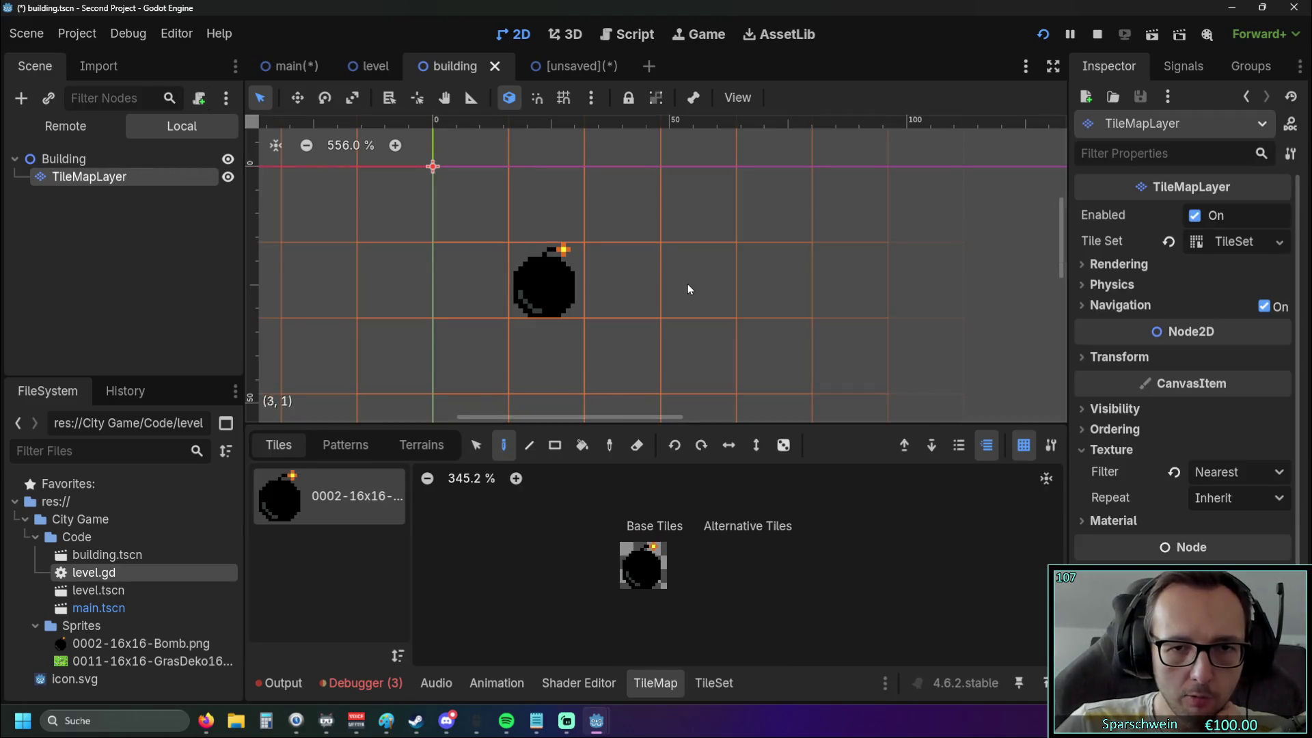
pyautogui.click(642, 564)
pyautogui.click(638, 289)
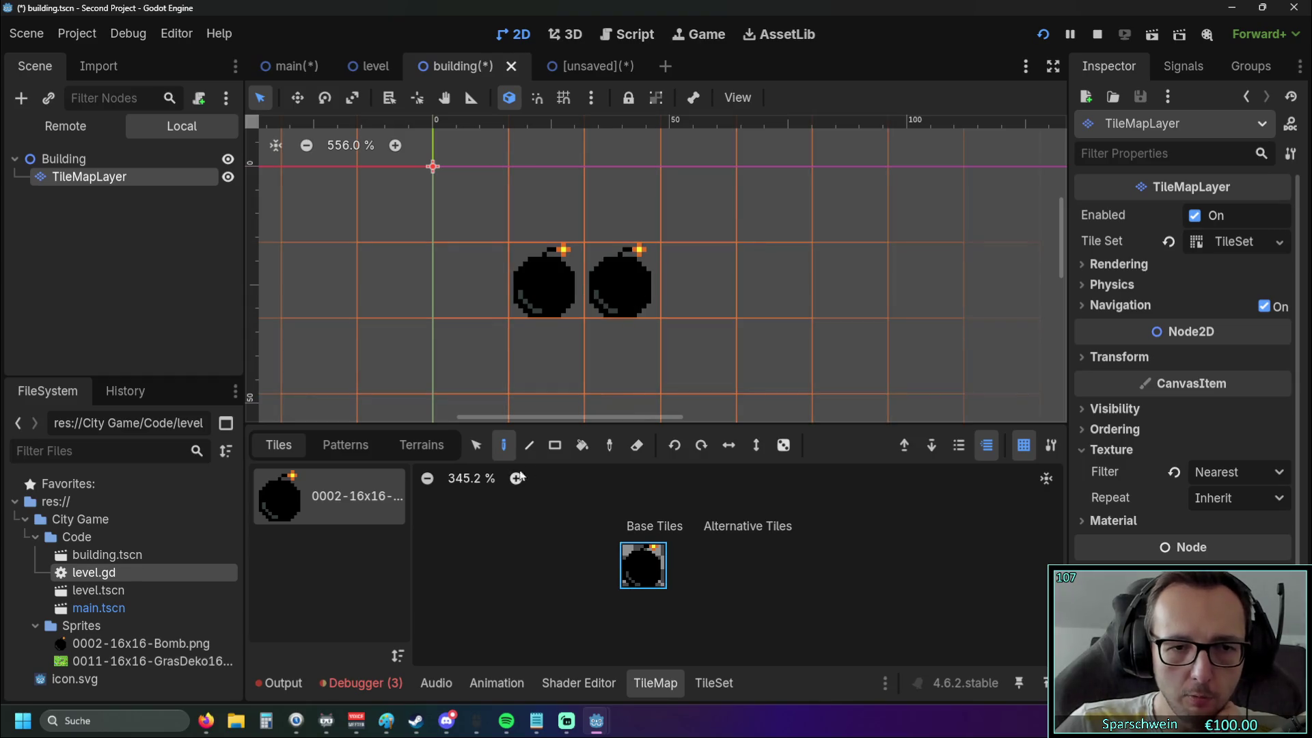
pyautogui.rightClick(629, 301)
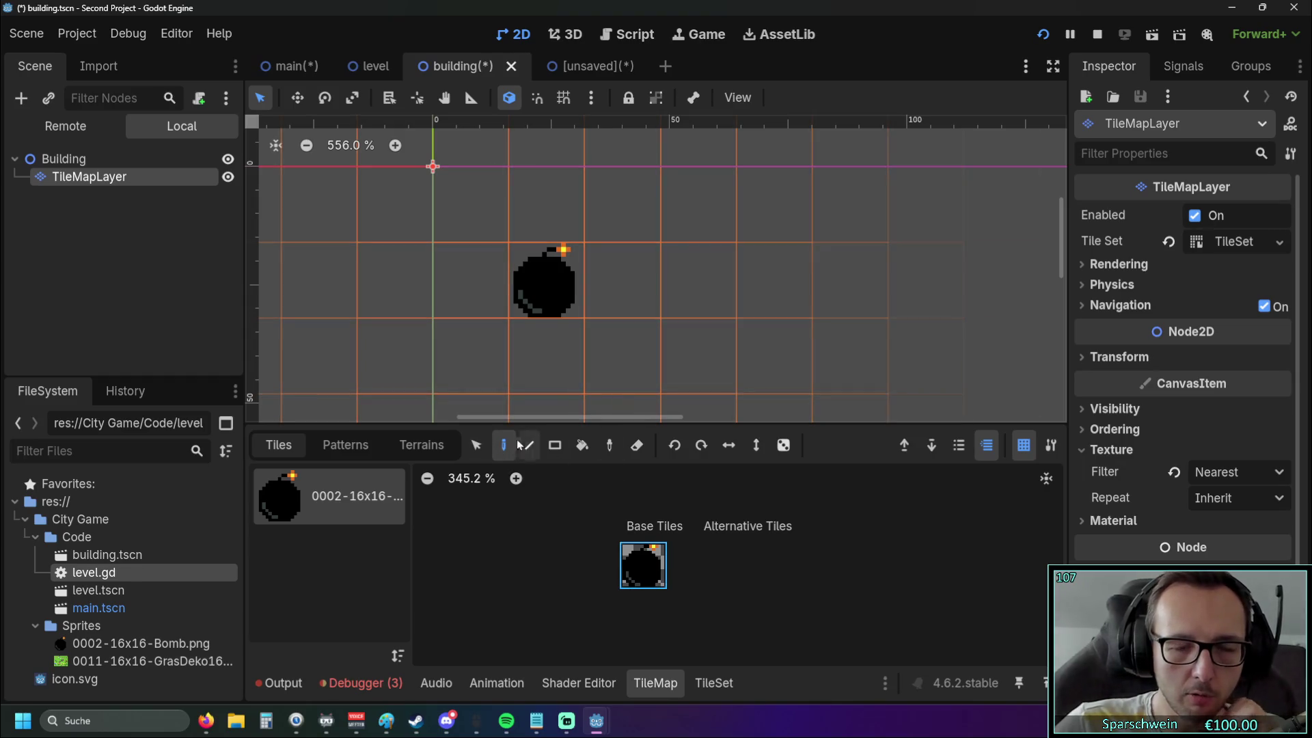
pyautogui.click(714, 682)
pyautogui.moveTo(616, 410)
pyautogui.mouseDown()
pyautogui.moveTo(616, 486)
pyautogui.moveTo(617, 354)
pyautogui.mouseUp()
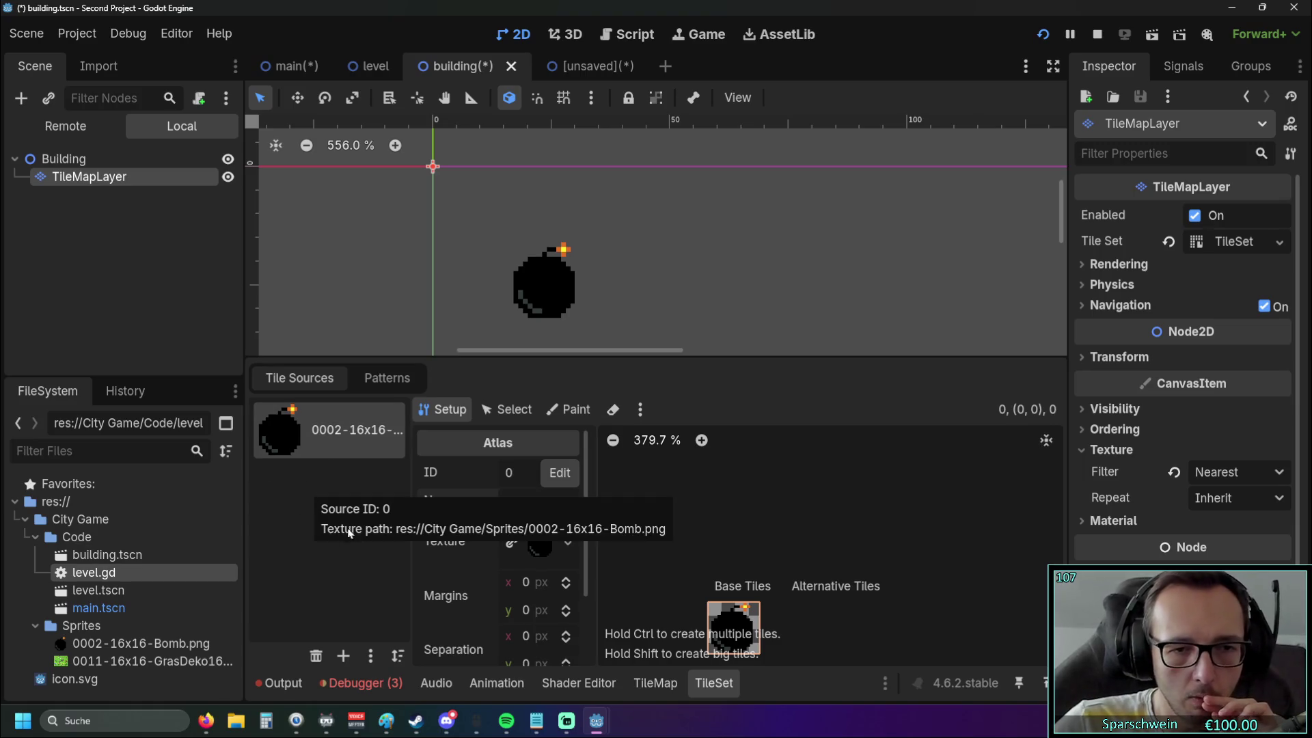
# Enlarge the tile set panel and look through the atlas setup and add-source menus without changing anything.
pyautogui.moveTo(679, 357); pyautogui.dragTo(677, 205)
pyautogui.click(572, 256)
pyautogui.click(462, 257)
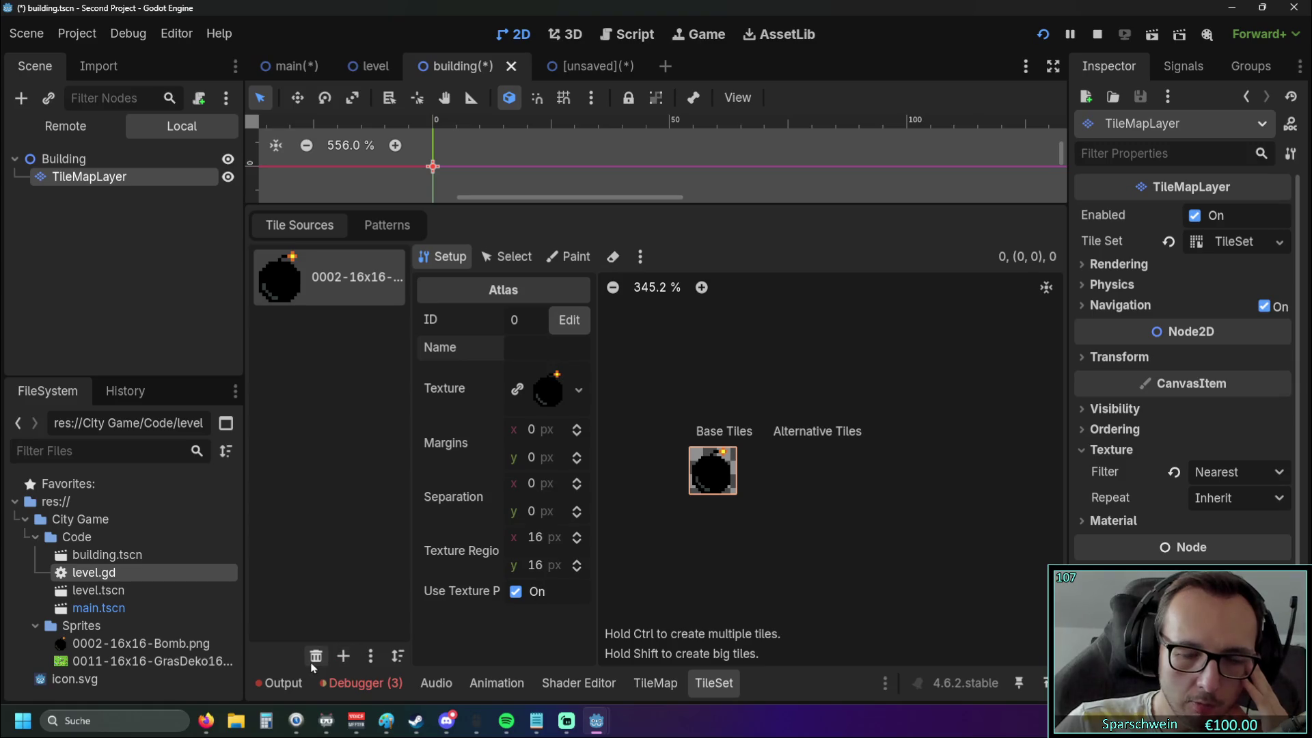
pyautogui.click(370, 657)
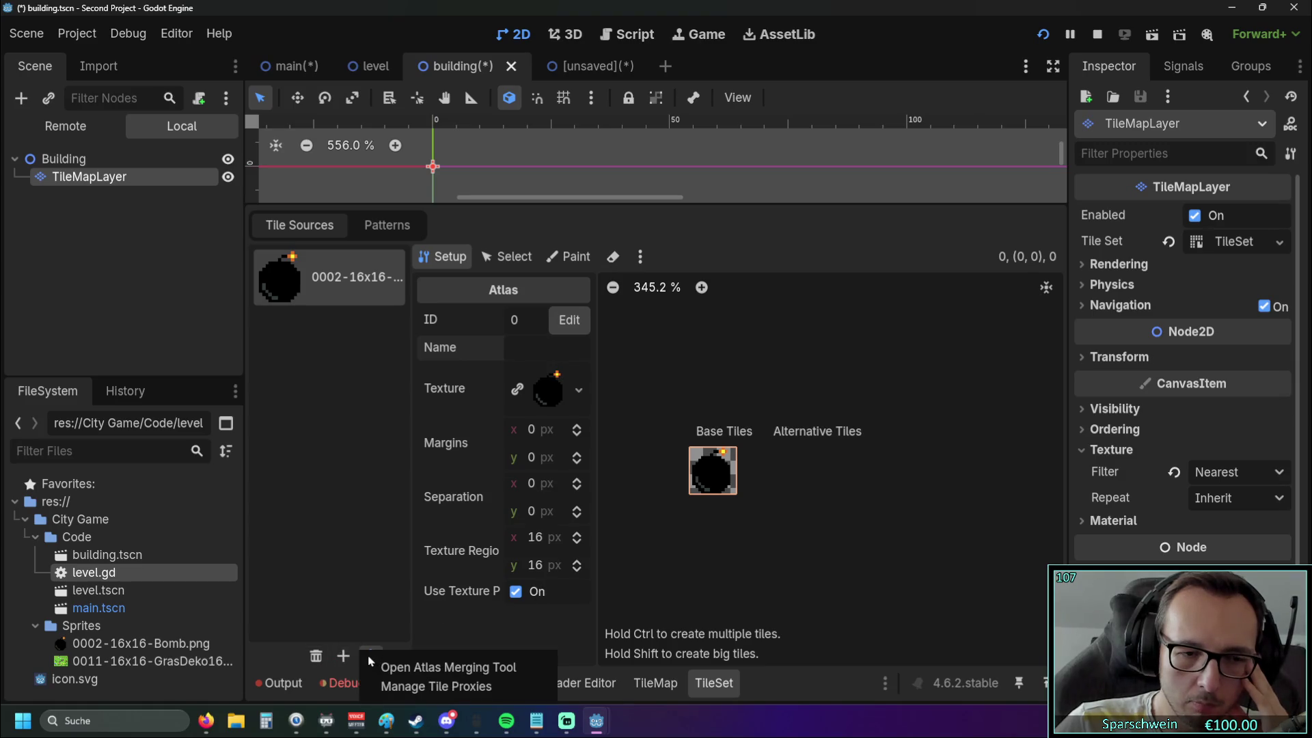
pyautogui.click(364, 633)
pyautogui.click(343, 657)
pyautogui.click(349, 632)
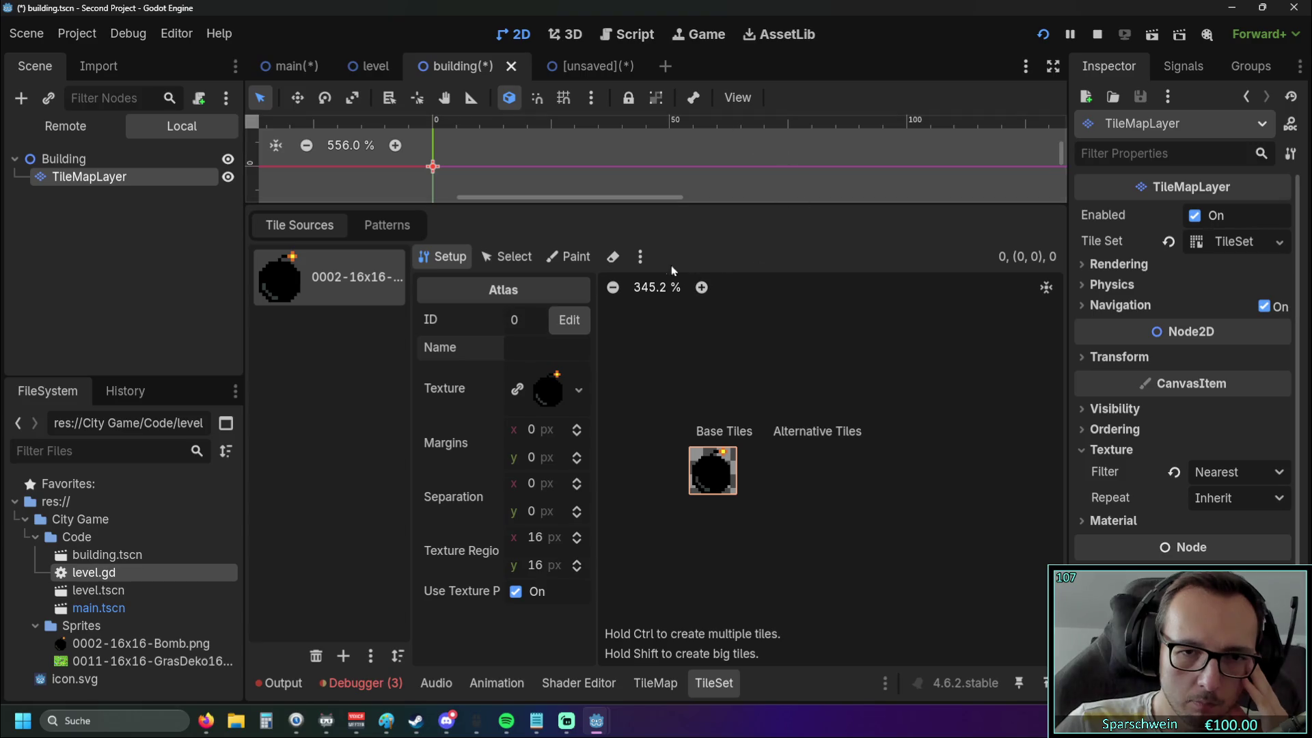
# Auto-create tiles in the bomb atlas's non-transparent texture regions.
pyautogui.click(640, 256)
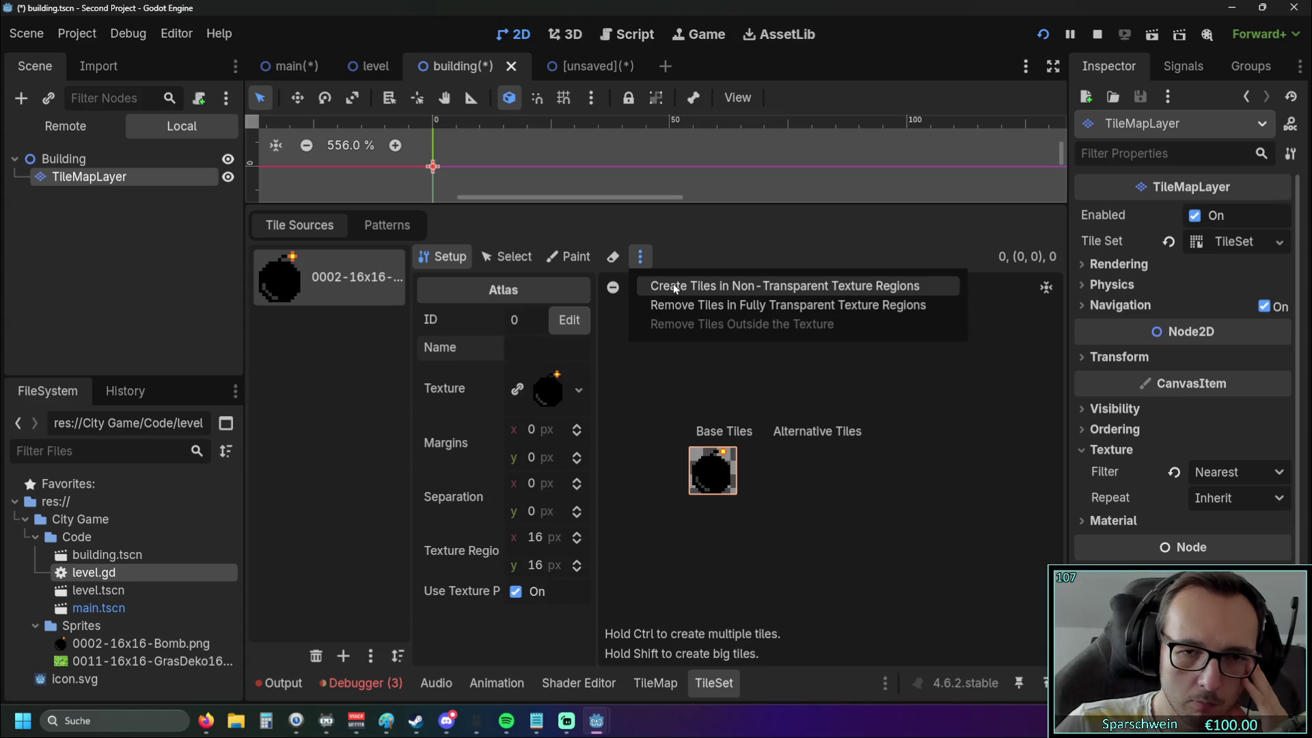
pyautogui.click(674, 285)
pyautogui.click(642, 256)
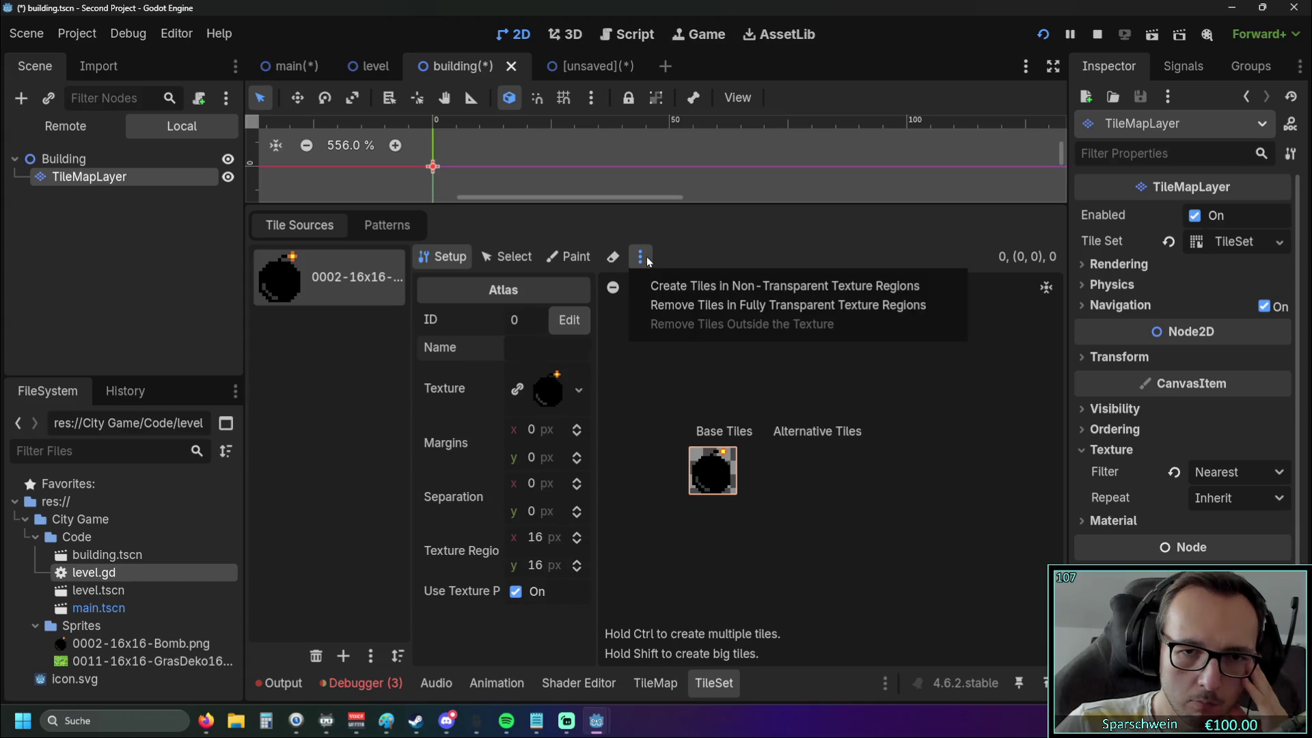
pyautogui.click(666, 286)
pyautogui.moveTo(724, 203)
pyautogui.mouseDown()
pyautogui.moveTo(704, 473)
pyautogui.moveTo(692, 231)
pyautogui.mouseUp()
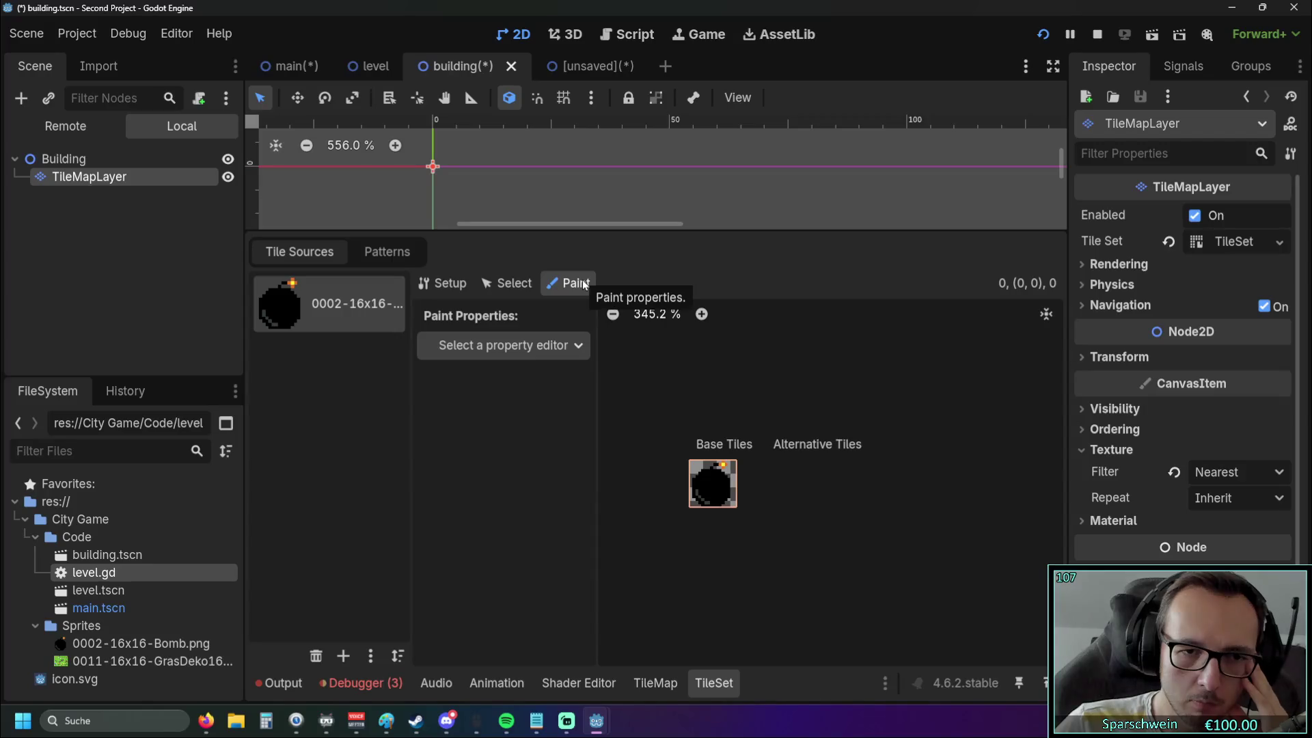
# Reselect the TileMapLayer, enlarge its panel, and reopen the bomb atlas setup in the TileSet editor.
pyautogui.click(683, 205)
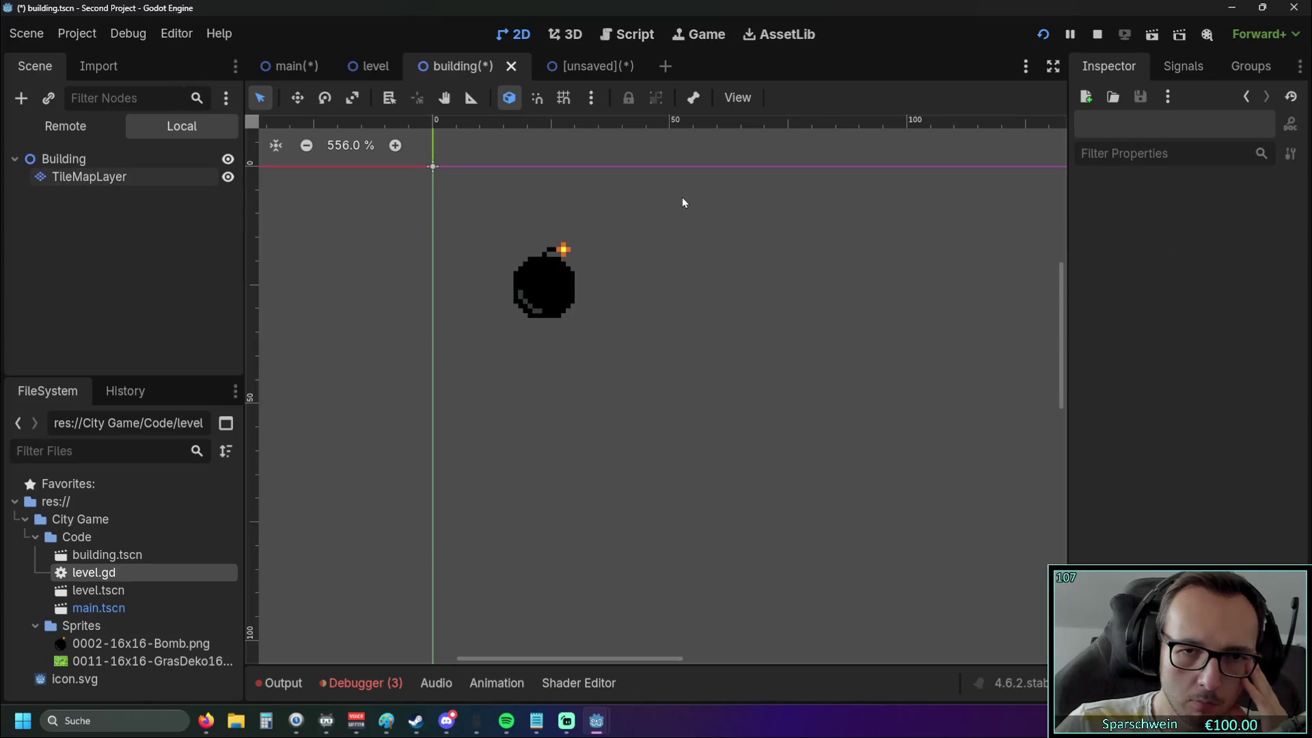
pyautogui.click(109, 180)
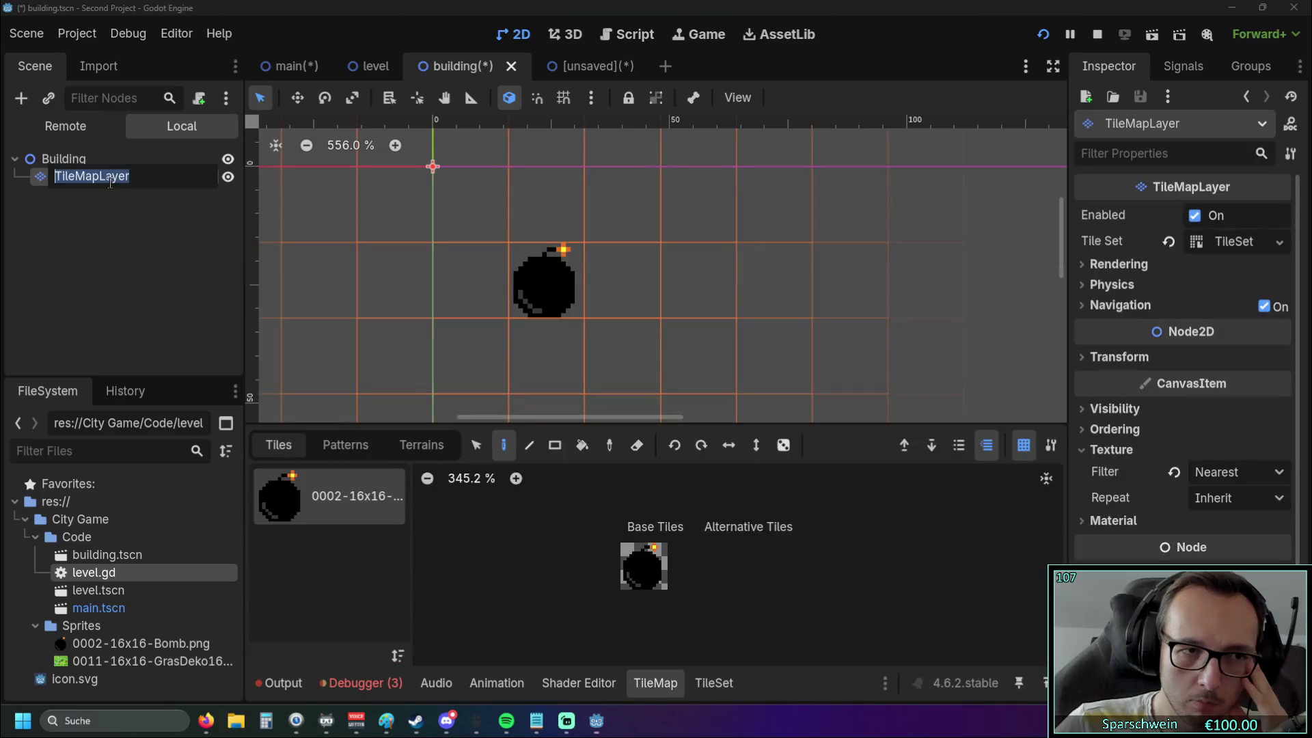
pyautogui.click(489, 456)
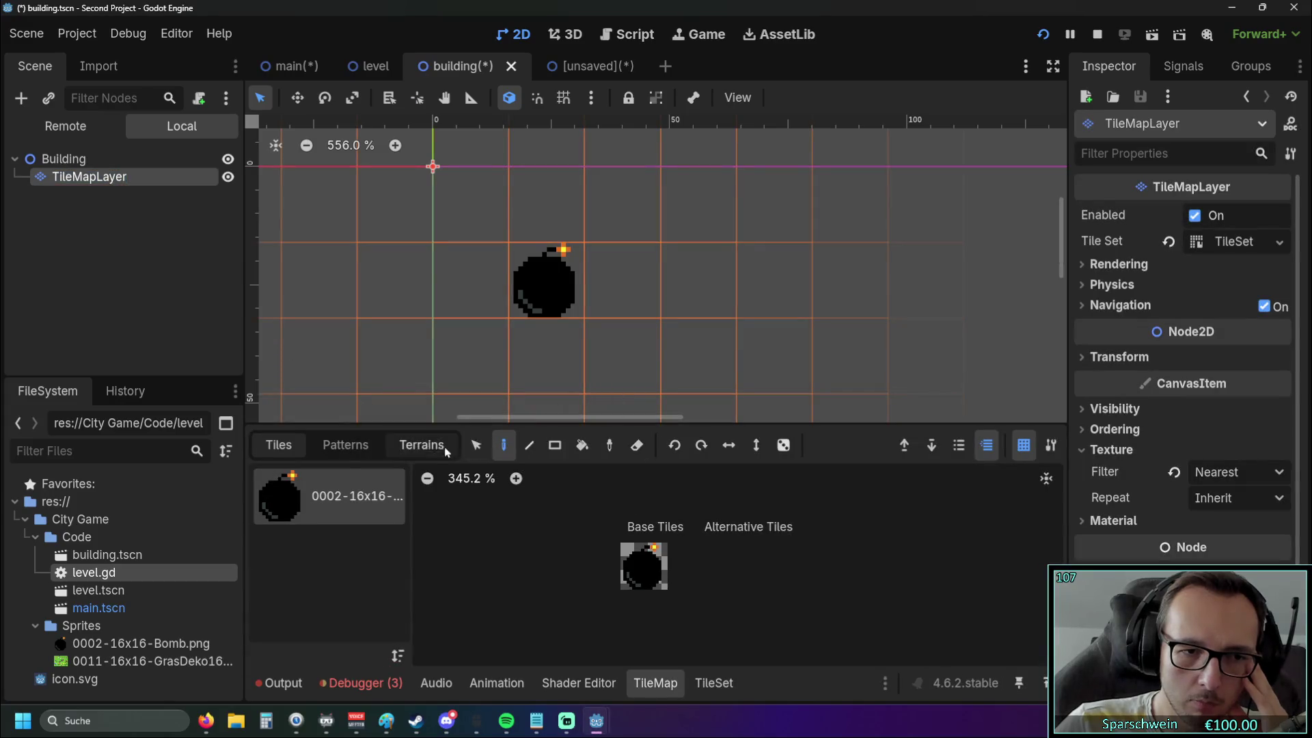
pyautogui.doubleClick(314, 501)
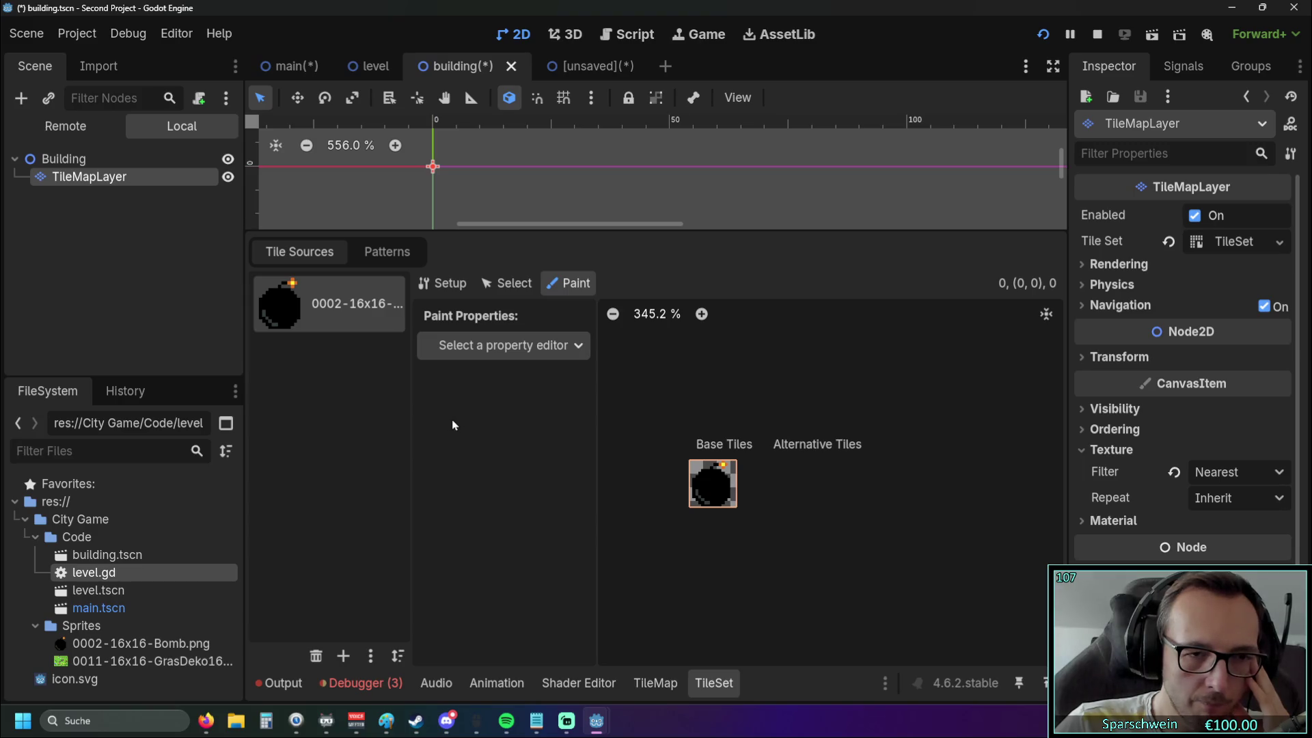
pyautogui.click(443, 283)
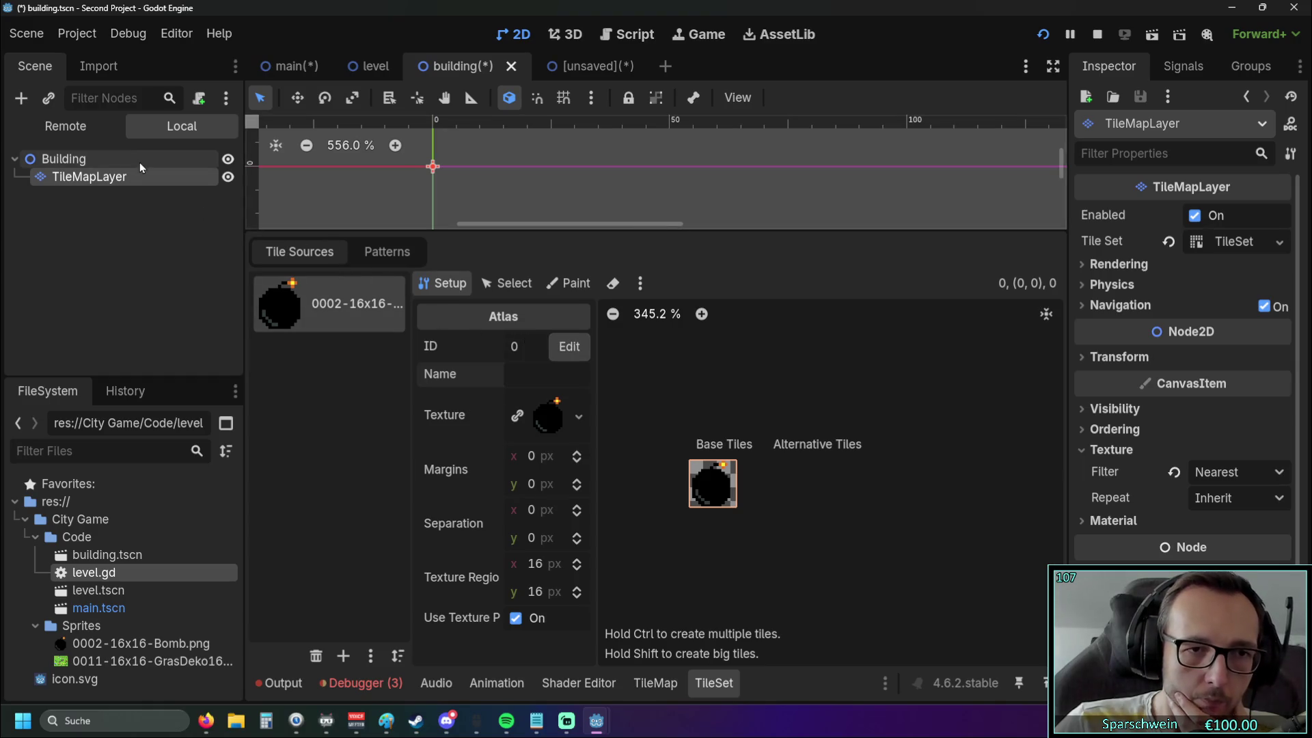
pyautogui.click(97, 160)
pyautogui.click(95, 177)
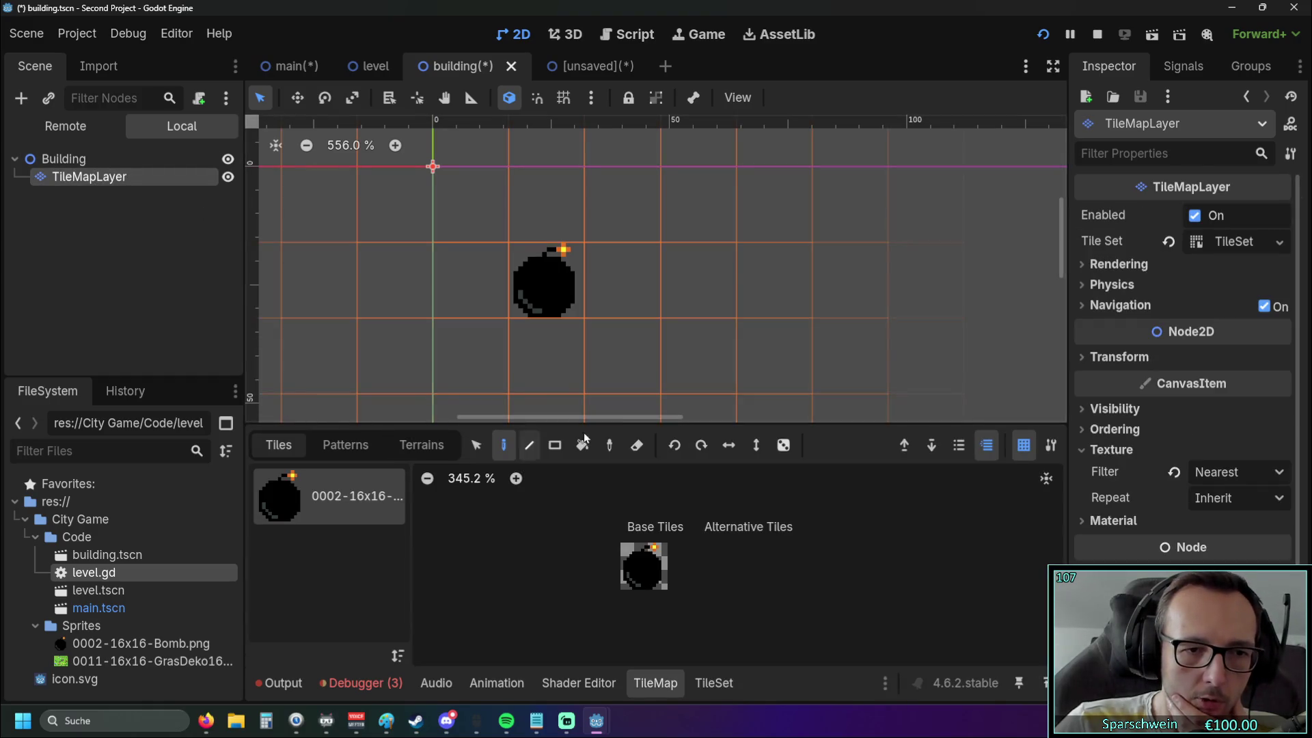
pyautogui.moveTo(625, 332); pyautogui.dragTo(626, 242)
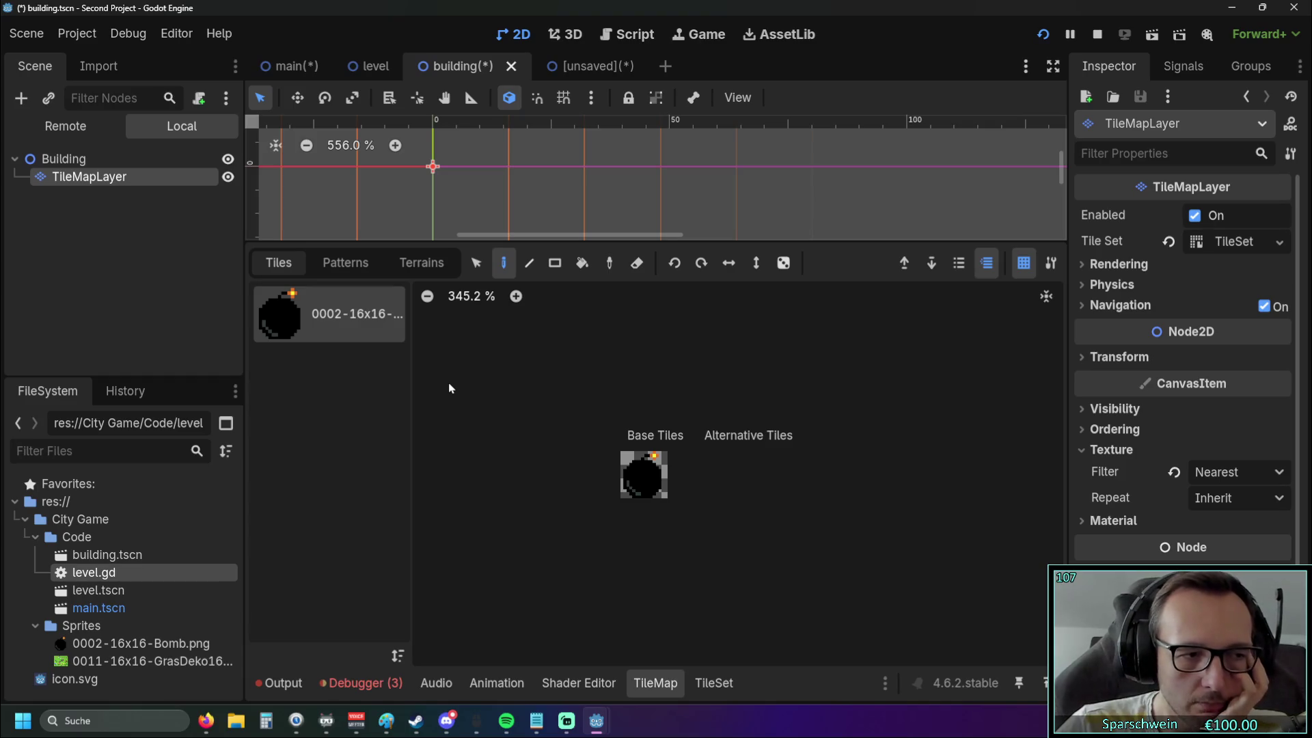
pyautogui.doubleClick(319, 332)
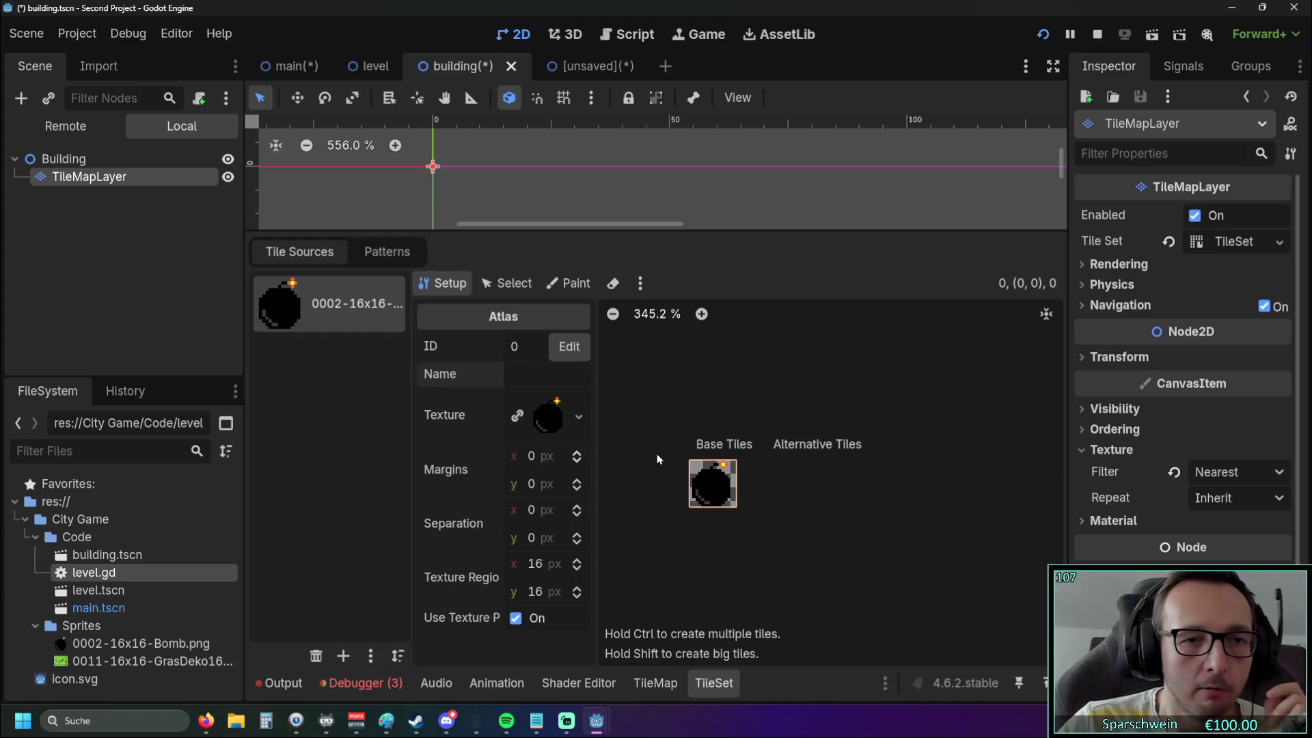
# Pick the bomb tile, look at the bomb source in the TileSet editor, then select the Building node.
pyautogui.click(98, 161)
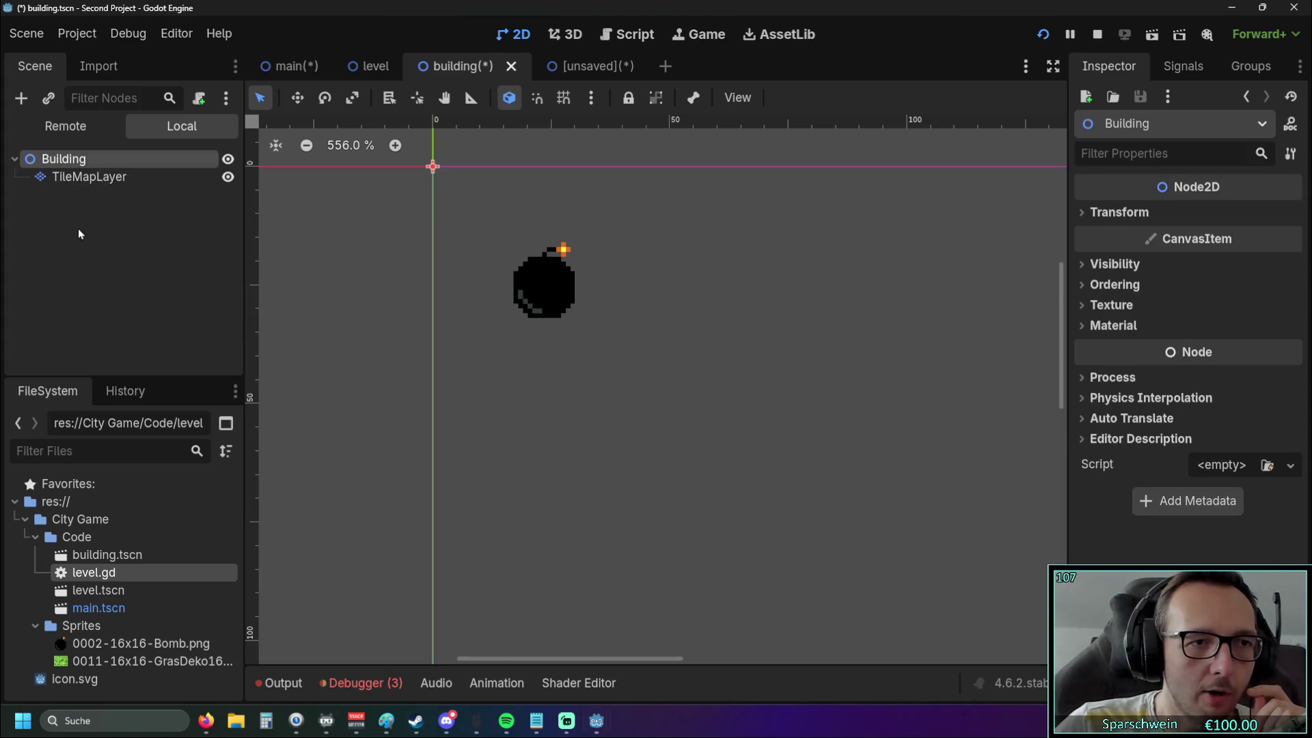
pyautogui.click(95, 176)
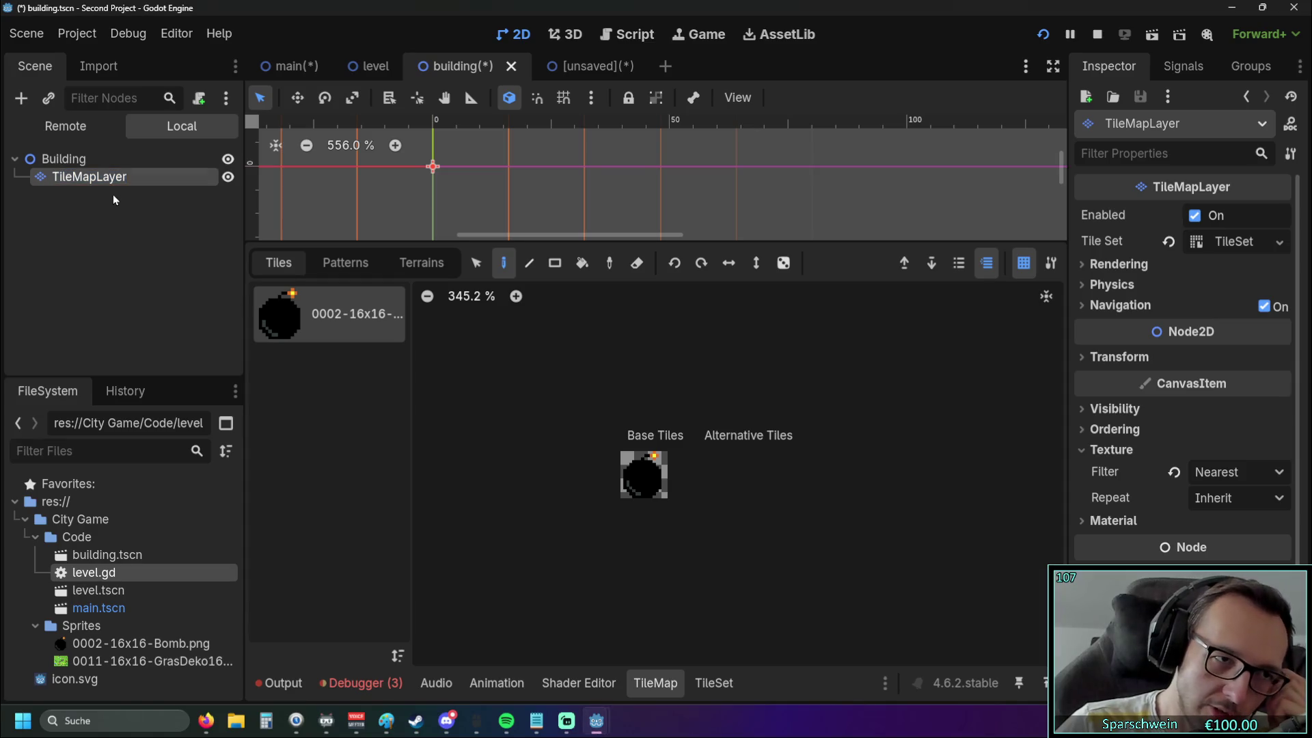
pyautogui.click(628, 465)
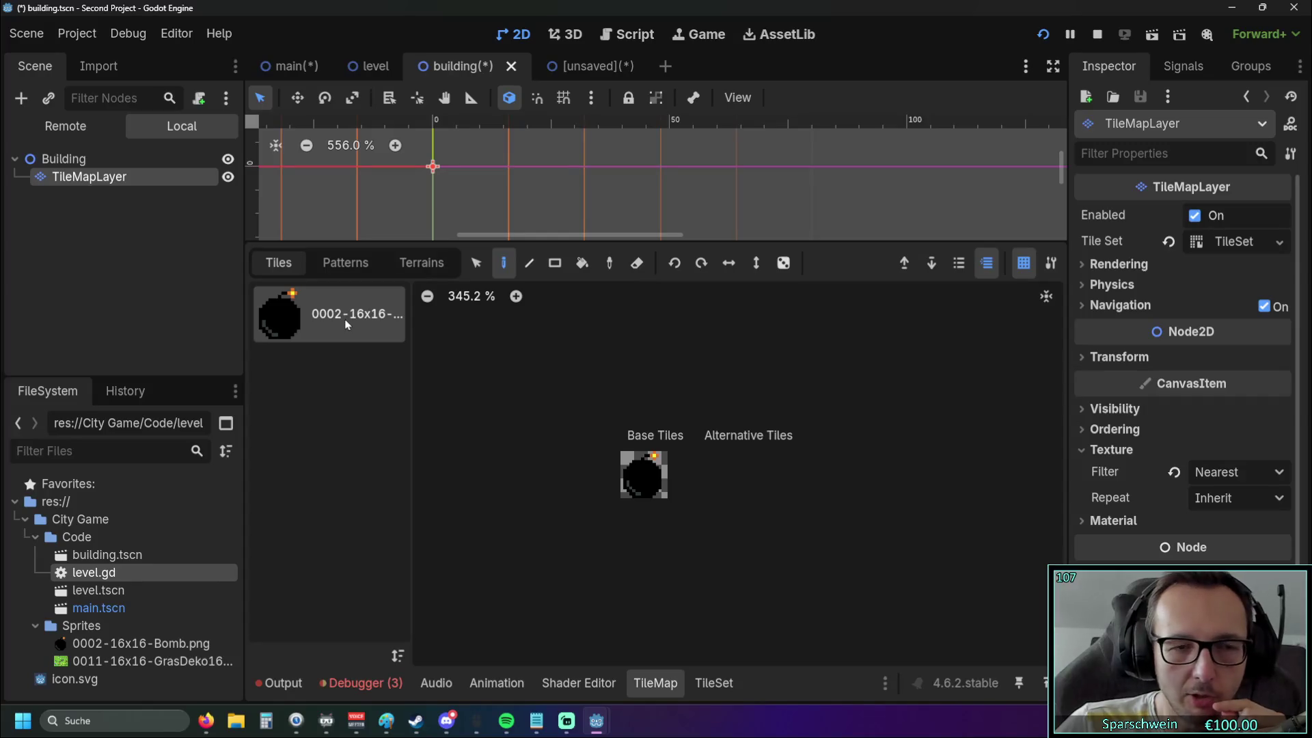
pyautogui.doubleClick(298, 315)
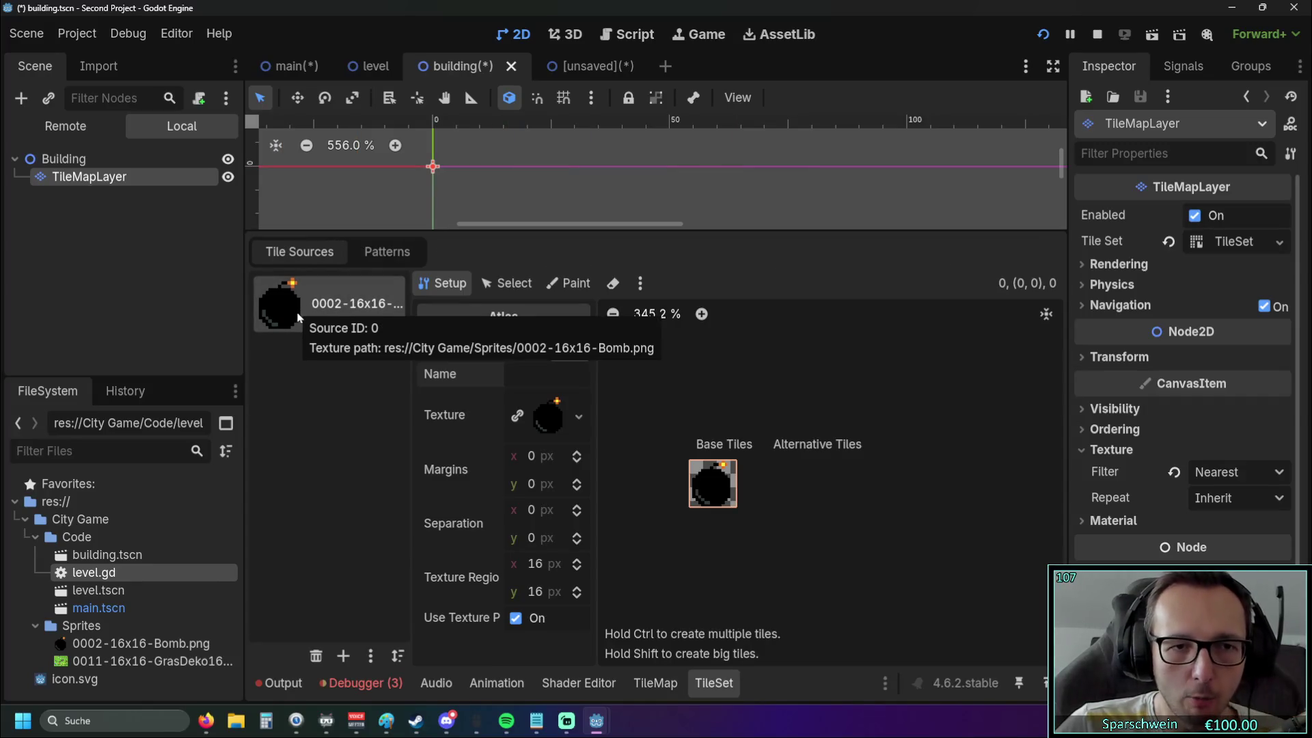
pyautogui.click(387, 252)
pyautogui.click(321, 253)
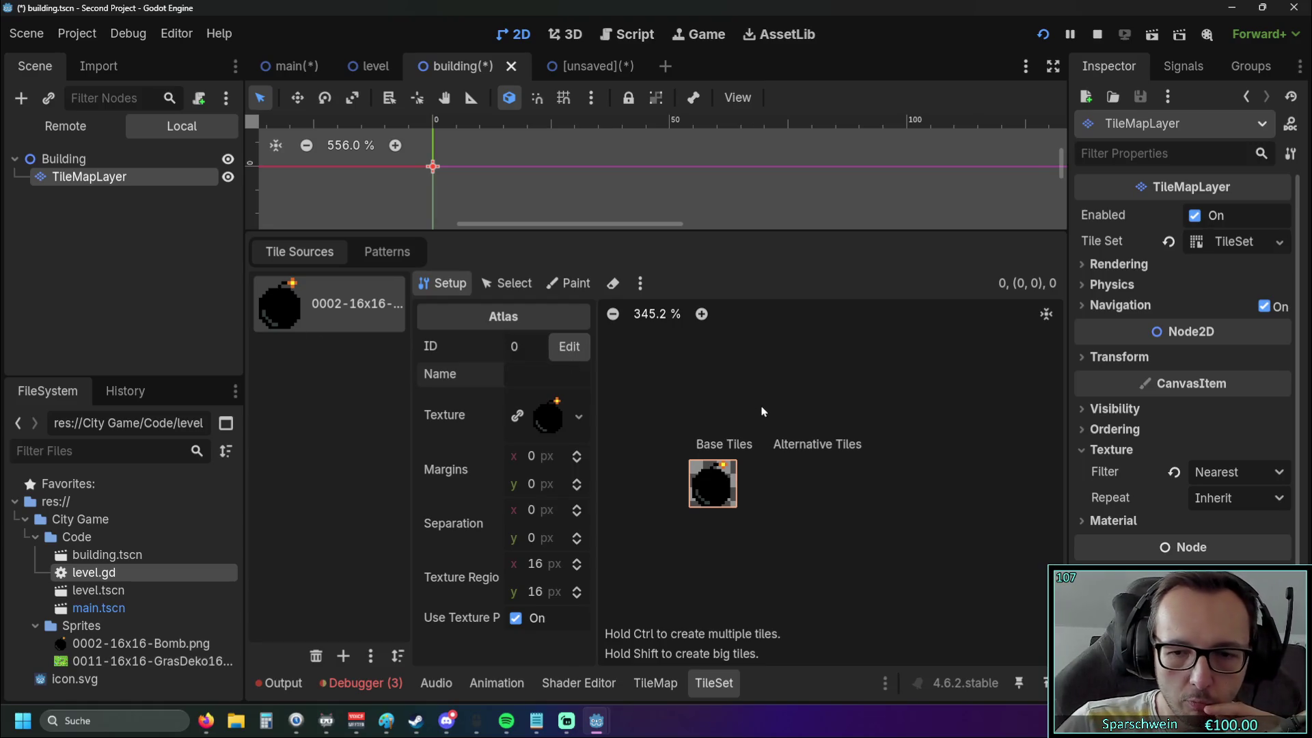
pyautogui.scroll(-3, 755, 545)
pyautogui.scroll(4, 754, 540)
pyautogui.scroll(3, 750, 534)
pyautogui.click(97, 160)
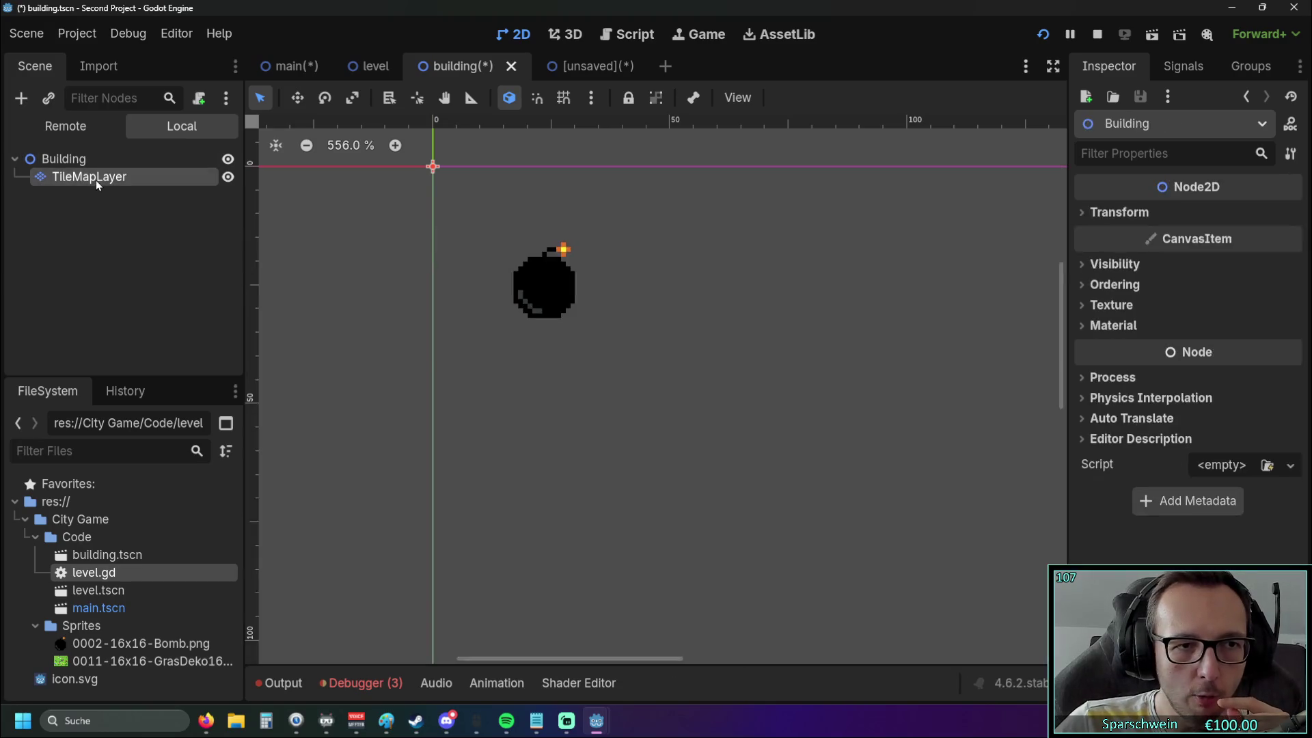
# Paint bomb tiles into grid cells (4,1) and (4,2), then erase both.
pyautogui.click(95, 178)
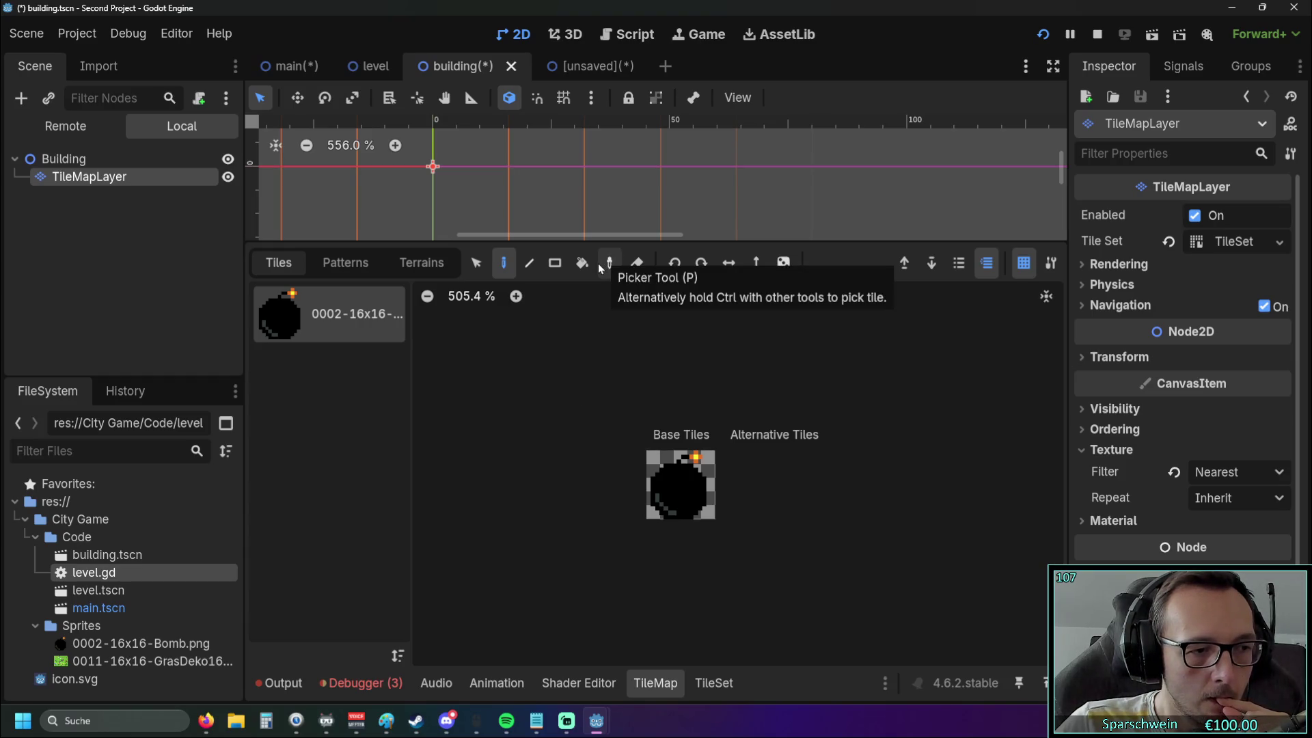
pyautogui.moveTo(599, 244); pyautogui.dragTo(598, 446)
pyautogui.click(663, 570)
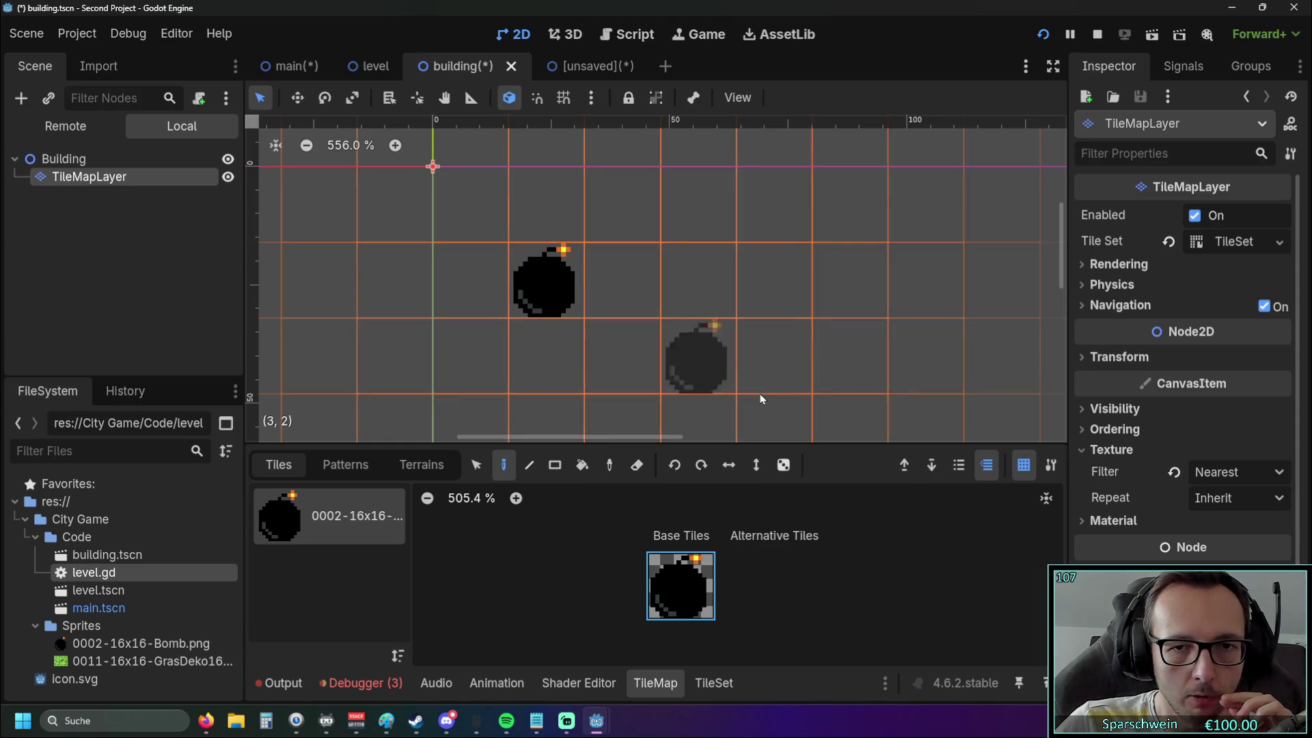
pyautogui.click(768, 280)
pyautogui.click(763, 356)
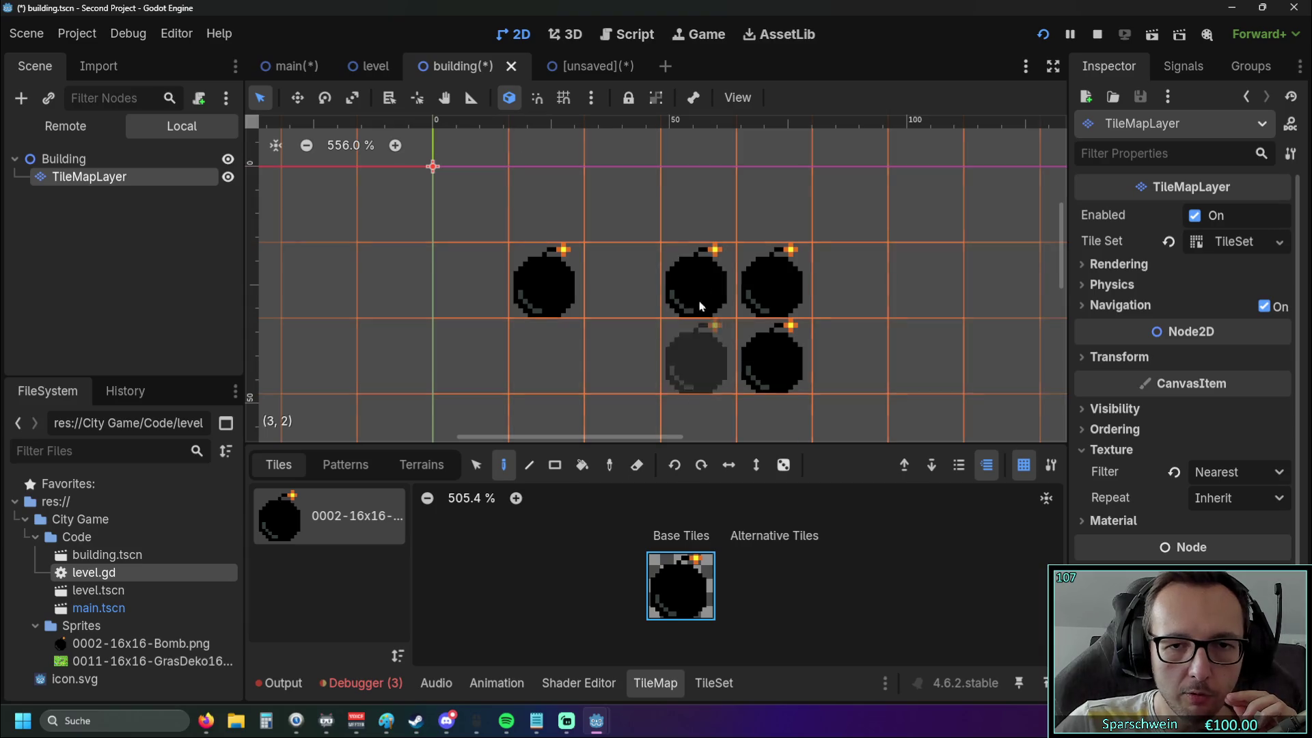
pyautogui.rightClick(763, 357)
pyautogui.rightClick(768, 280)
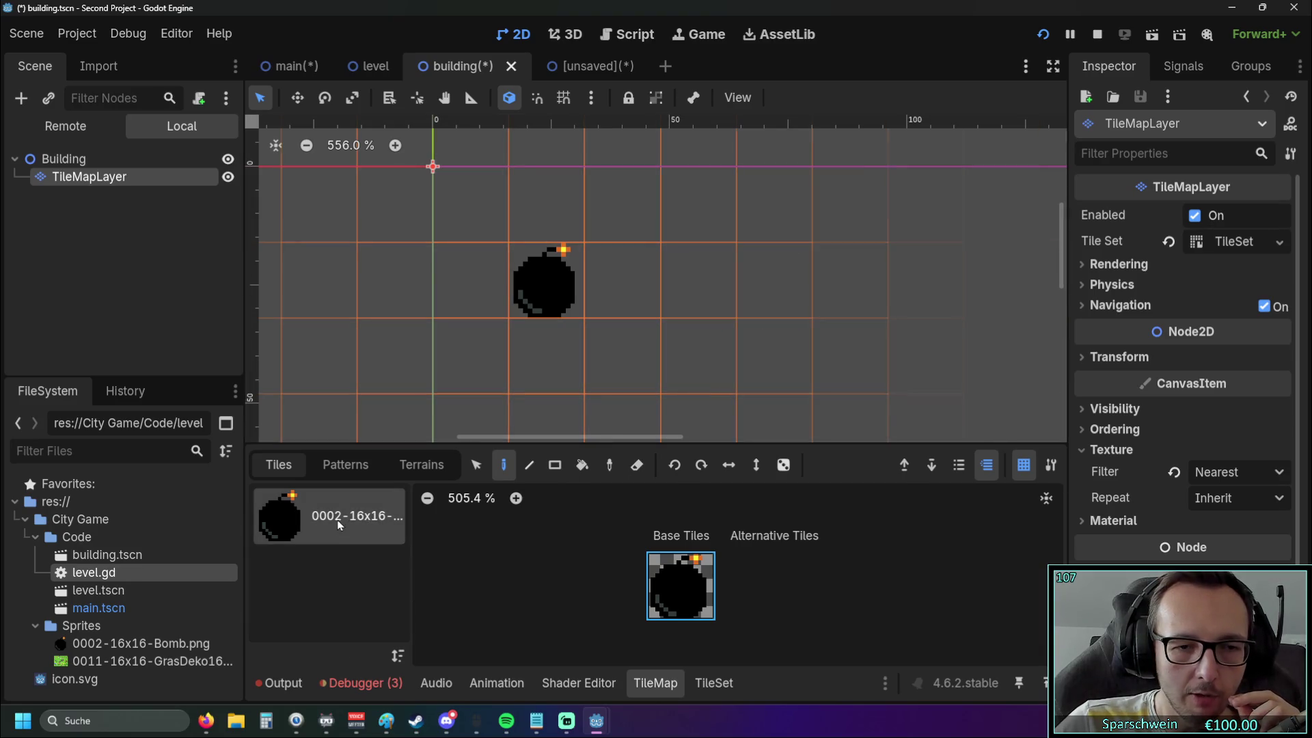
# Open the bomb source in the TileSet editor, enlarge the canvas, and reselect the TileMapLayer.
pyautogui.doubleClick(340, 518)
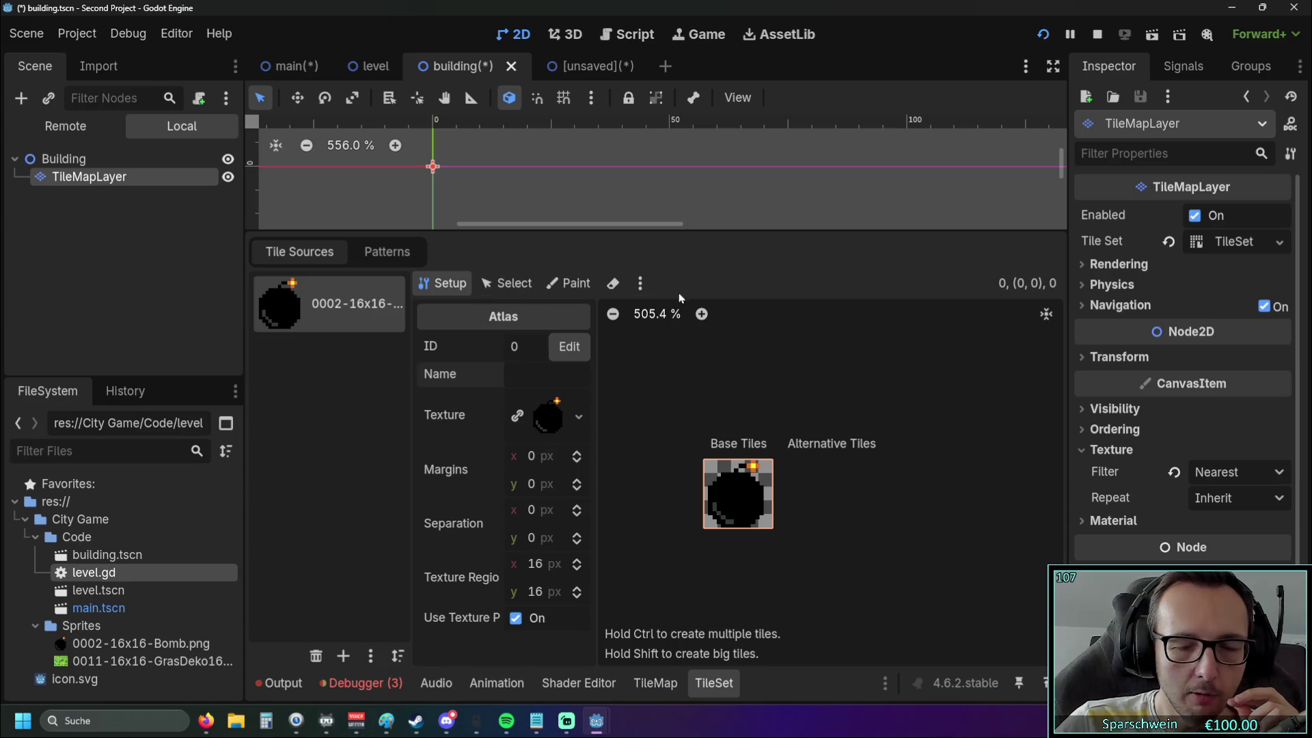
pyautogui.moveTo(633, 230); pyautogui.dragTo(635, 480)
pyautogui.click(657, 426)
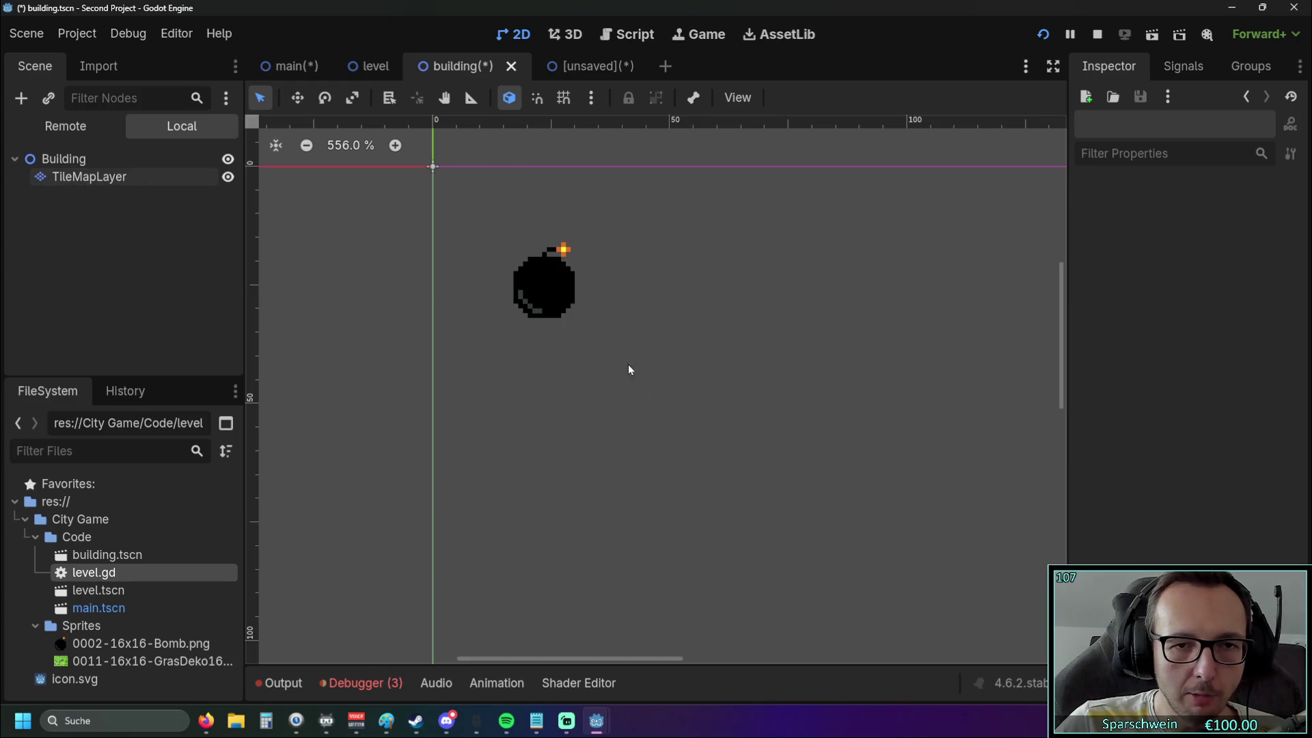
pyautogui.click(46, 181)
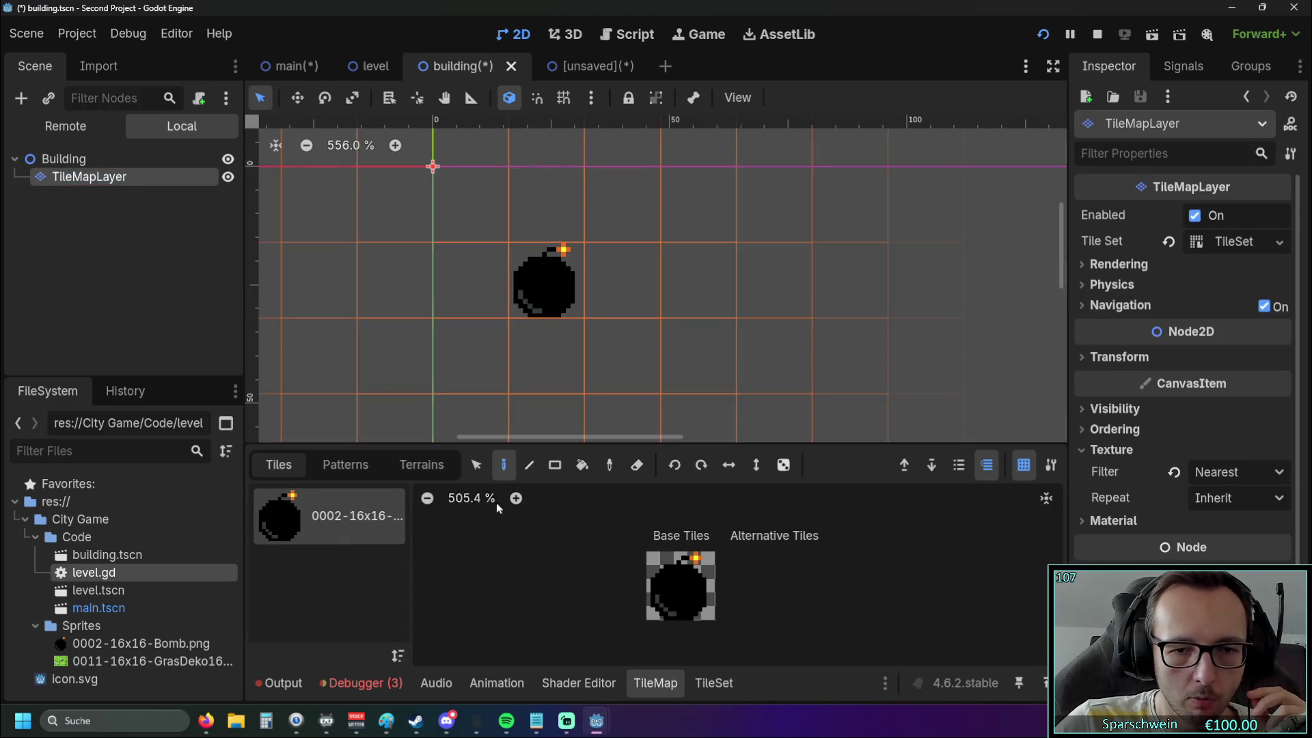
# Step the bomb tile's Texture Region height down and back up, leaving it at 16 px.
pyautogui.doubleClick(332, 512)
pyautogui.moveTo(639, 481); pyautogui.dragTo(639, 203)
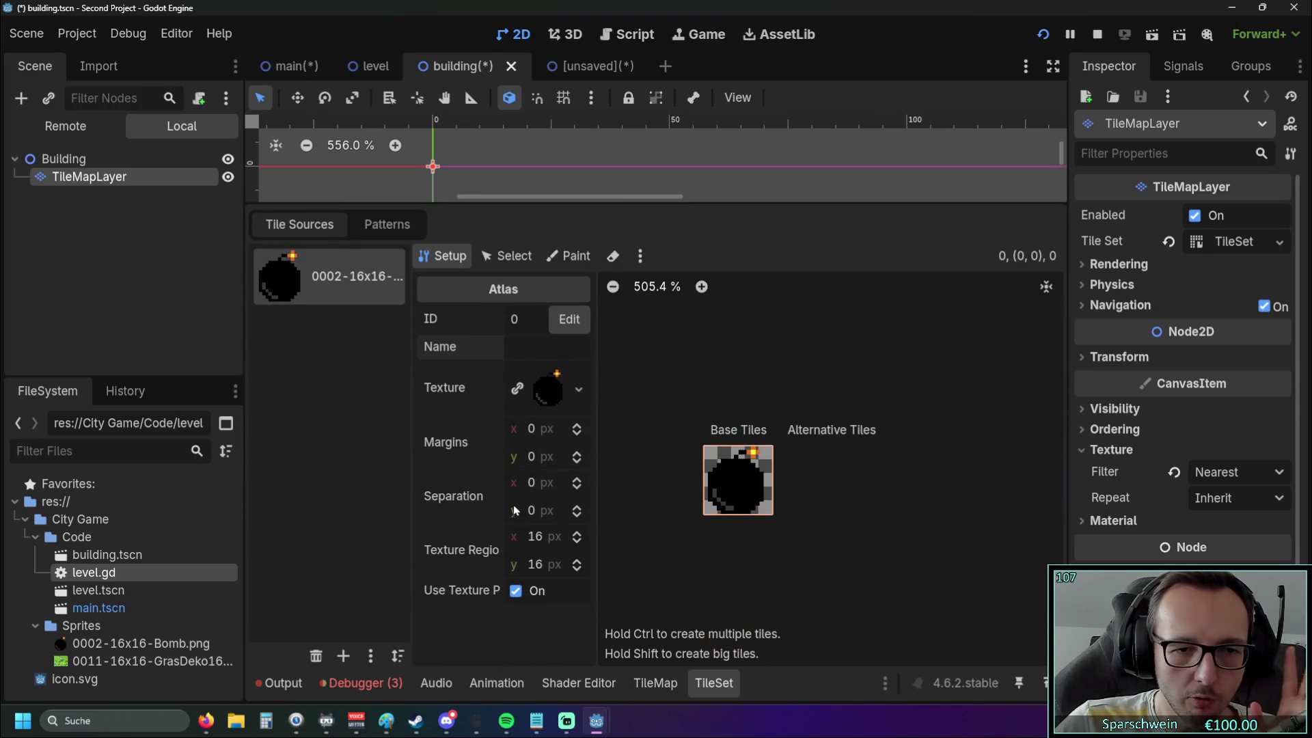
pyautogui.click(576, 569)
pyautogui.click(575, 566)
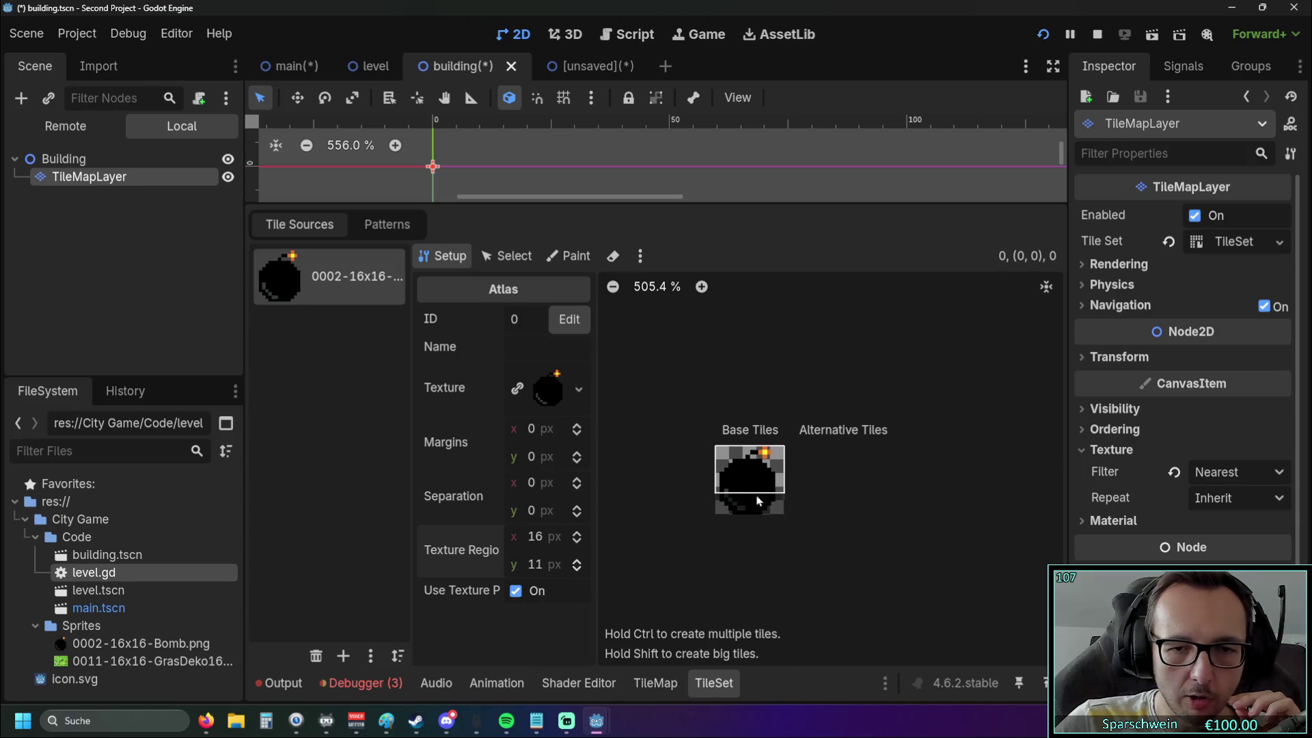
pyautogui.doubleClick(575, 565)
pyautogui.click(576, 566)
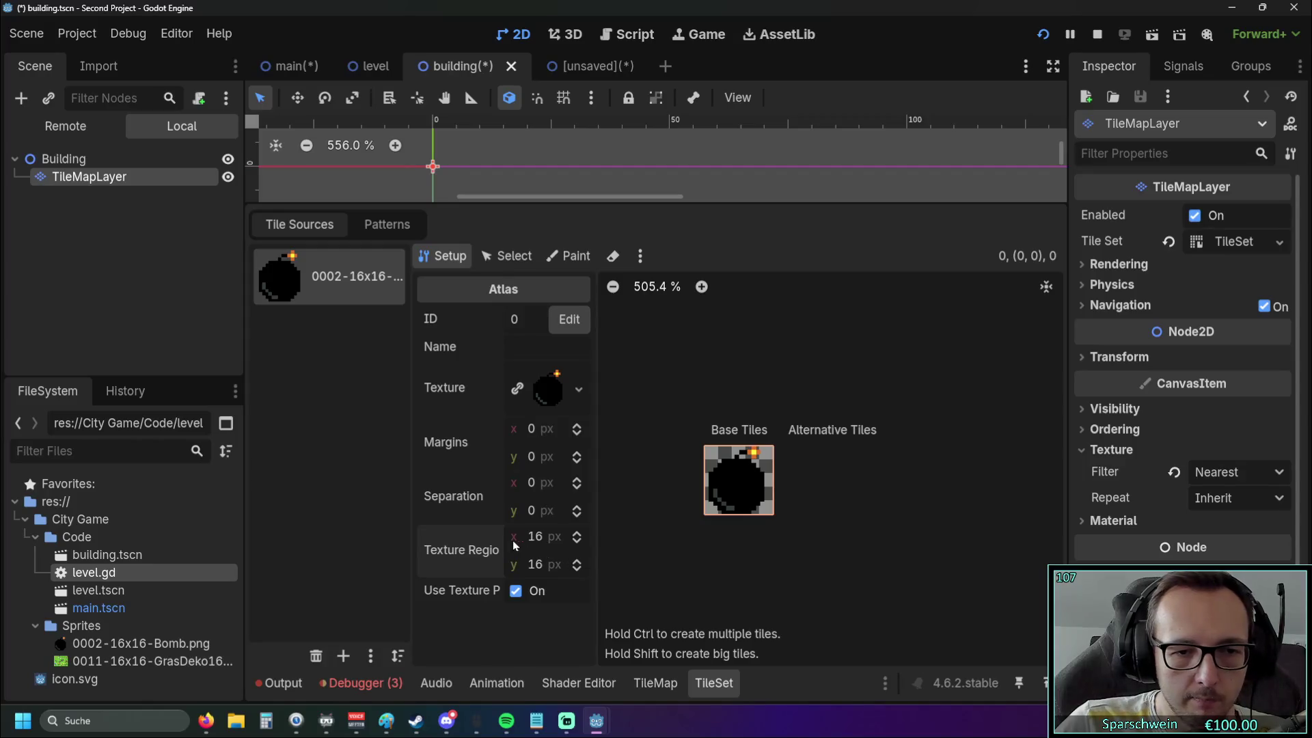
pyautogui.moveTo(500, 540)
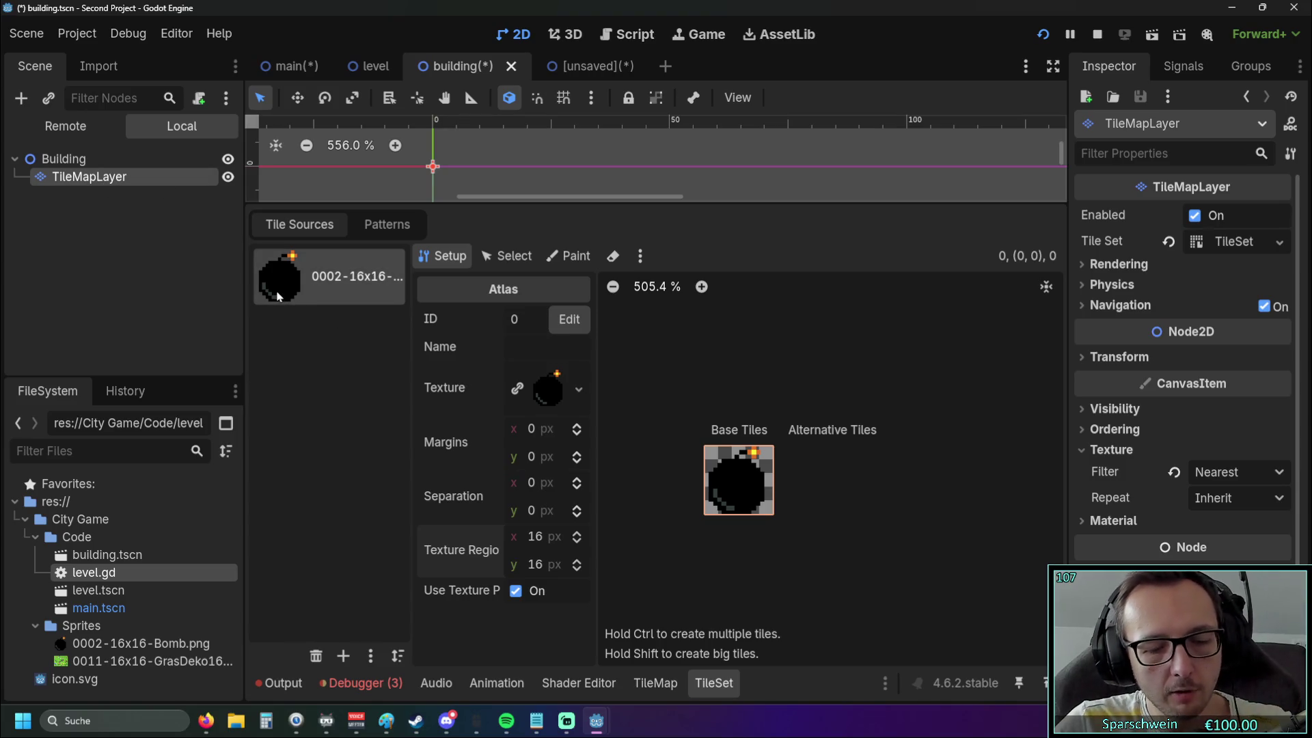
# Save the building scene with Ctrl+S and reselect its TileMapLayer with a taller painting panel.
pyautogui.hotkey('ctrl', 's')
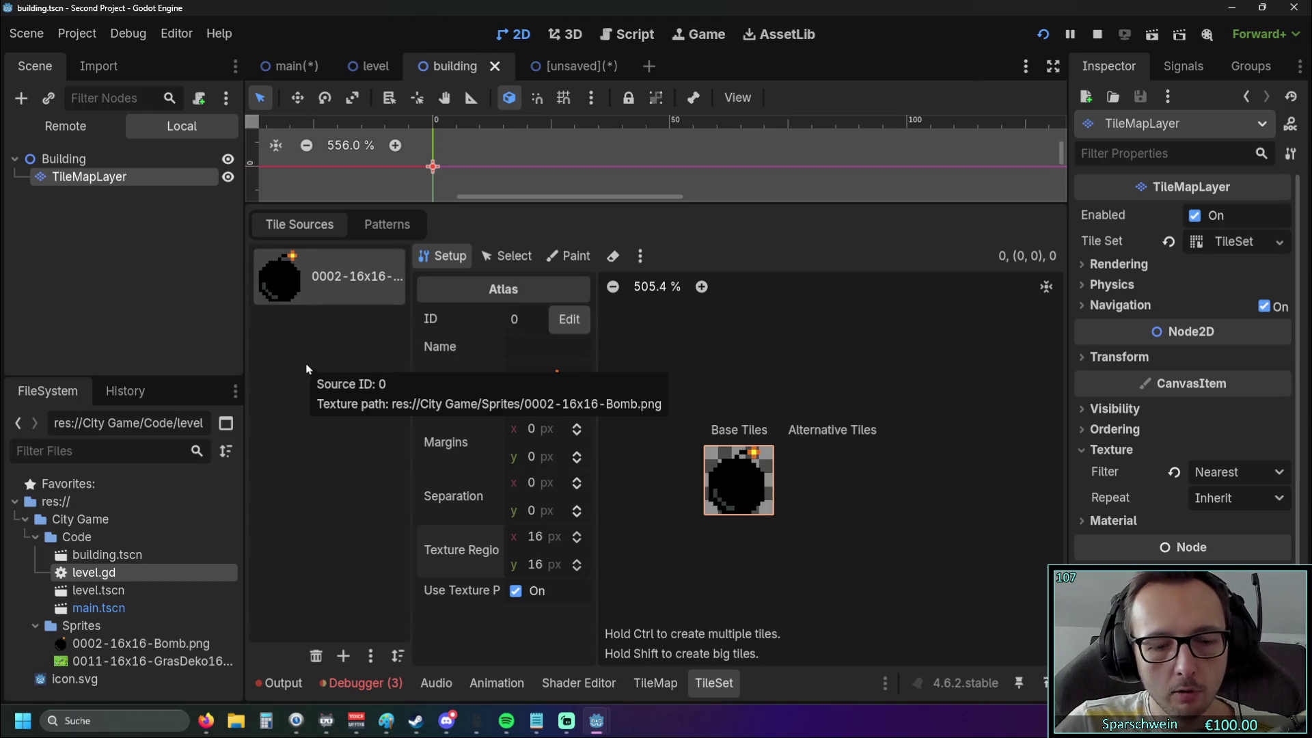
pyautogui.hotkey('ctrl', 's')
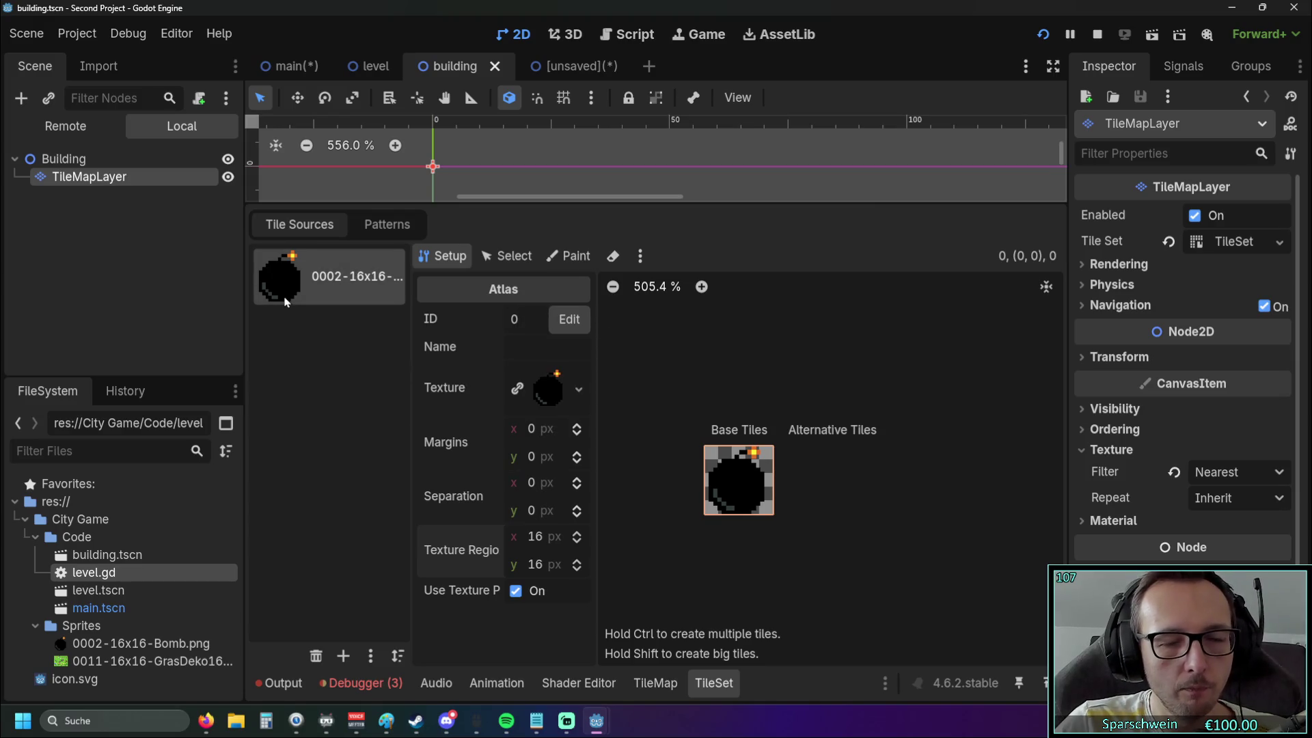
pyautogui.click(77, 158)
pyautogui.click(81, 177)
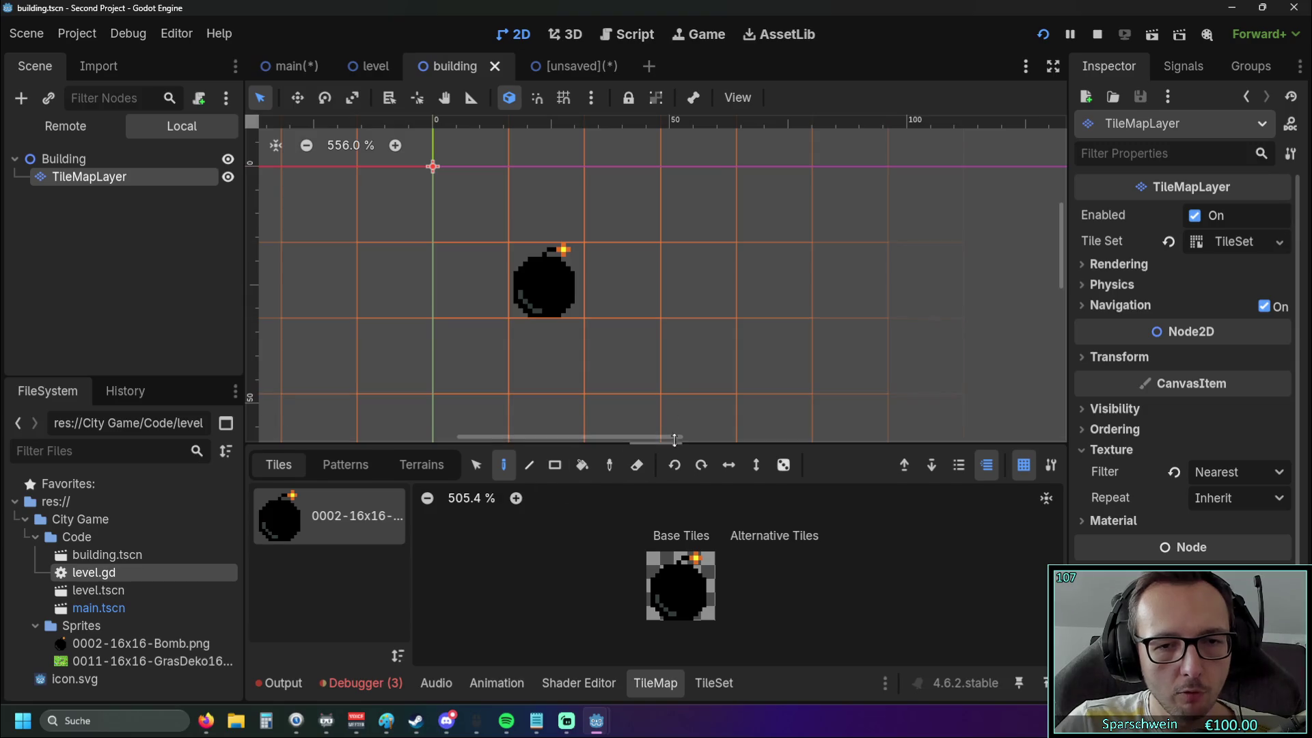
pyautogui.moveTo(674, 440); pyautogui.dragTo(674, 319)
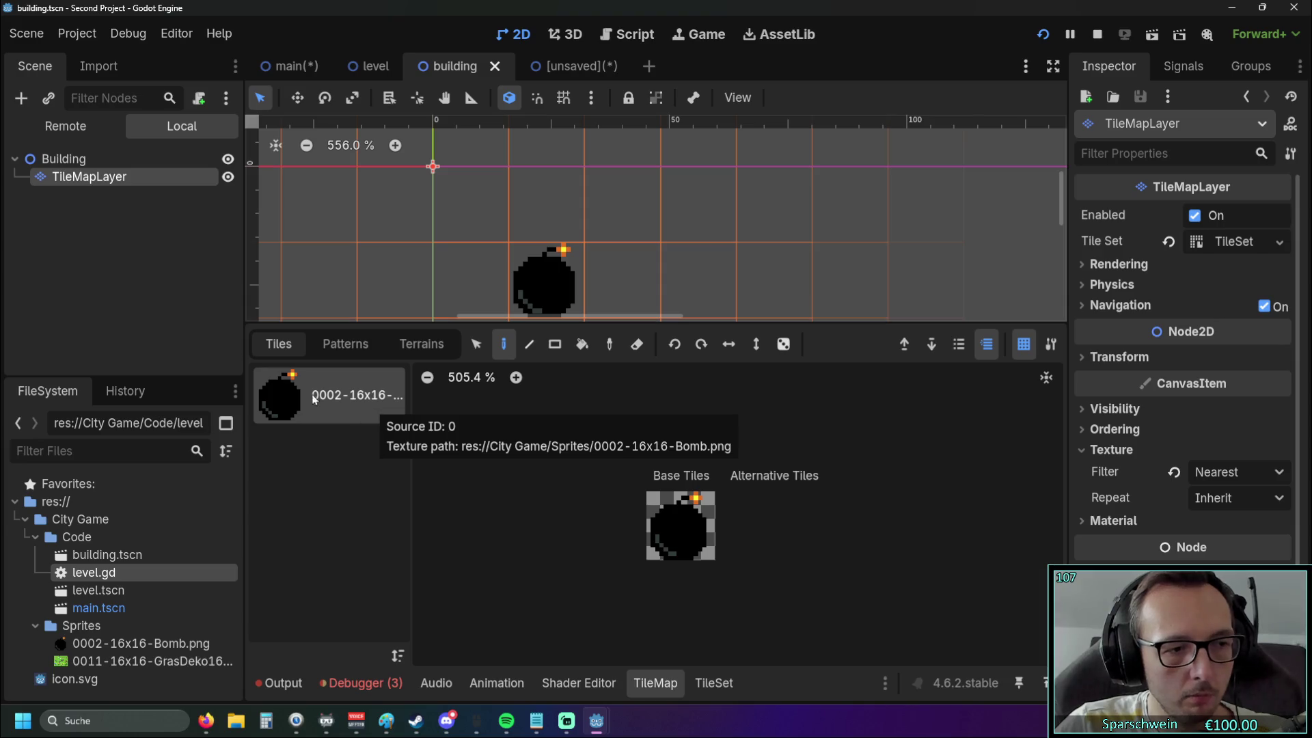
# Flip through the Interface, main and level scene tabs, ending back on the building scene.
pyautogui.click(574, 66)
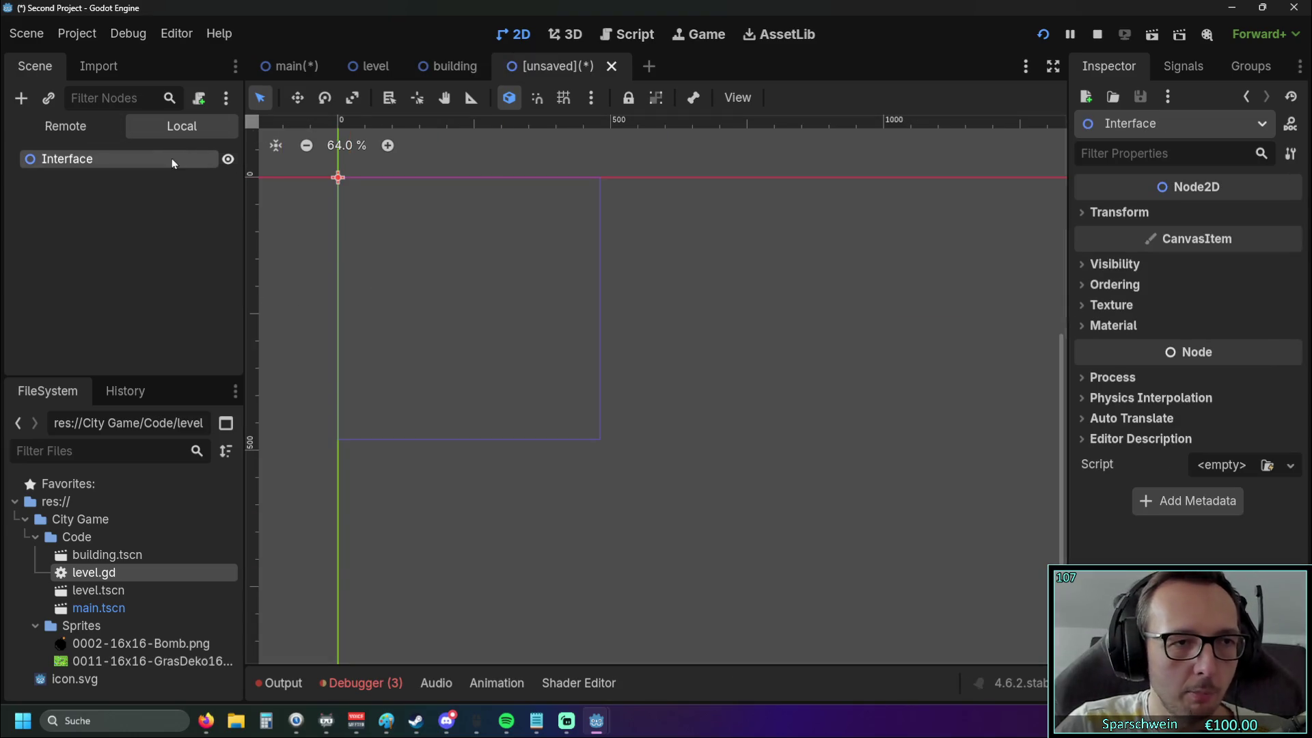
pyautogui.click(447, 66)
pyautogui.click(287, 67)
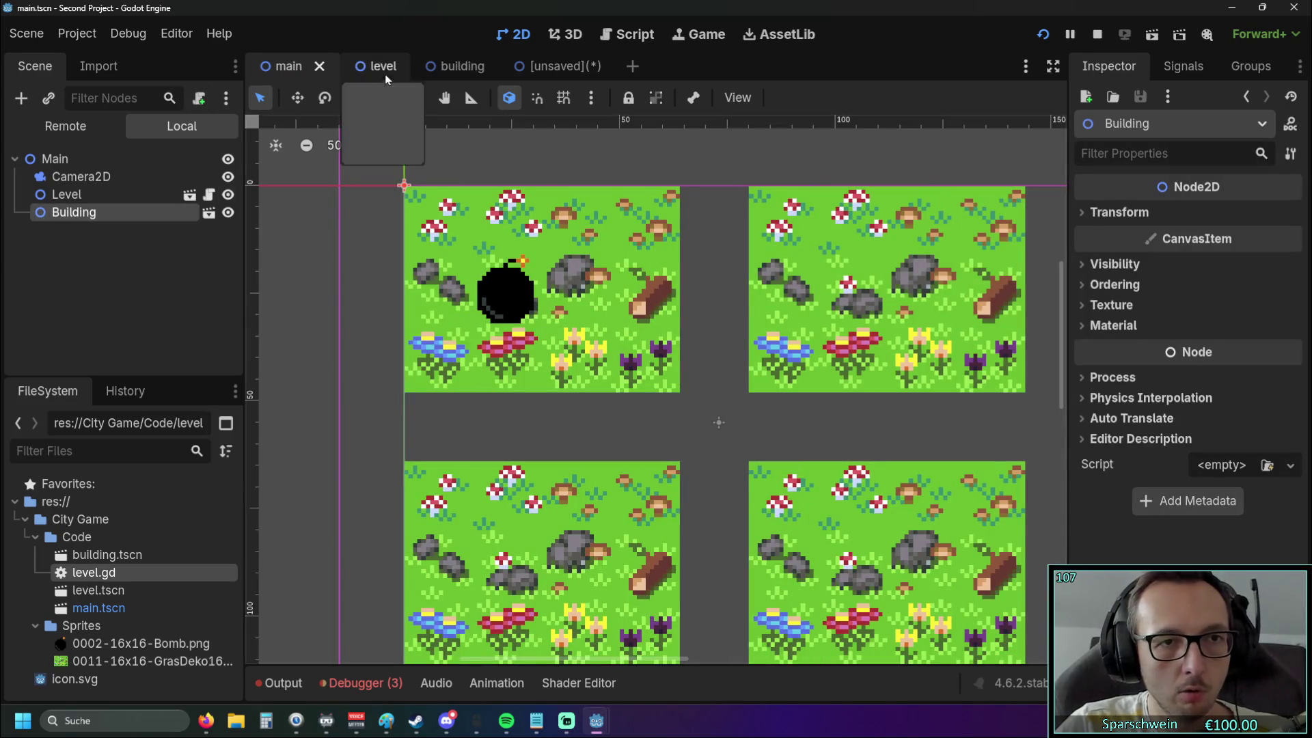
pyautogui.click(451, 67)
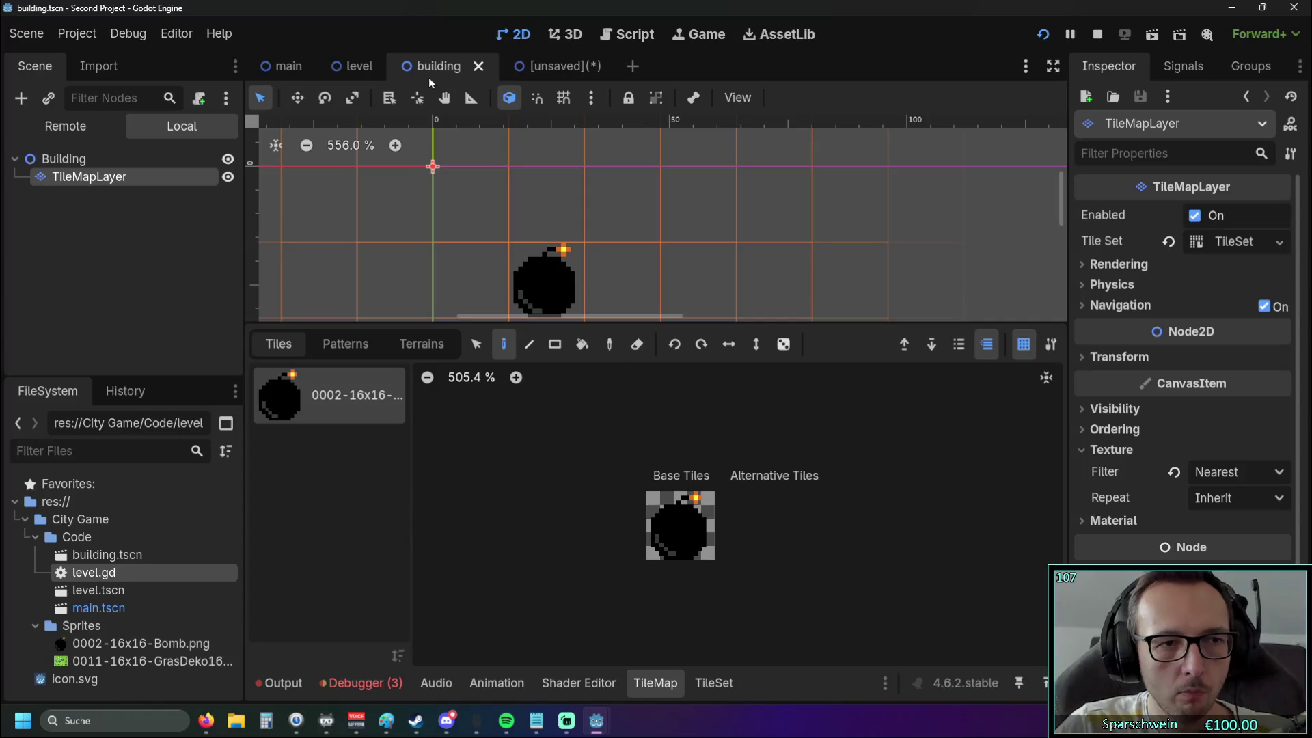
pyautogui.click(366, 66)
pyautogui.click(327, 67)
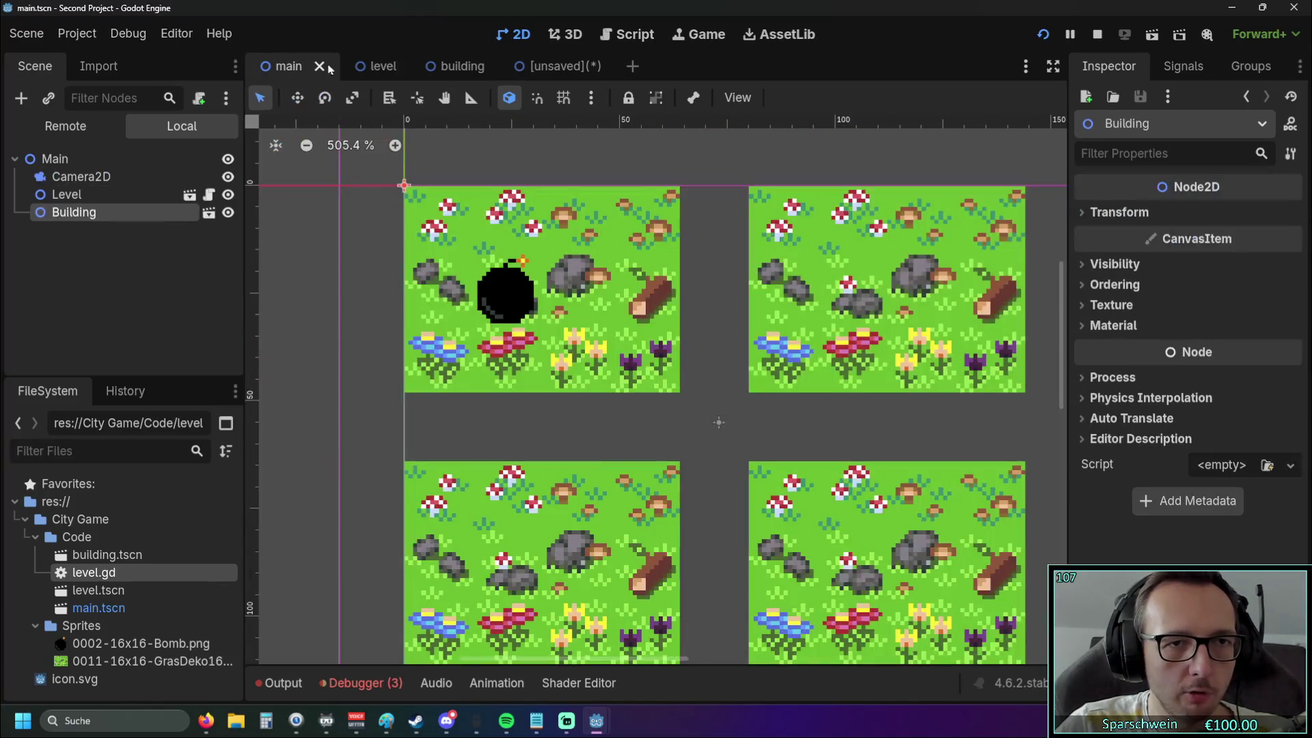
pyautogui.click(363, 67)
pyautogui.click(441, 68)
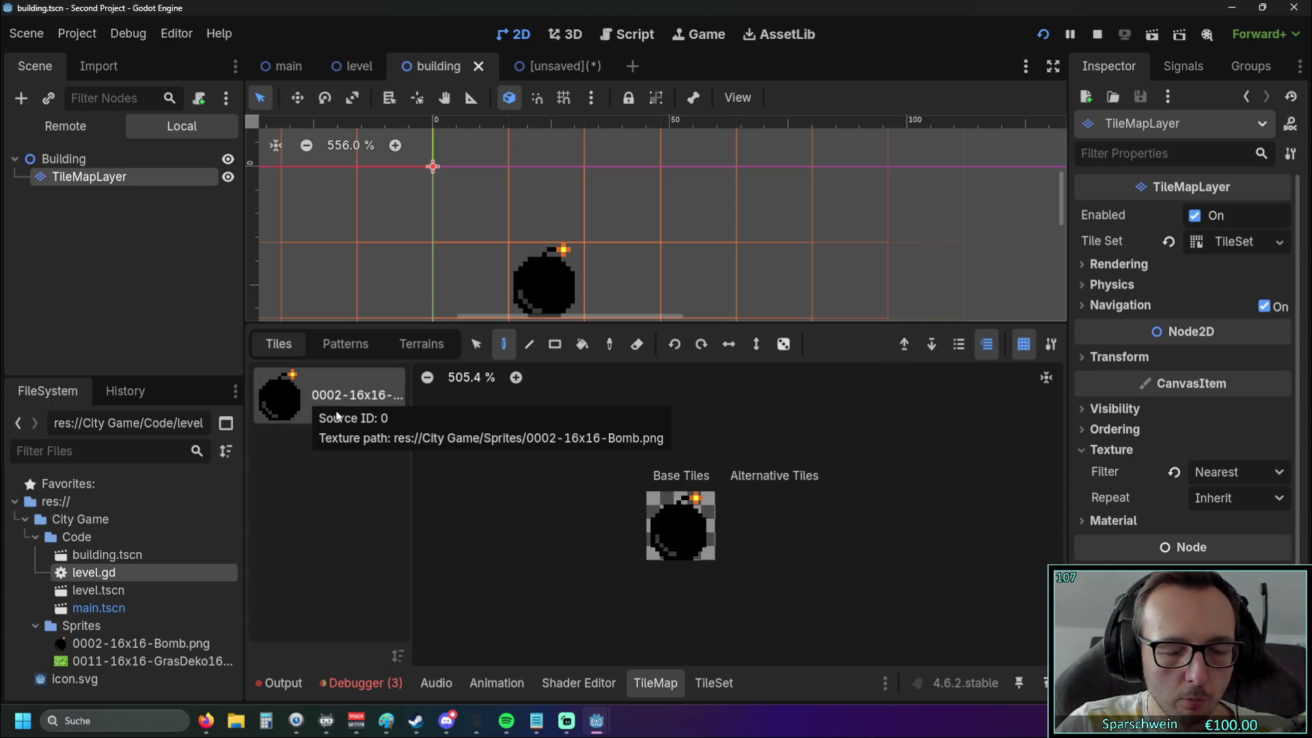
# Paint and erase a test bomb tile, select the GrasDeko sprite, and reopen the bomb source's TileSet editor.
pyautogui.click(666, 514)
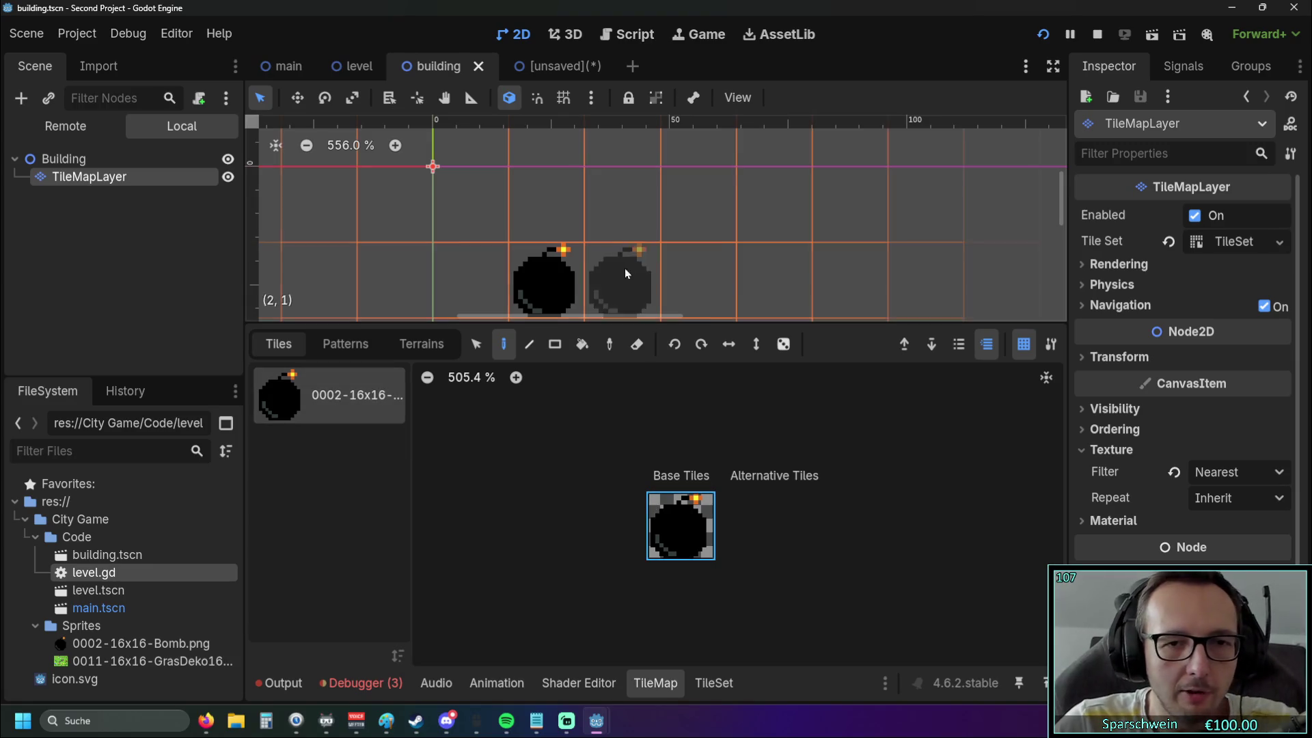
pyautogui.click(774, 280)
pyautogui.rightClick(751, 280)
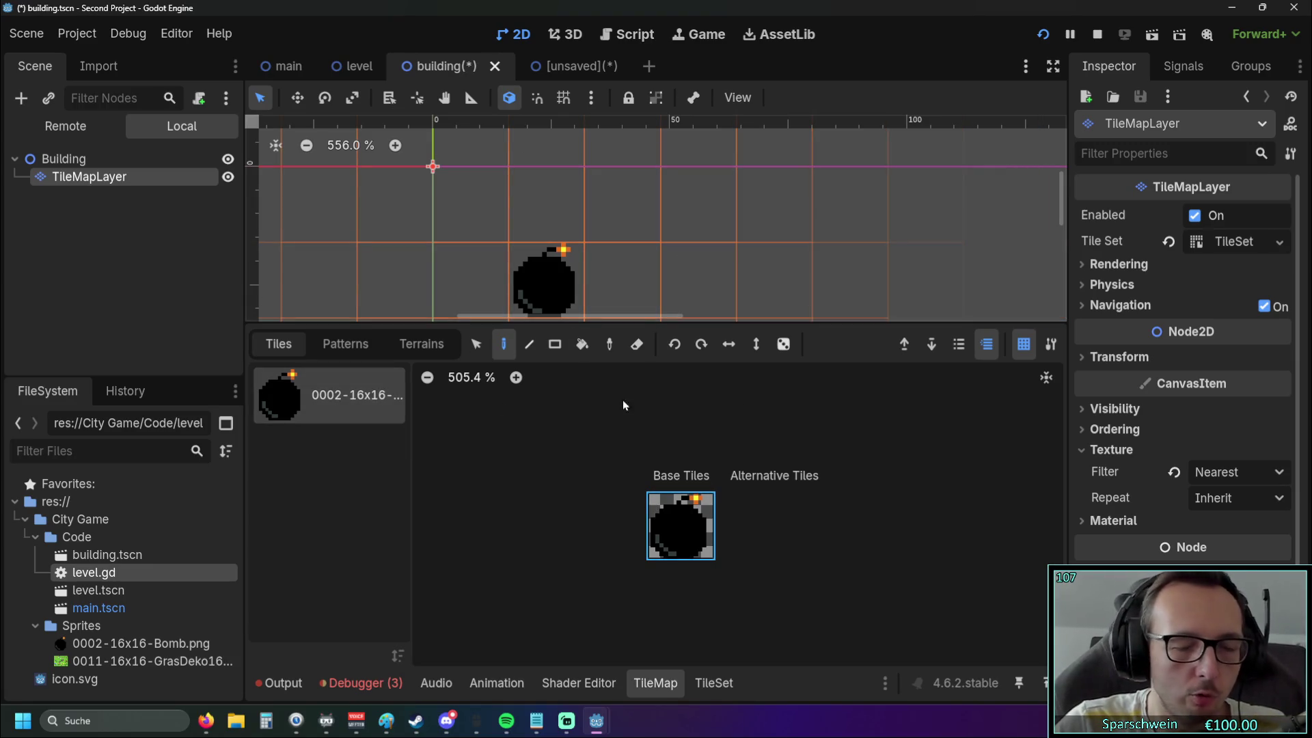
pyautogui.moveTo(104, 659)
pyautogui.mouseDown()
pyautogui.moveTo(379, 481)
pyautogui.moveTo(343, 497)
pyautogui.mouseUp()
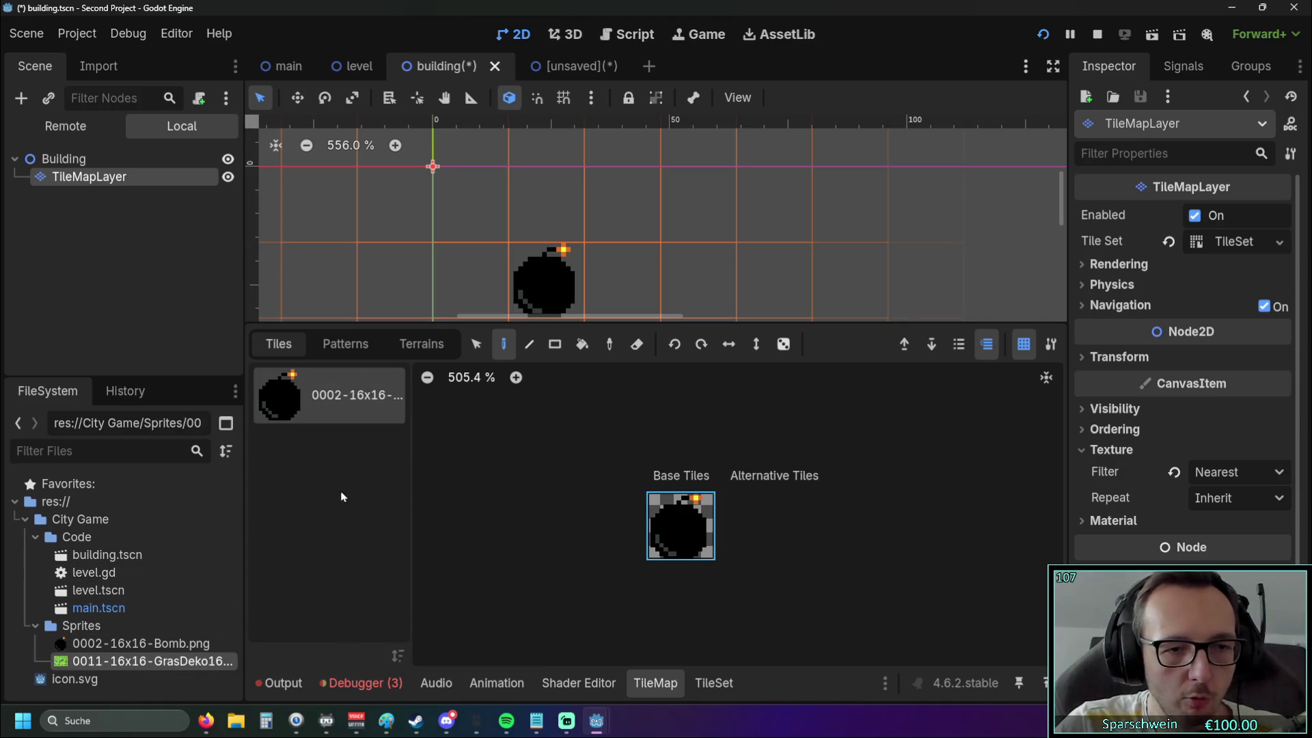
pyautogui.doubleClick(355, 394)
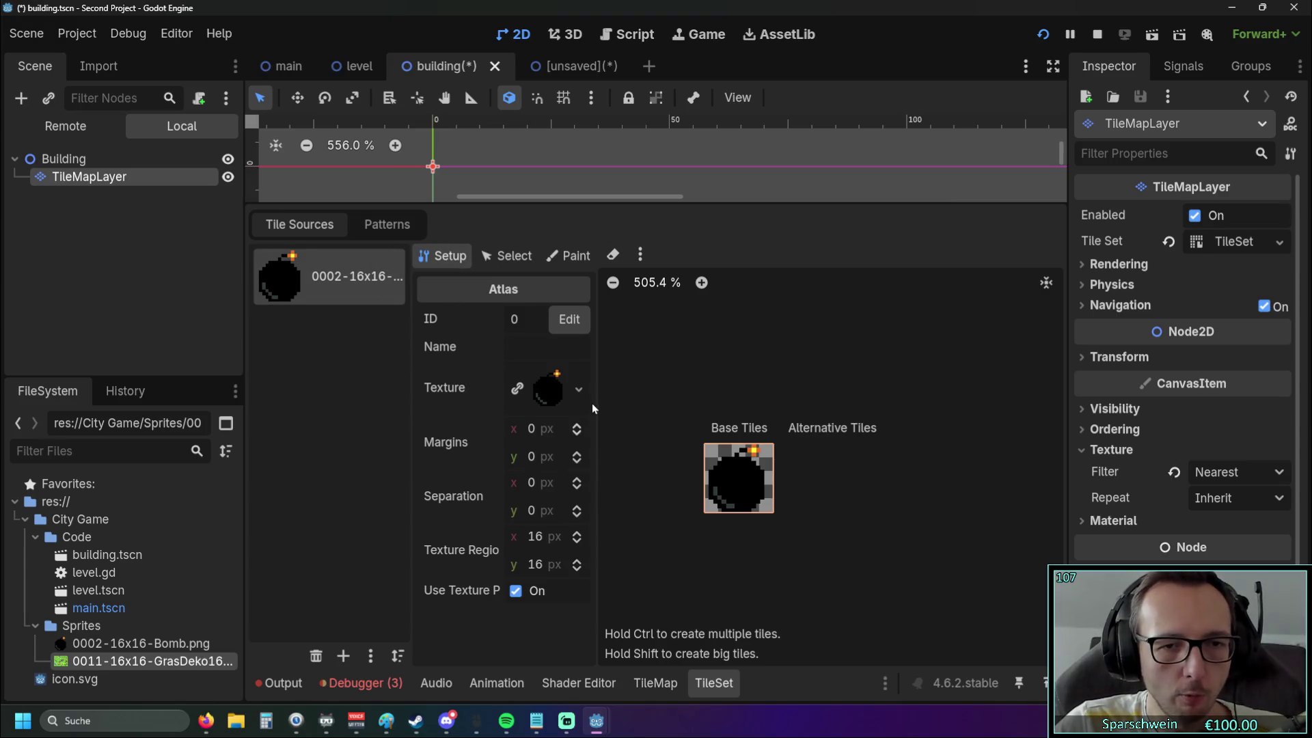
# Delete the old bomb source and add 0002-16x16-Bomb.png as a new atlas with auto-created tiles.
pyautogui.click(573, 387)
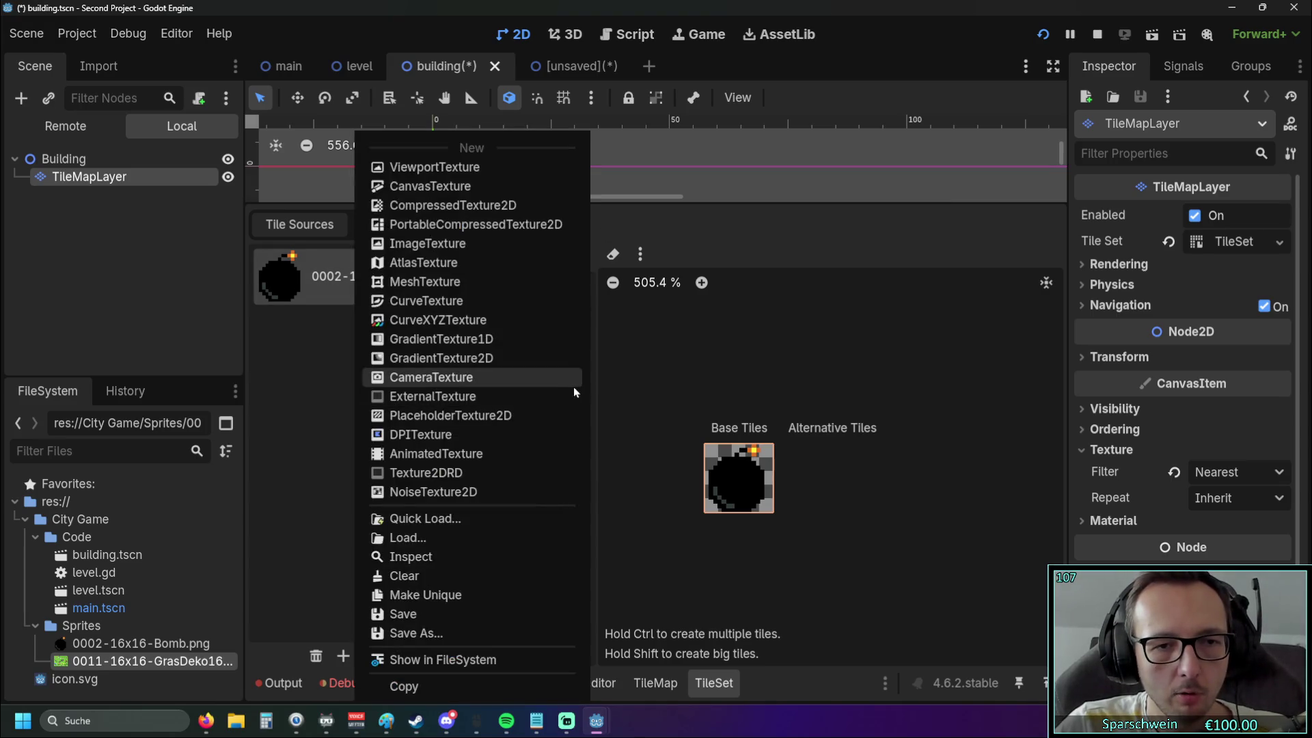
pyautogui.press('Escape')
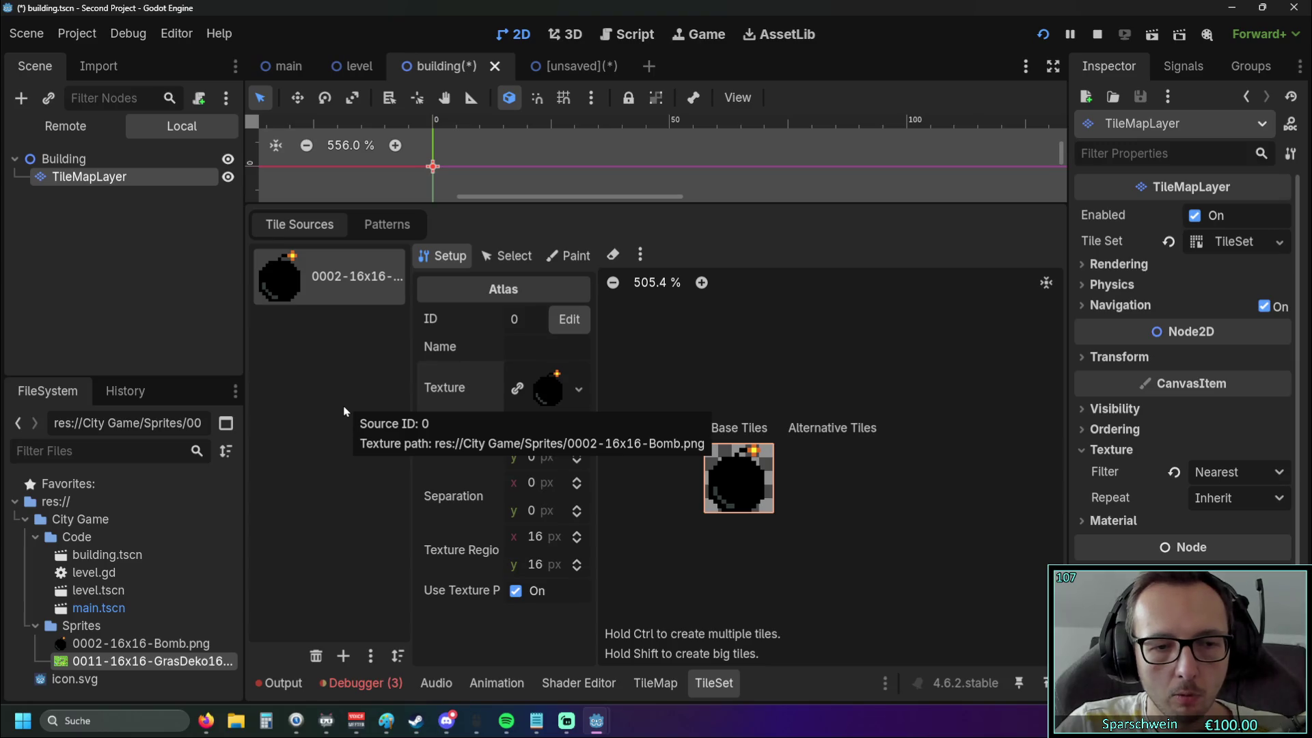
pyautogui.click(343, 658)
pyautogui.click(352, 566)
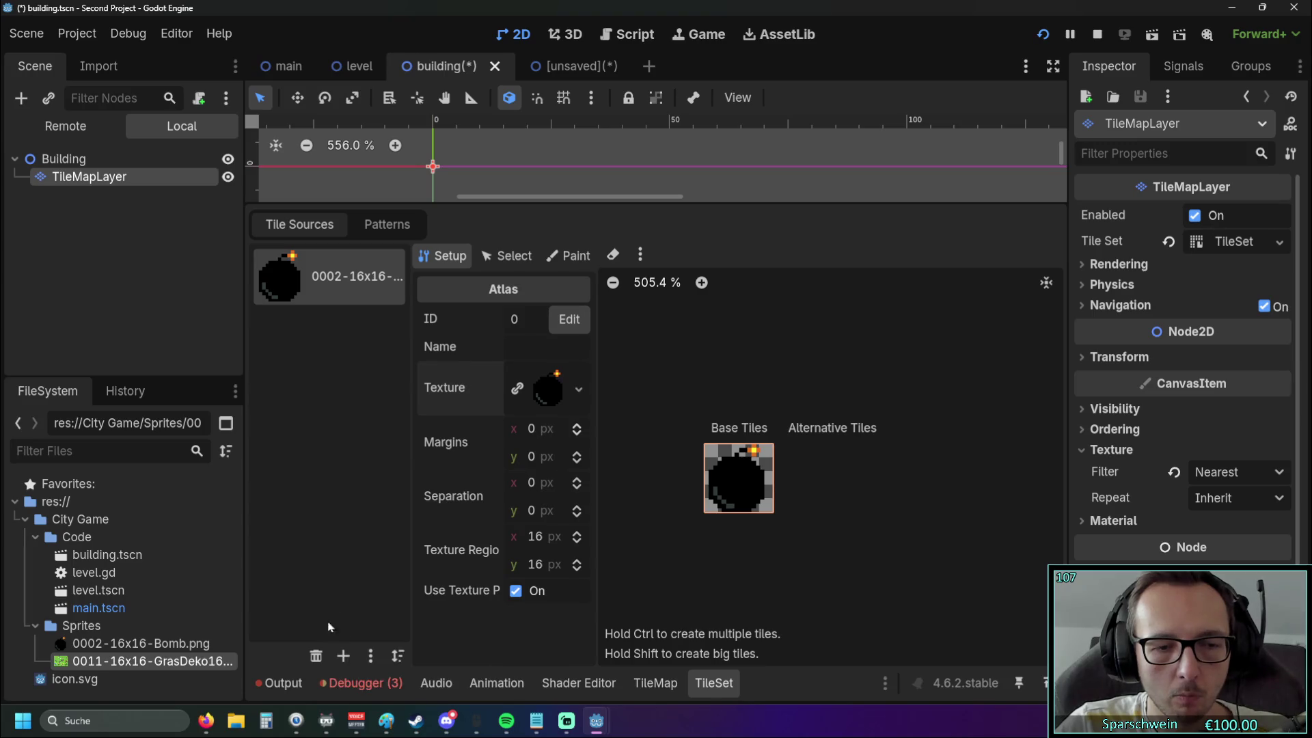
pyautogui.click(317, 655)
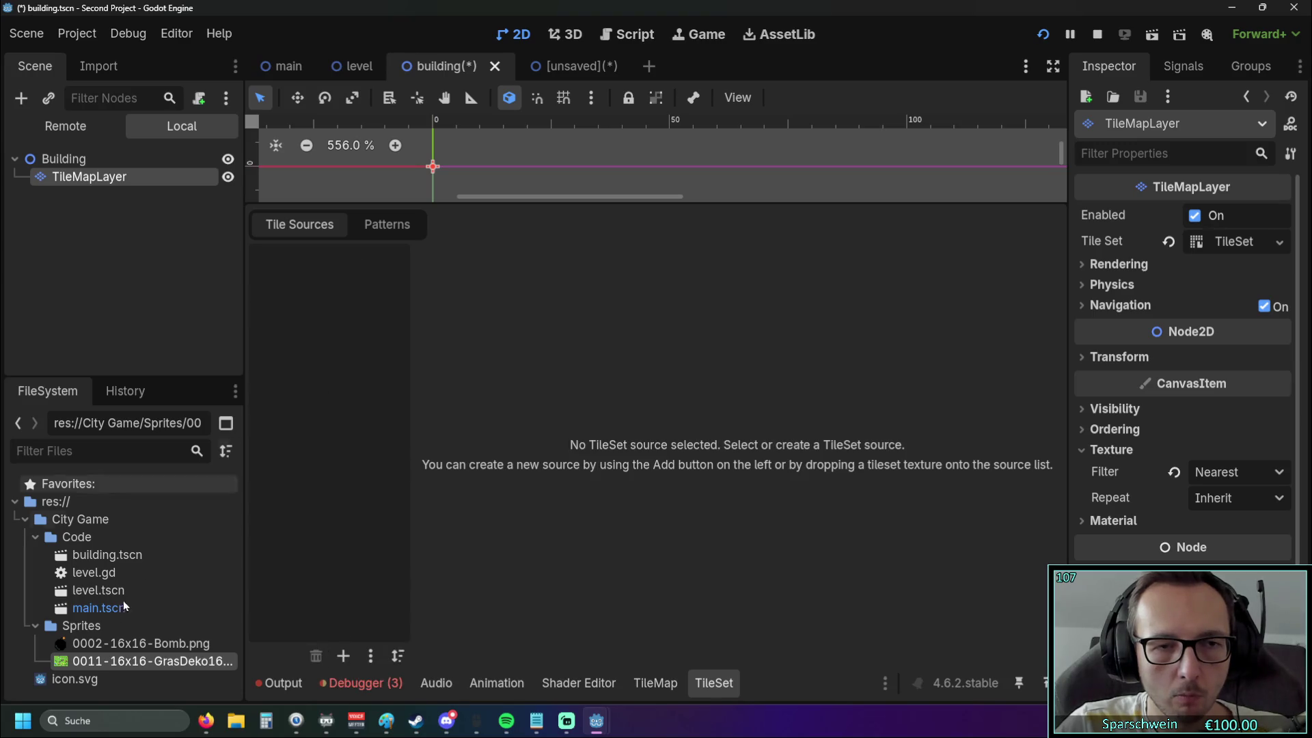
pyautogui.moveTo(109, 643); pyautogui.dragTo(344, 408)
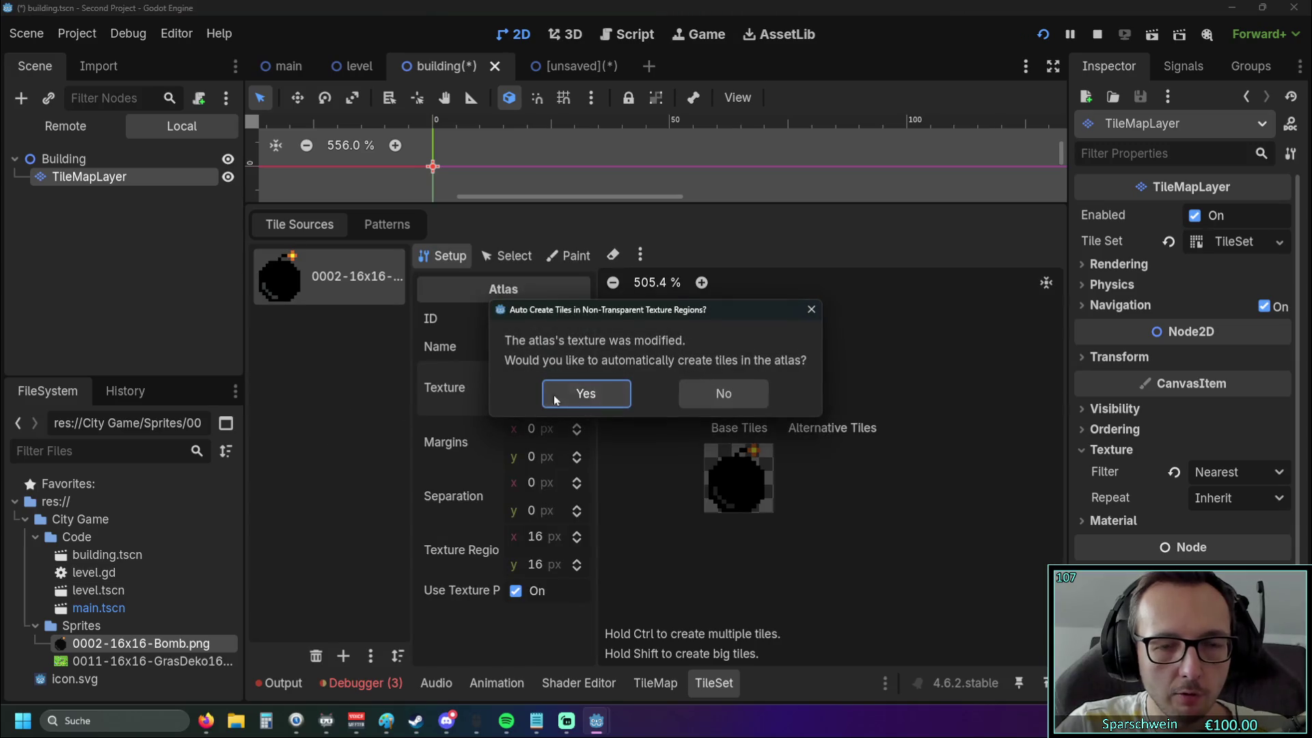
pyautogui.click(610, 396)
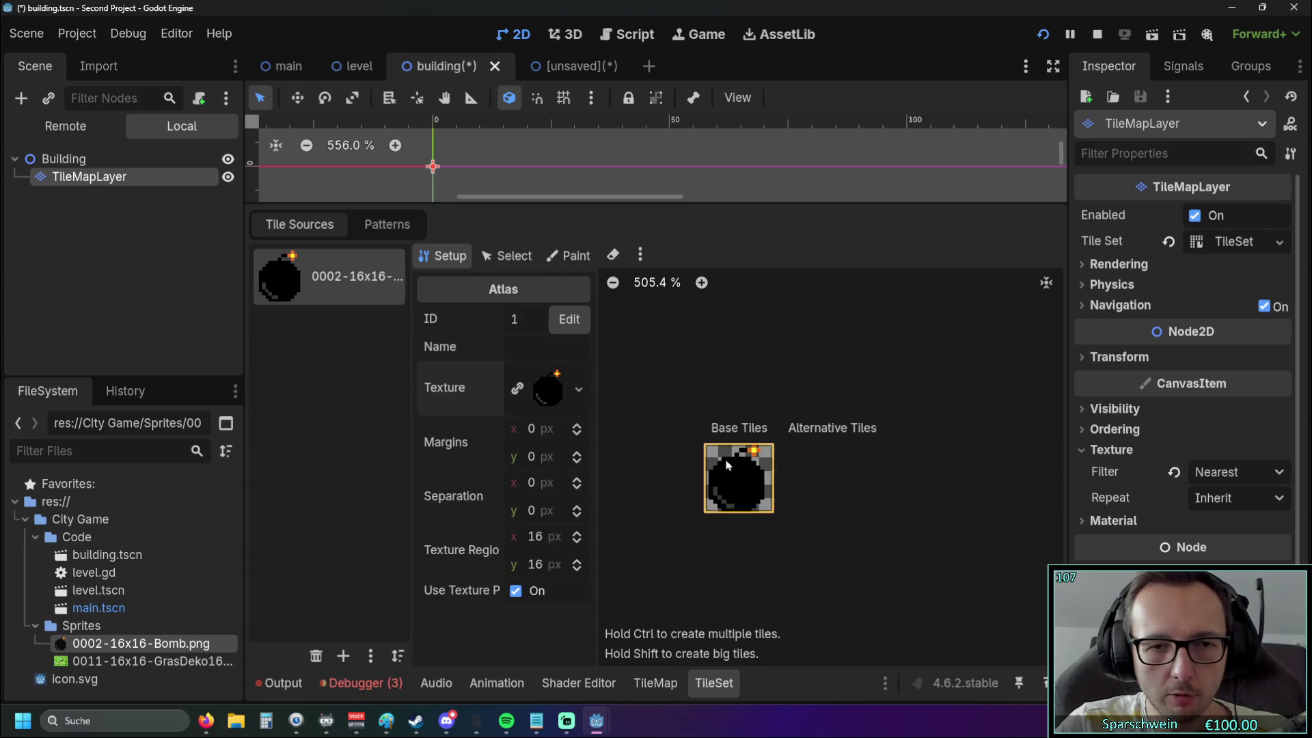
# Recentre the bomb tile in the atlas view and check the patterns list and the TileMap/TileSet panels.
pyautogui.scroll(-2, 686, 457)
pyautogui.scroll(2, 686, 451)
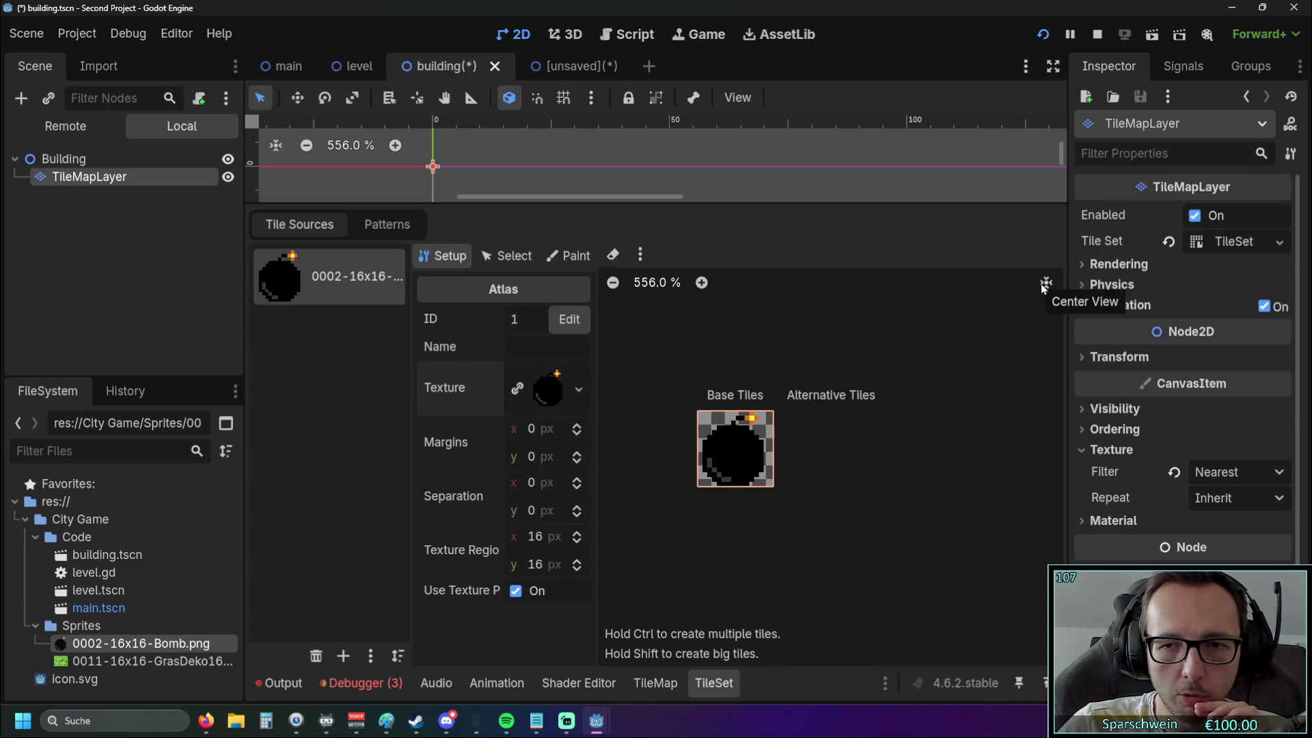
pyautogui.moveTo(827, 351); pyautogui.dragTo(790, 320)
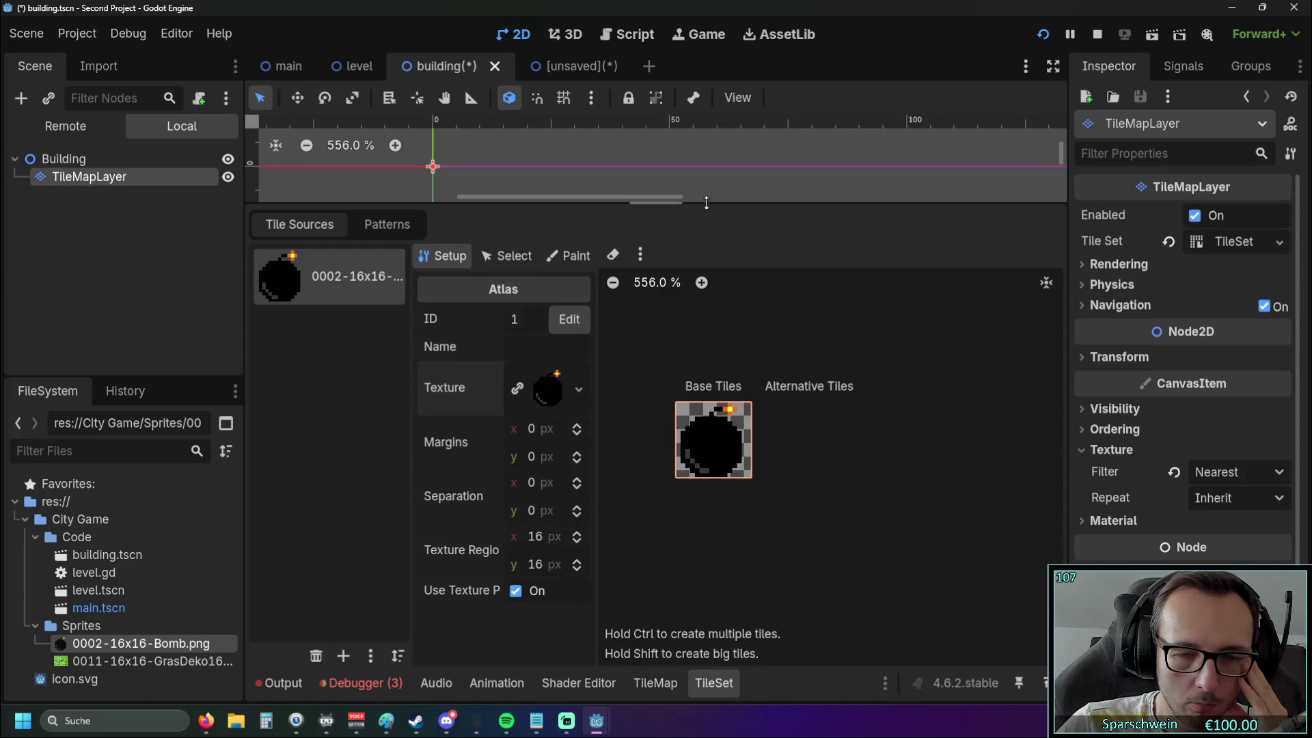
pyautogui.moveTo(670, 204)
pyautogui.mouseDown()
pyautogui.moveTo(677, 299)
pyautogui.moveTo(676, 205)
pyautogui.mouseUp()
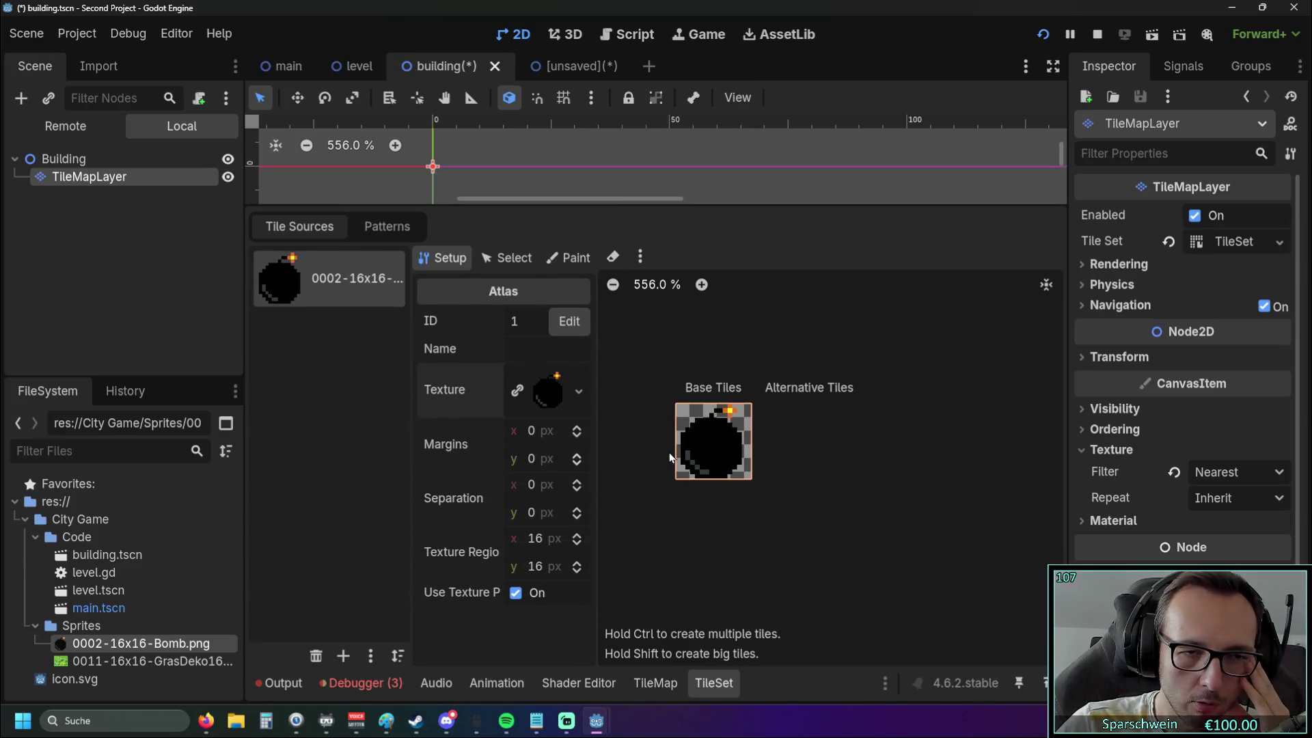
pyautogui.click(376, 232)
pyautogui.click(322, 230)
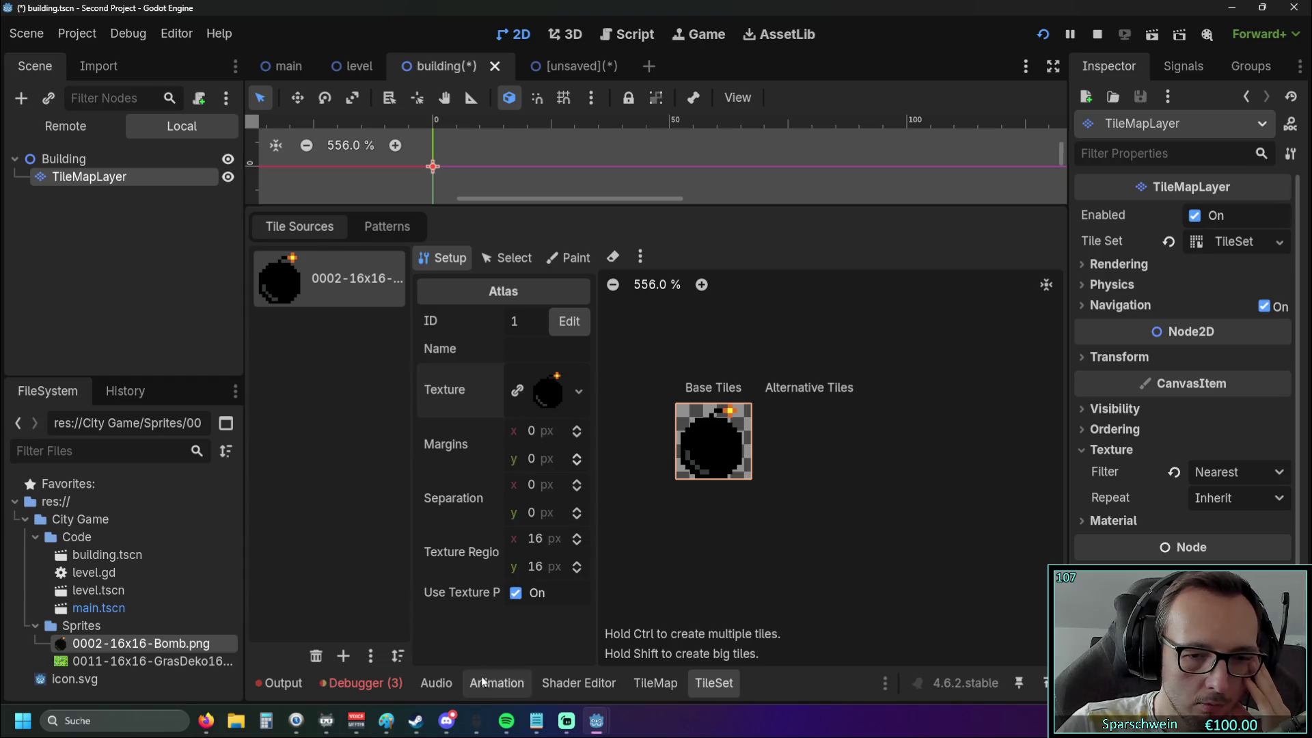
pyautogui.click(669, 684)
pyautogui.click(700, 683)
# Select the bomb tile in the TileMap atlas and paint it onto the hatched warning cell.
pyautogui.click(707, 683)
pyautogui.click(726, 685)
pyautogui.click(729, 685)
pyautogui.click(704, 684)
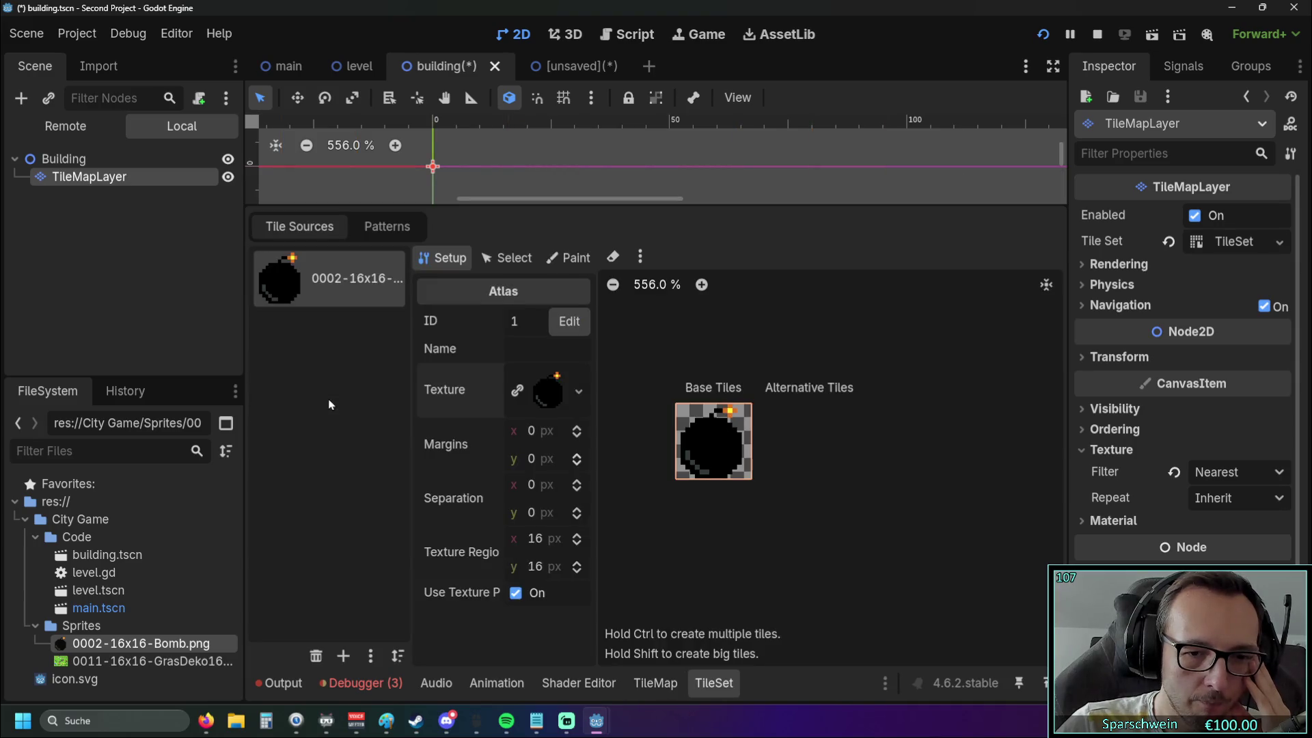
pyautogui.click(669, 685)
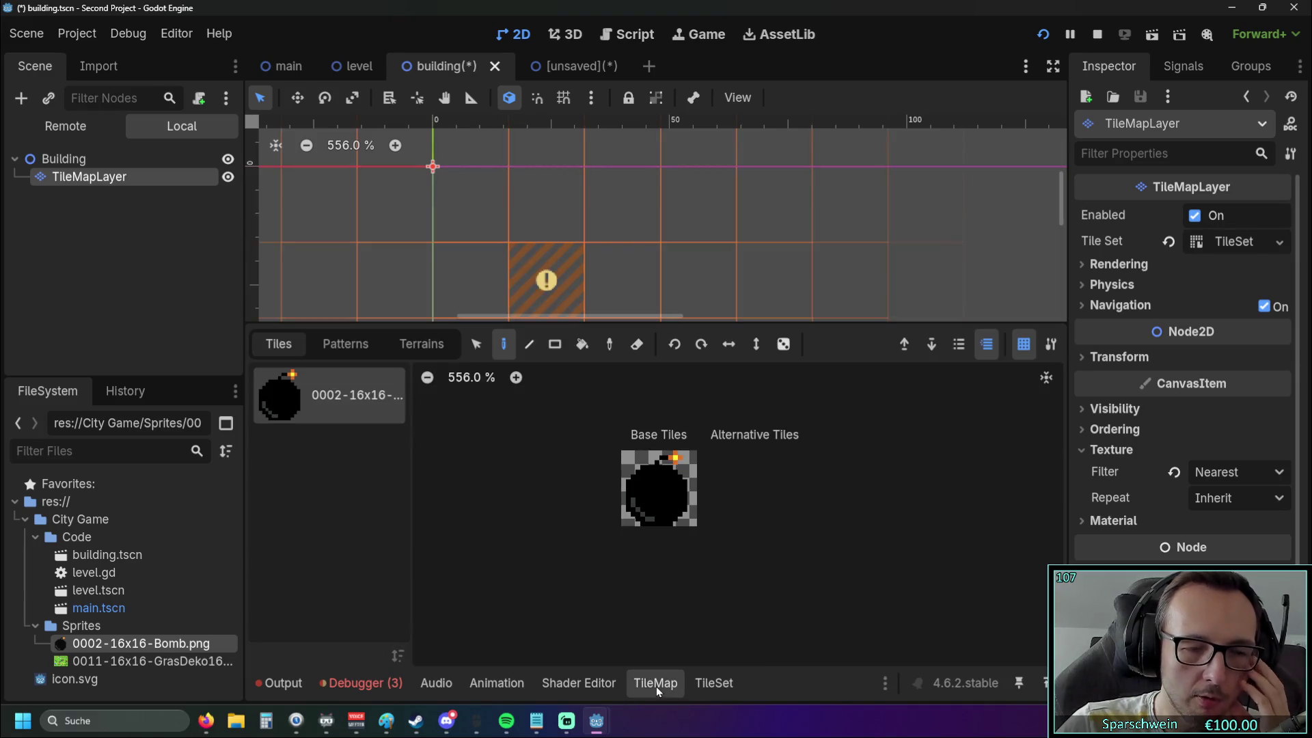
pyautogui.scroll(-3, 626, 305)
pyautogui.scroll(1, 560, 282)
pyautogui.click(657, 488)
pyautogui.click(560, 286)
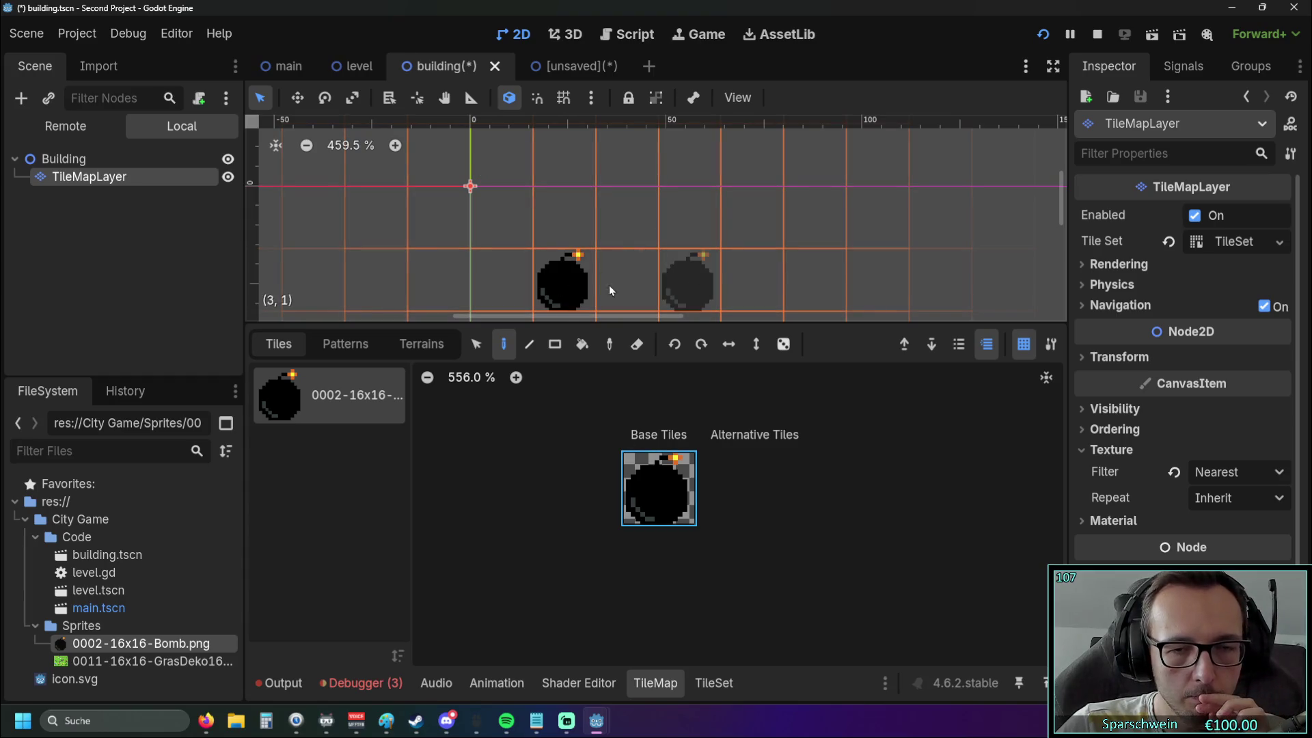
# Toggle between the TileSet and TileMap panels, enlarge the viewport, and reselect the bomb tile.
pyautogui.click(688, 683)
pyautogui.click(655, 682)
pyautogui.click(711, 683)
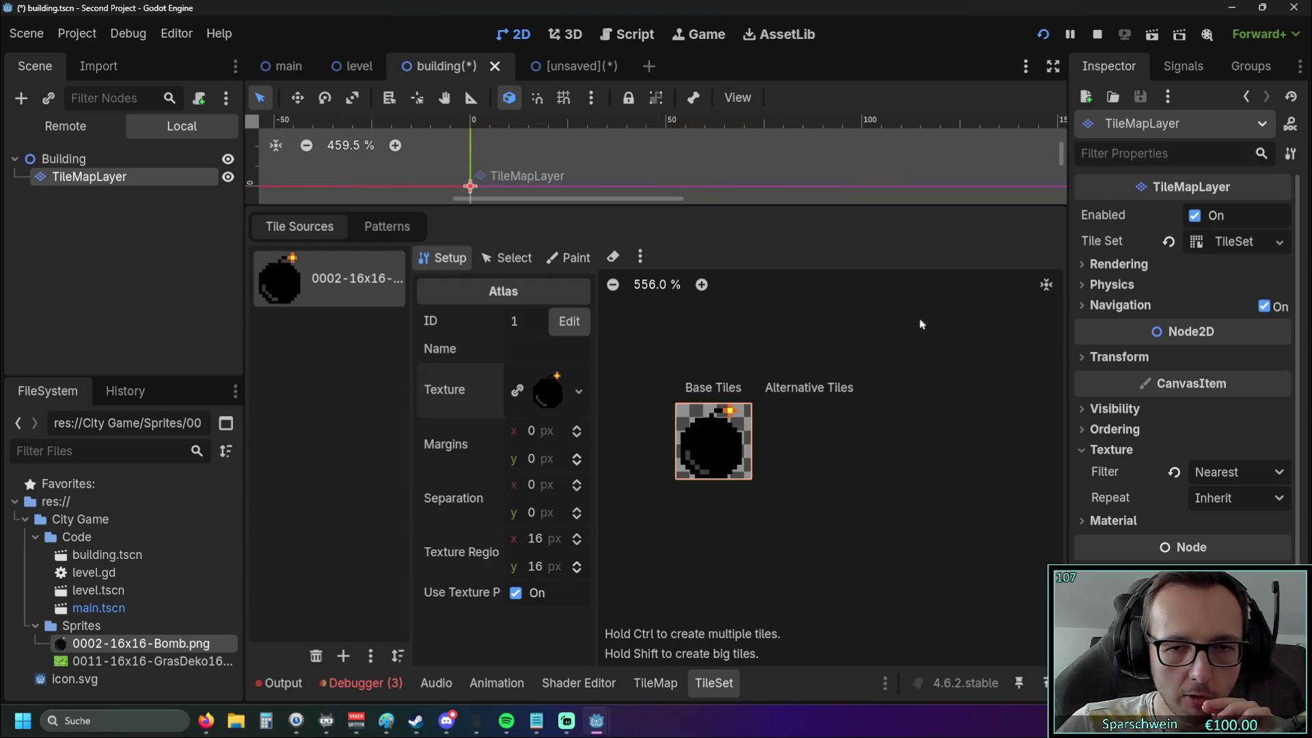
pyautogui.click(660, 680)
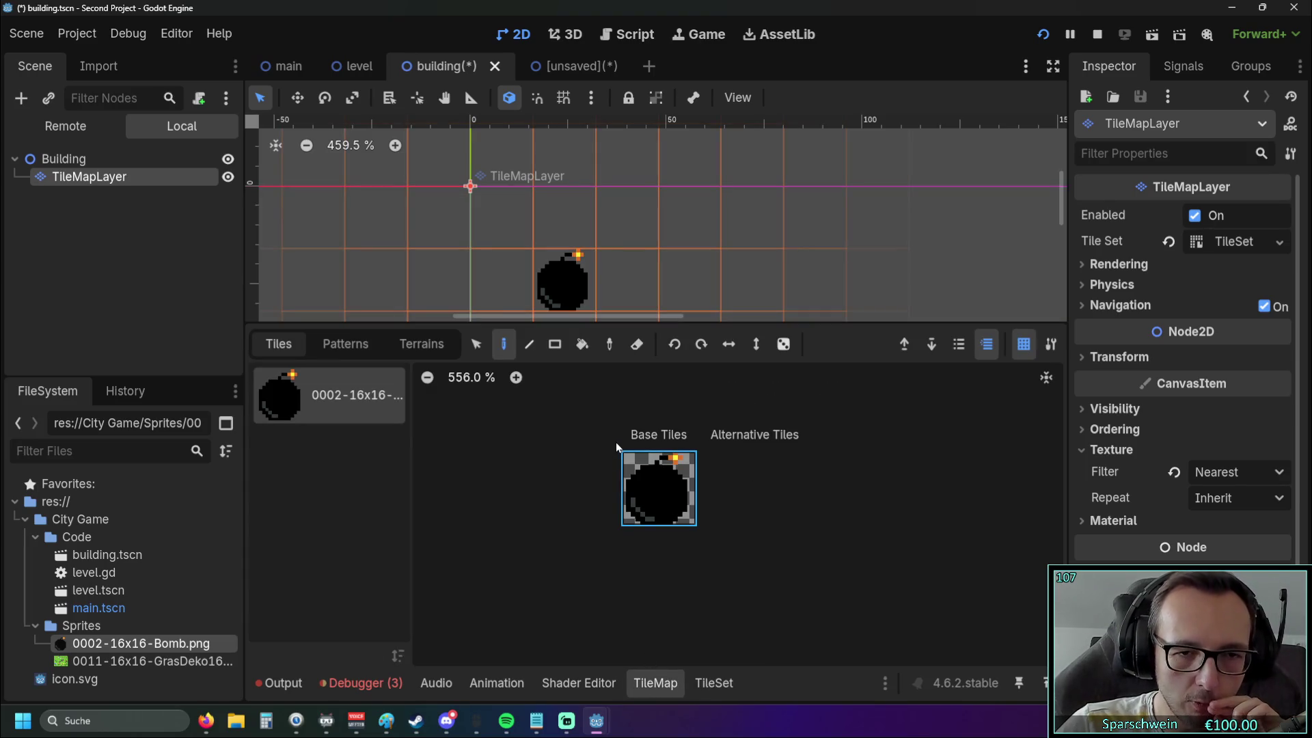
pyautogui.moveTo(660, 320); pyautogui.dragTo(660, 489)
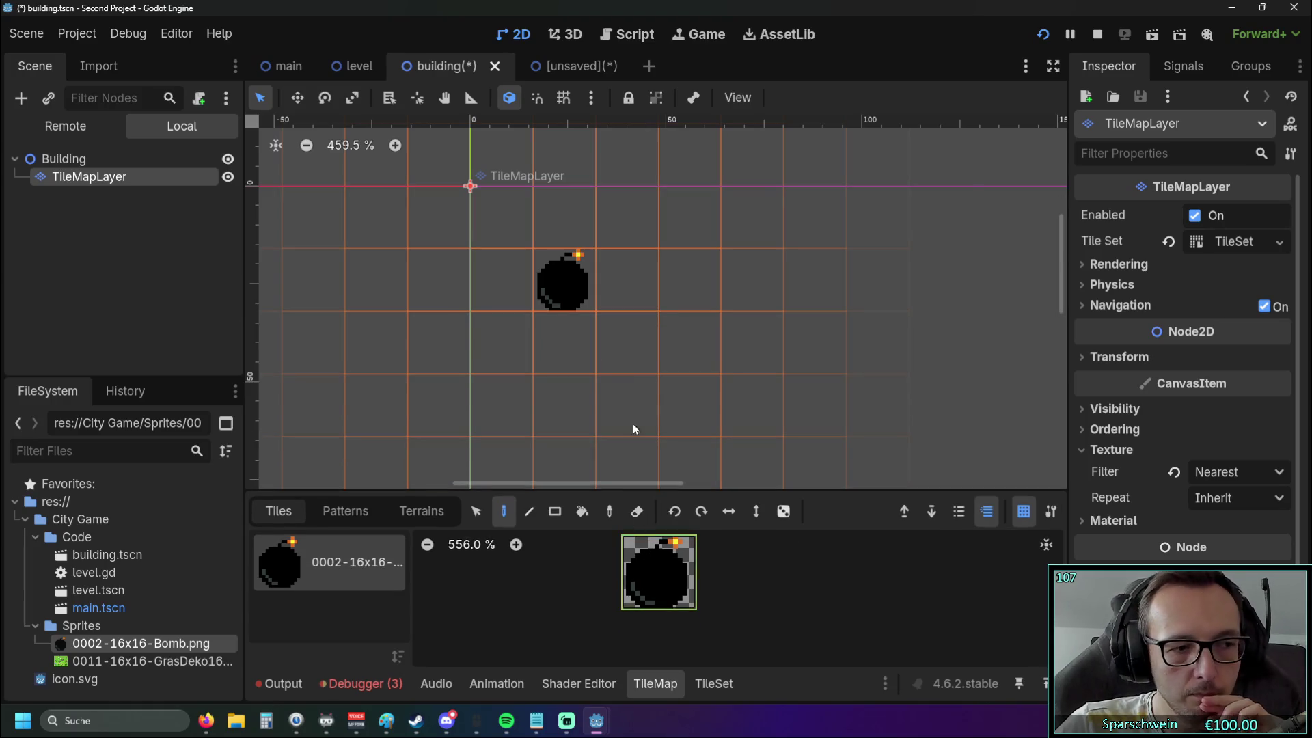
pyautogui.scroll(1, 657, 612)
pyautogui.click(668, 607)
pyautogui.scroll(-3, 668, 606)
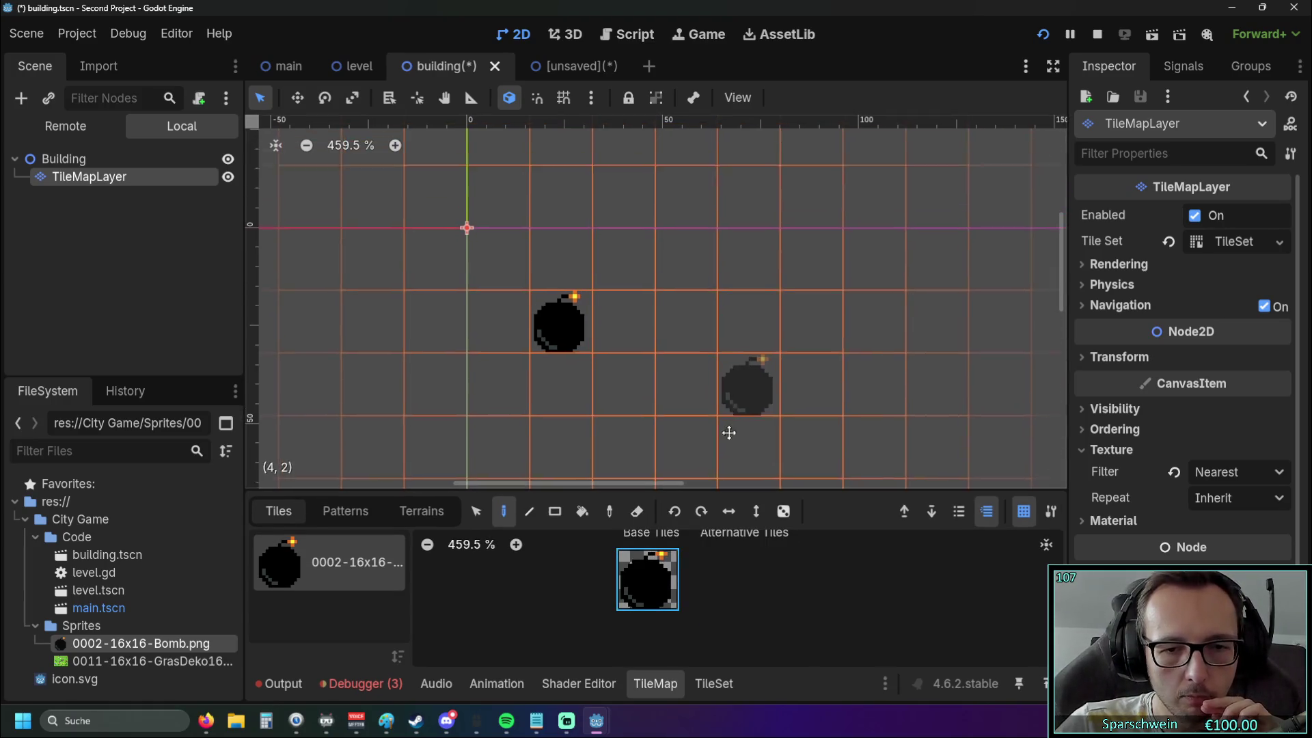
pyautogui.scroll(2, 726, 430)
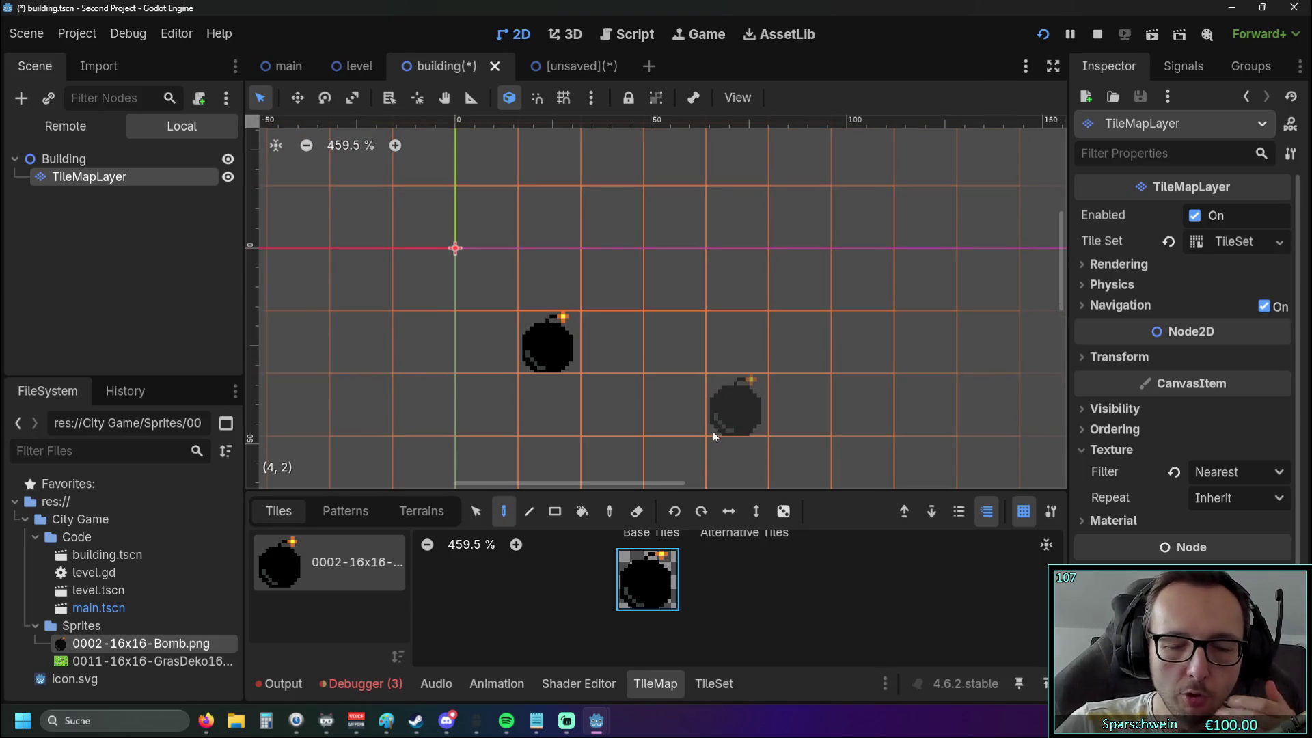
# Browse the bottom panels, including the audio bus layout, then return to the TileSet editor with a larger viewport.
pyautogui.click(710, 684)
pyautogui.click(666, 686)
pyautogui.click(591, 686)
pyautogui.click(509, 688)
pyautogui.click(435, 687)
pyautogui.click(383, 685)
pyautogui.click(278, 683)
pyautogui.click(592, 687)
pyautogui.click(659, 685)
pyautogui.click(699, 687)
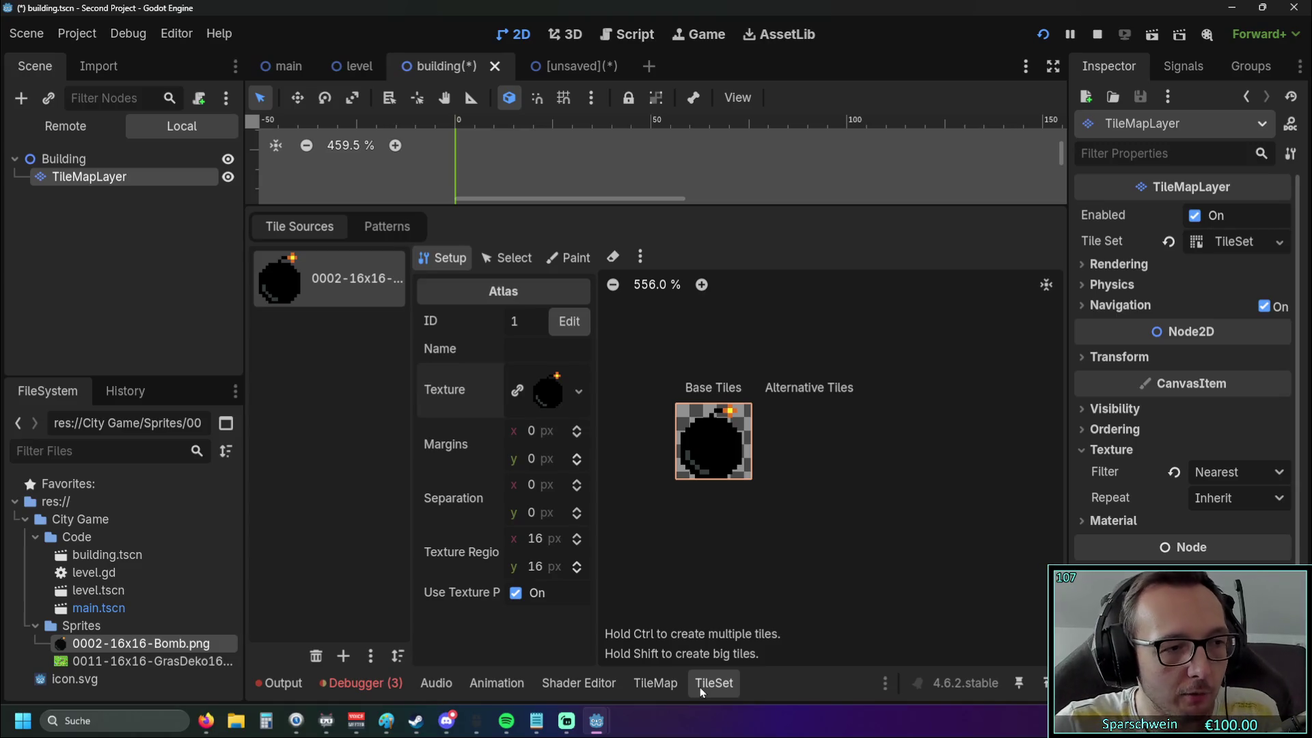
pyautogui.click(699, 686)
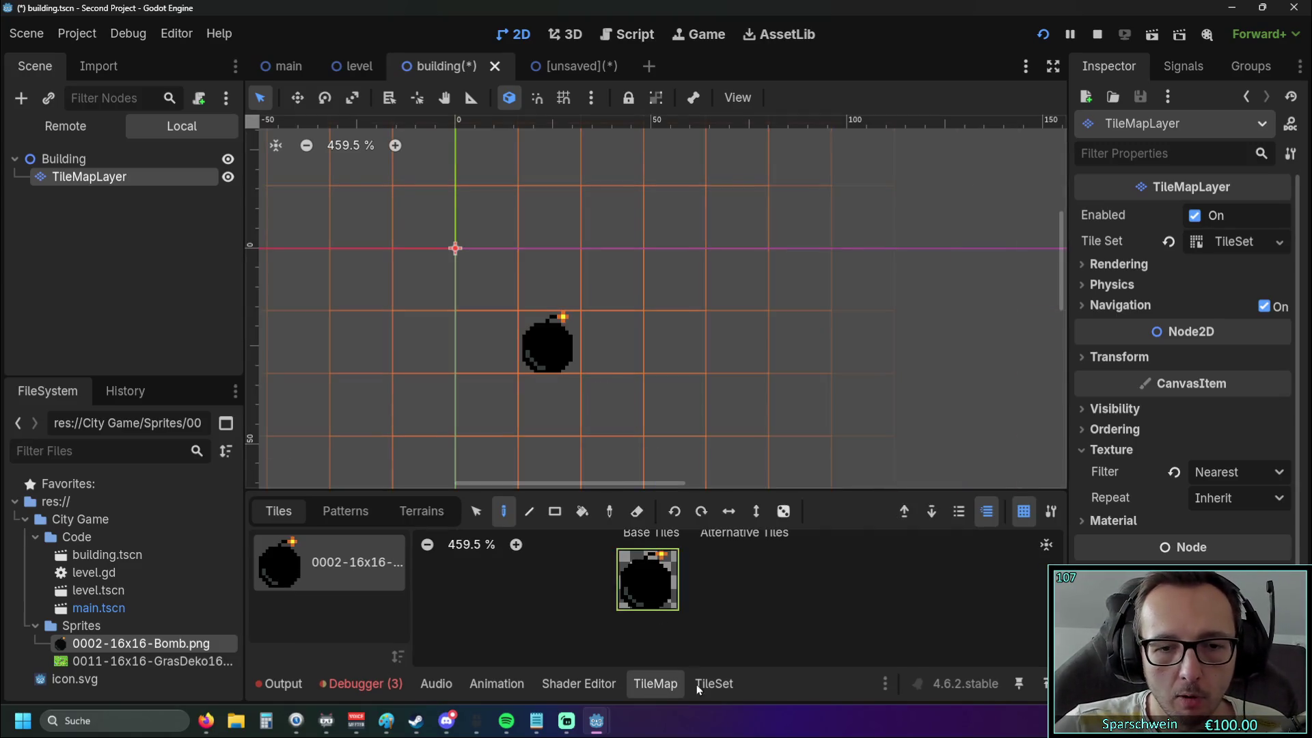
pyautogui.click(714, 684)
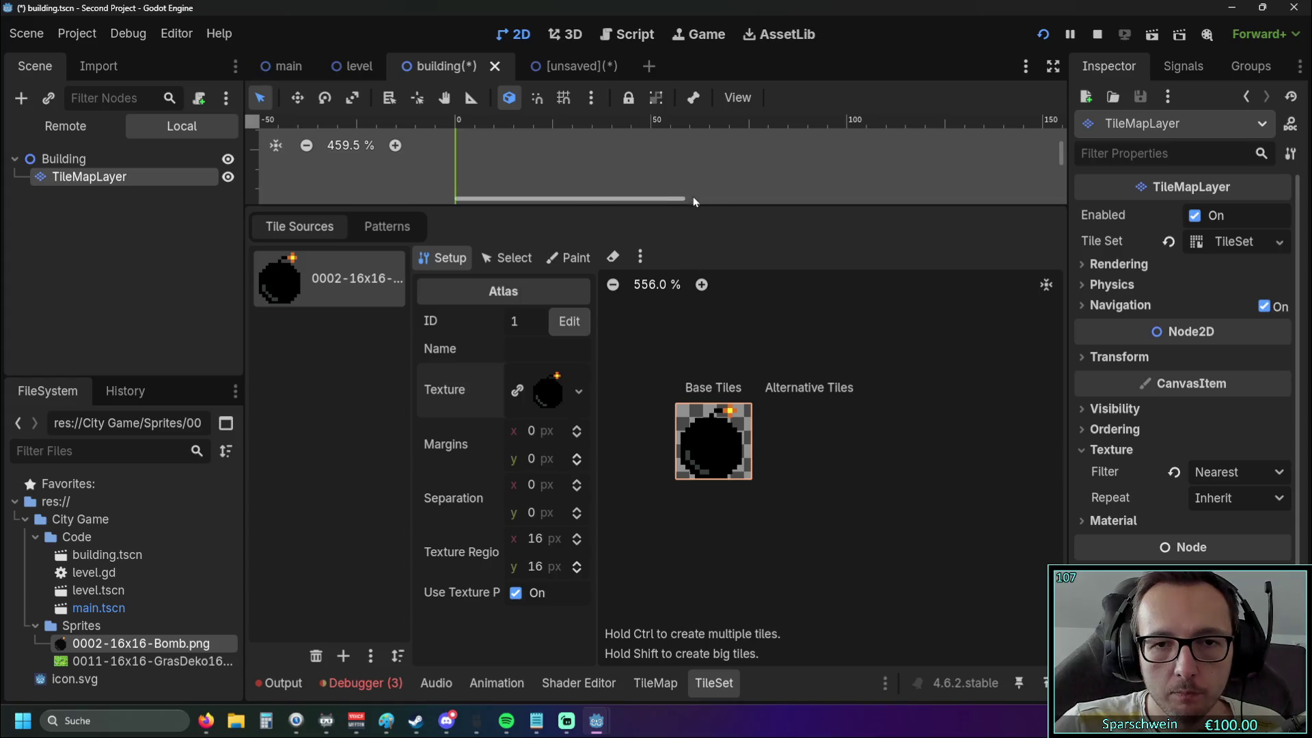
pyautogui.moveTo(692, 203); pyautogui.dragTo(690, 489)
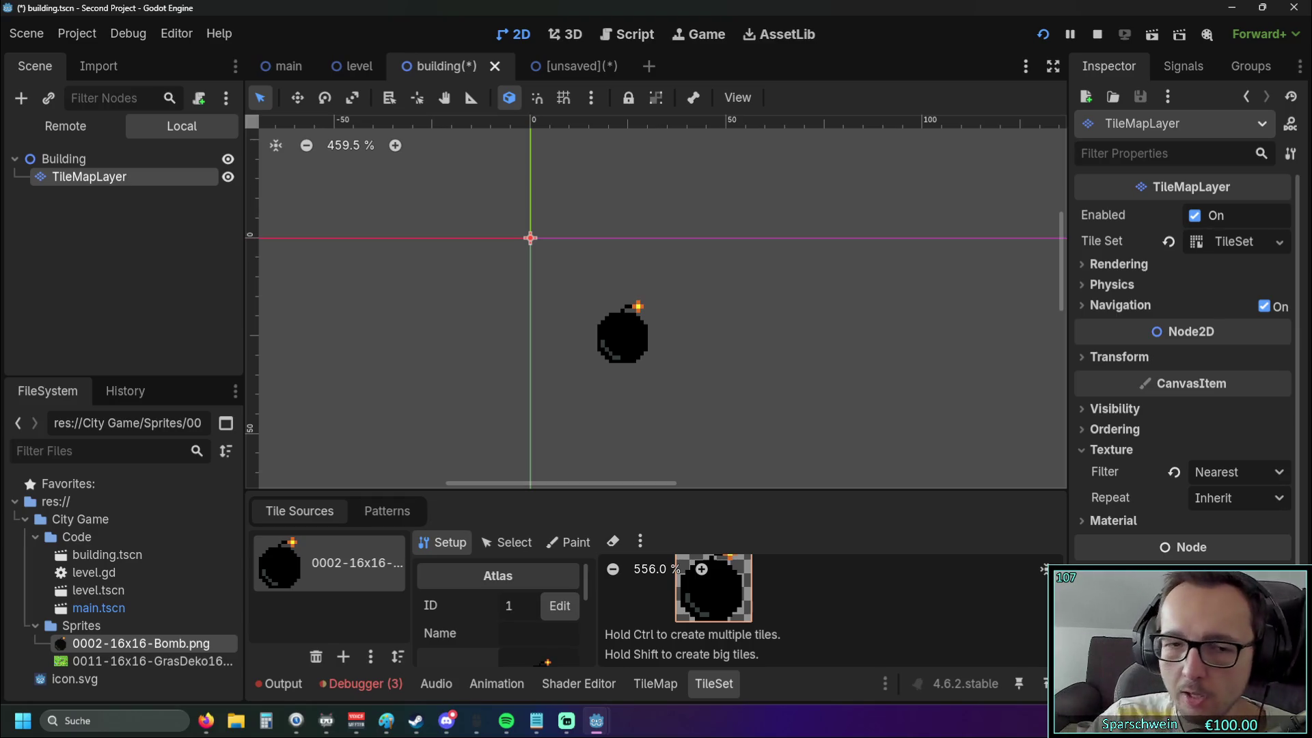
# Resize the tile set panel up and back down, then open and dismiss the viewport's add-node menu.
pyautogui.moveTo(663, 489); pyautogui.dragTo(655, 220)
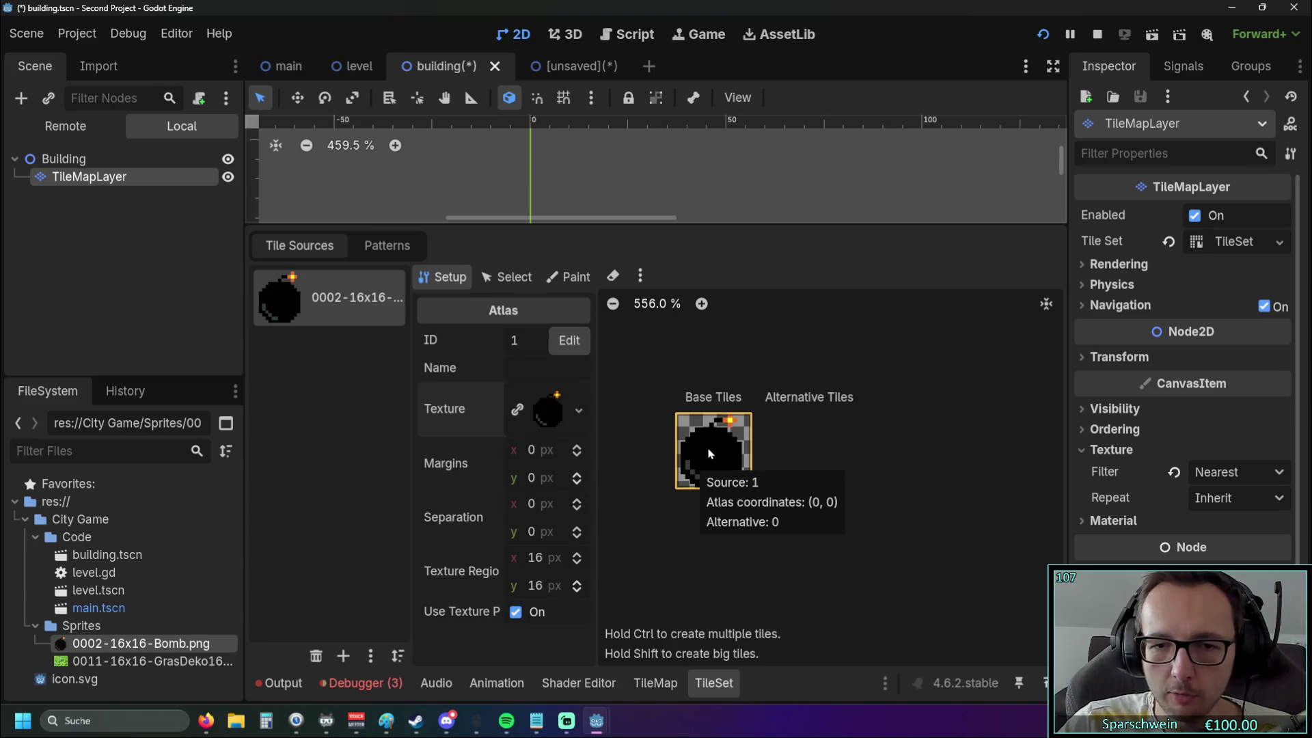
pyautogui.moveTo(653, 226); pyautogui.dragTo(655, 458)
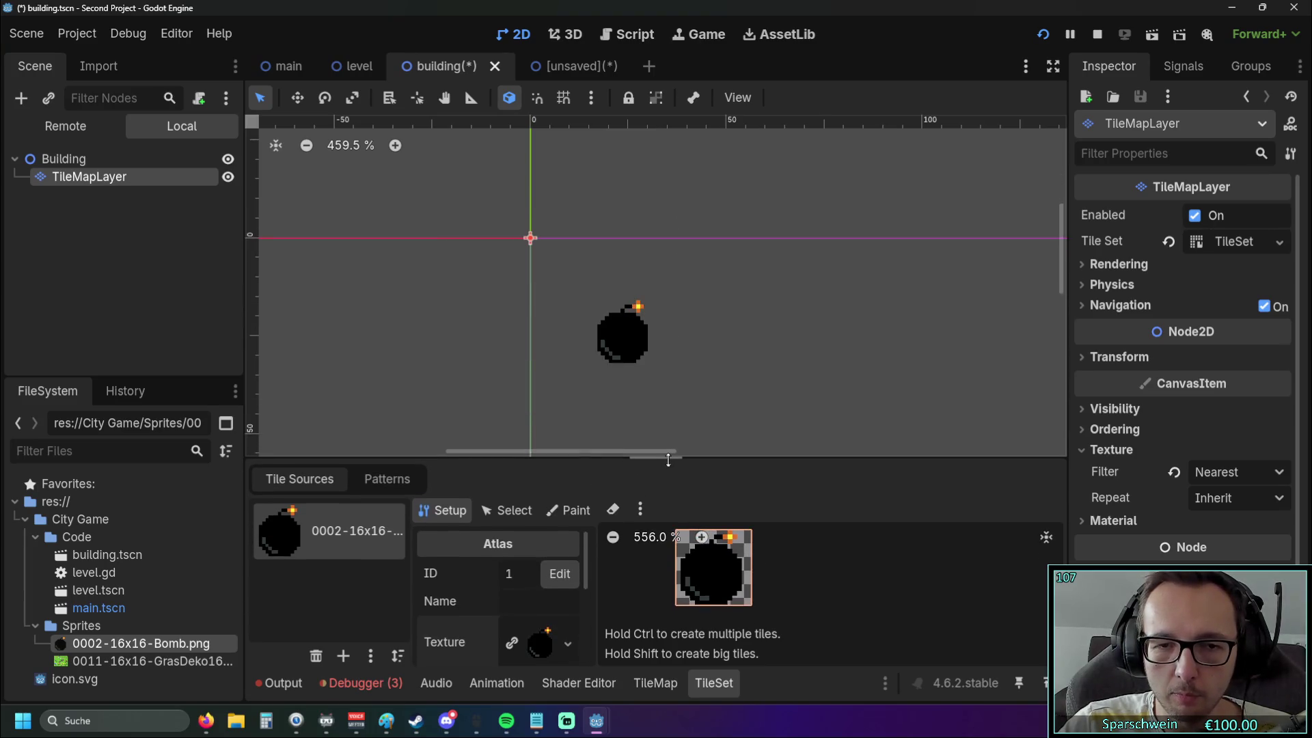
pyautogui.rightClick(638, 326)
pyautogui.rightClick(618, 334)
pyautogui.press('Escape')
# Toggle between the TileMap and TileSet editors and check the node menu on the bomb in the viewport.
pyautogui.click(655, 683)
pyautogui.click(714, 683)
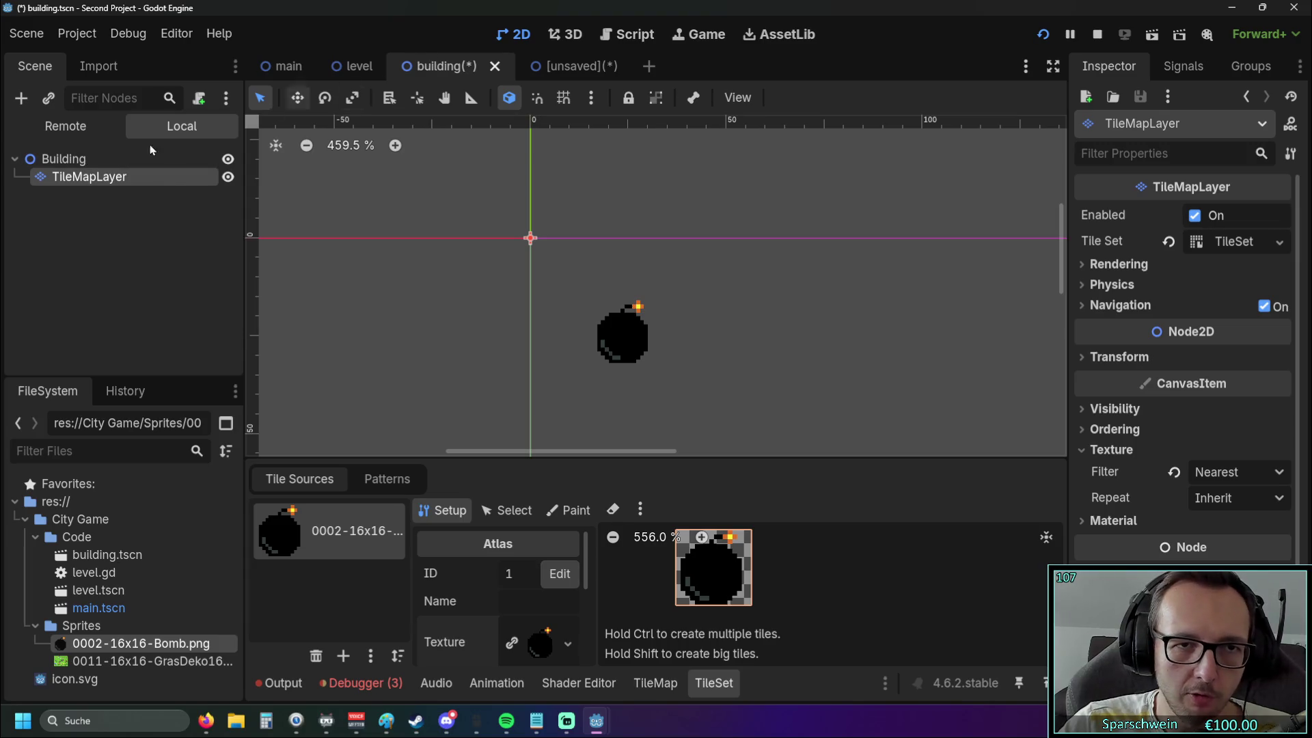
pyautogui.rightClick(619, 325)
pyautogui.press('Escape')
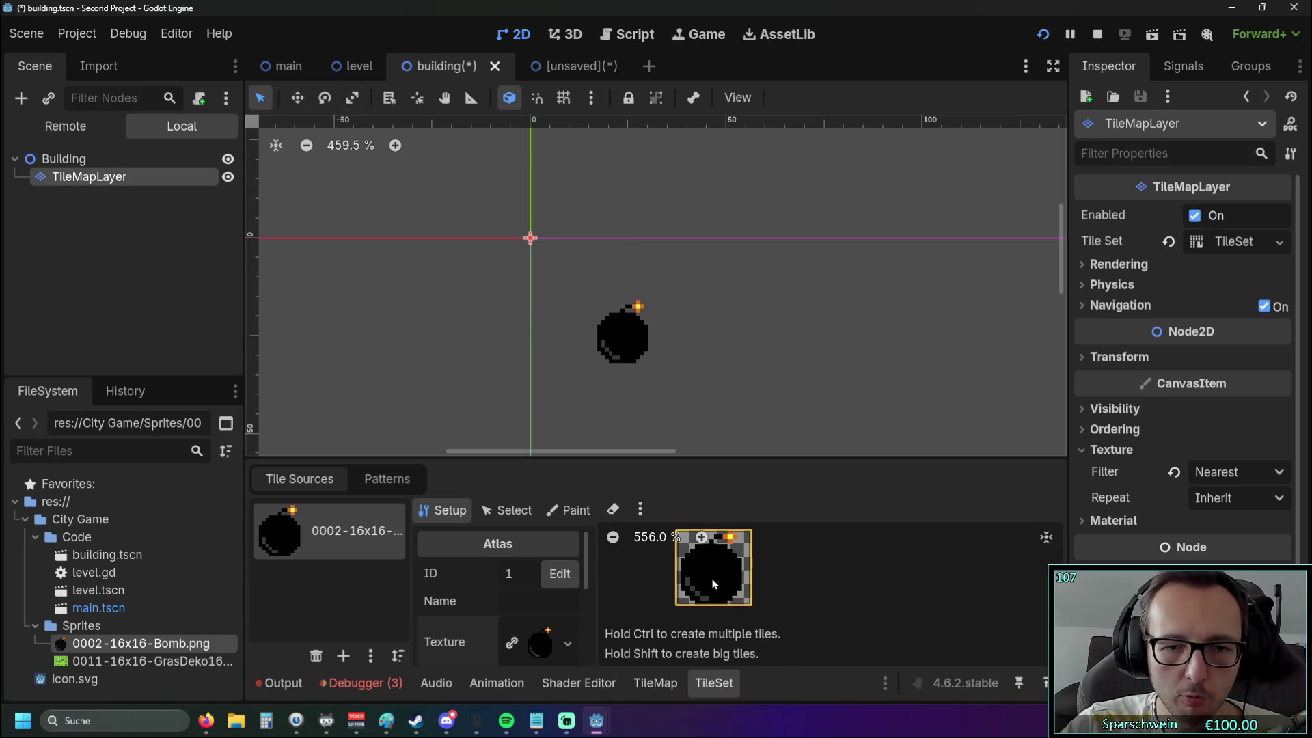
pyautogui.rightClick(618, 327)
pyautogui.click(588, 347)
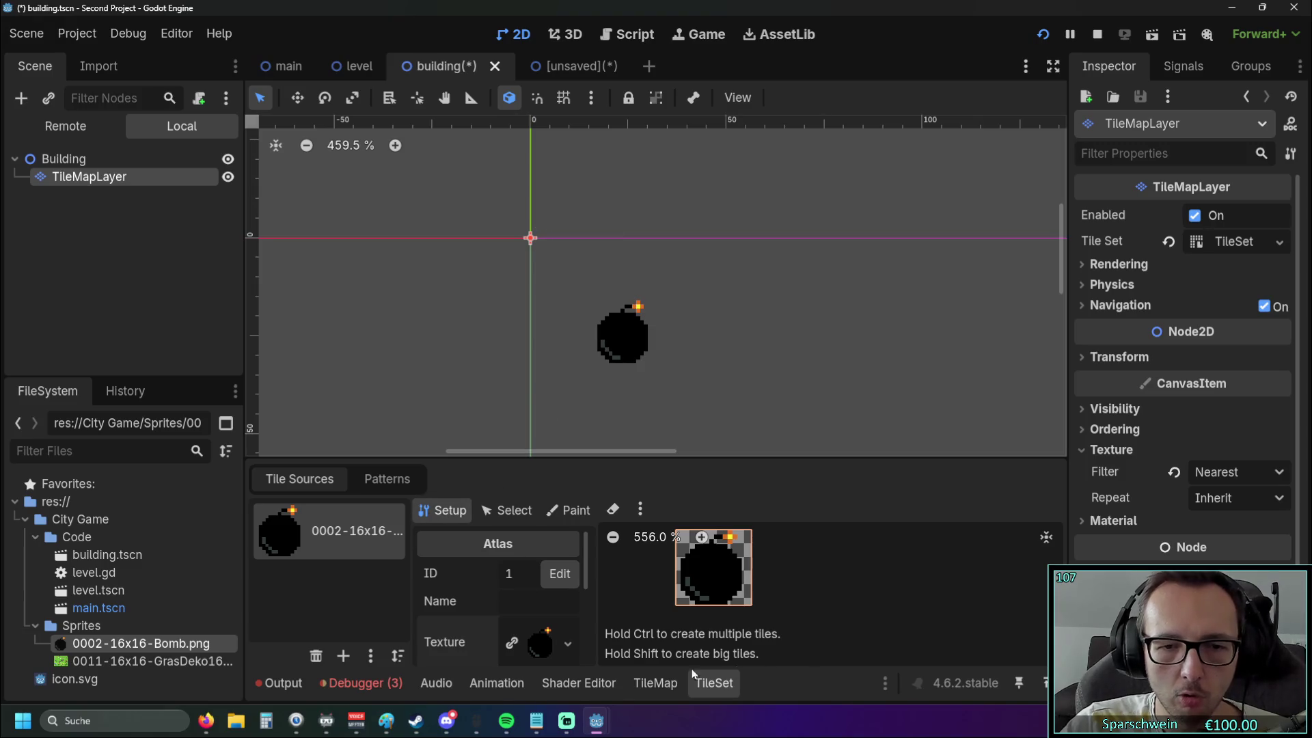
pyautogui.click(597, 387)
pyautogui.click(699, 686)
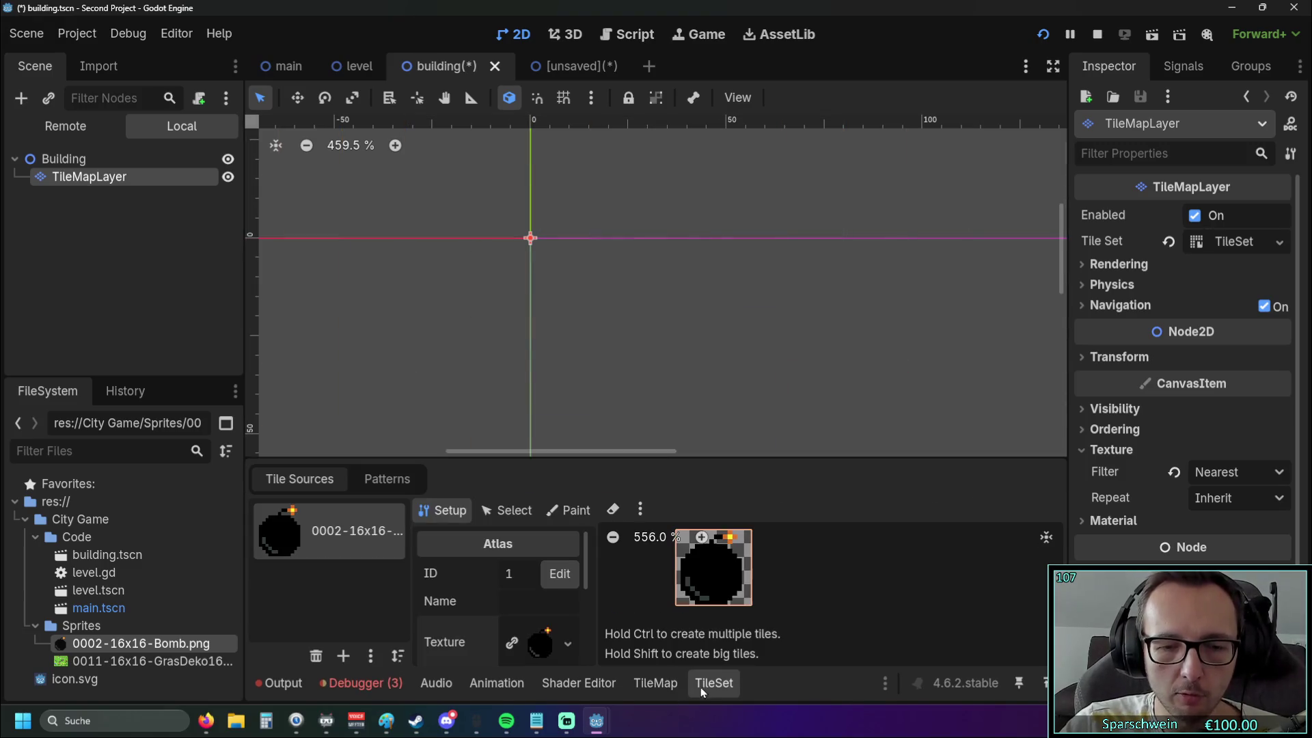
pyautogui.scroll(3, 707, 557)
pyautogui.scroll(-5, 693, 567)
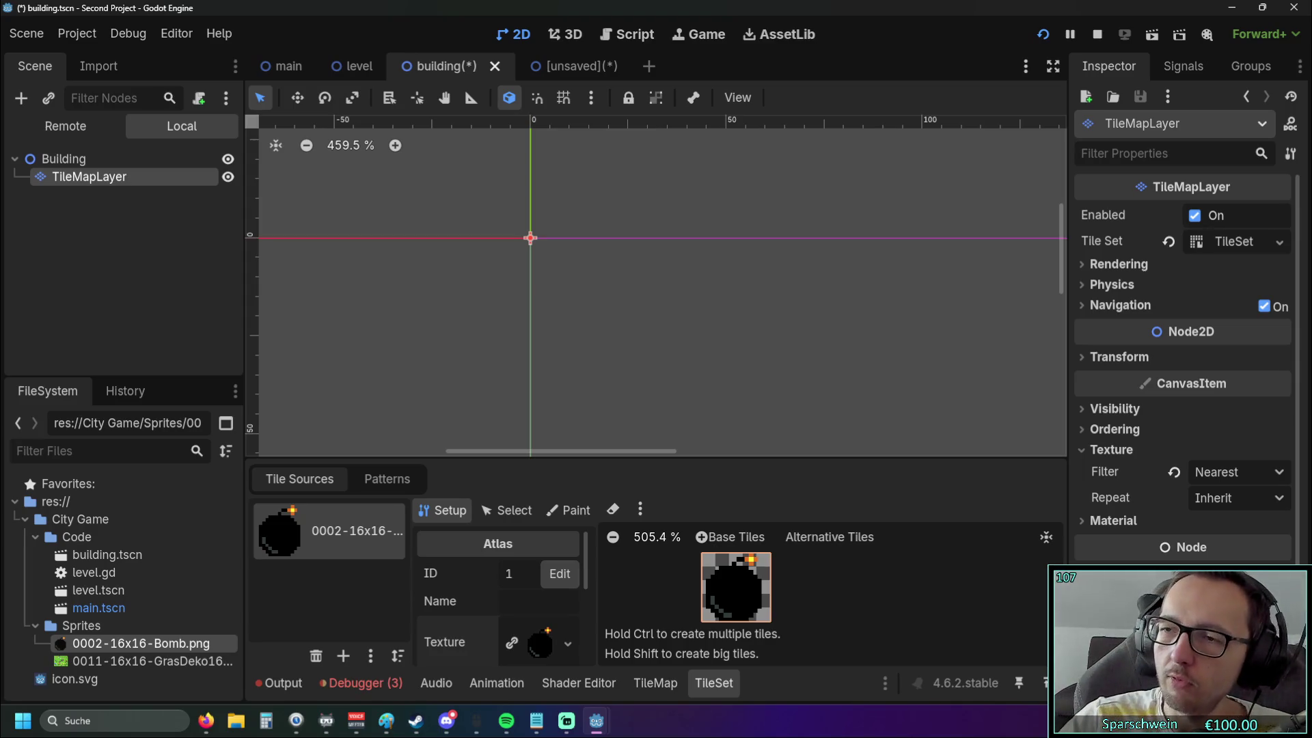
pyautogui.click(345, 69)
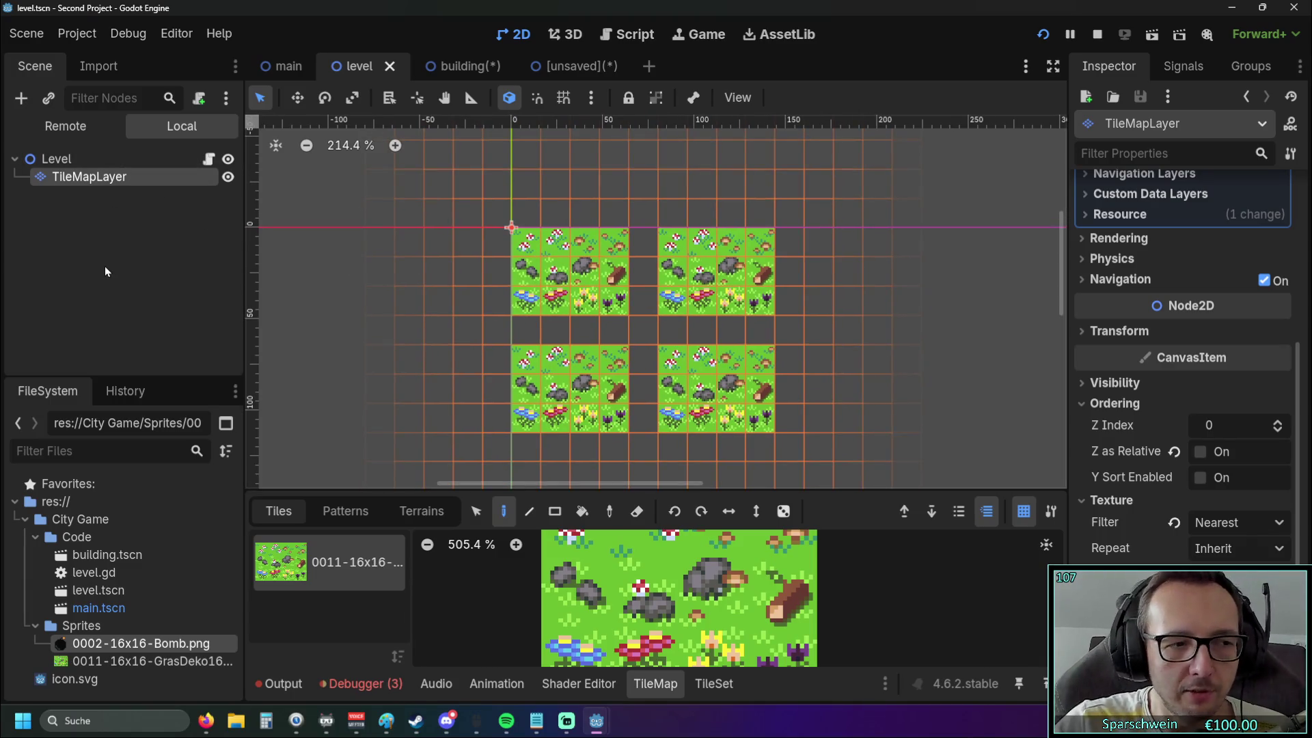
# Save the building scene and select the grass decoration sprite file.
pyautogui.click(464, 65)
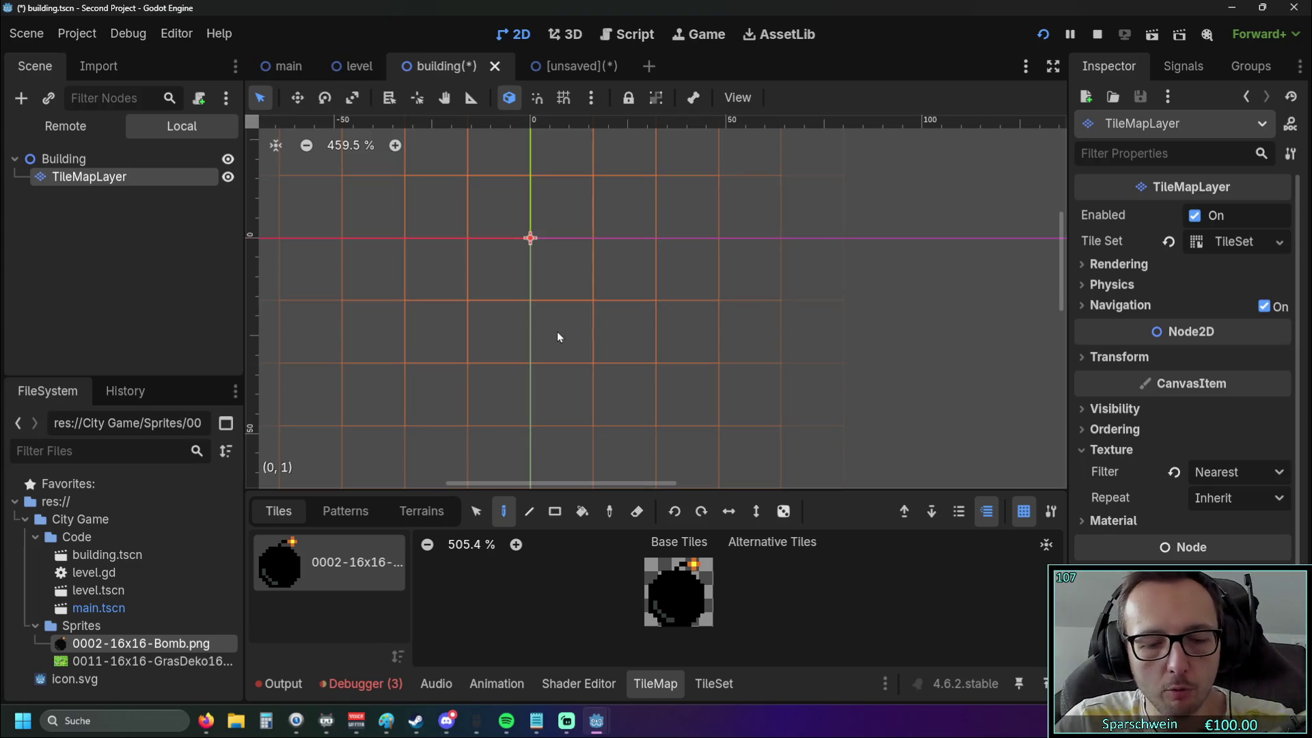
pyautogui.hotkey('ctrl', 's')
pyautogui.scroll(-4, 562, 278)
pyautogui.moveTo(643, 284); pyautogui.dragTo(563, 244)
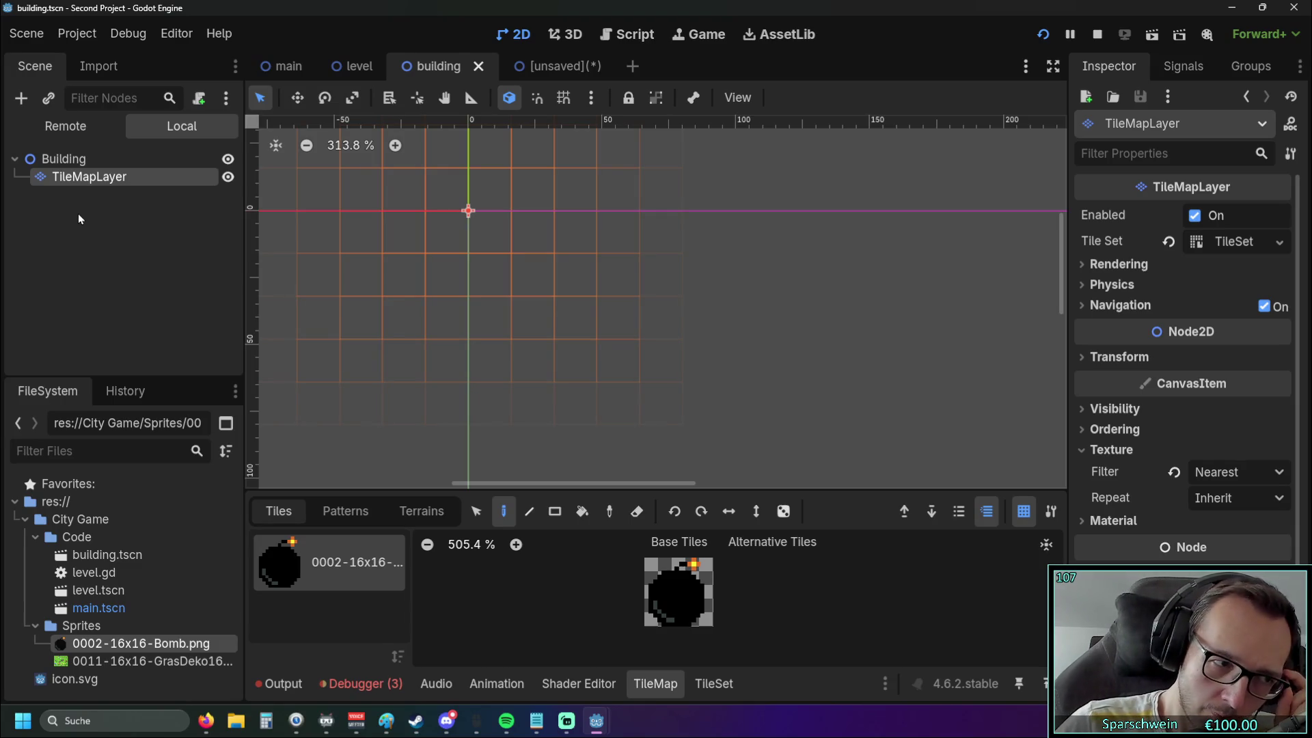
pyautogui.click(355, 66)
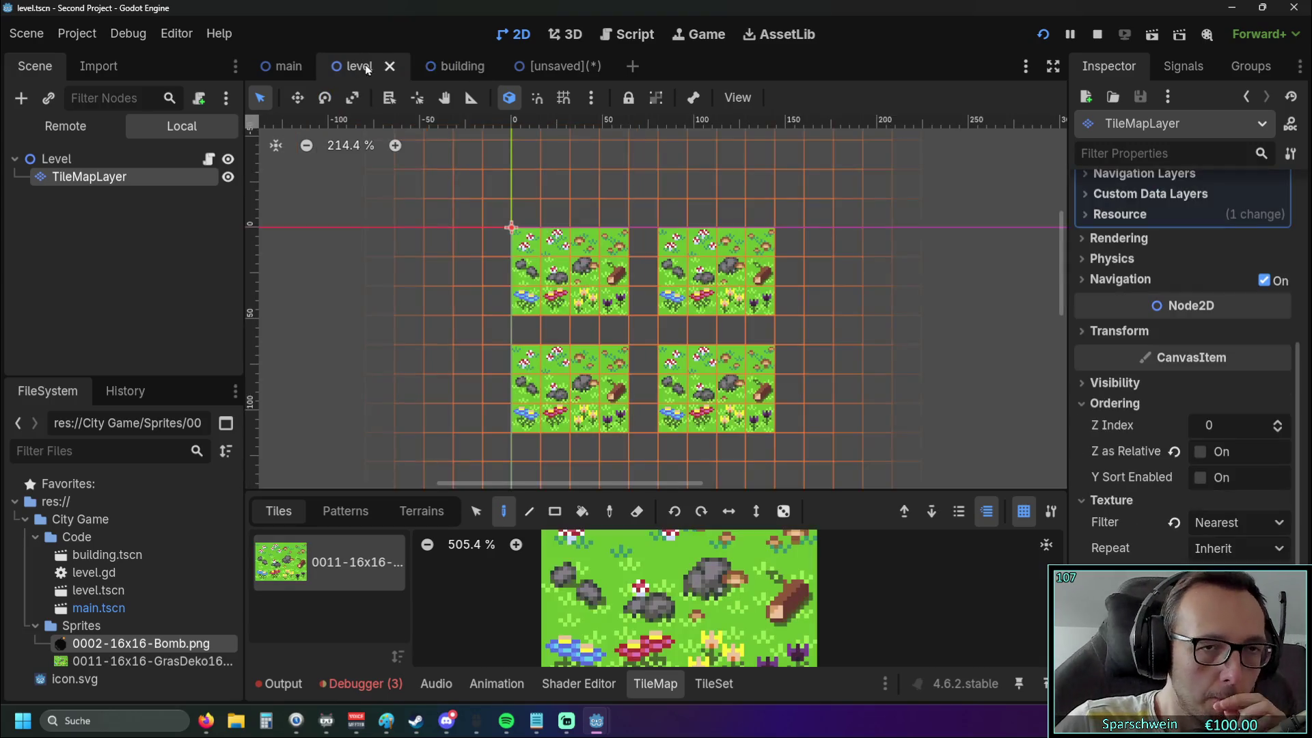
pyautogui.click(434, 68)
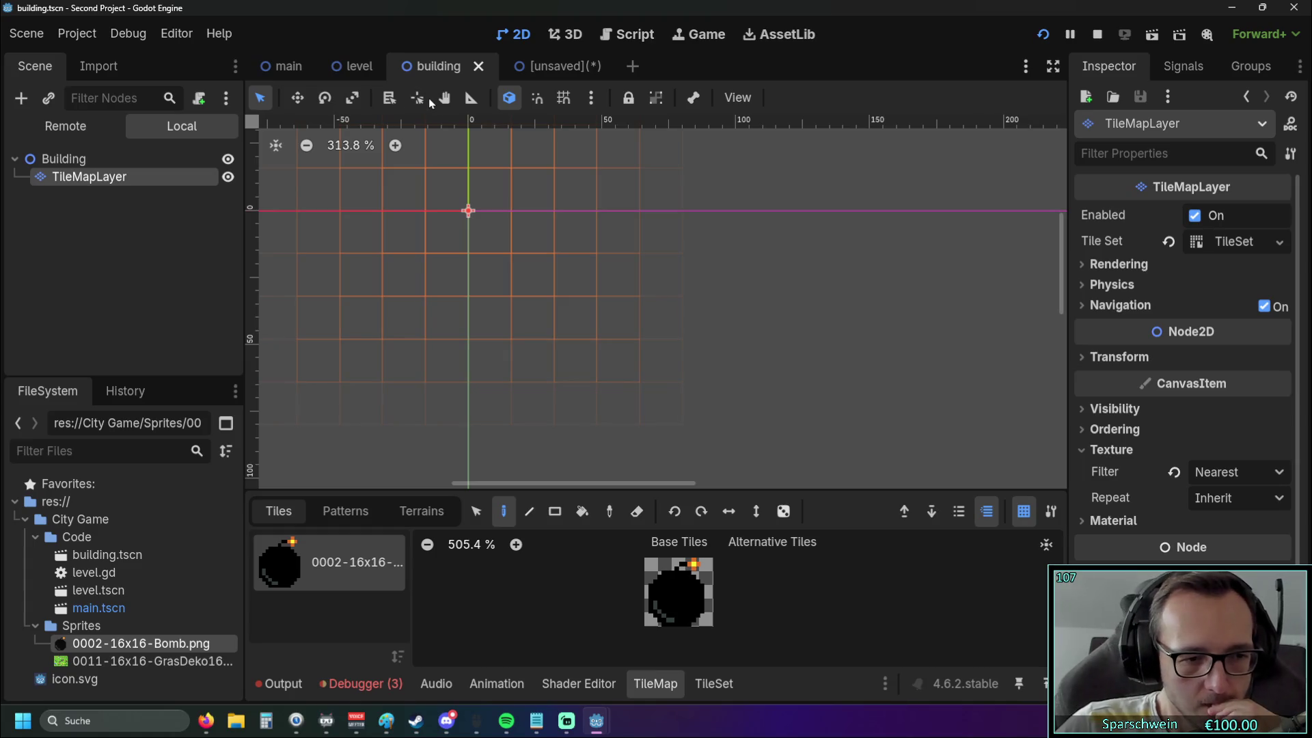
pyautogui.click(127, 661)
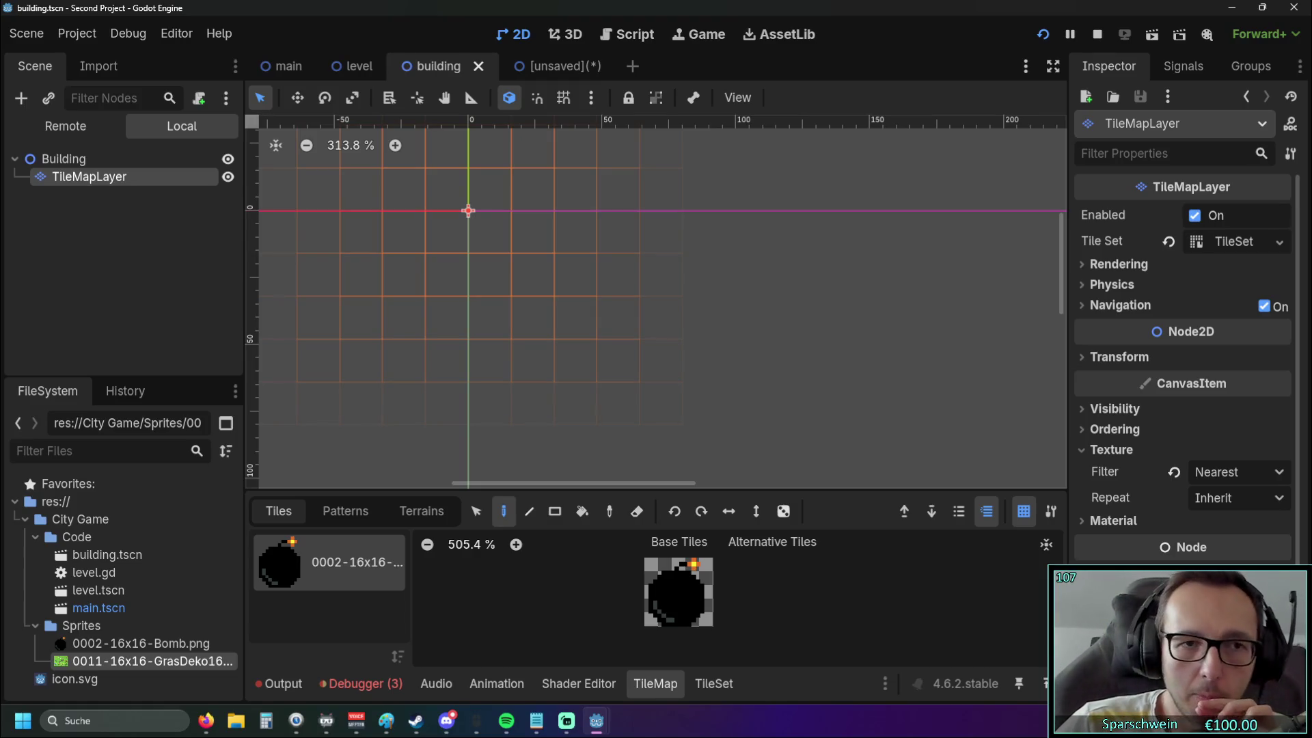
# Compare the level, main and building scenes, then bring up level.gd in the script editor.
pyautogui.click(353, 72)
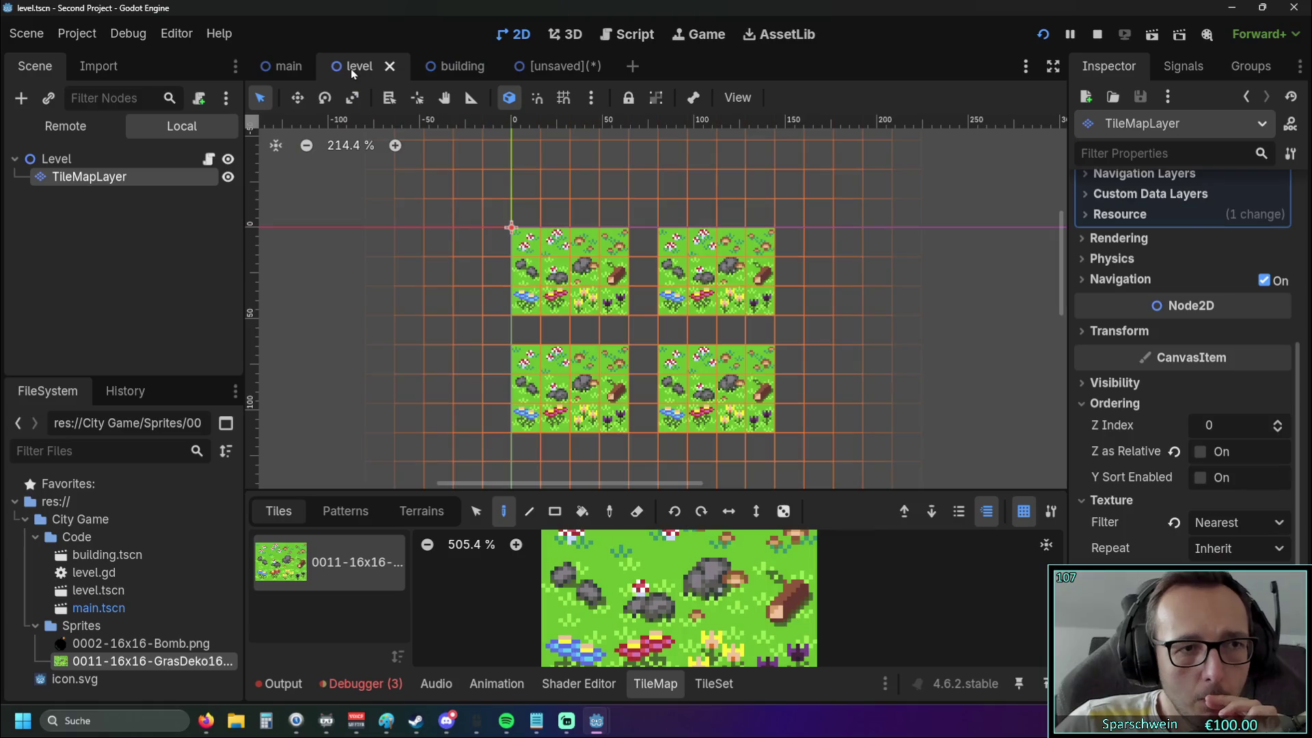
pyautogui.click(436, 63)
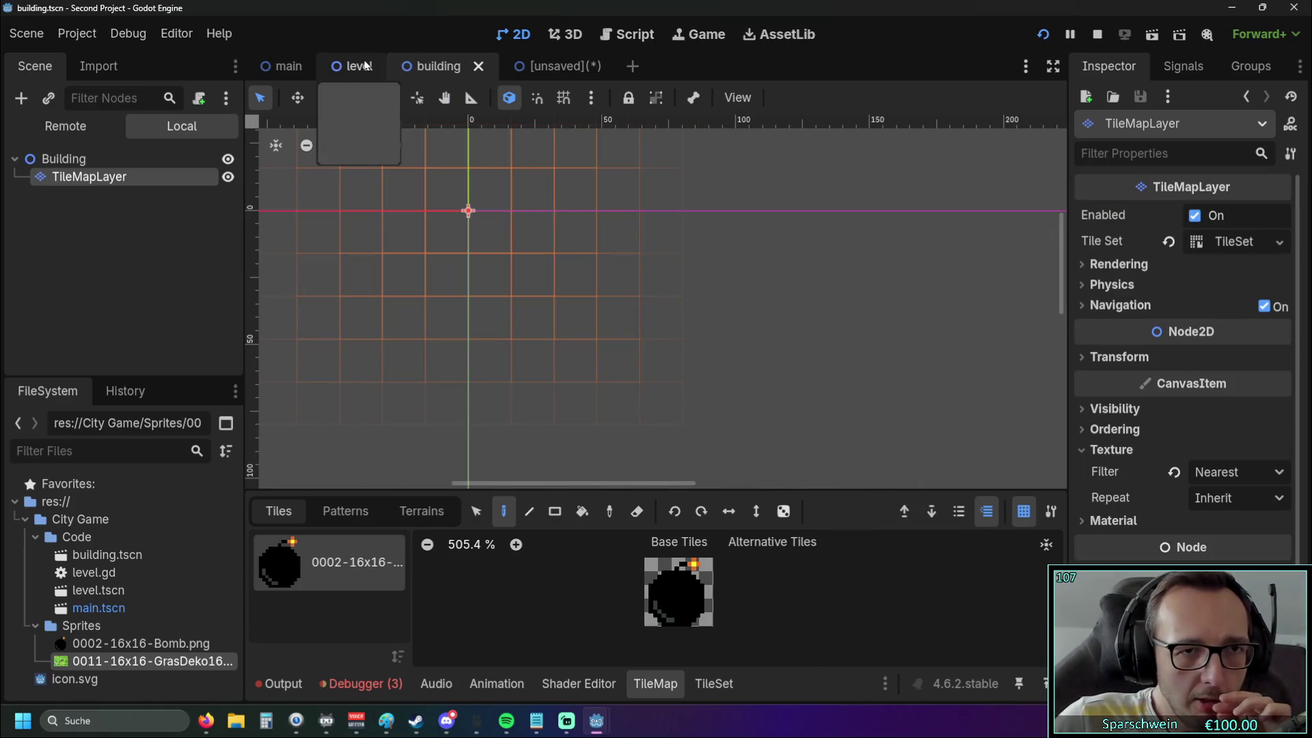
pyautogui.click(357, 66)
pyautogui.click(278, 67)
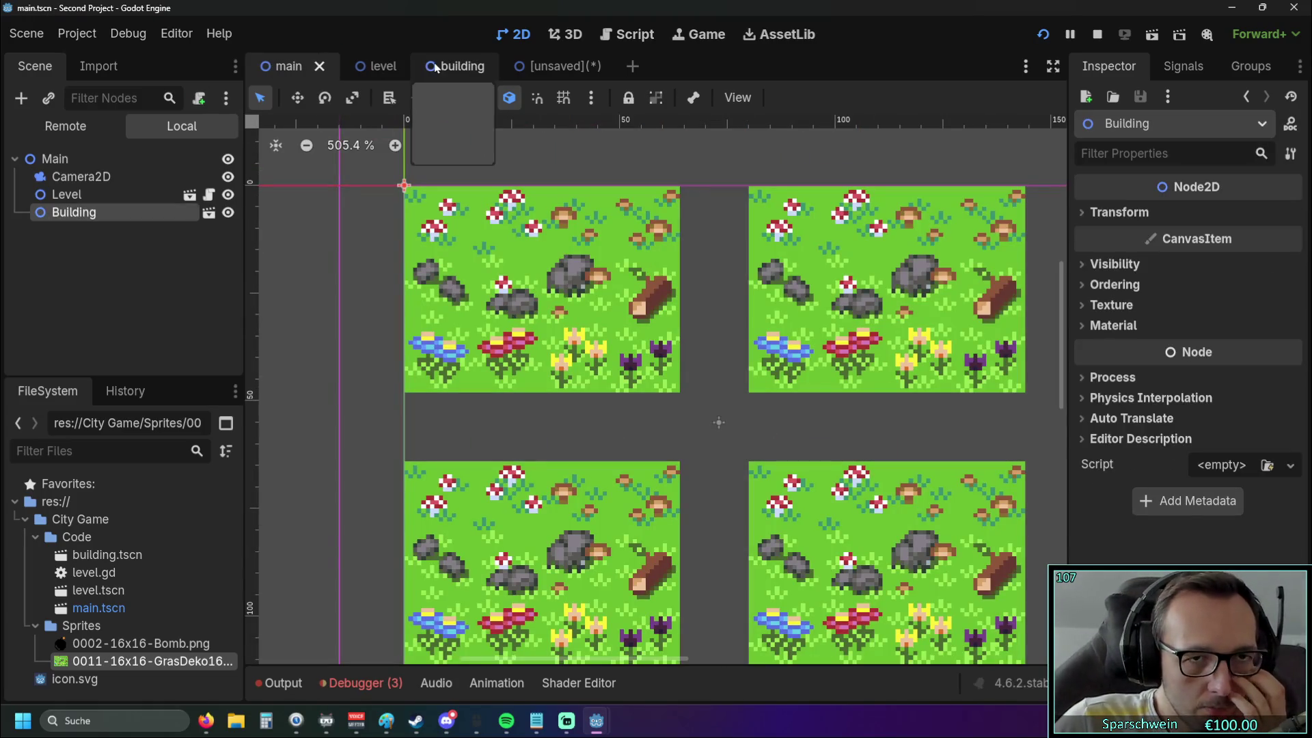
pyautogui.click(441, 67)
pyautogui.click(357, 66)
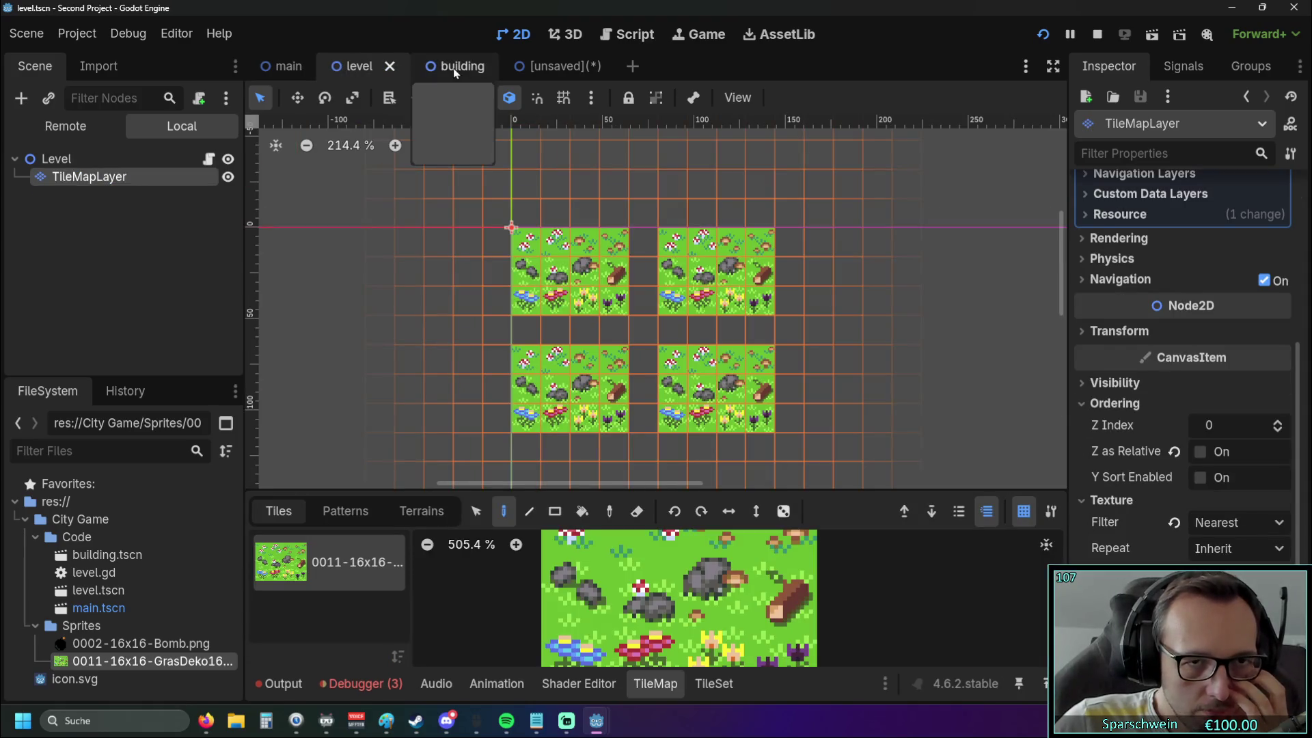
pyautogui.click(440, 66)
pyautogui.click(352, 66)
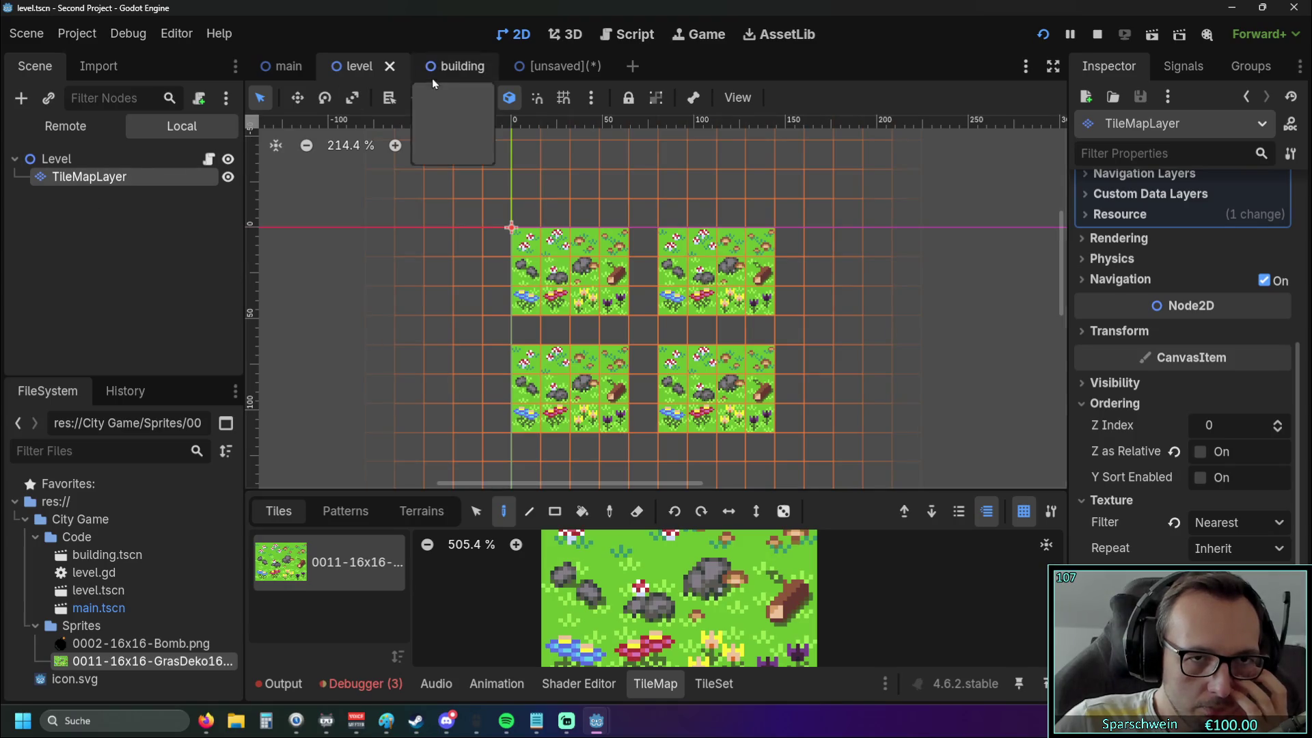
pyautogui.click(444, 64)
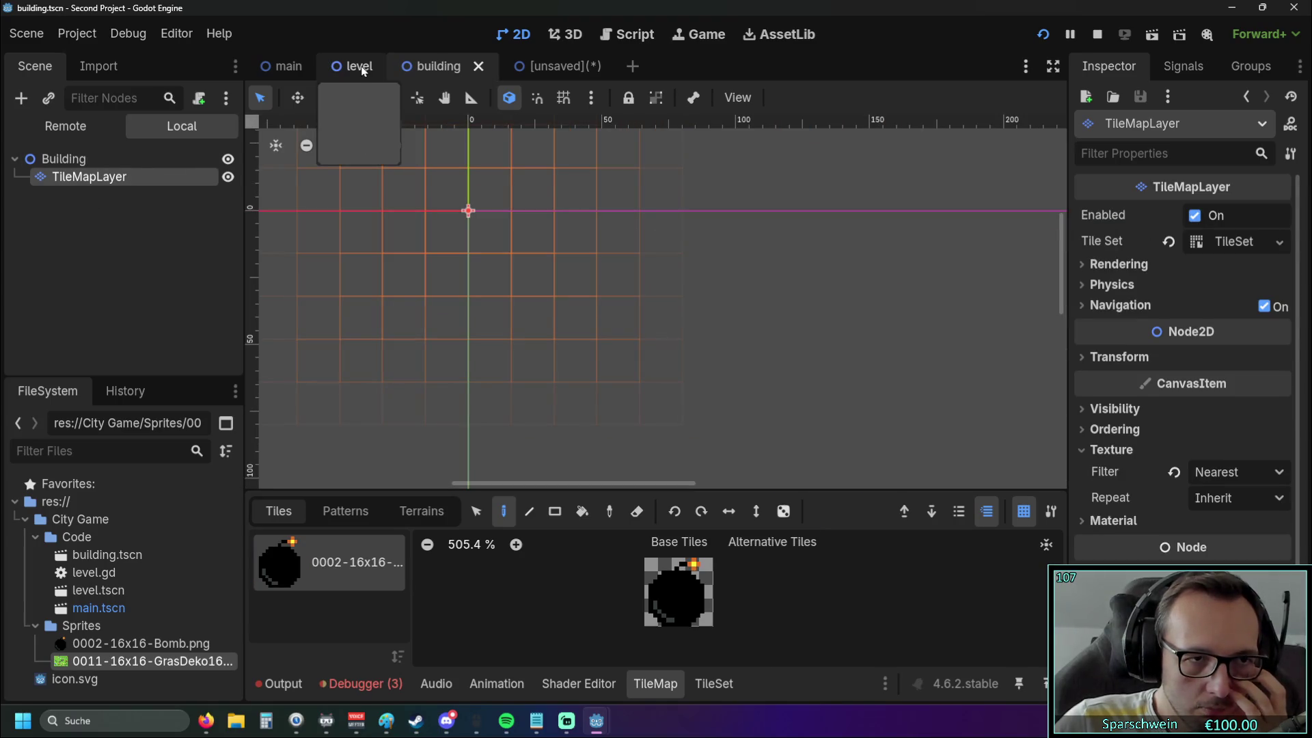
pyautogui.click(632, 37)
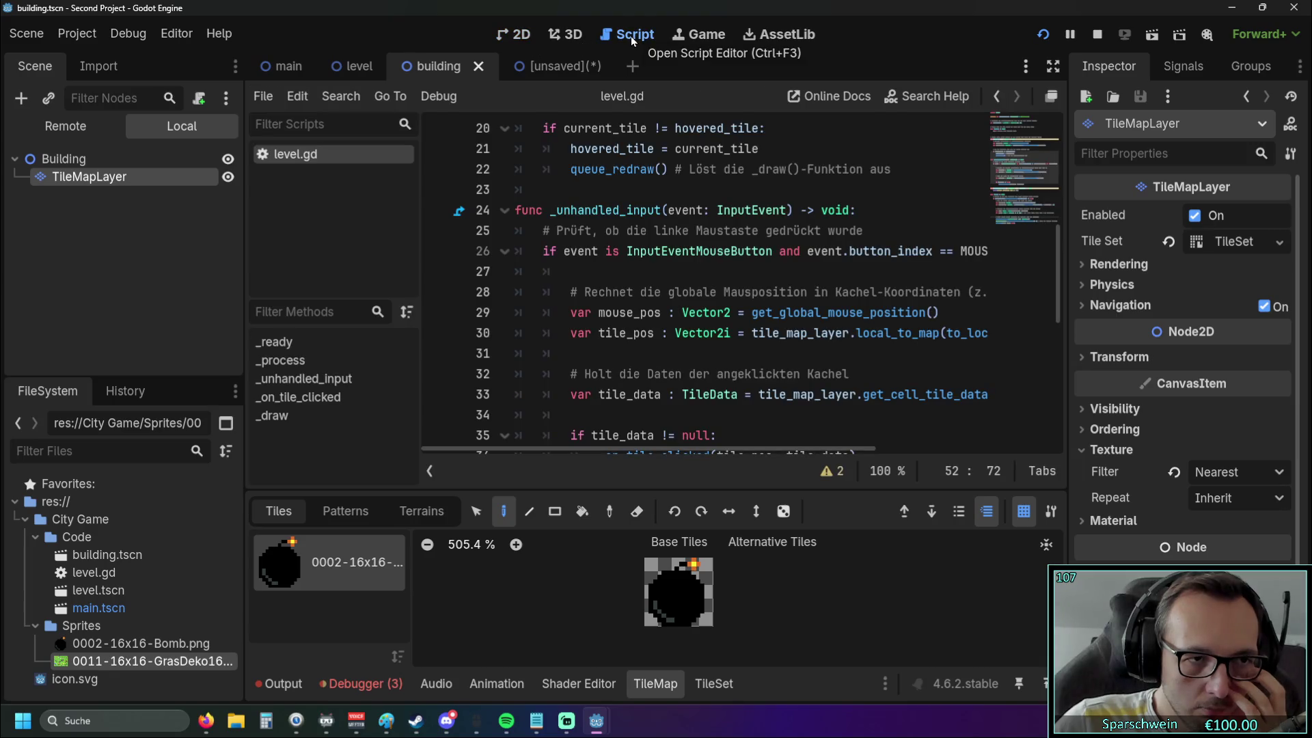
pyautogui.scroll(-4, 644, 286)
pyautogui.scroll(7, 645, 285)
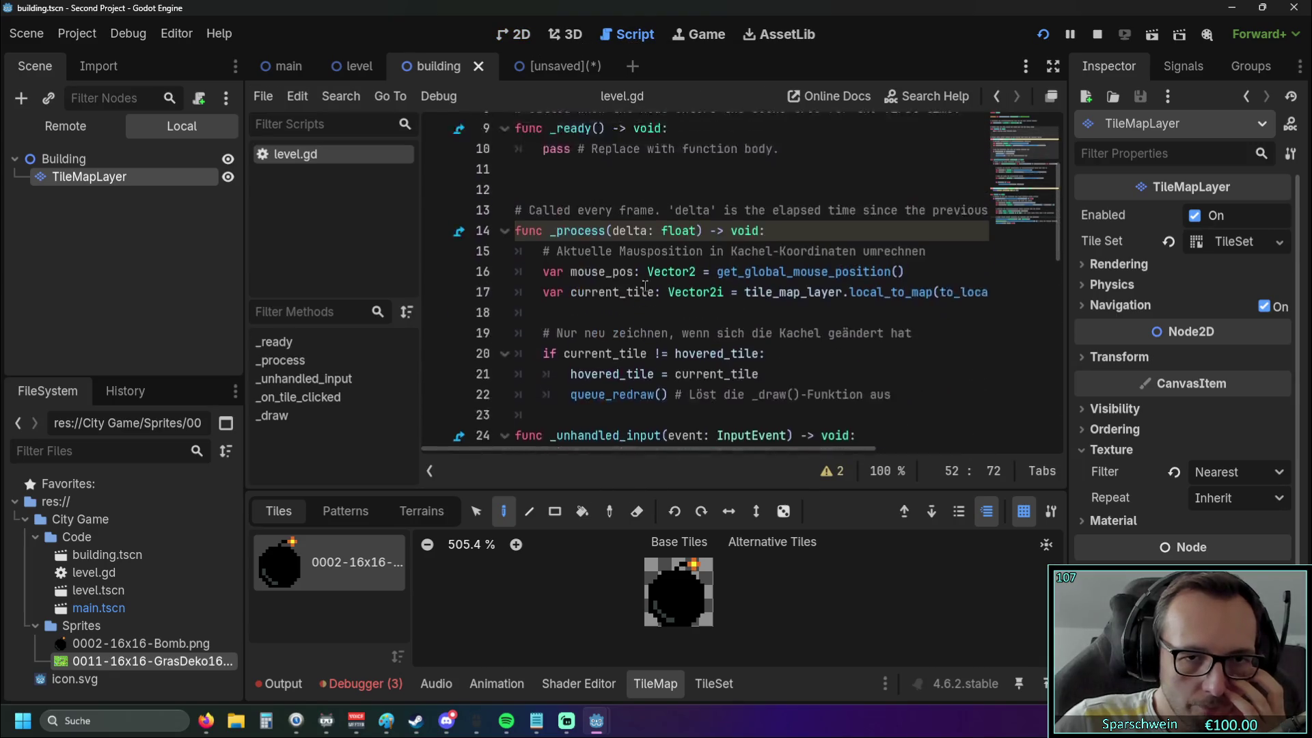
pyautogui.scroll(3, 644, 286)
pyautogui.moveTo(71, 181)
pyautogui.mouseDown()
pyautogui.moveTo(131, 199)
pyautogui.moveTo(598, 184)
pyautogui.mouseUp()
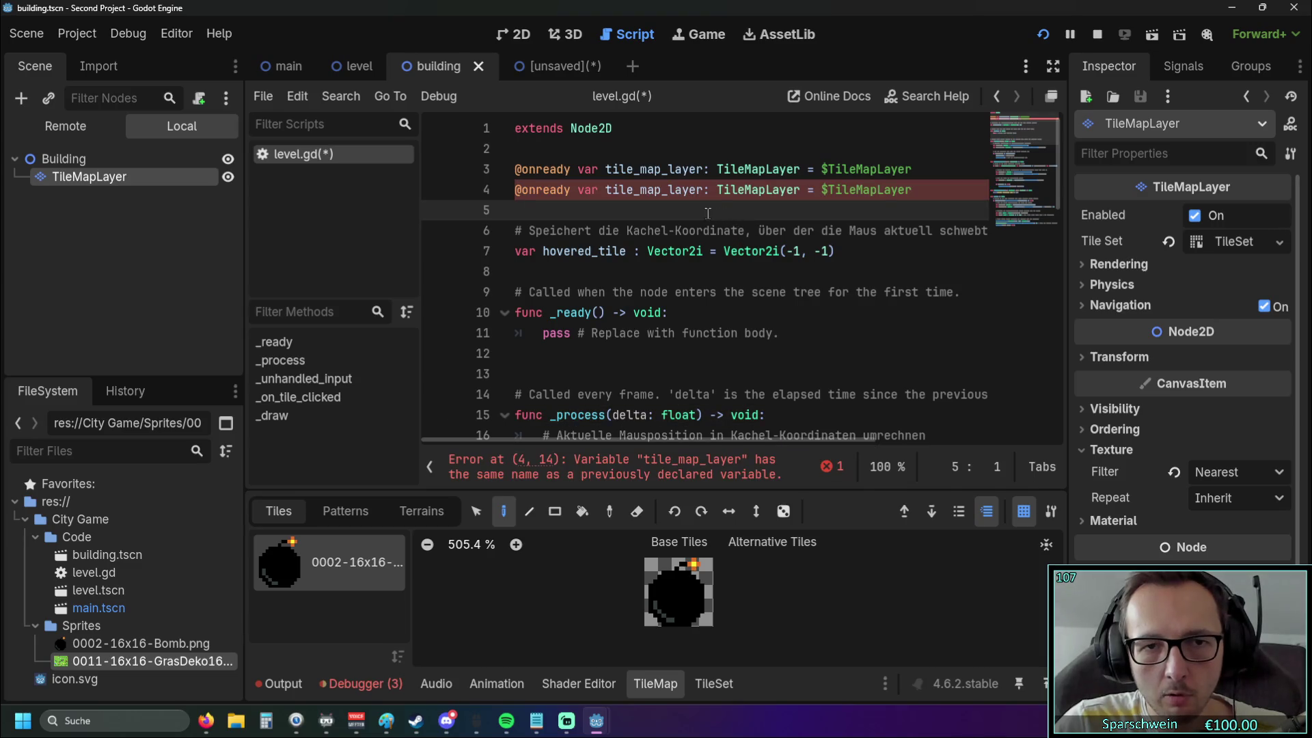
pyautogui.press('Return')
pyautogui.press('Up')
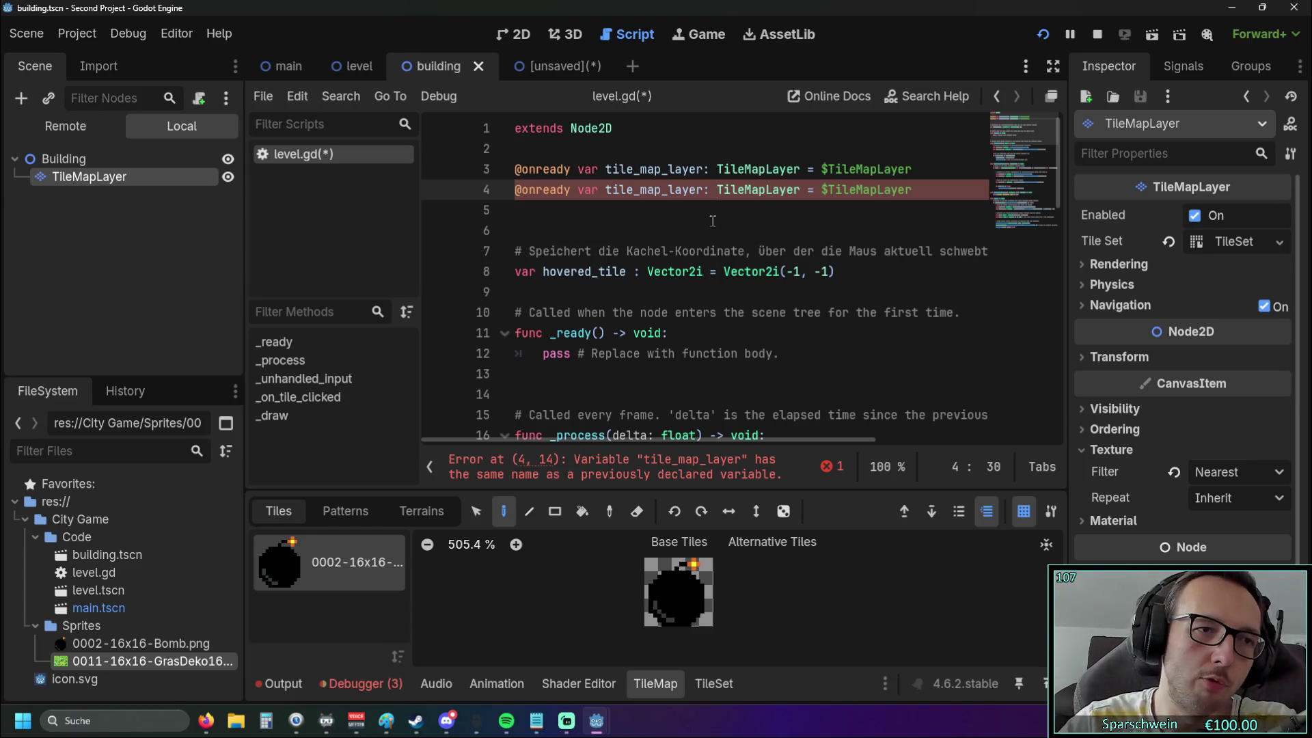
pyautogui.click(349, 67)
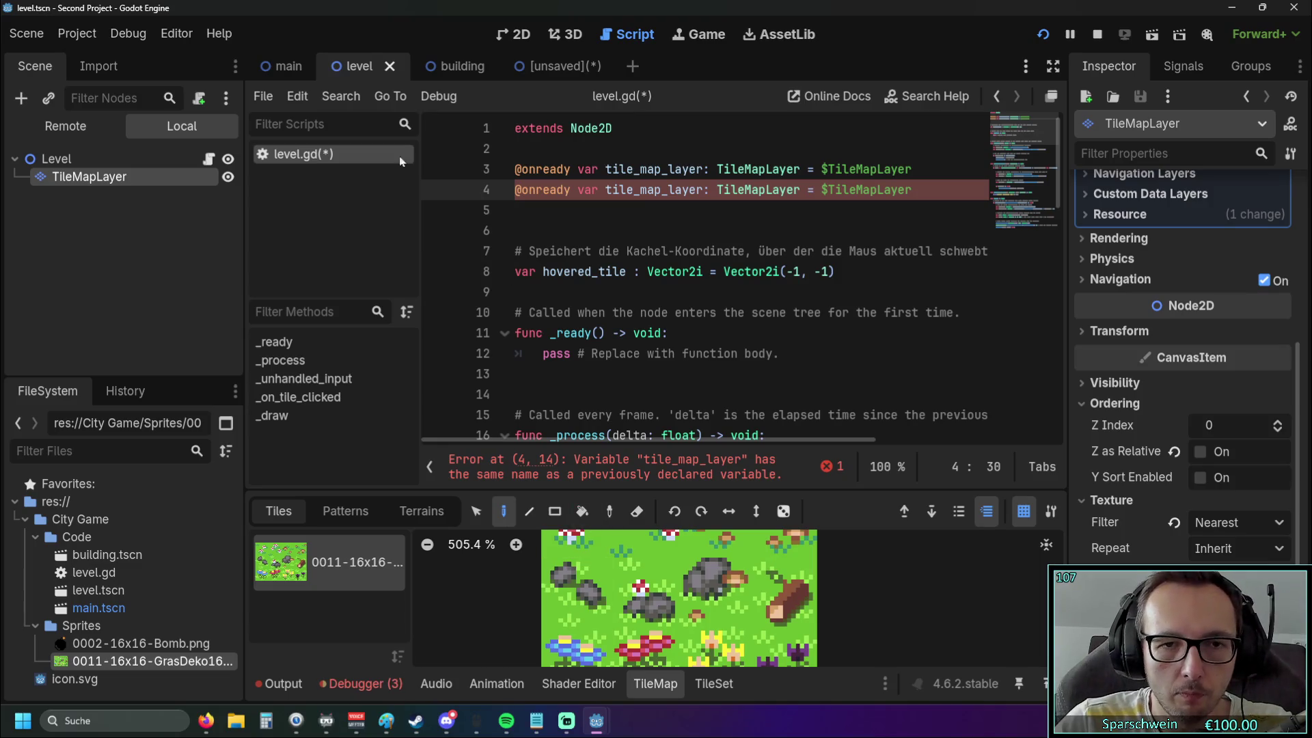
# Glance at the level's tile canvas, then return to level.gd with the cursor on line 9.
pyautogui.click(514, 34)
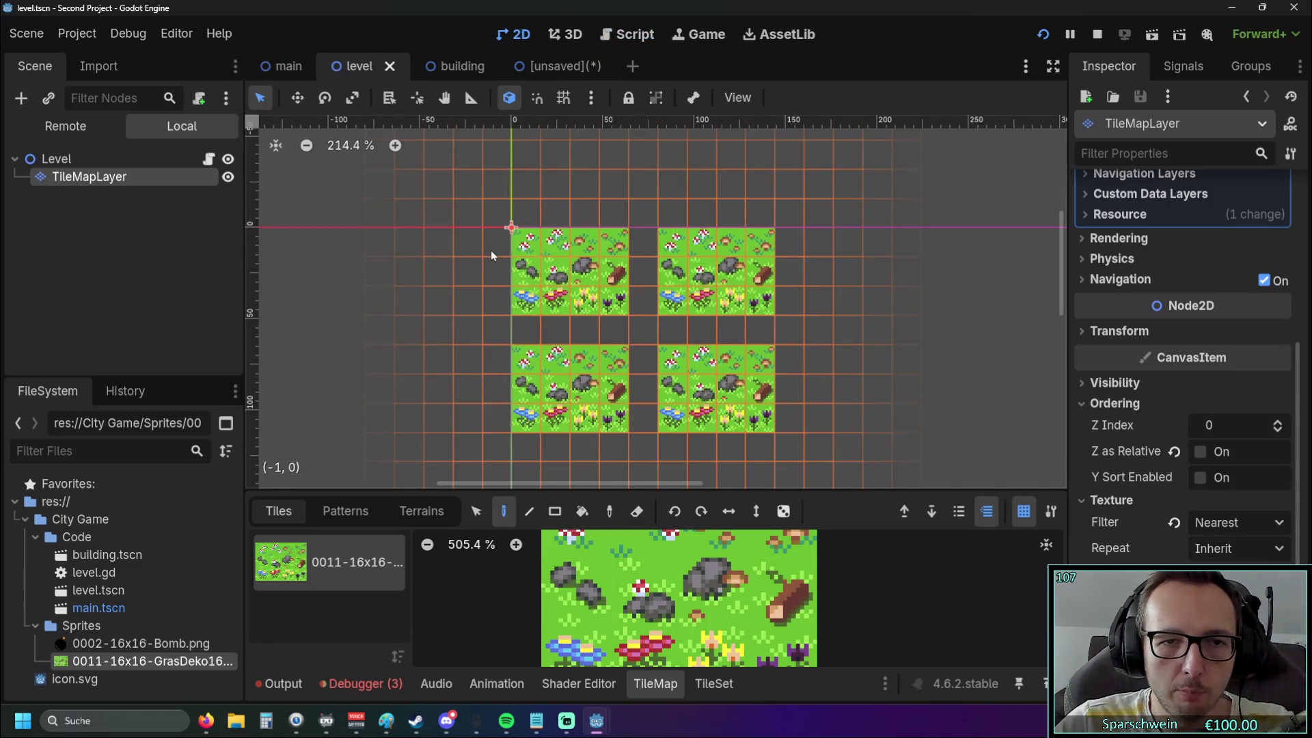
pyautogui.scroll(2, 566, 266)
pyautogui.scroll(-1, 558, 273)
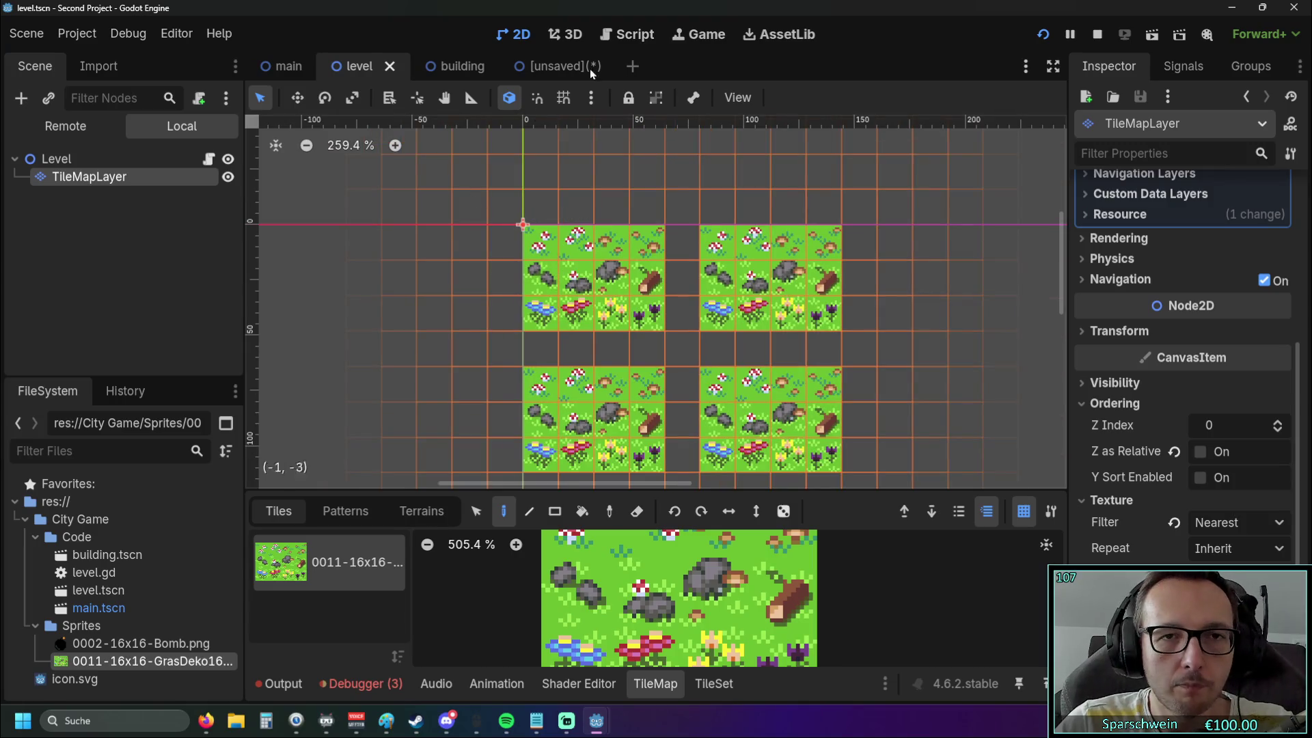
pyautogui.click(627, 33)
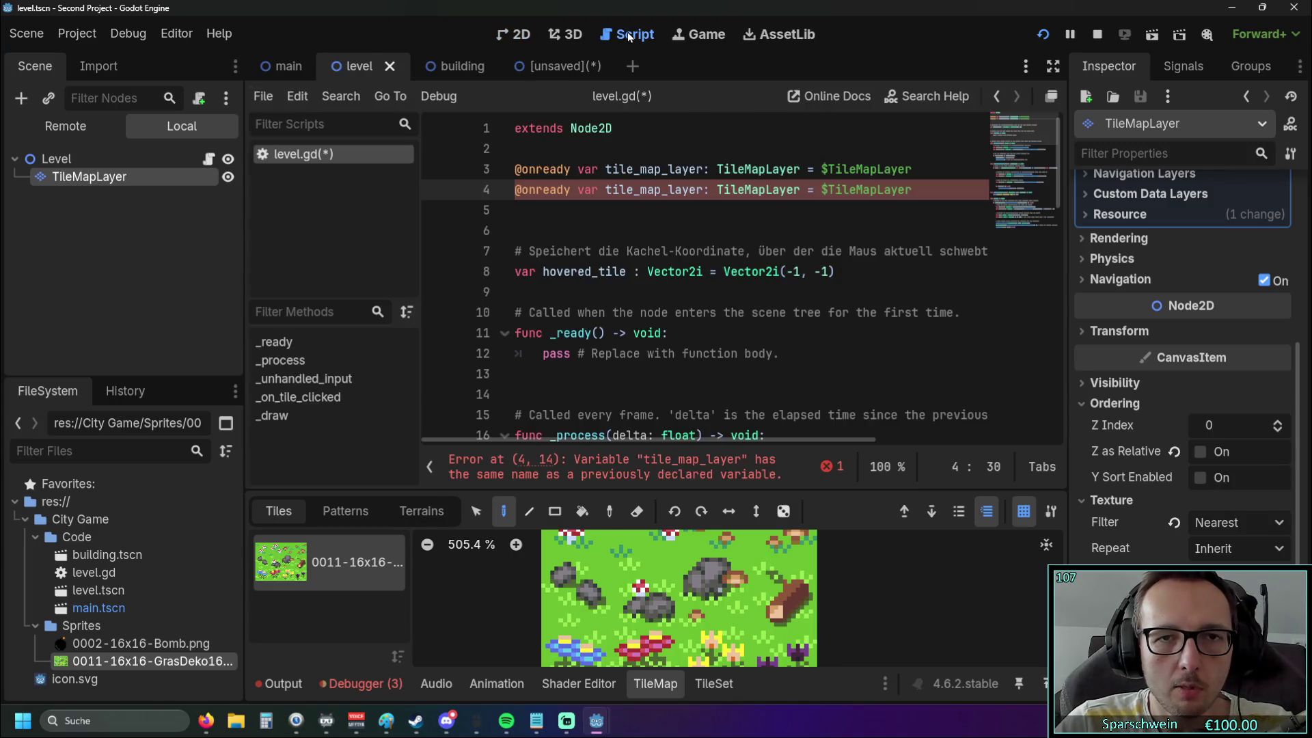
pyautogui.click(637, 289)
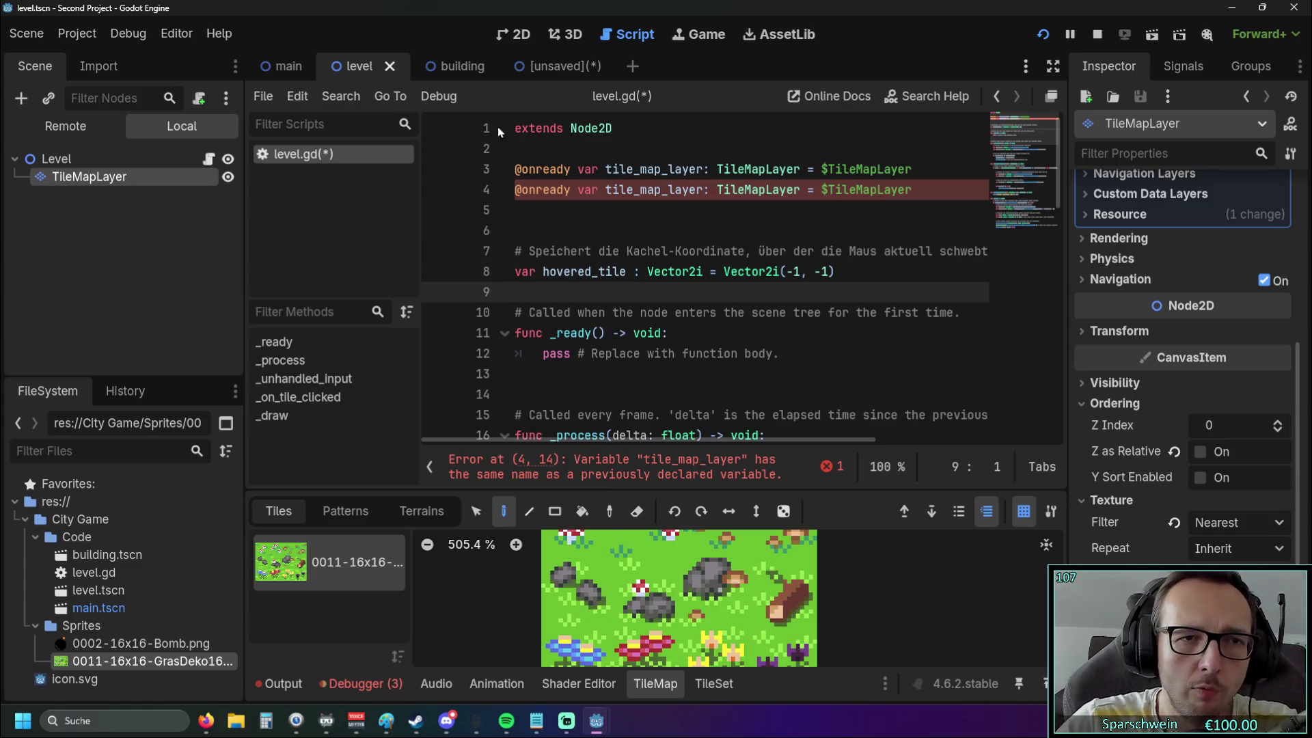
# Cycle through the main, level and building scenes, ending on the building's 2D canvas.
pyautogui.click(281, 68)
pyautogui.click(360, 73)
pyautogui.click(457, 68)
pyautogui.click(380, 75)
pyautogui.click(454, 66)
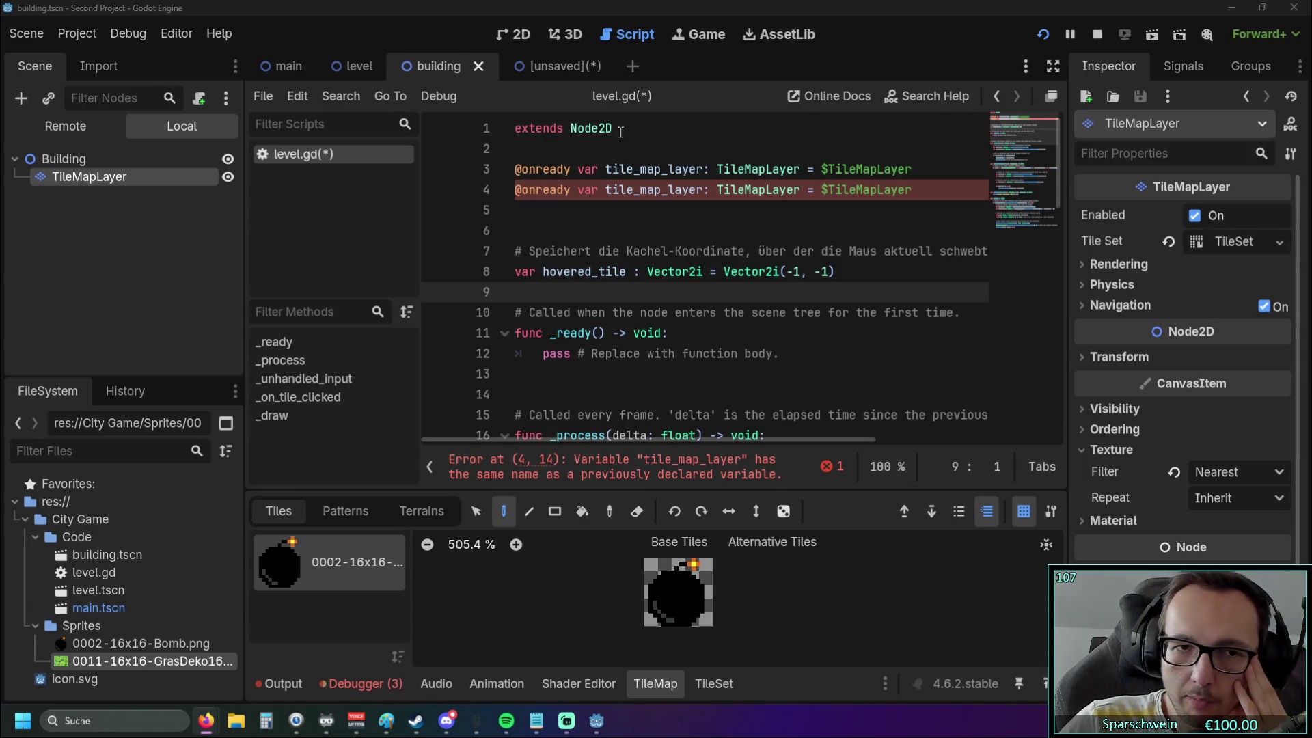
pyautogui.click(362, 93)
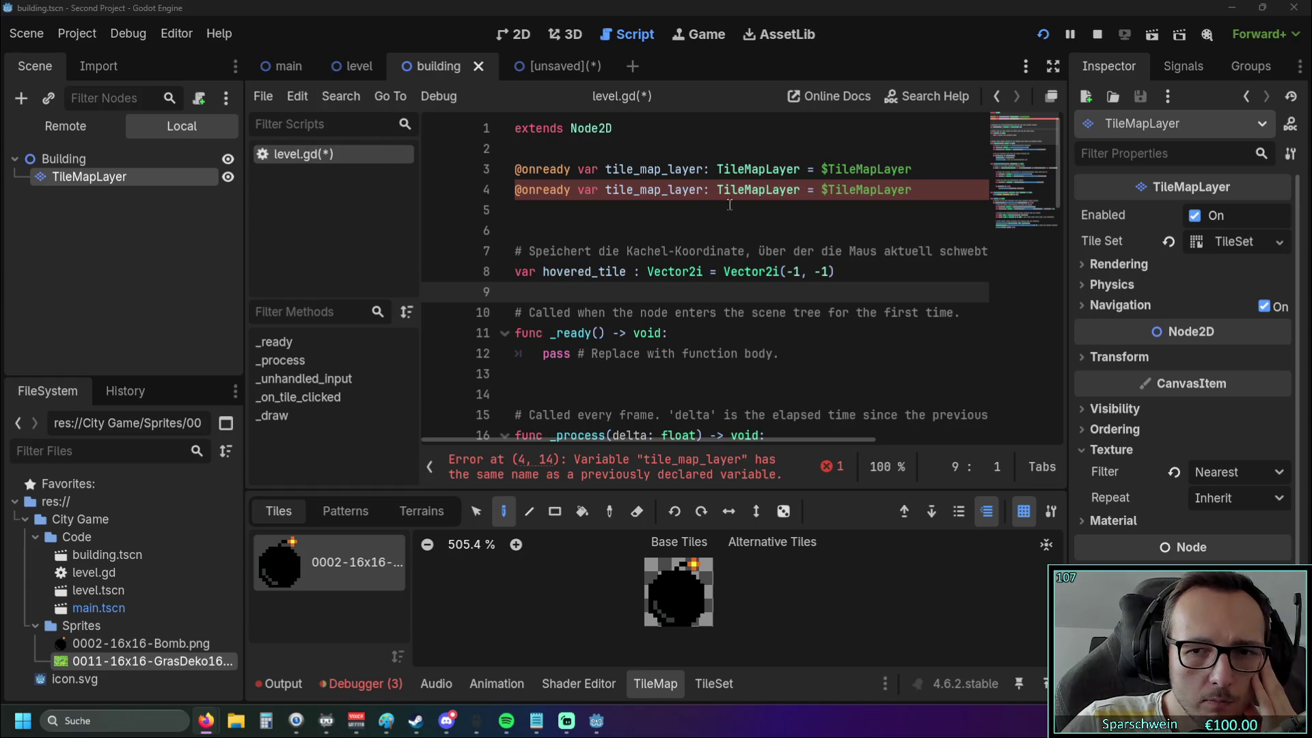
pyautogui.click(523, 36)
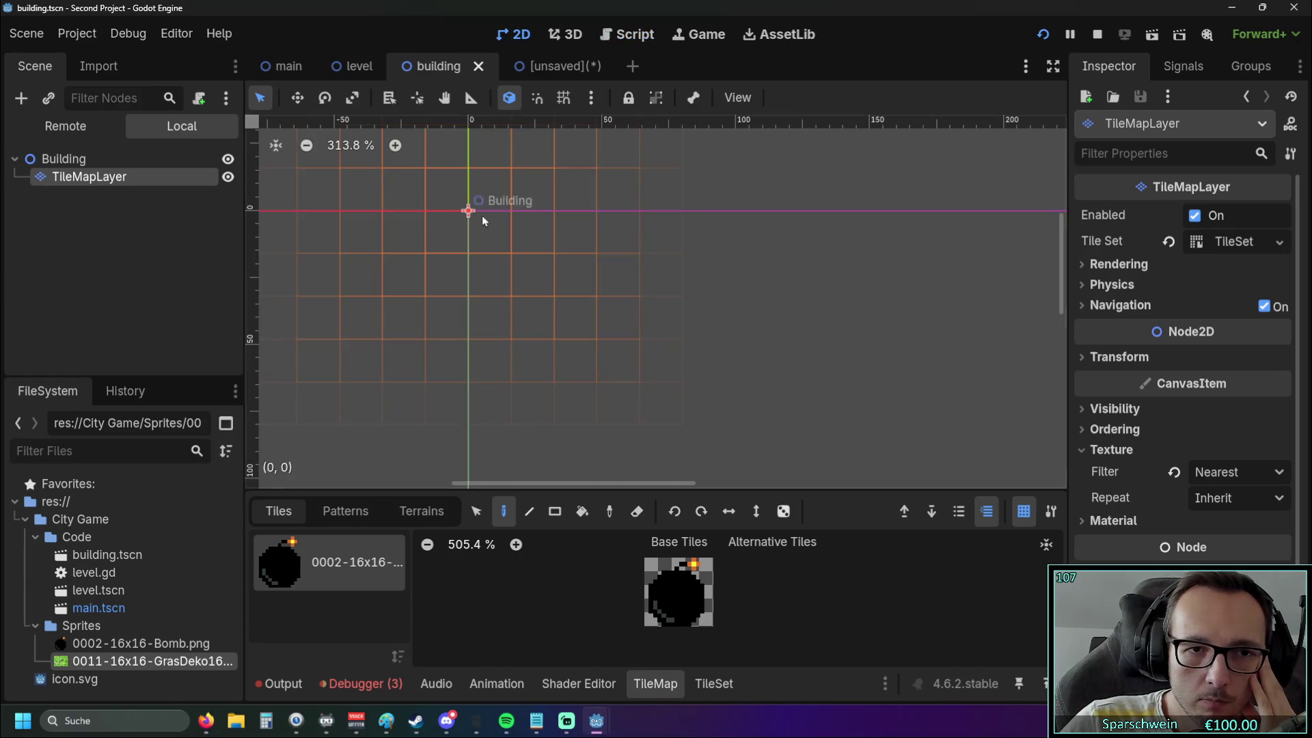
# Pan the canvas to bring the building grid's origin toward the centre.
pyautogui.moveTo(469, 213); pyautogui.dragTo(634, 319)
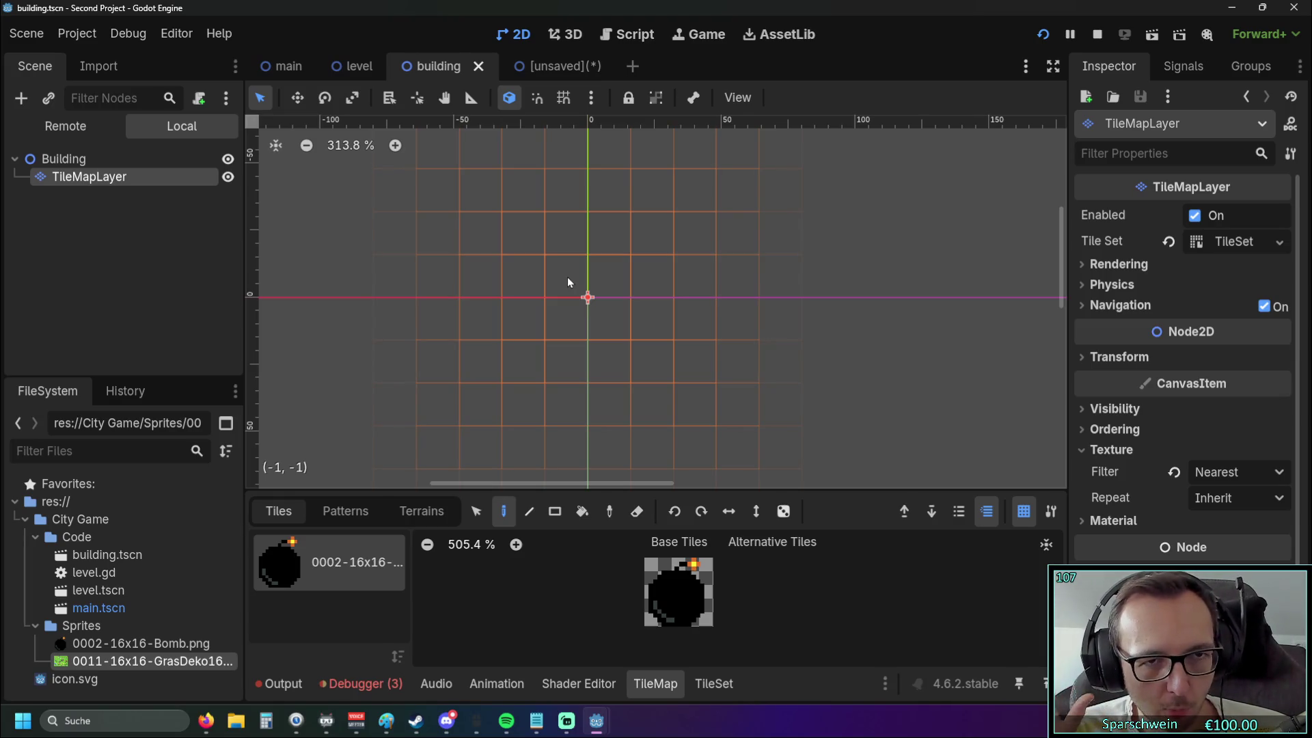
pyautogui.click(352, 66)
pyautogui.click(452, 65)
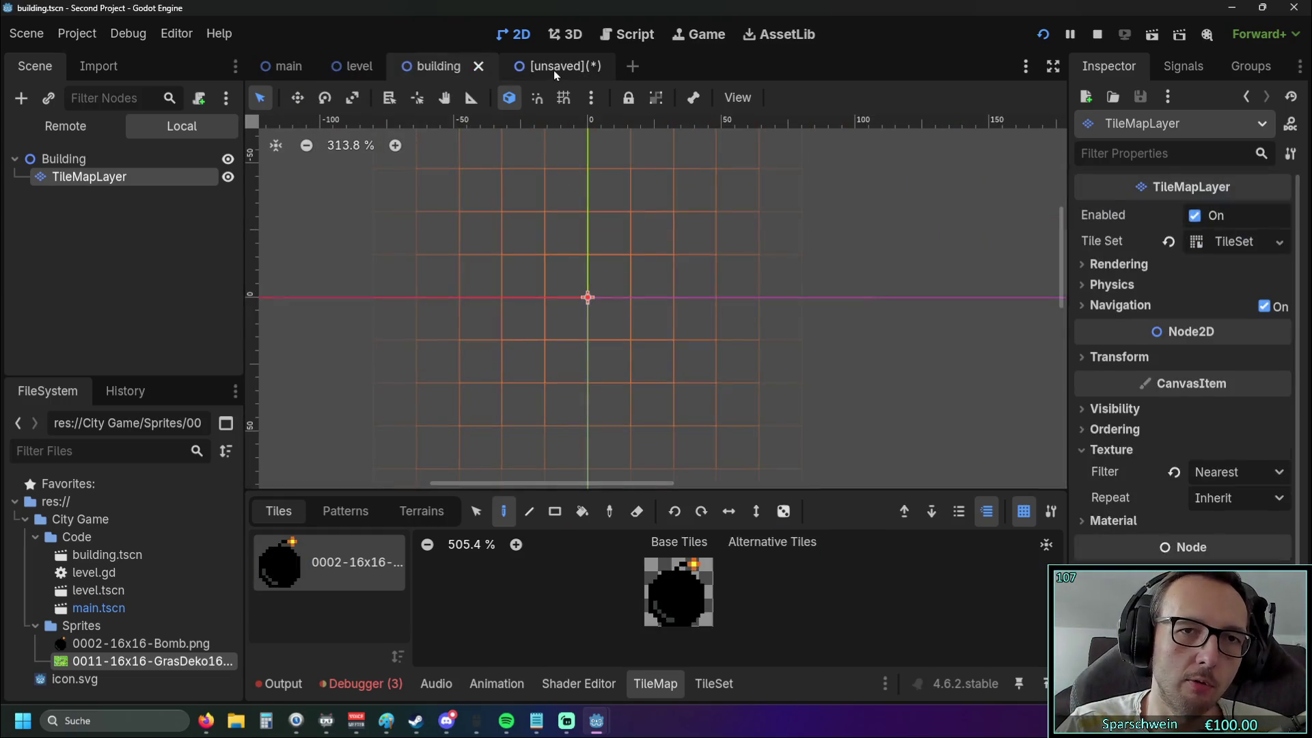
pyautogui.click(553, 70)
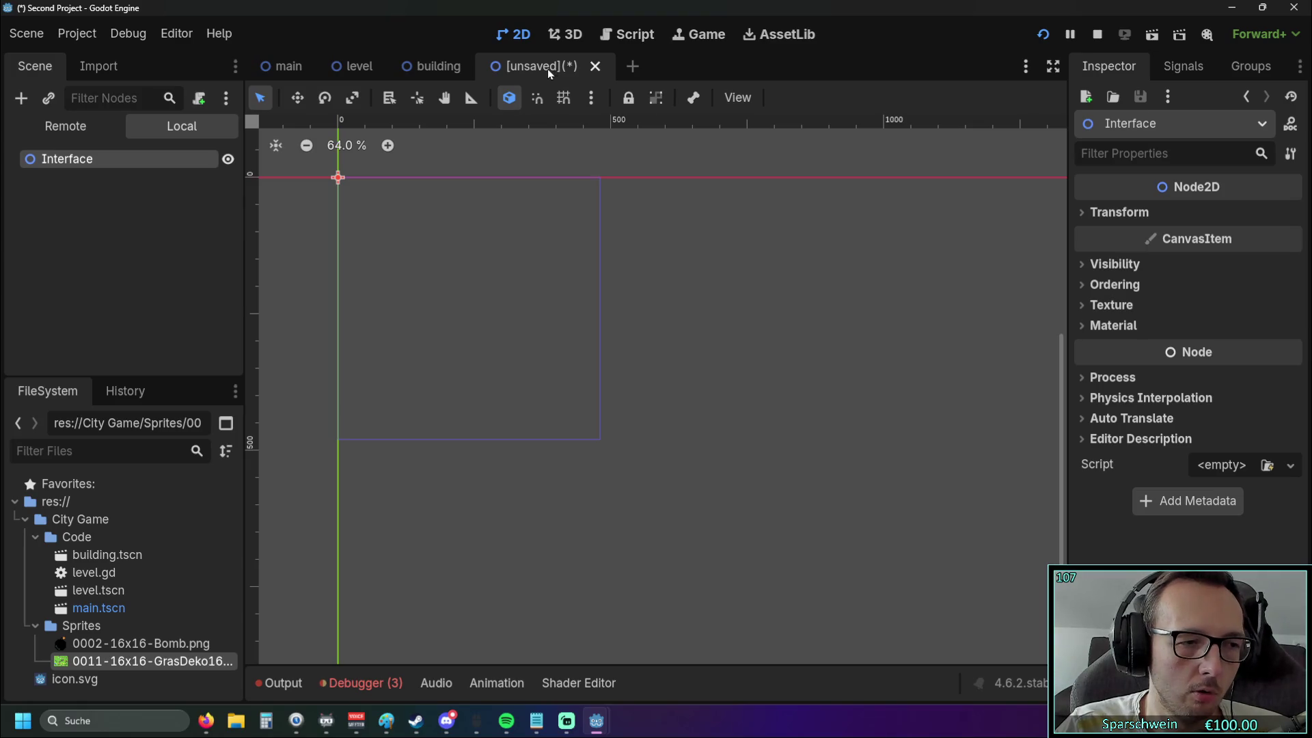
pyautogui.click(437, 66)
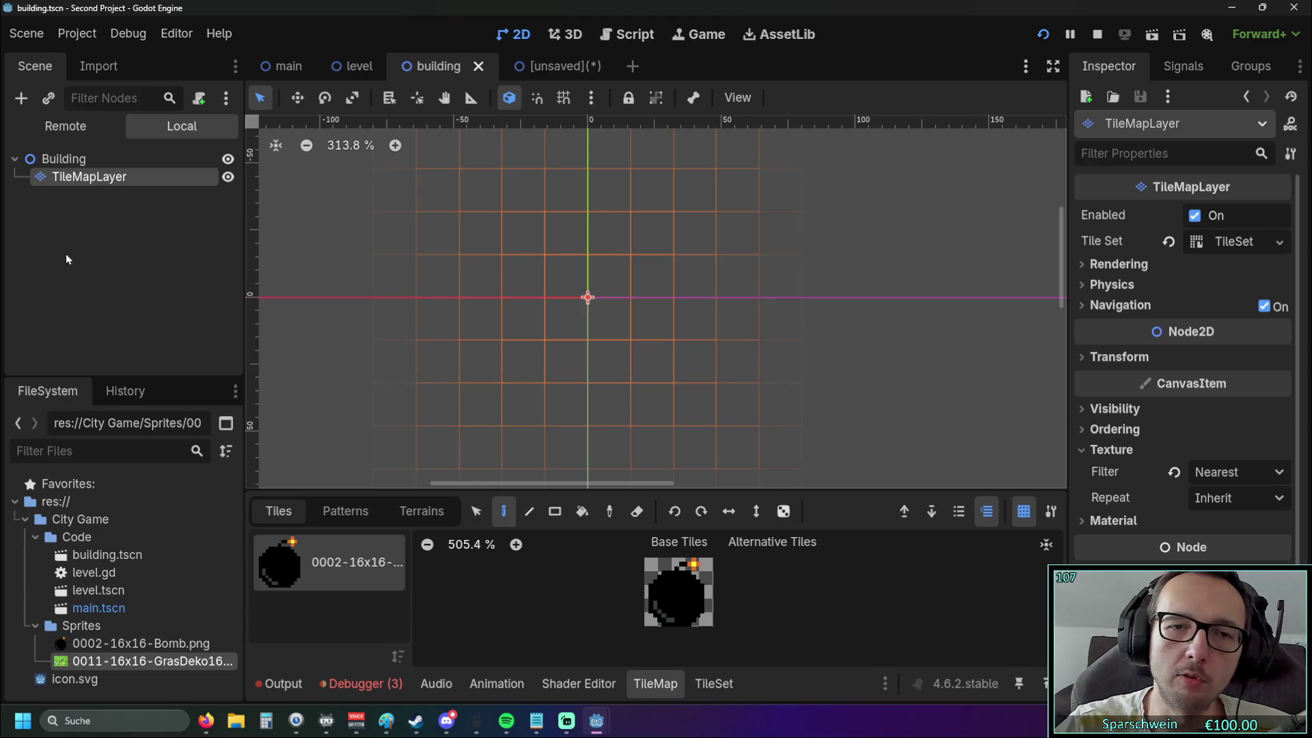
# Pick the bomb tile, paint and erase it at cell (-1,-1), then paint at (0,0).
pyautogui.scroll(5, 587, 309)
pyautogui.scroll(2, 586, 304)
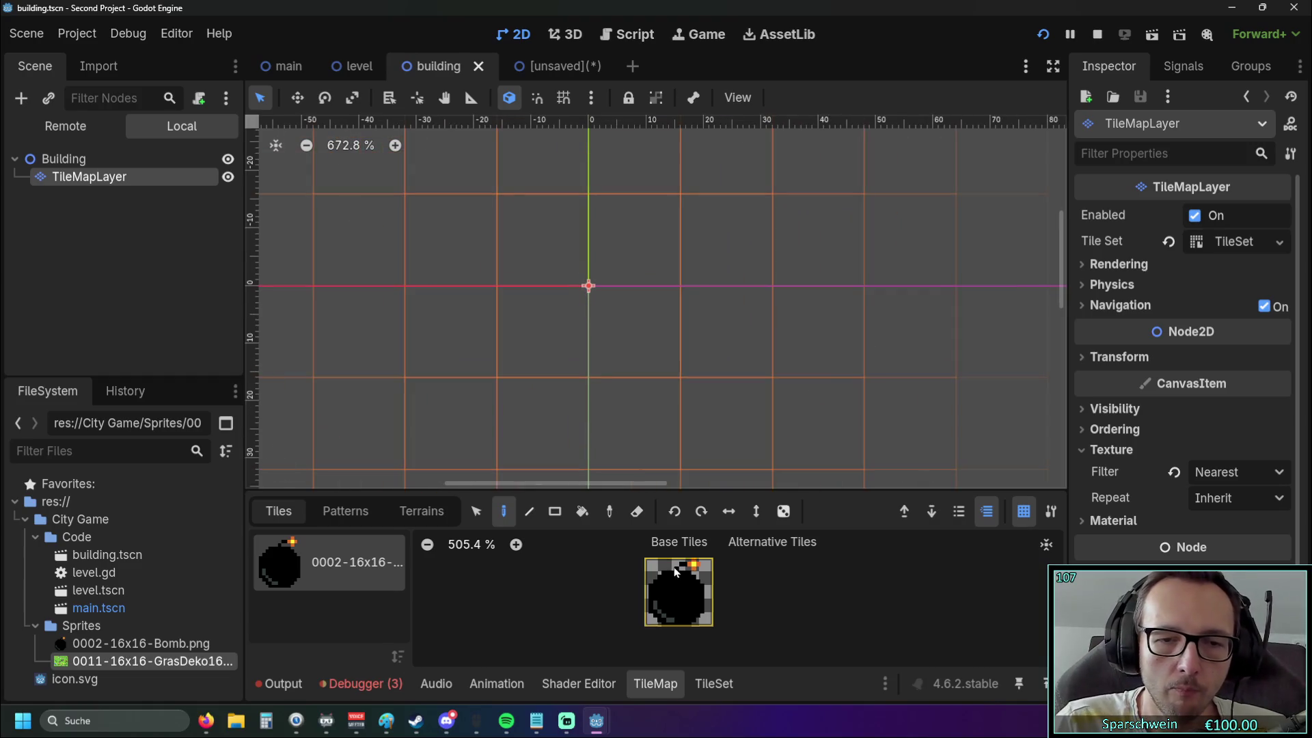
pyautogui.click(678, 585)
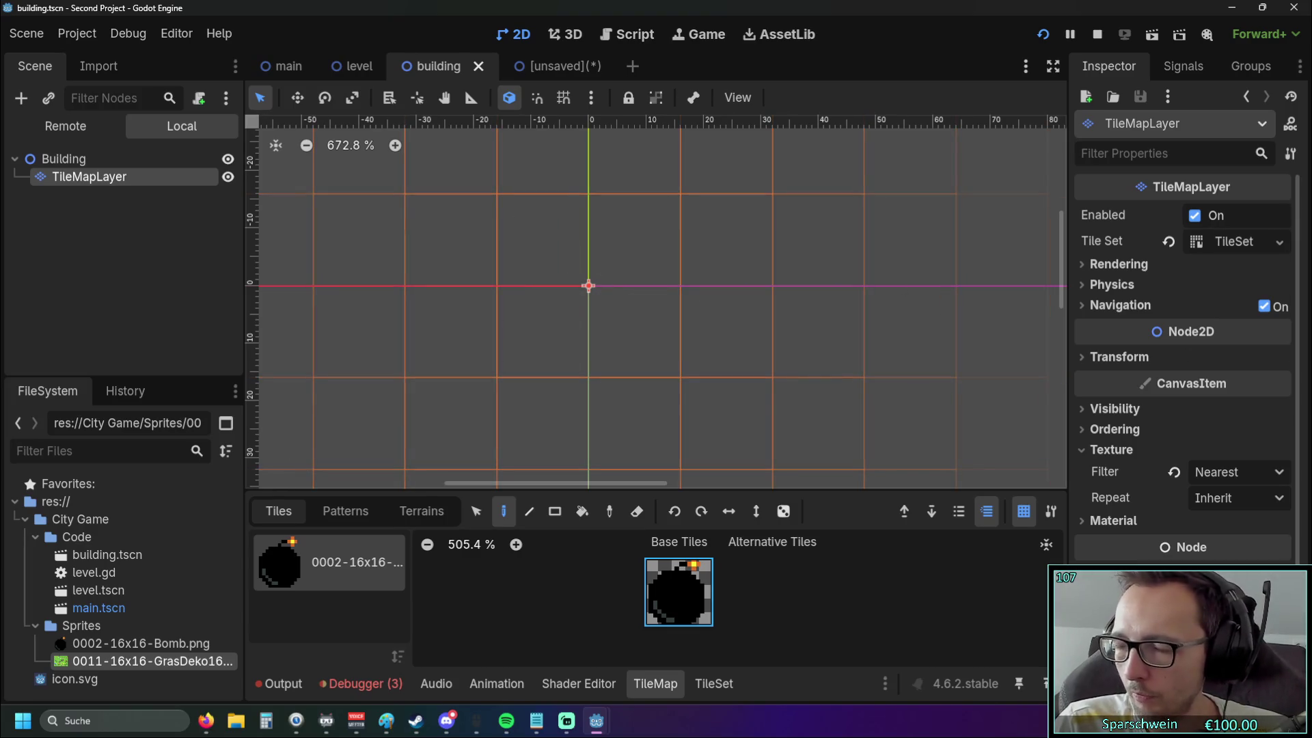
pyautogui.click(588, 285)
pyautogui.rightClick(550, 262)
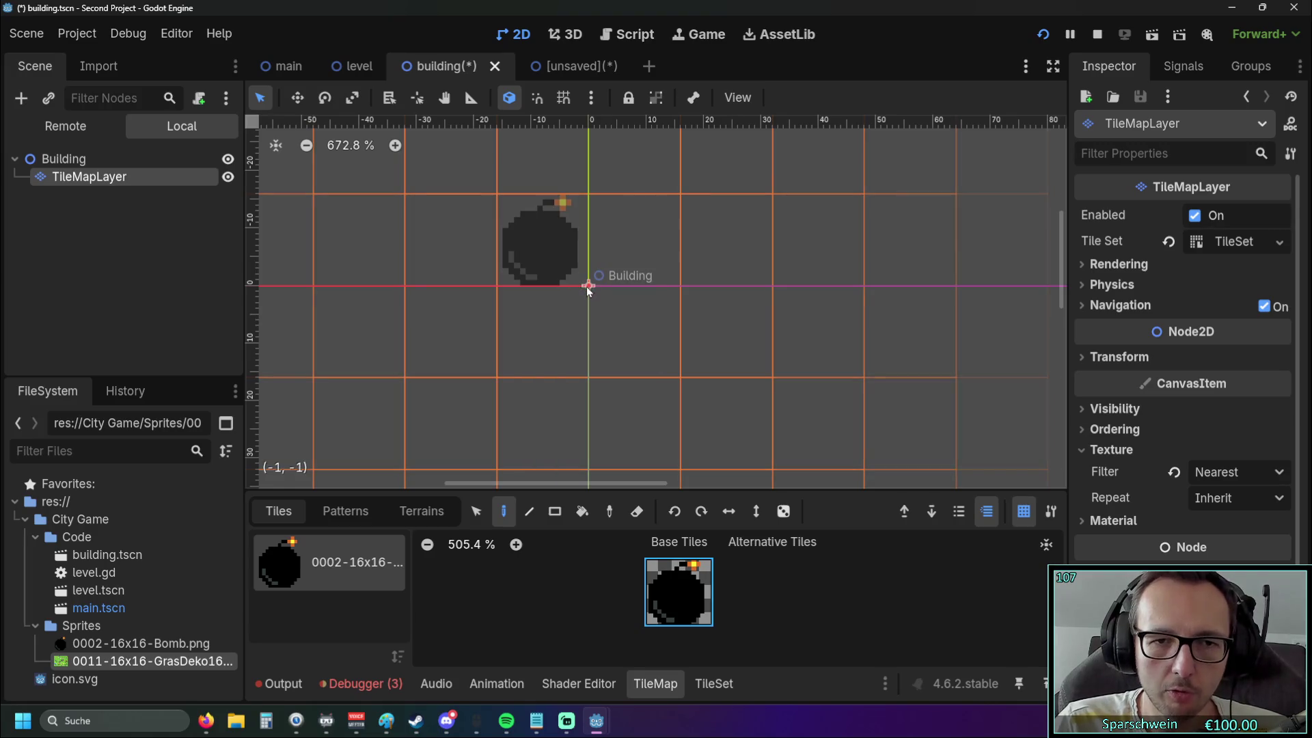
pyautogui.click(635, 334)
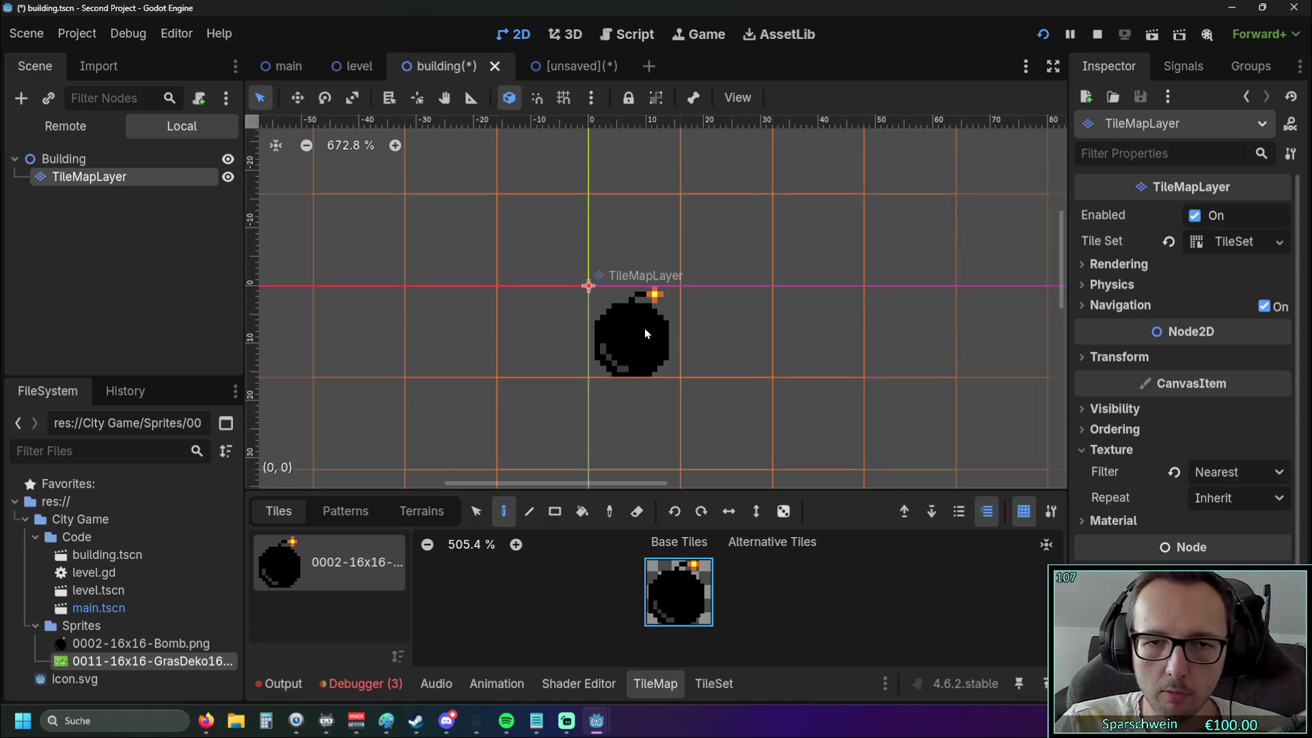
# Pan around the grid, then erase the bomb tile at cell (0,0).
pyautogui.moveTo(643, 328)
pyautogui.mouseDown()
pyautogui.moveTo(734, 377)
pyautogui.moveTo(575, 298)
pyautogui.mouseUp()
pyautogui.scroll(-4, 796, 361)
pyautogui.moveTo(820, 366); pyautogui.dragTo(664, 293)
pyautogui.scroll(5, 686, 327)
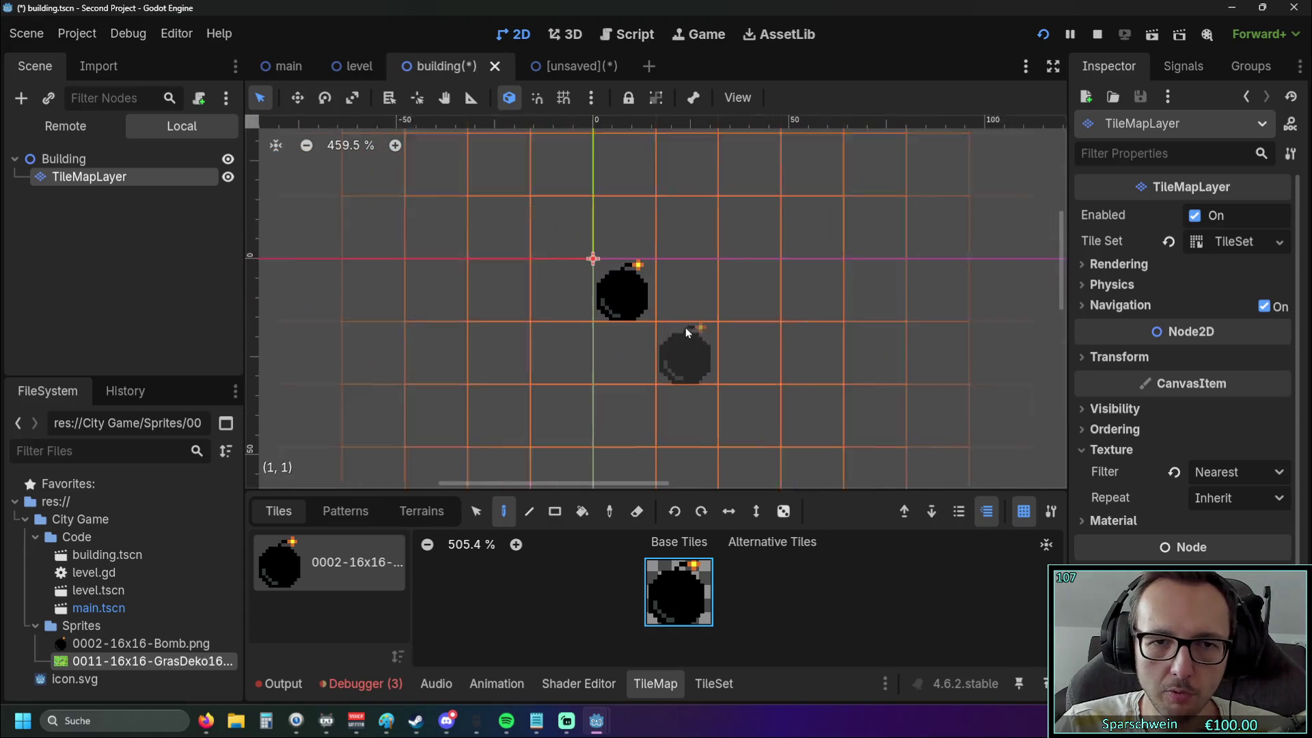
pyautogui.scroll(-4, 744, 332)
pyautogui.scroll(-9, 567, 259)
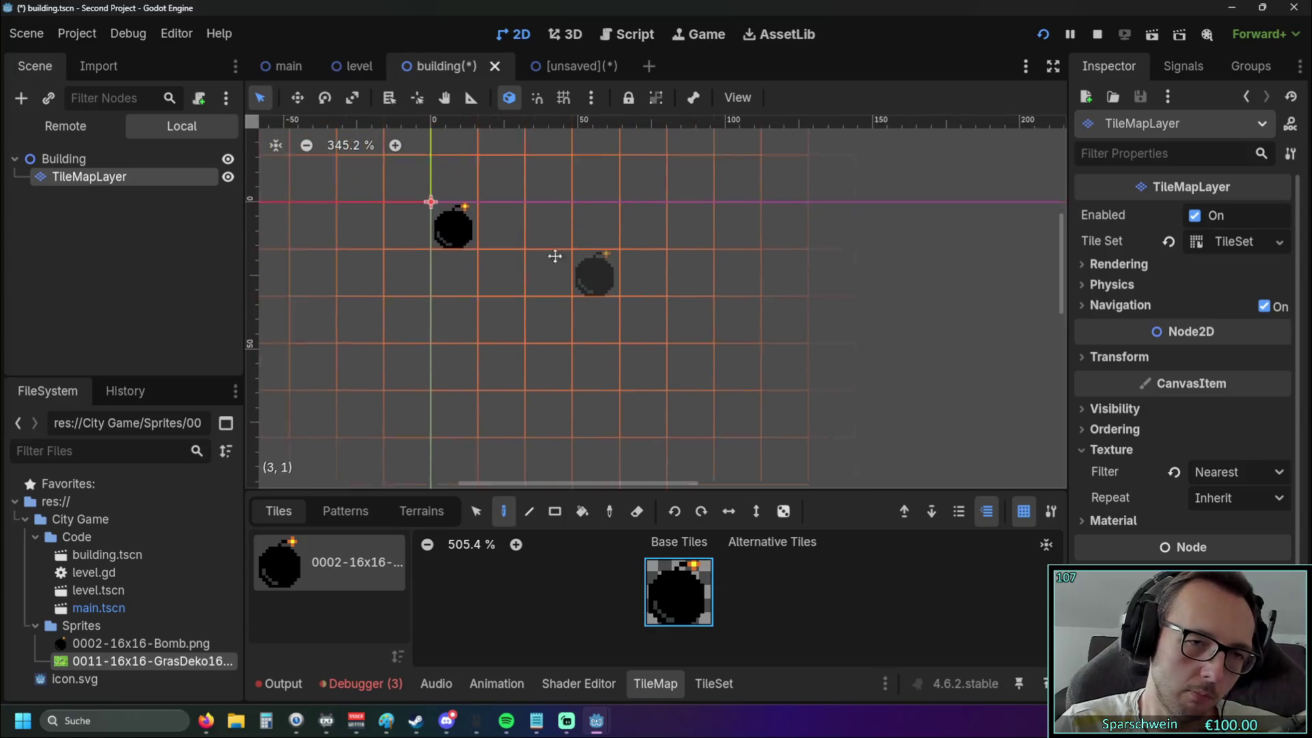
pyautogui.scroll(15, 605, 312)
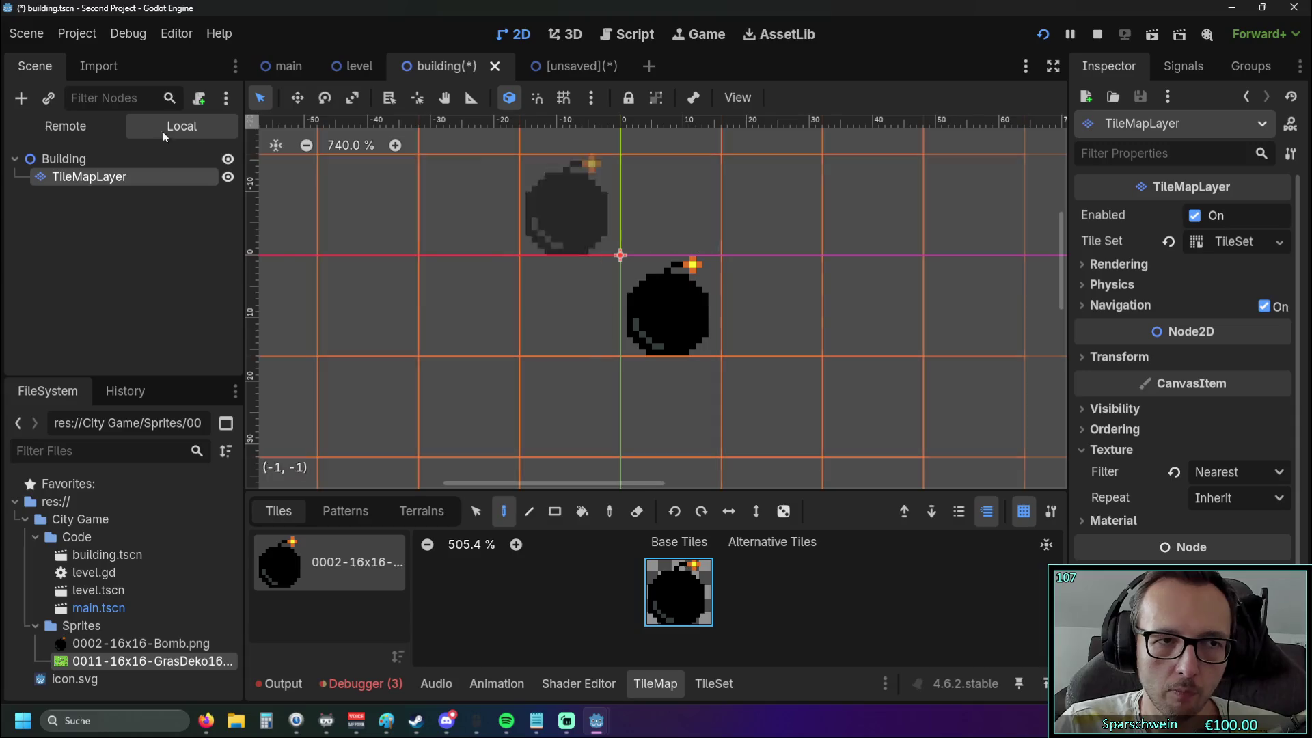
pyautogui.click(352, 66)
pyautogui.click(444, 67)
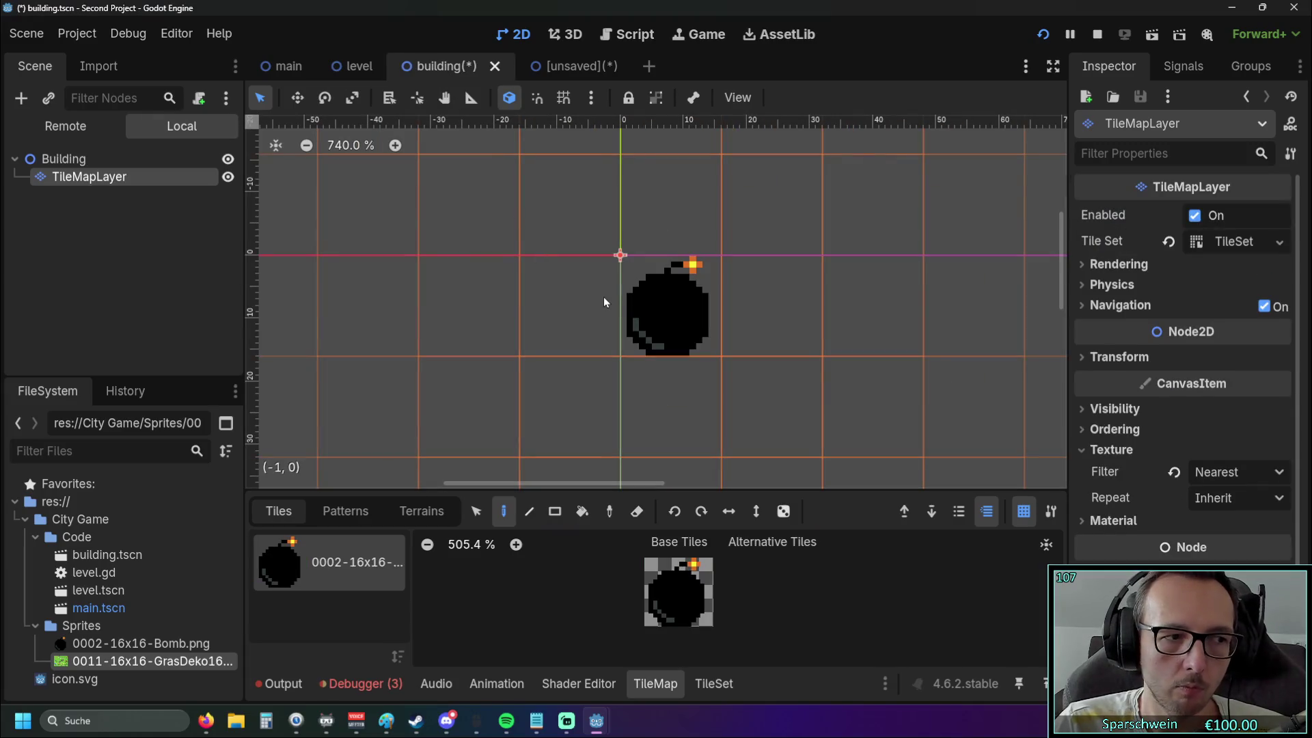
pyautogui.rightClick(657, 309)
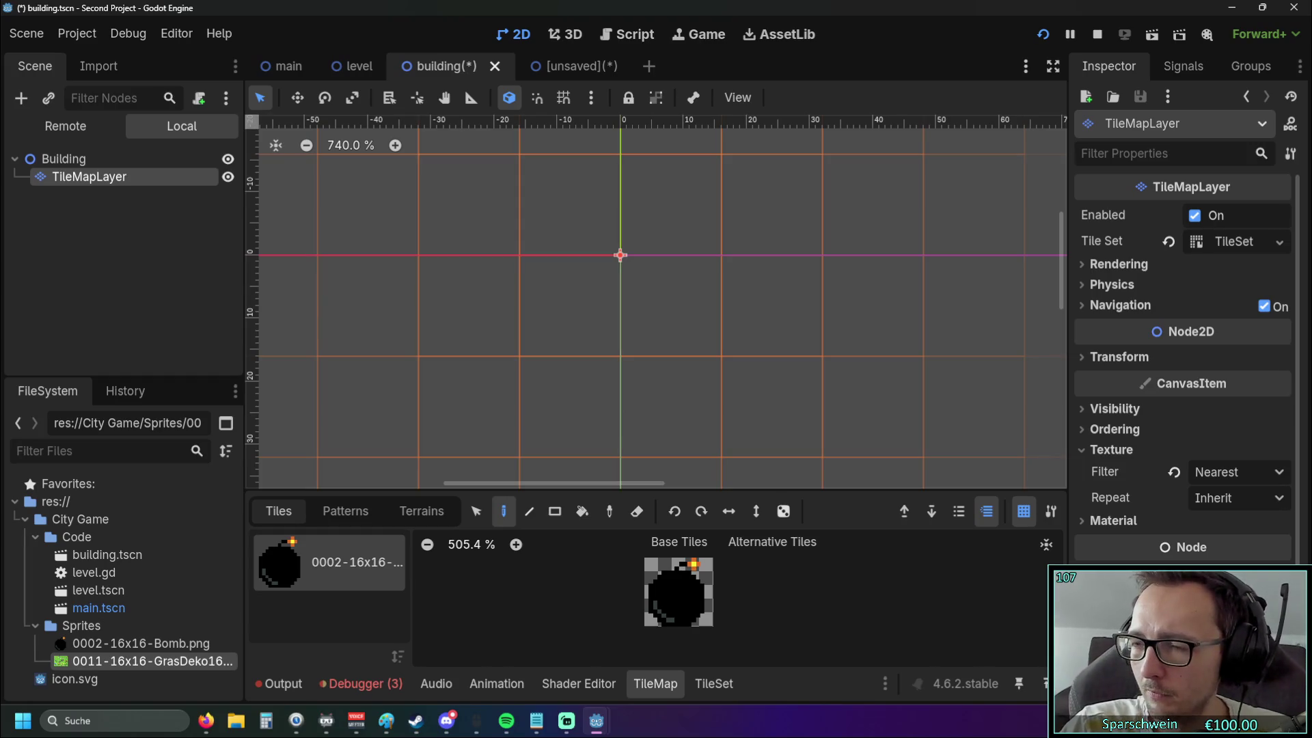
pyautogui.hotkey('alt', 'Tab')
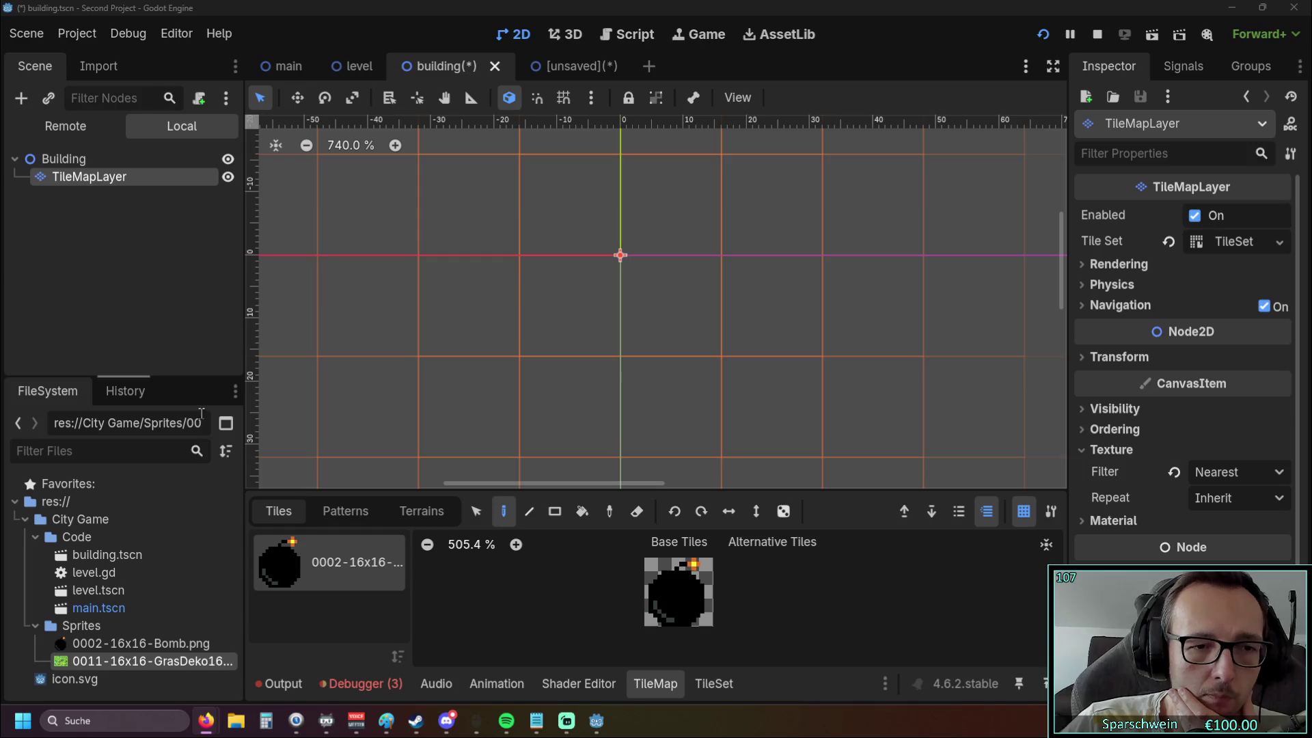
pyautogui.scroll(-2, 571, 237)
pyautogui.moveTo(572, 238); pyautogui.dragTo(593, 298)
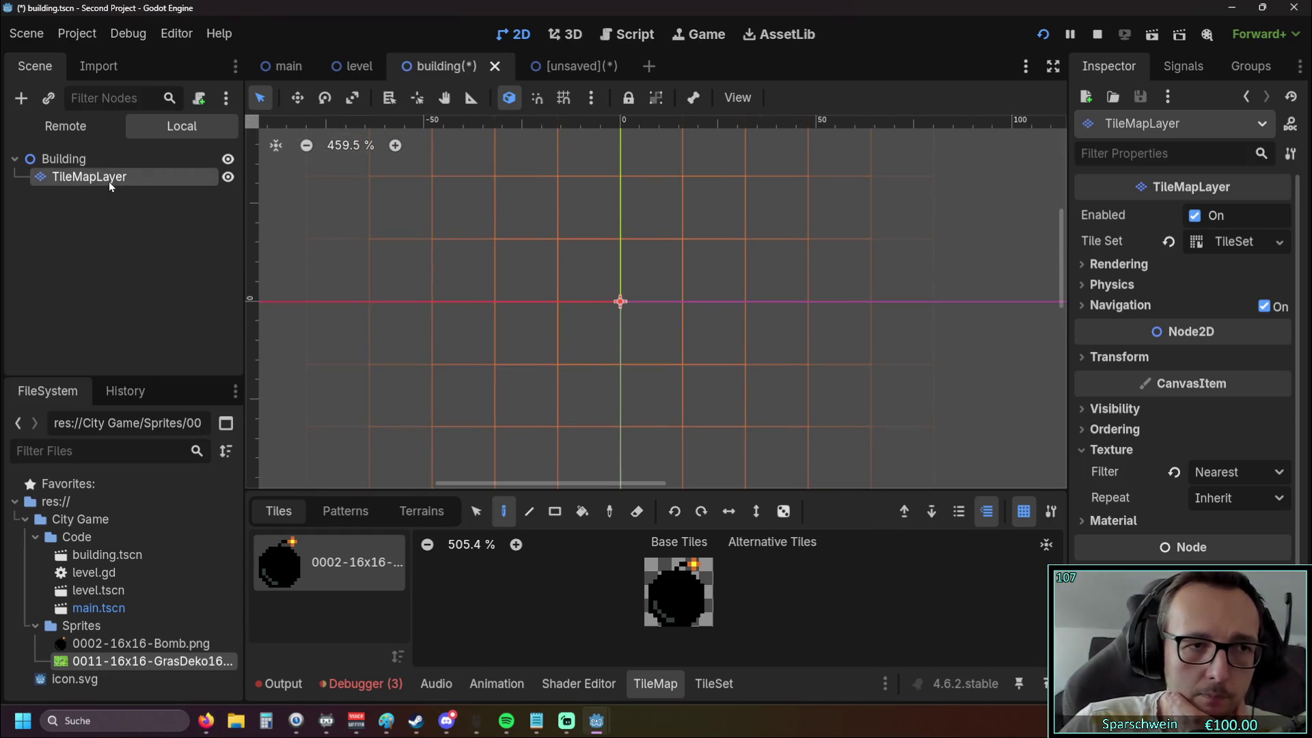
pyautogui.click(72, 205)
# Delete the TileMapLayer node from the building scene.
pyautogui.press('Up')
pyautogui.press('Delete')
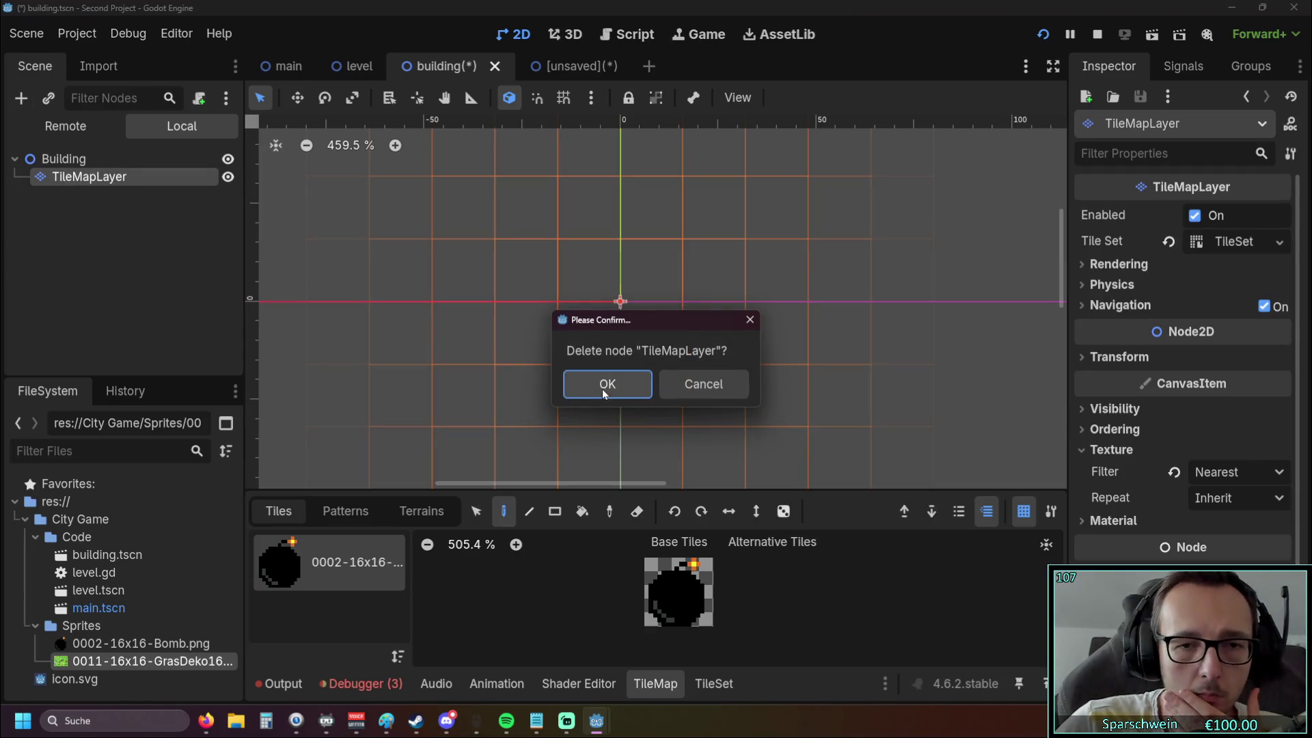
pyautogui.click(603, 392)
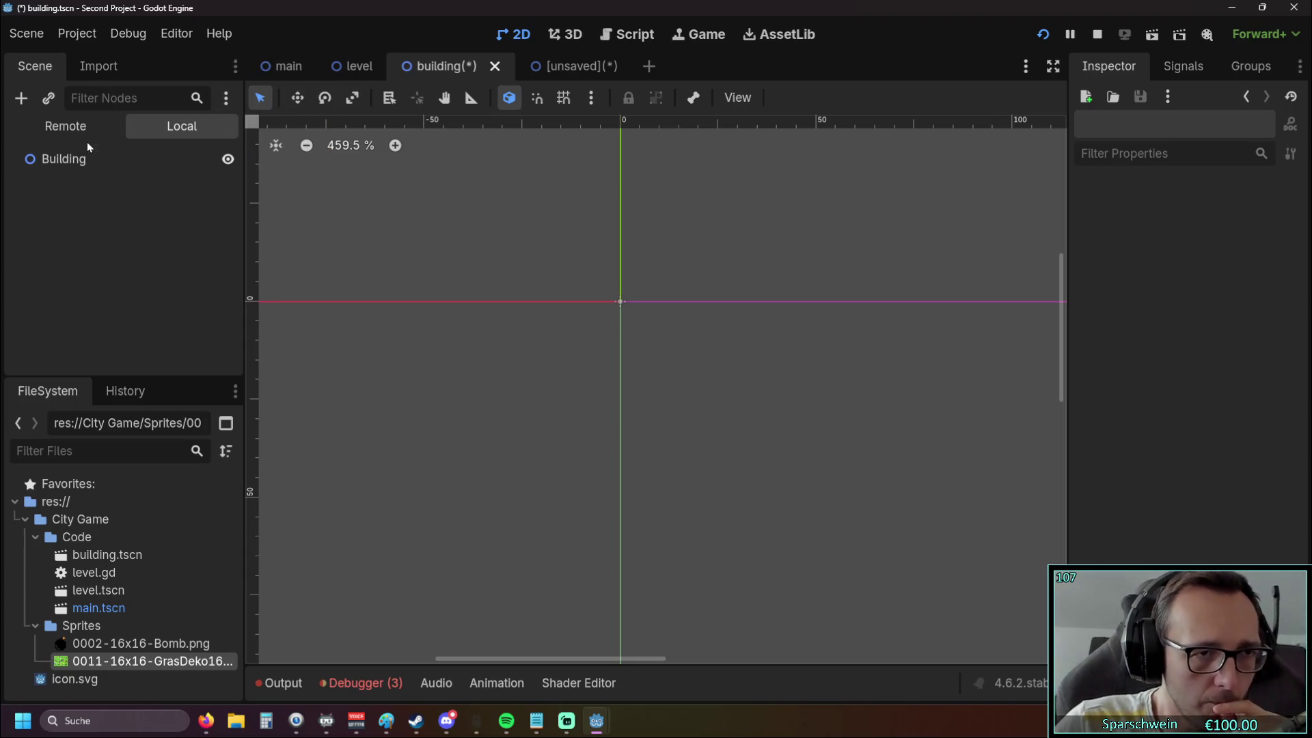
# Add a Sprite2D child under Building and give it 0002-16x16-Bomb.png as texture.
pyautogui.click(21, 98)
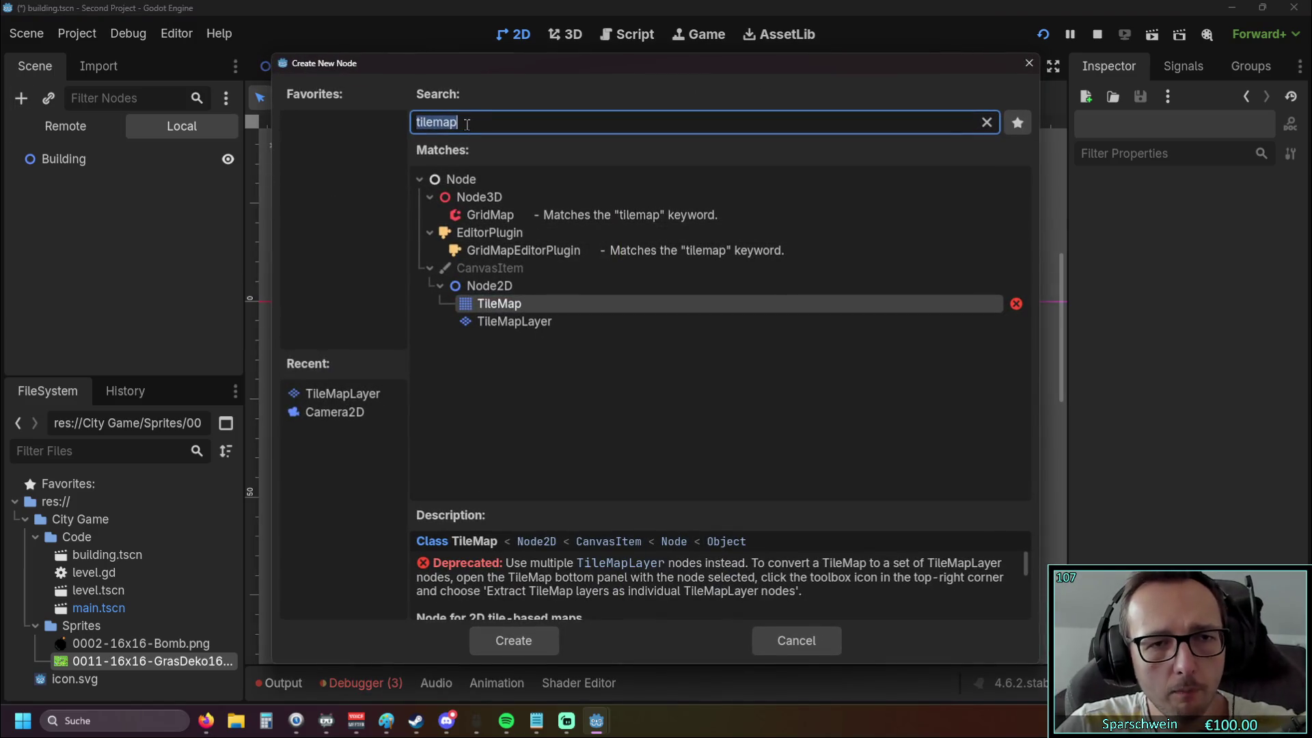
pyautogui.write('sprite')
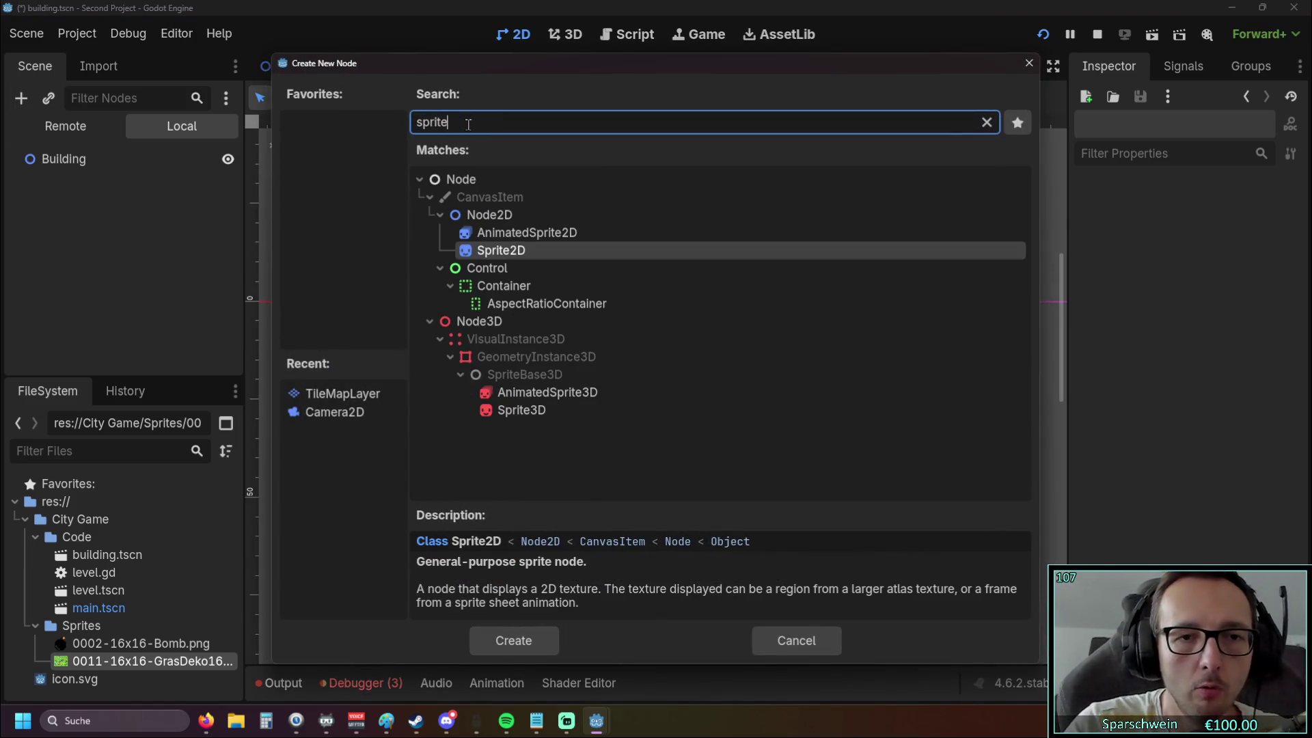
pyautogui.doubleClick(536, 253)
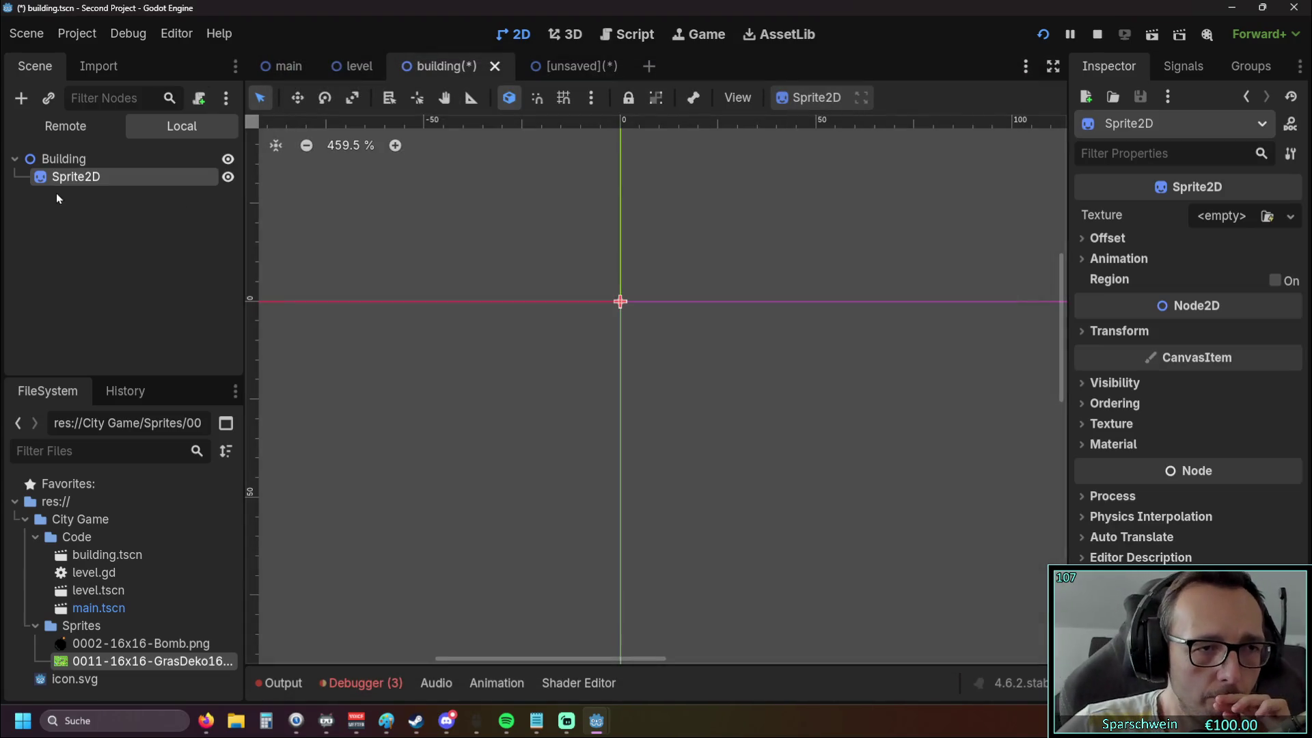
pyautogui.click(90, 175)
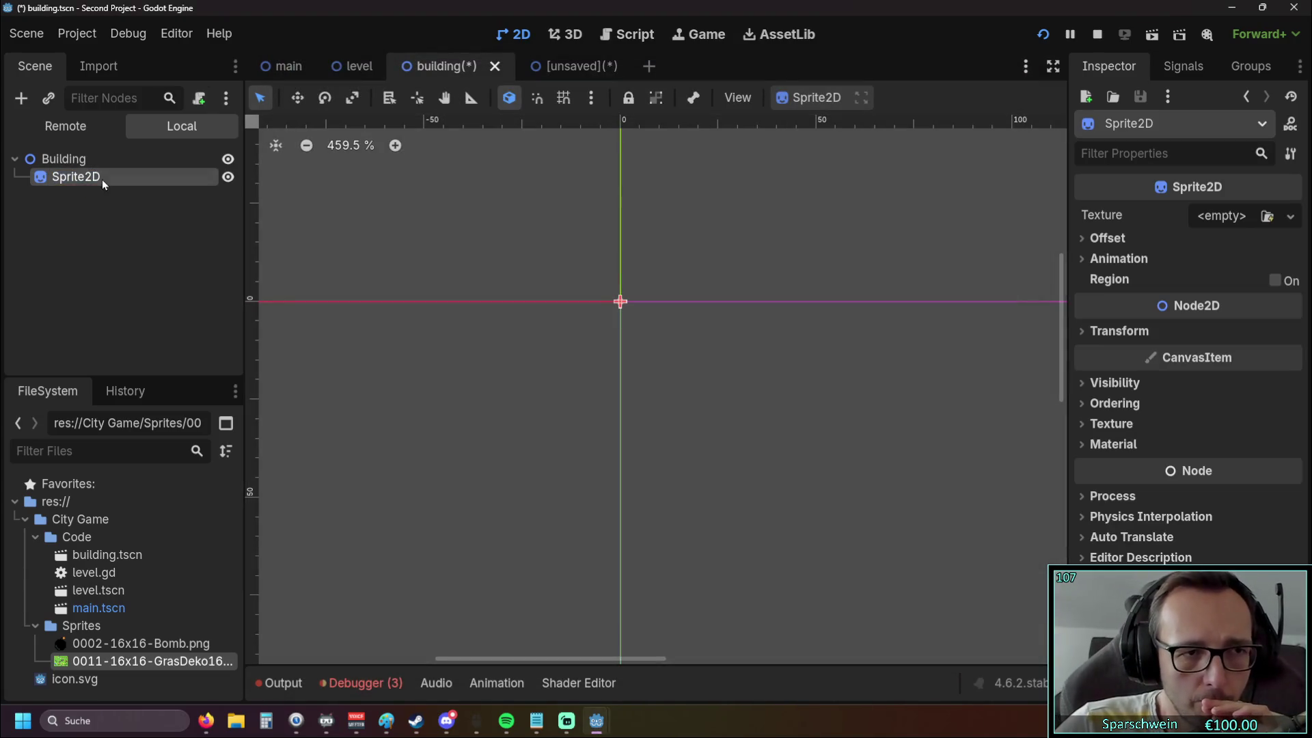
pyautogui.press('Return')
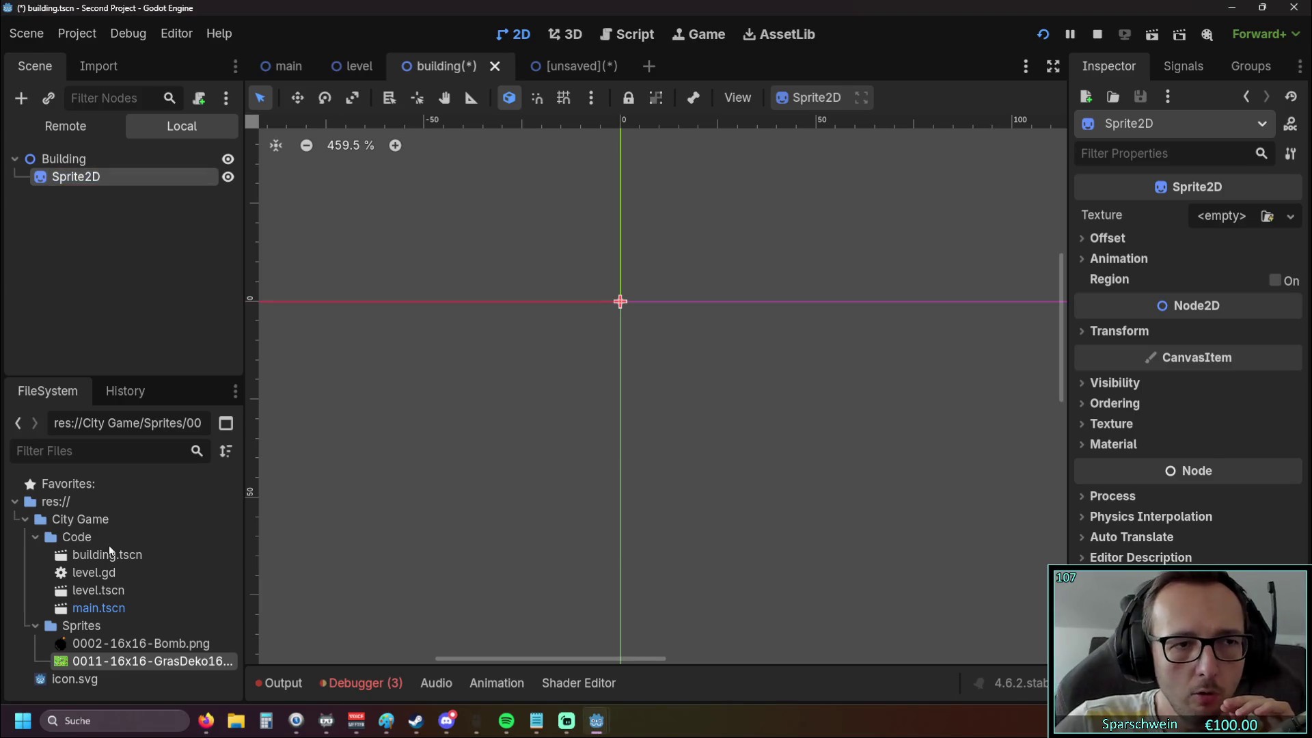
pyautogui.moveTo(106, 642)
pyautogui.mouseDown()
pyautogui.moveTo(810, 362)
pyautogui.moveTo(1230, 222)
pyautogui.mouseUp()
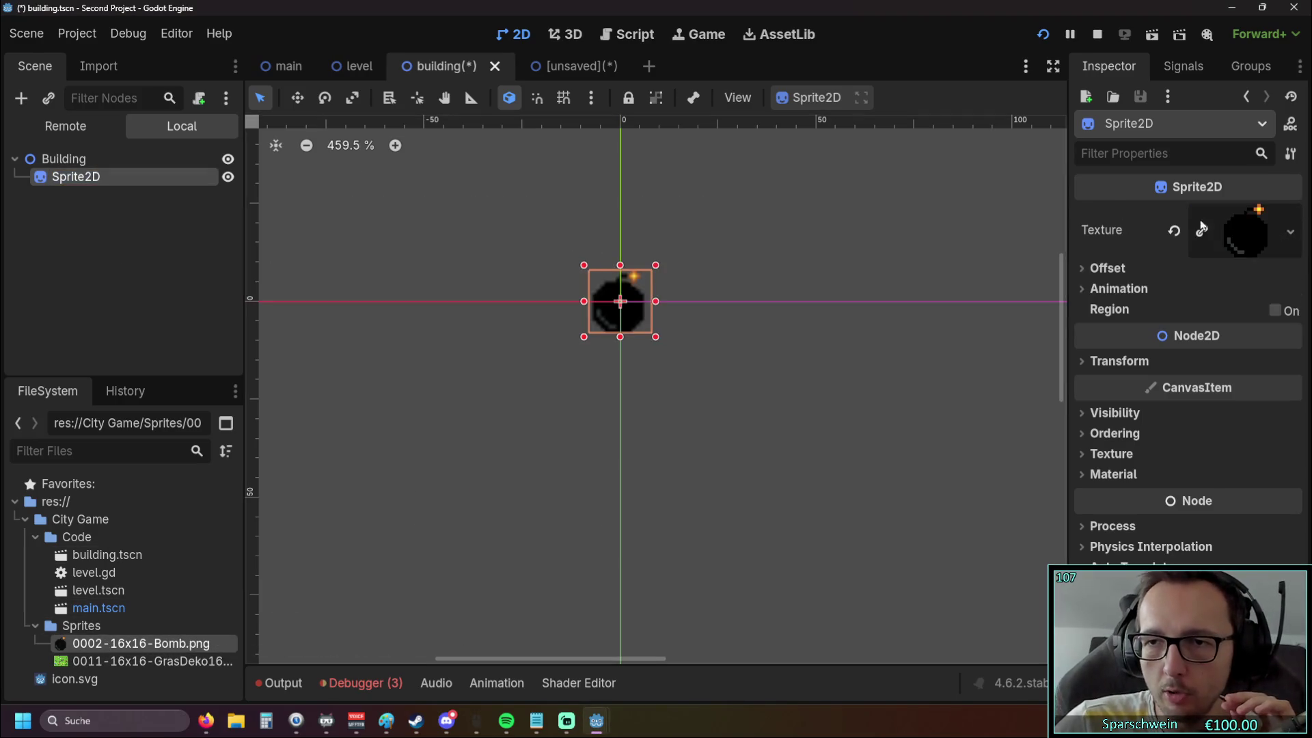
# Select the Sprite2D and browse its CanvasItem Ordering, Visibility and Process sections.
pyautogui.click(701, 331)
pyautogui.scroll(5, 669, 290)
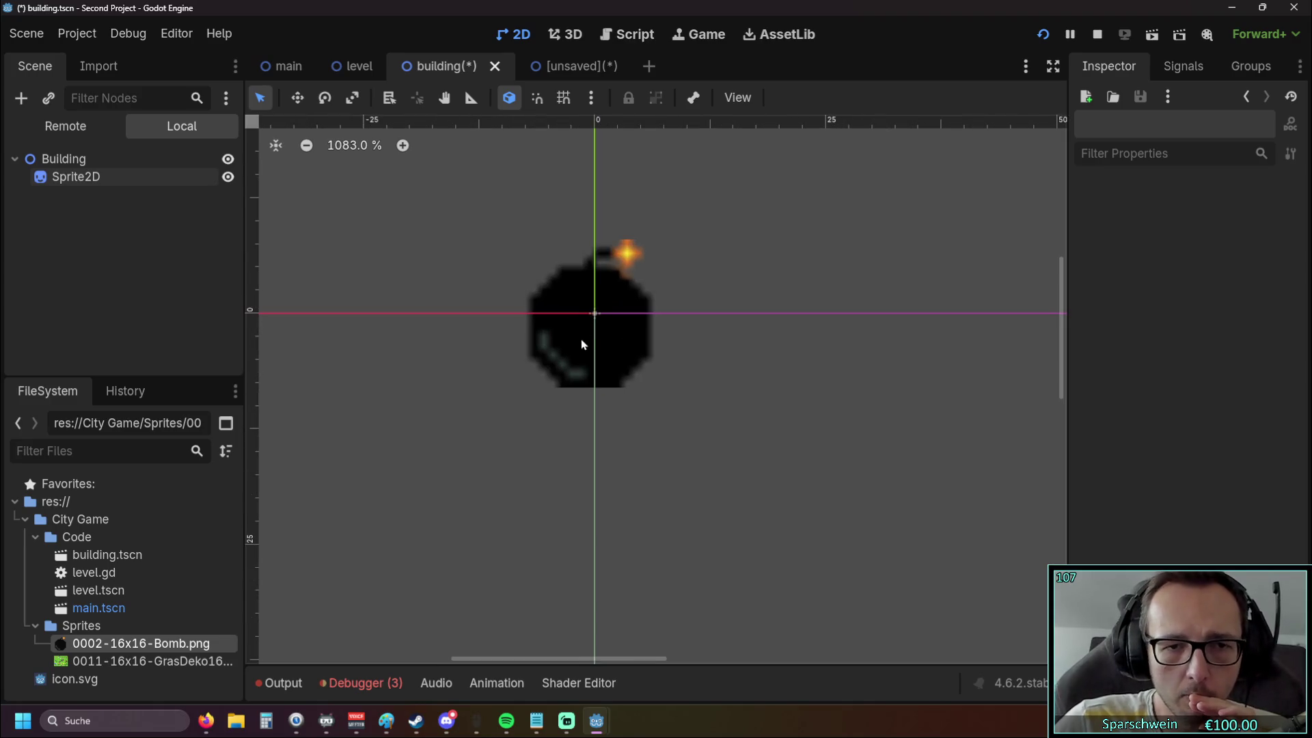
pyautogui.click(113, 178)
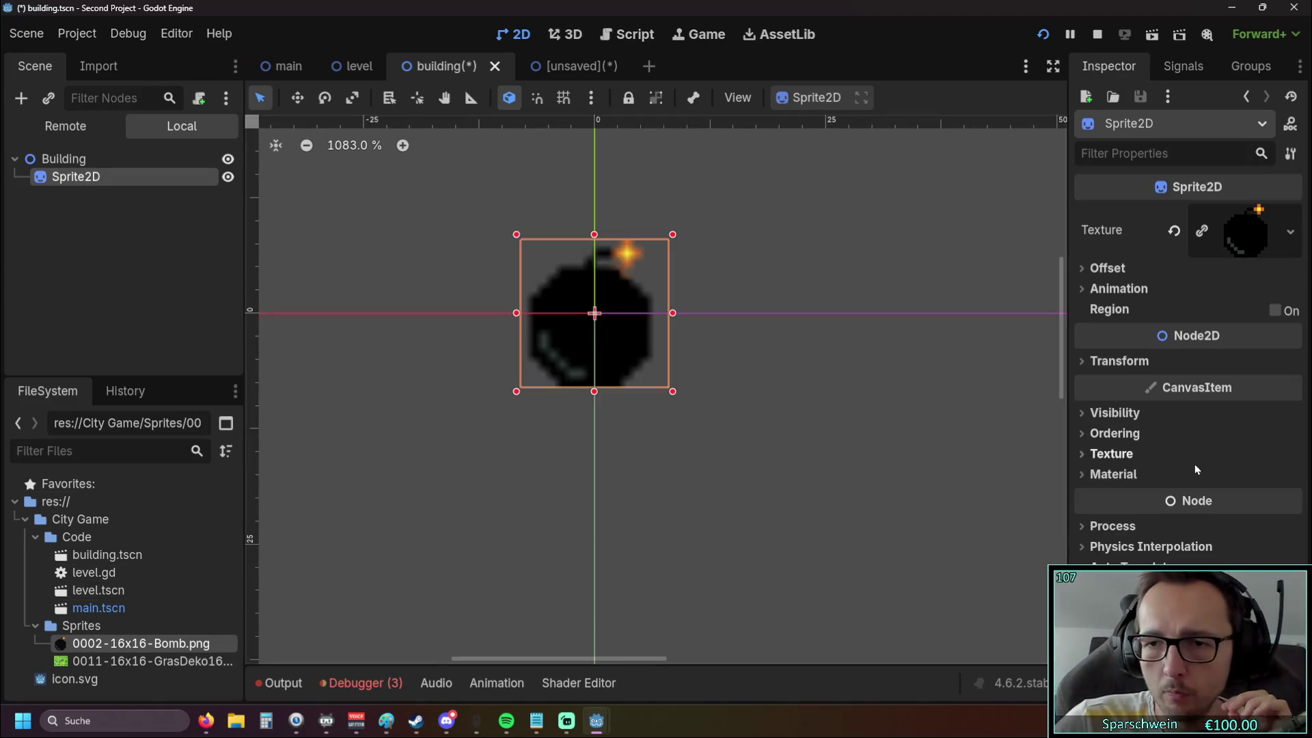
pyautogui.click(1080, 434)
pyautogui.click(1079, 412)
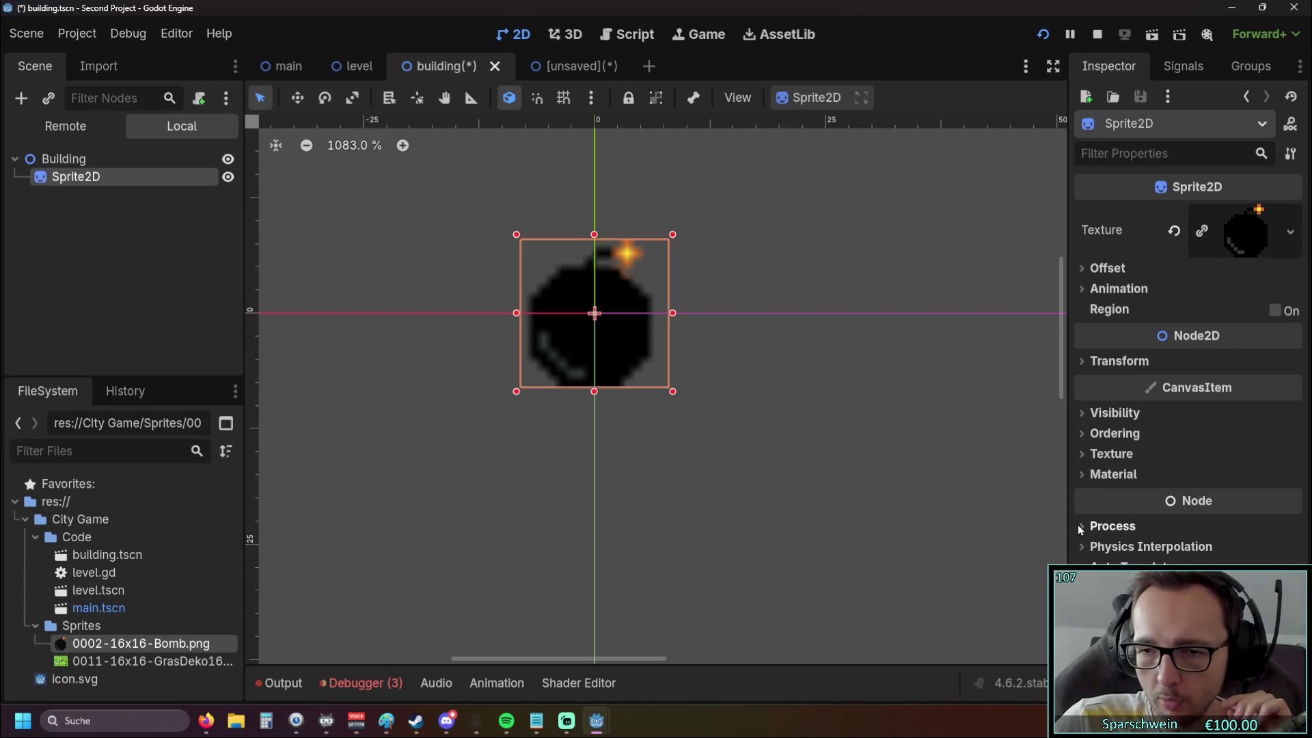
pyautogui.click(1080, 525)
pyautogui.click(1083, 526)
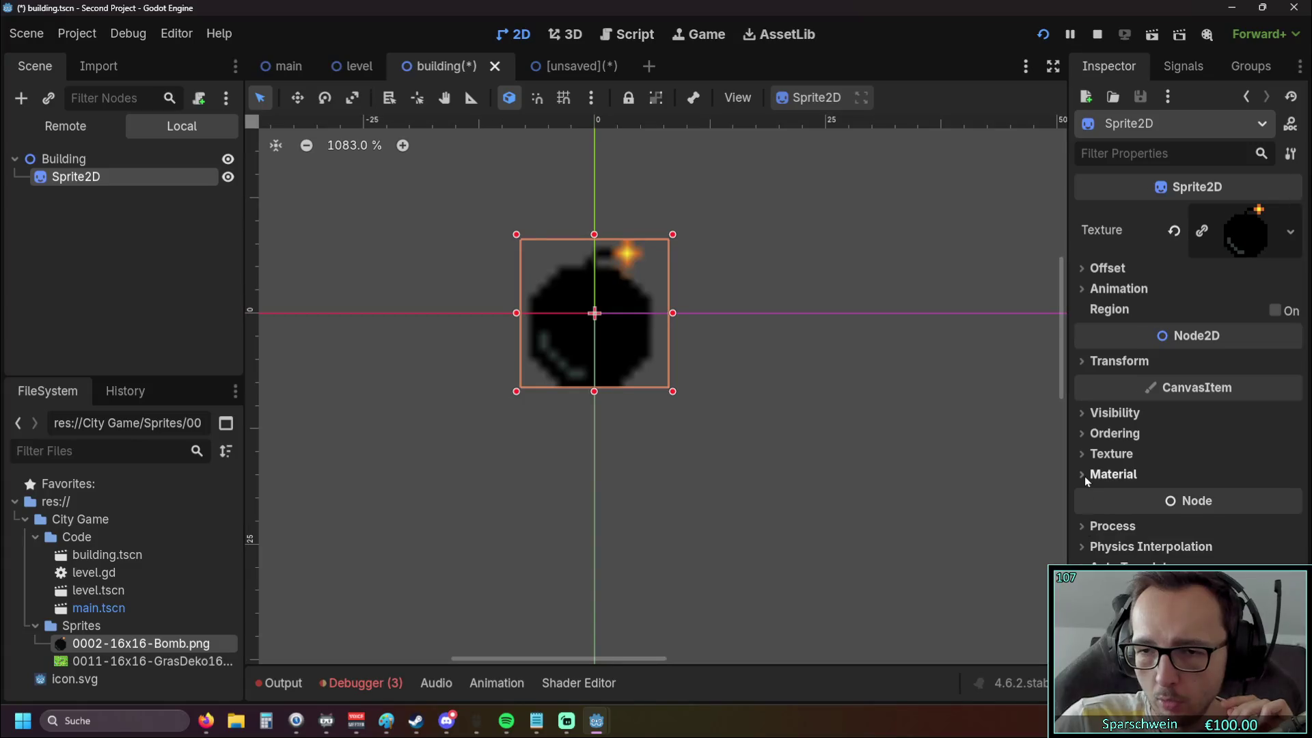
# Set the sprite's texture Filter to Nearest and deselect to view the pixelated bomb.
pyautogui.click(1082, 474)
pyautogui.click(1082, 474)
pyautogui.click(1080, 455)
pyautogui.click(1238, 475)
pyautogui.click(1191, 519)
pyautogui.click(832, 441)
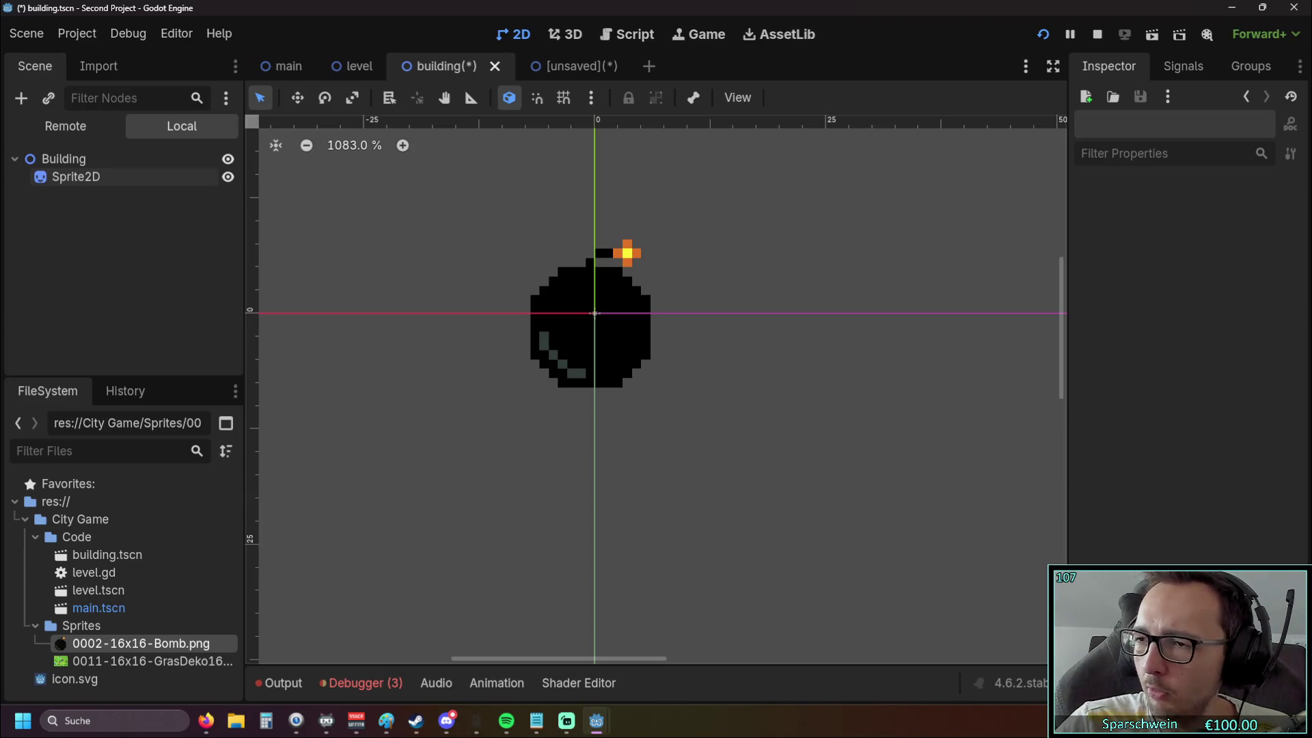
# Review the Sprite2D's signals plus texture, transform and offset settings in the Inspector.
pyautogui.click(1178, 67)
pyautogui.click(1108, 66)
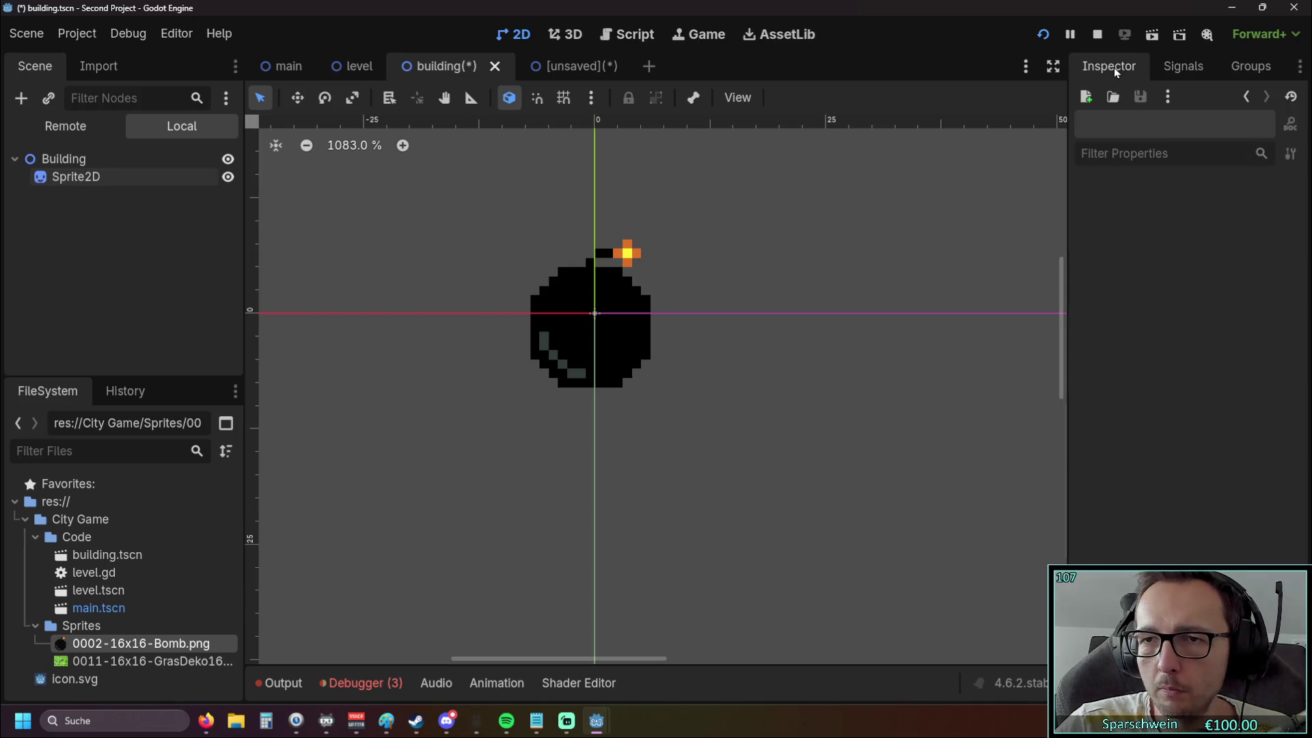
pyautogui.click(72, 176)
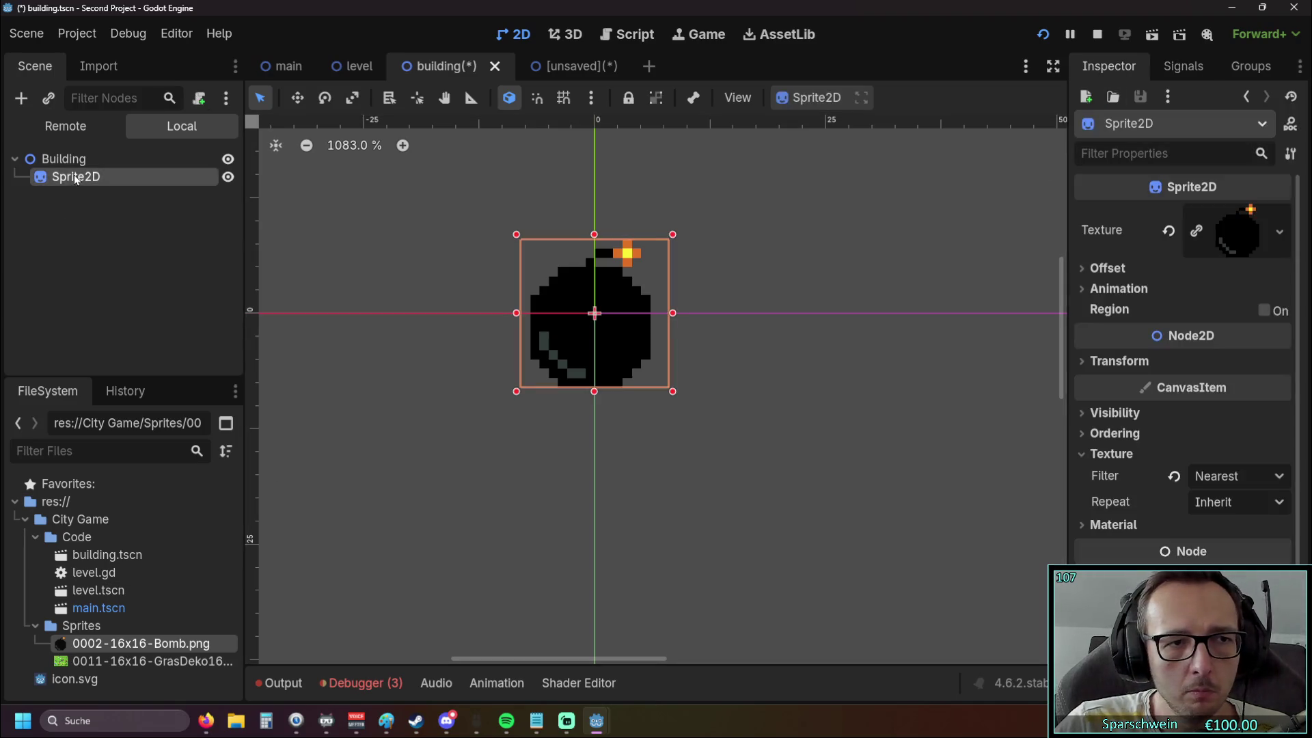
pyautogui.click(1078, 453)
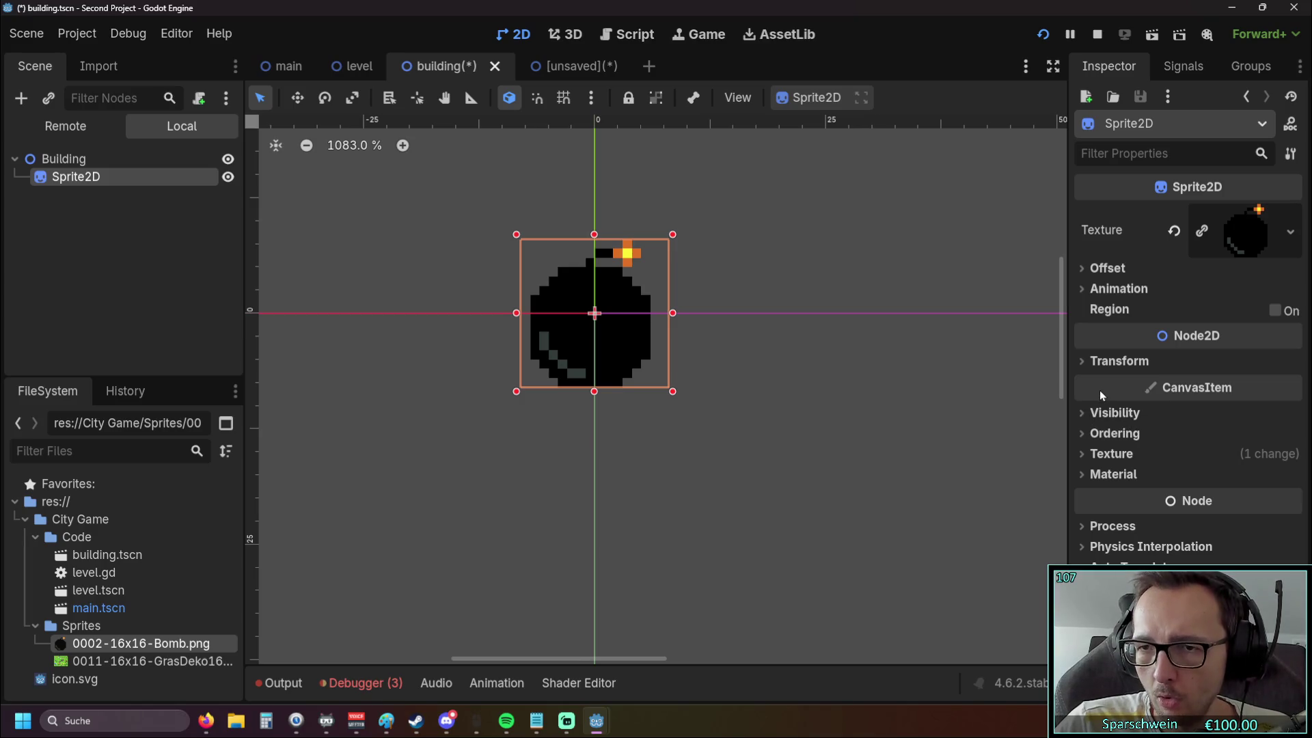
pyautogui.click(1085, 360)
pyautogui.click(1081, 360)
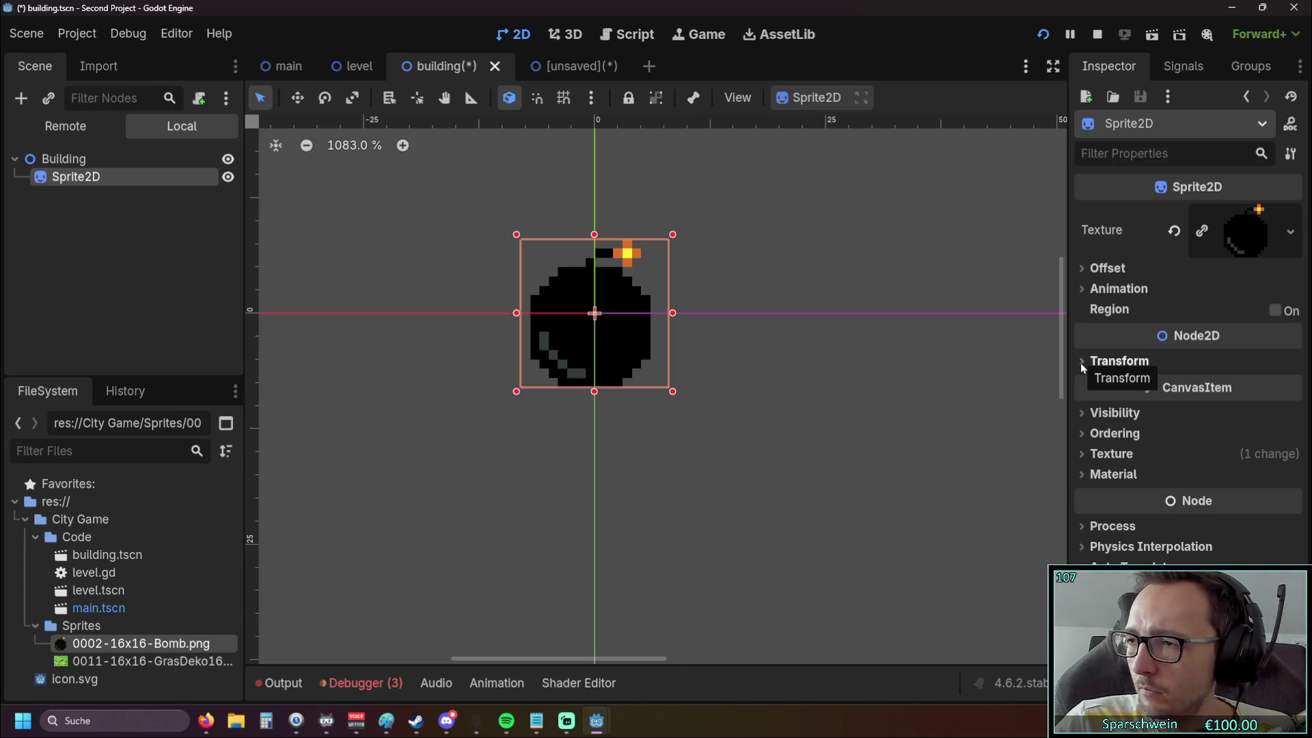
pyautogui.click(1081, 361)
pyautogui.click(1081, 362)
pyautogui.click(1081, 268)
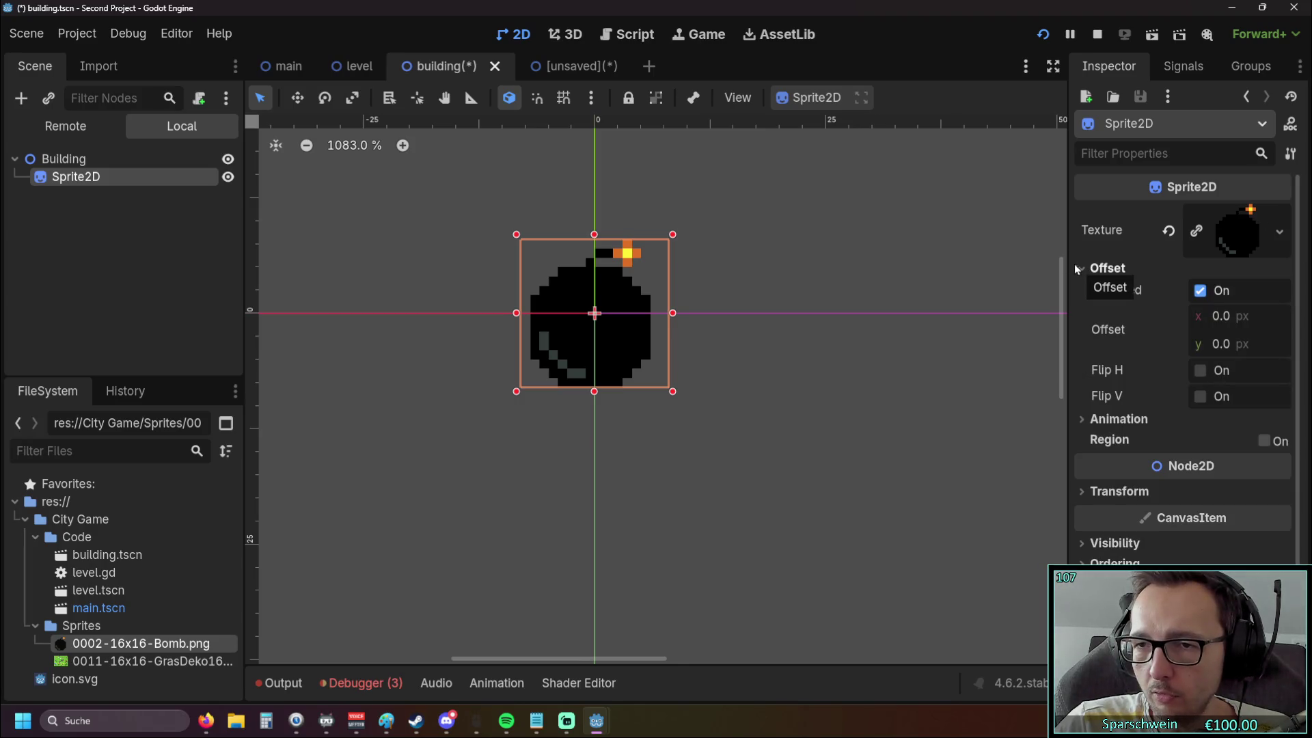
pyautogui.click(1080, 267)
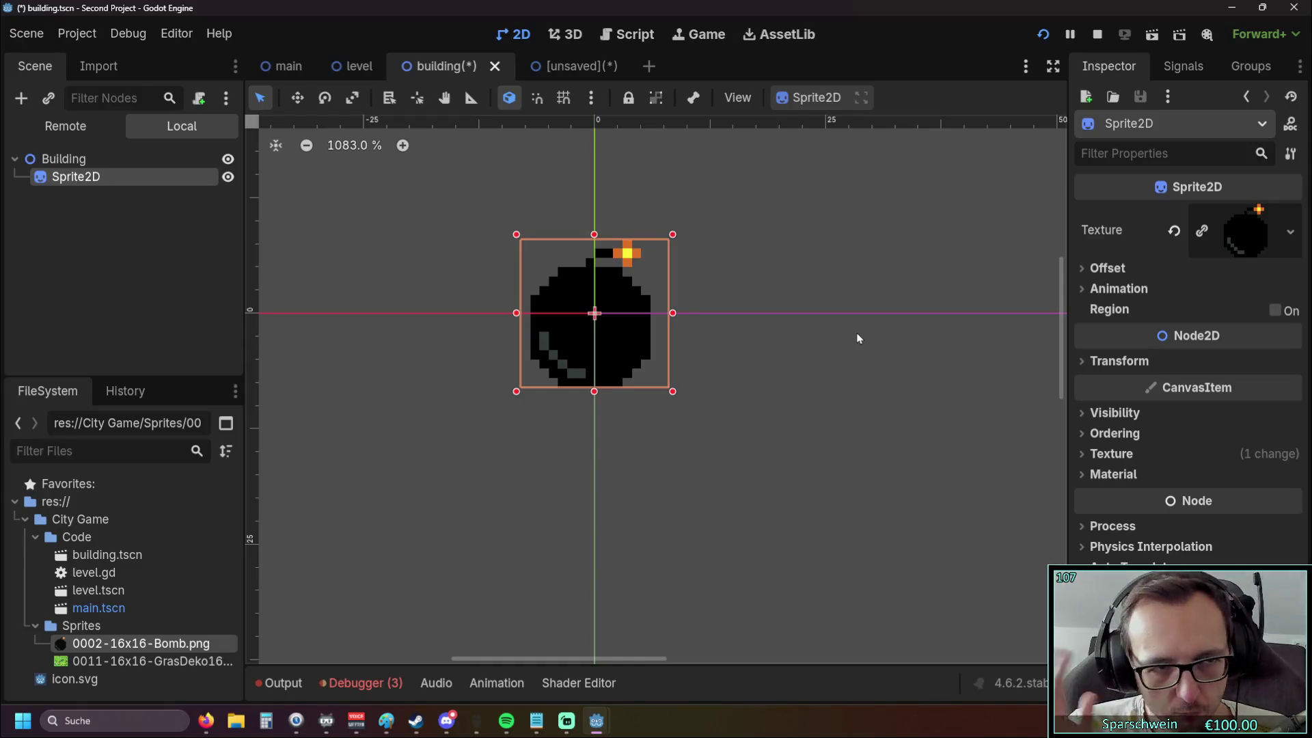
# Toggle the sprite's selection on the canvas, leaving it deselected for a plain view.
pyautogui.click(610, 418)
pyautogui.click(621, 333)
pyautogui.click(671, 478)
pyautogui.click(630, 363)
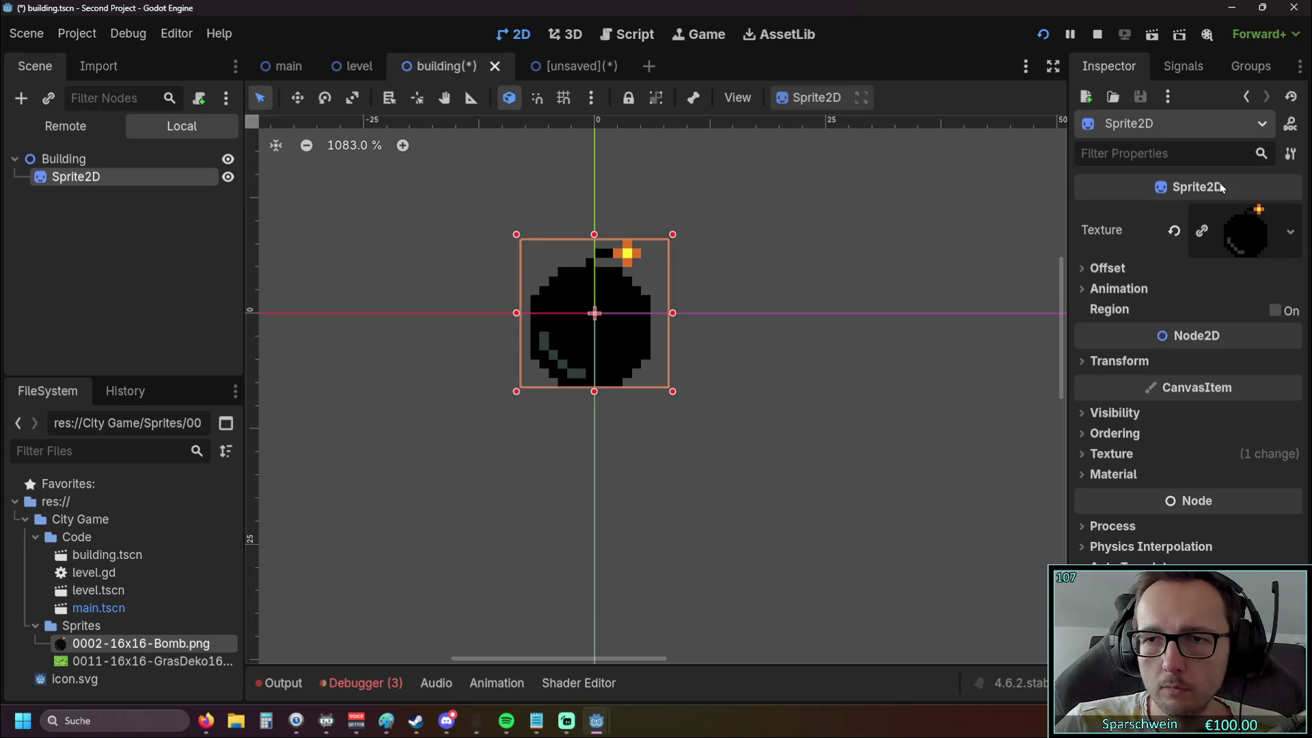
pyautogui.click(781, 431)
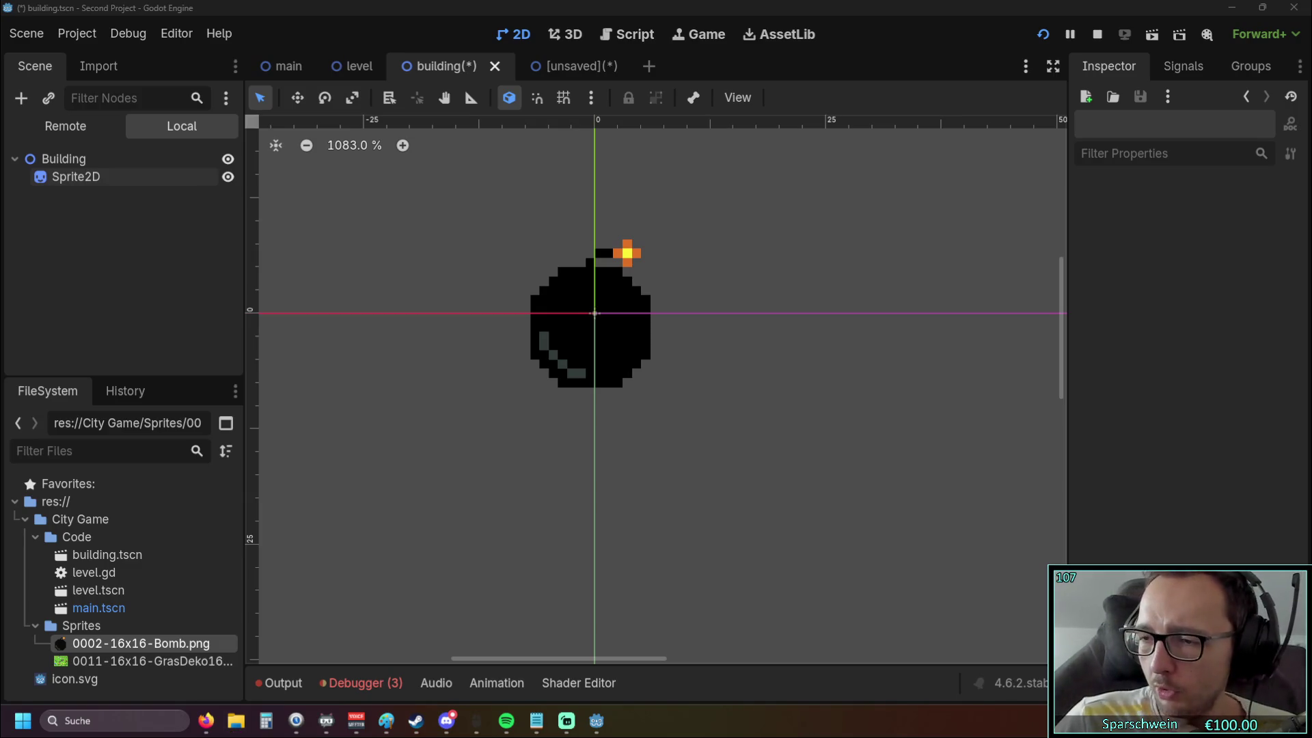
pyautogui.click(109, 659)
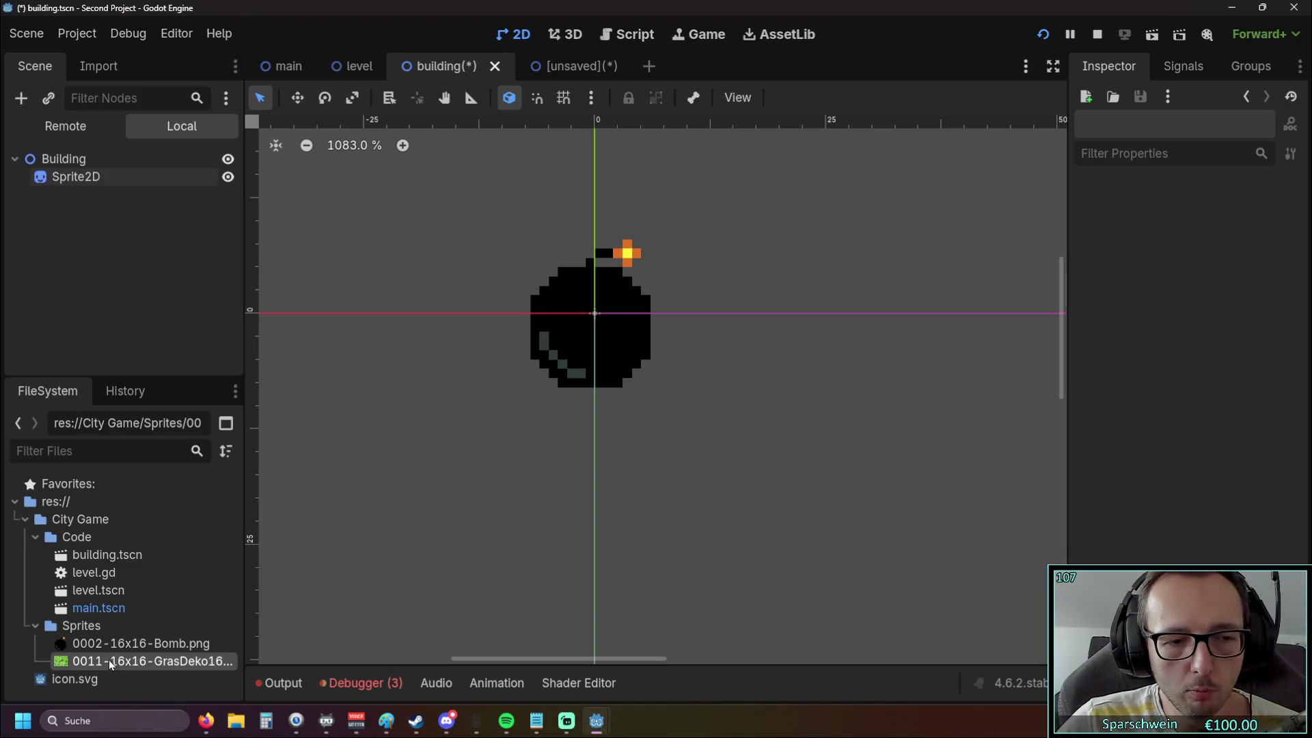
# Preview the 0011-16x16-GrasDeko texture's details, then switch to the main scene.
pyautogui.doubleClick(113, 658)
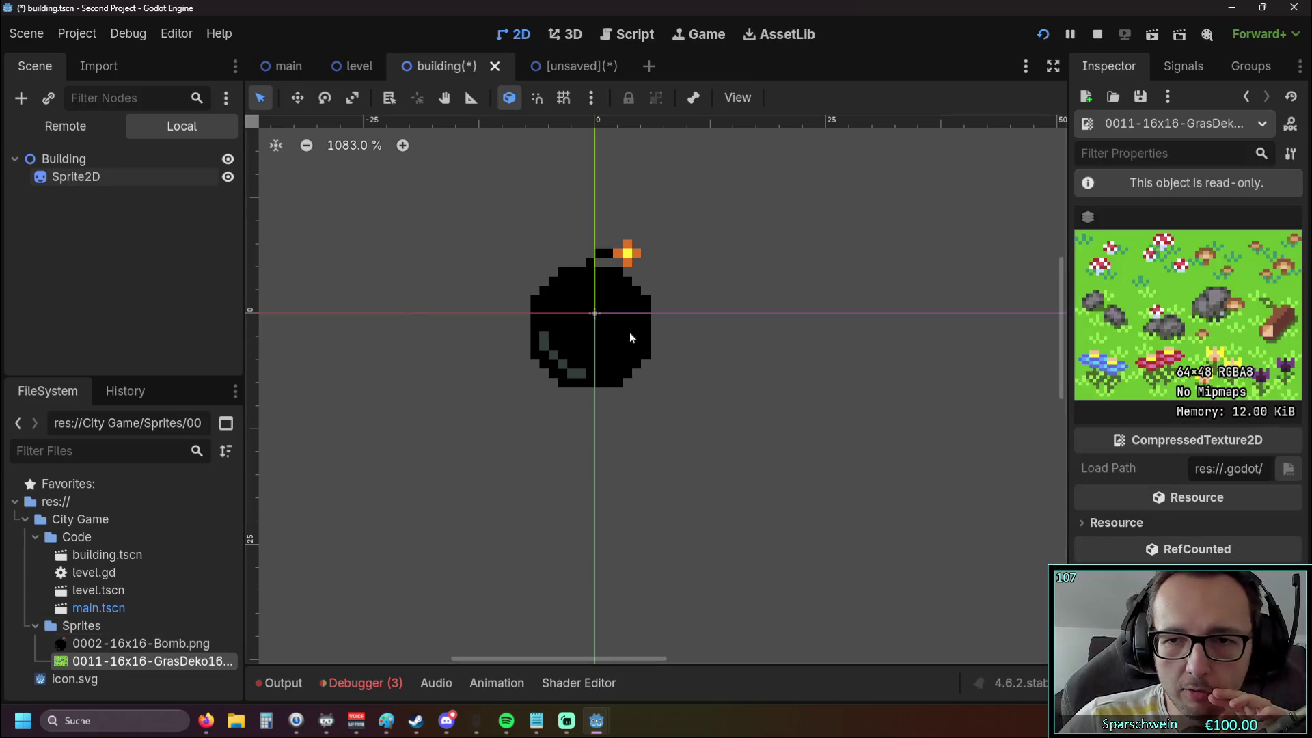
pyautogui.click(283, 66)
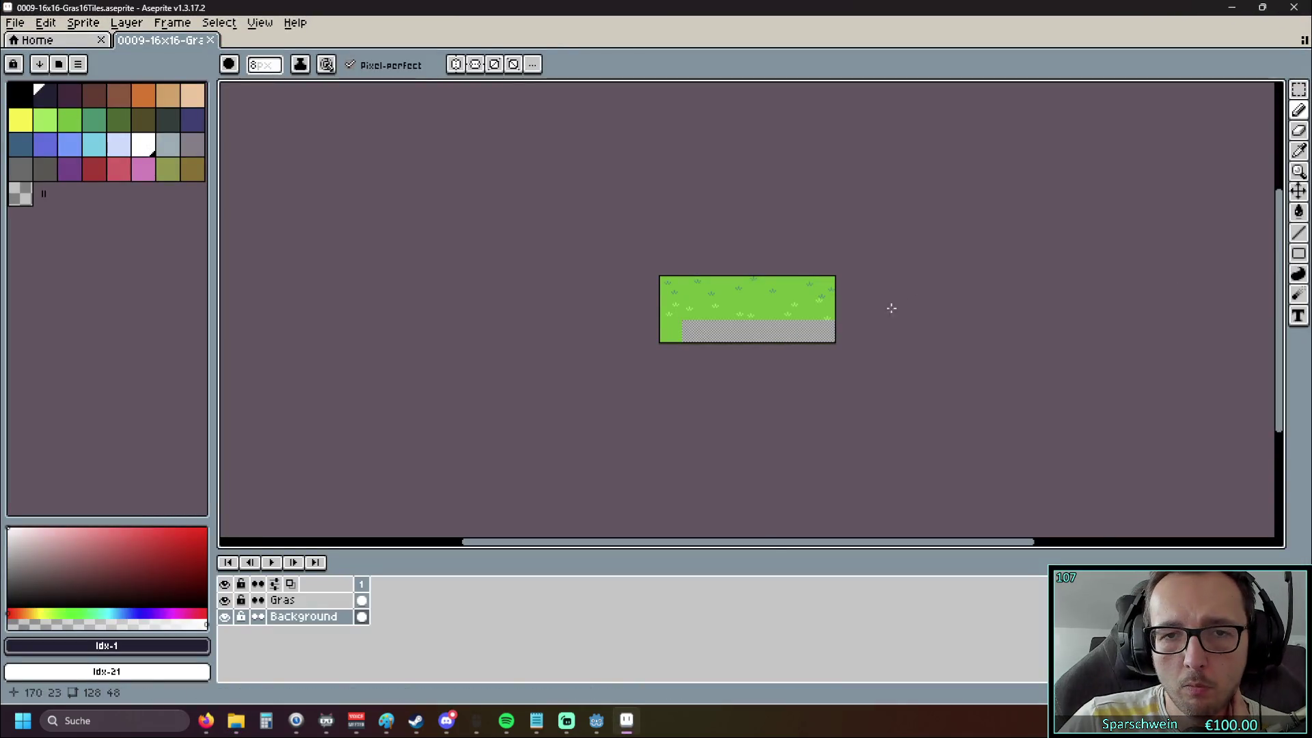
# Export the grass tiles as 0009-16x16-Gras16Tiles.png, accepting the PNG layers warning.
pyautogui.scroll(5, 785, 314)
pyautogui.scroll(-1, 742, 313)
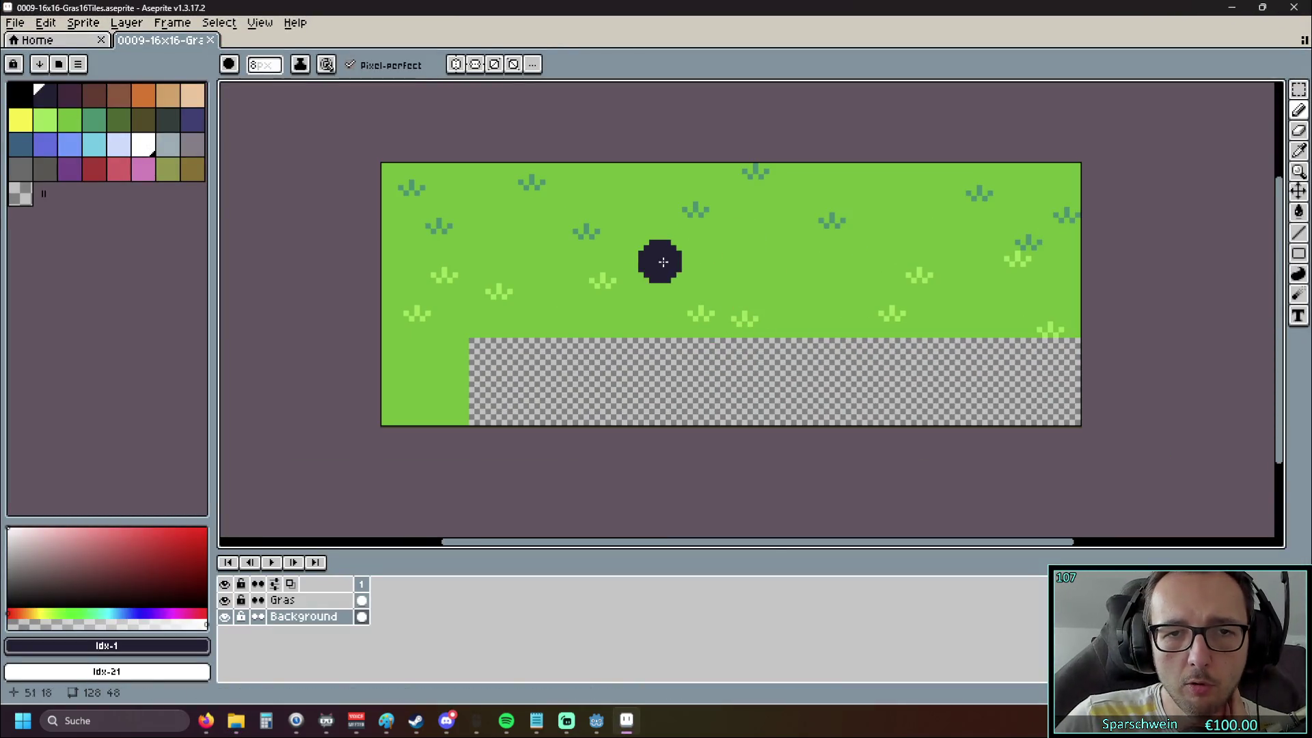
pyautogui.click(15, 22)
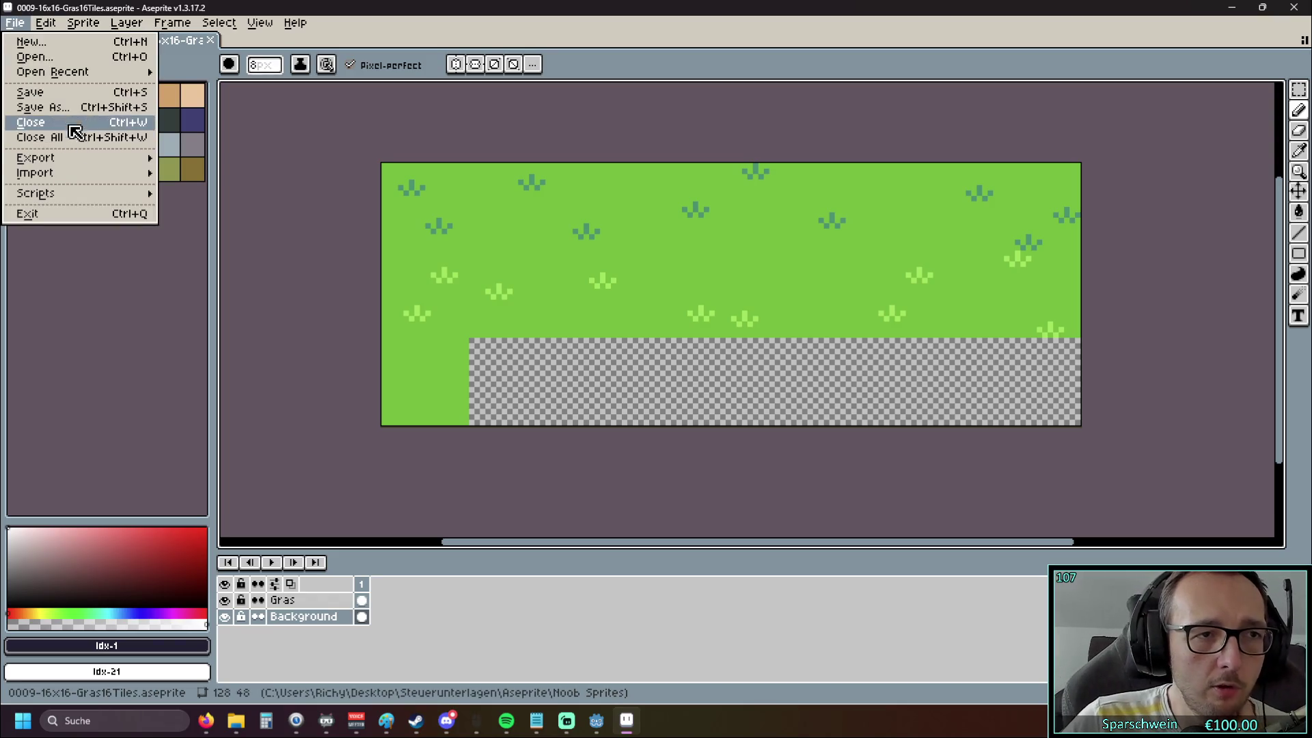
pyautogui.moveTo(72, 164)
pyautogui.click(272, 161)
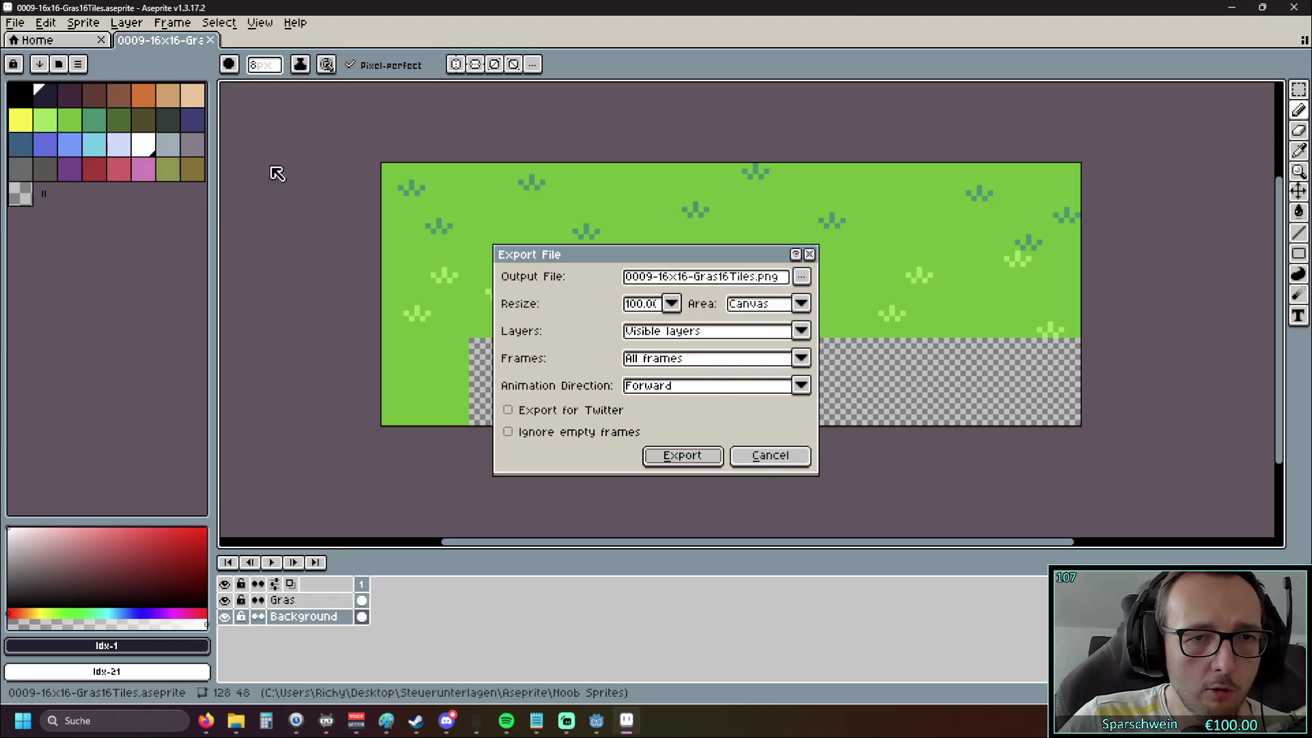
pyautogui.click(681, 455)
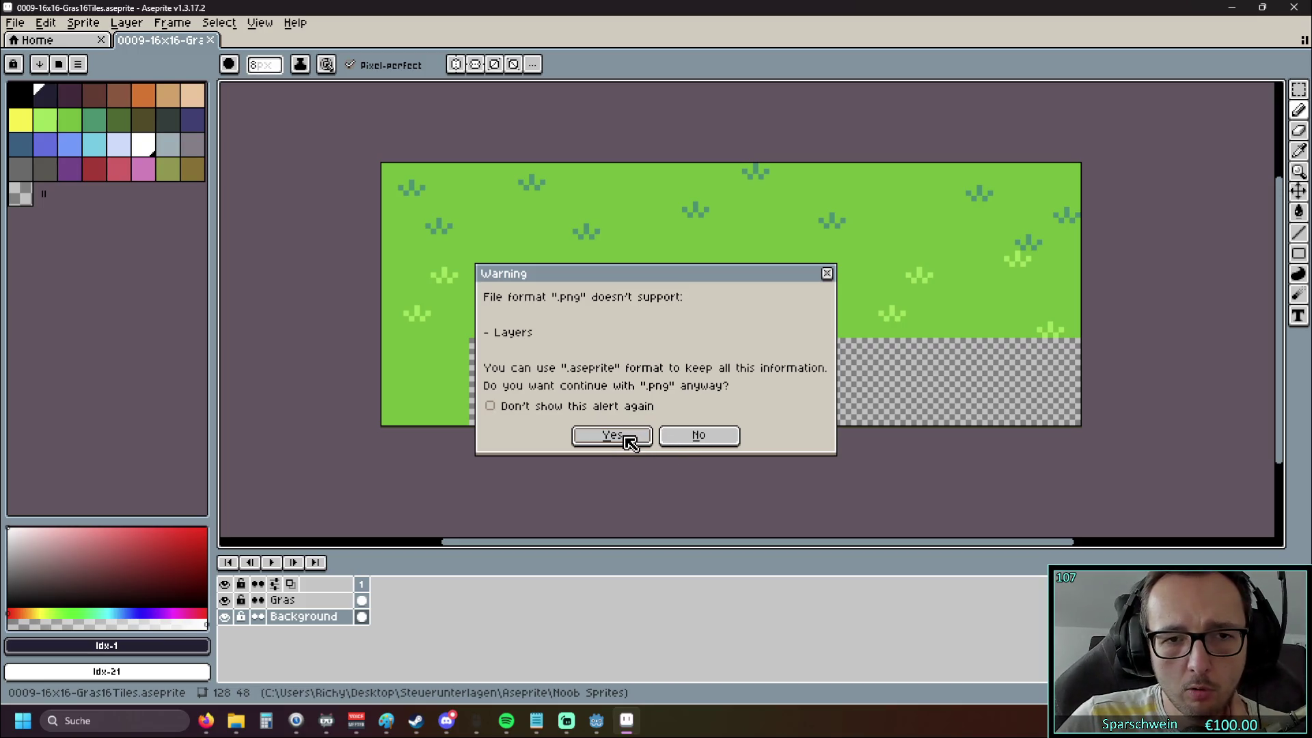
pyautogui.click(627, 441)
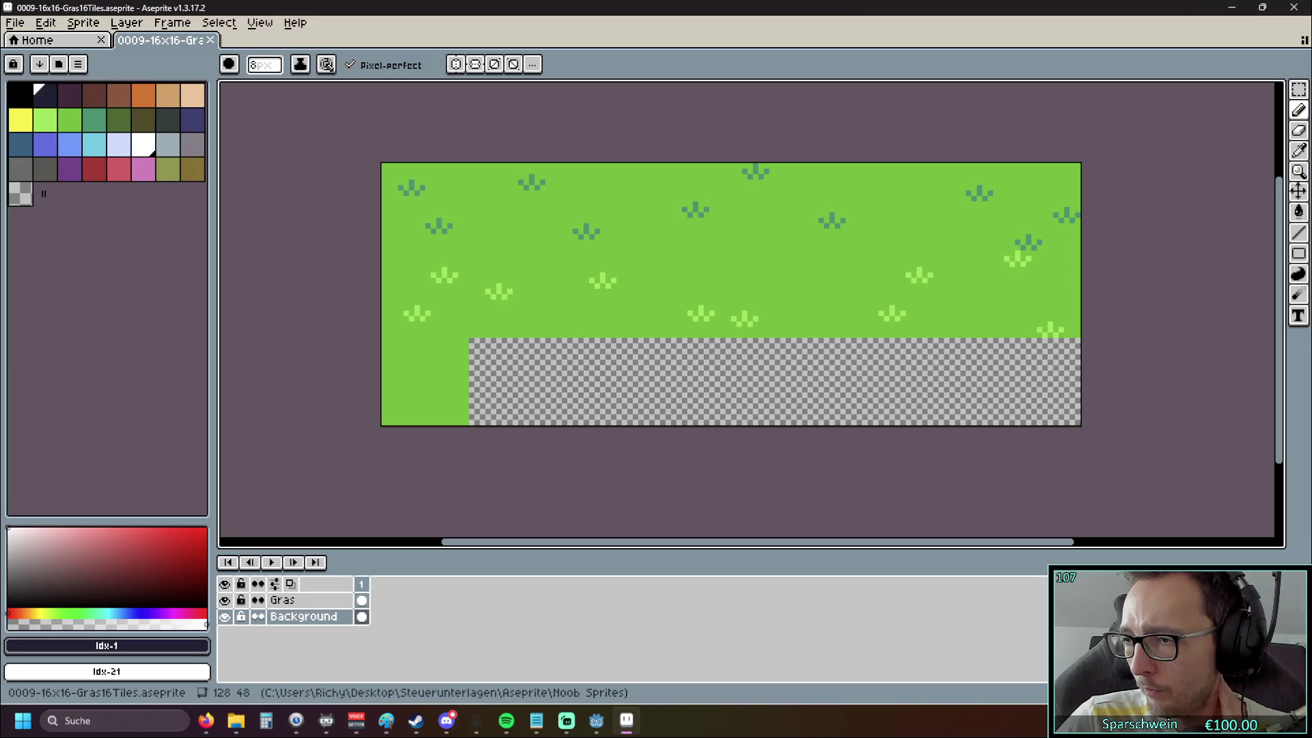
pyautogui.hotkey('alt', 'Tab')
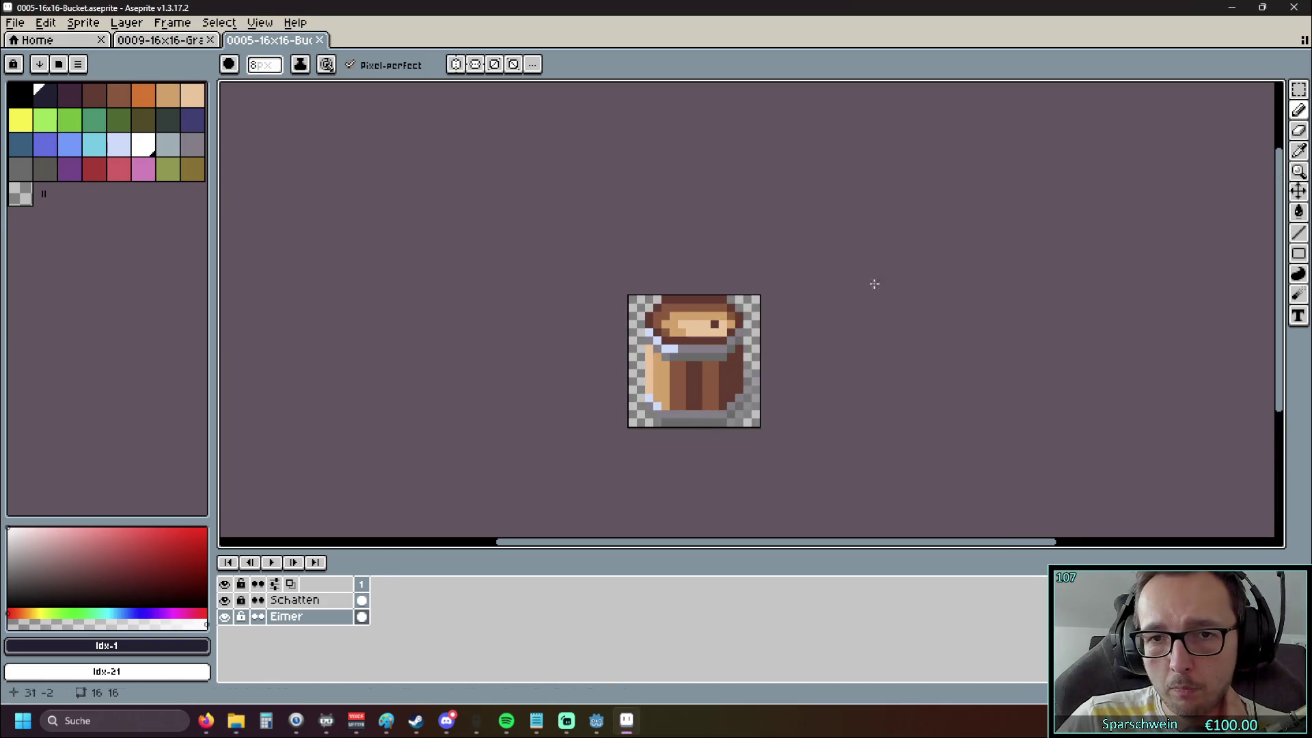
# Export the barrel as a flattened PNG, 0004-16x20-Barrel.png, then quit Aseprite discarding changes.
pyautogui.scroll(6, 746, 320)
pyautogui.moveTo(936, 281); pyautogui.dragTo(880, 308)
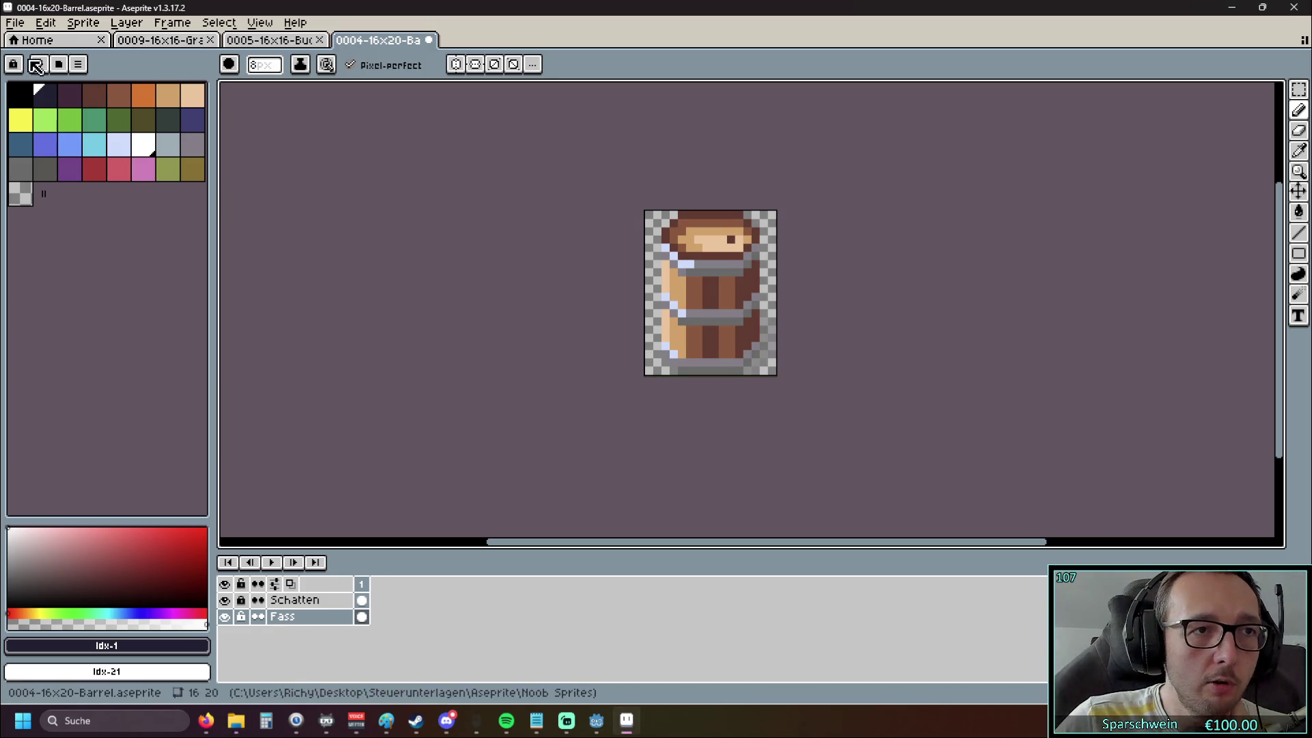
pyautogui.click(15, 23)
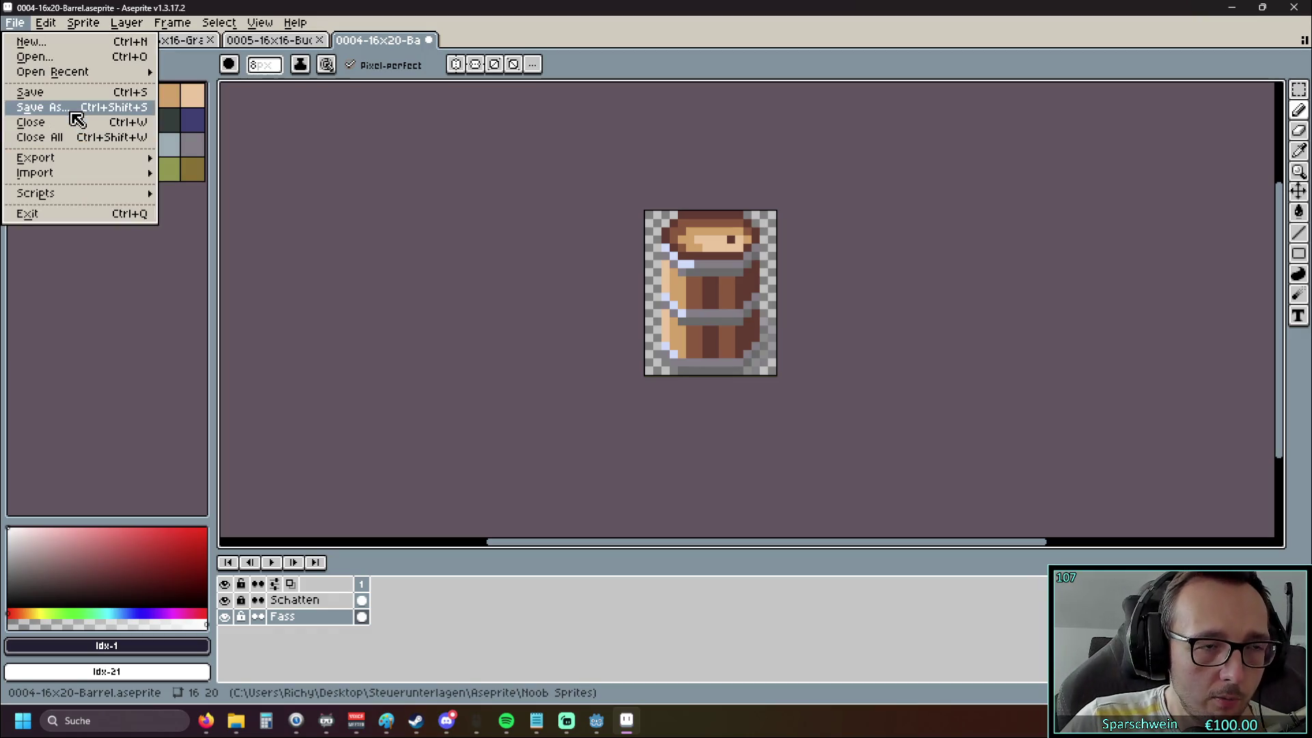
pyautogui.moveTo(73, 158)
pyautogui.click(250, 159)
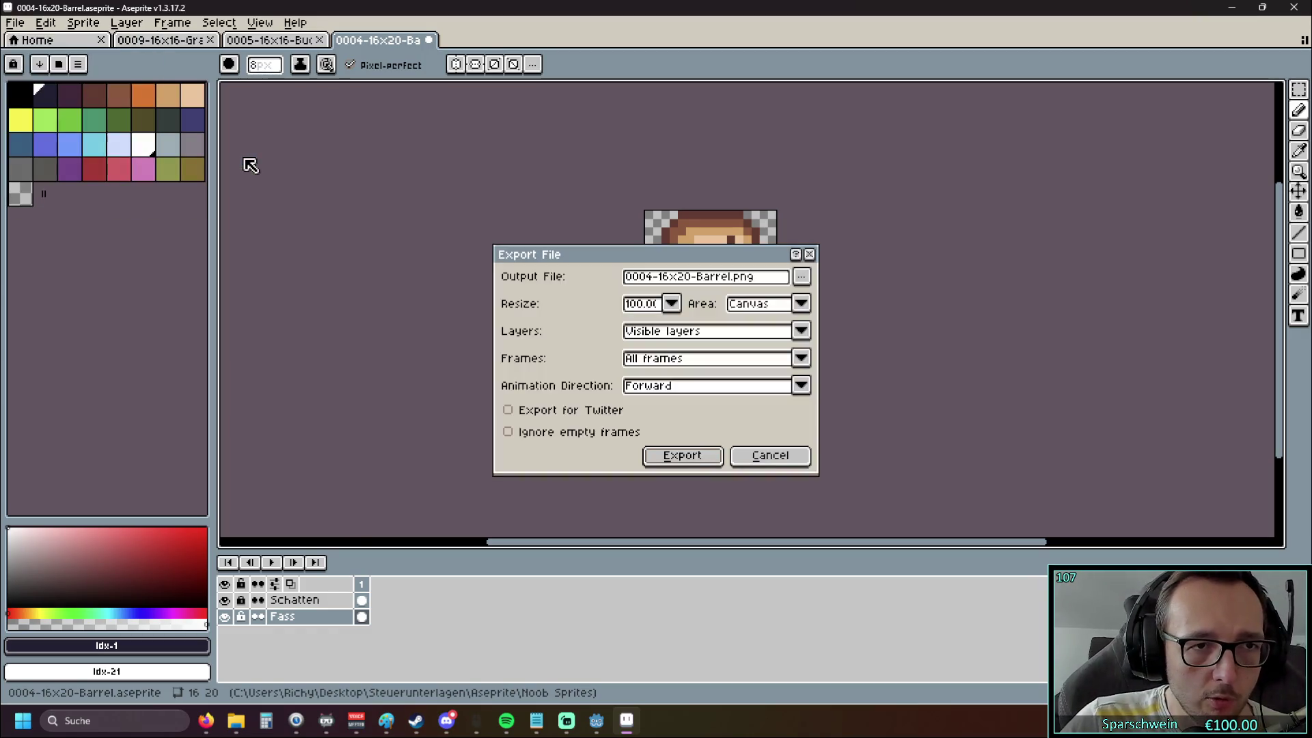
pyautogui.click(698, 462)
pyautogui.click(625, 444)
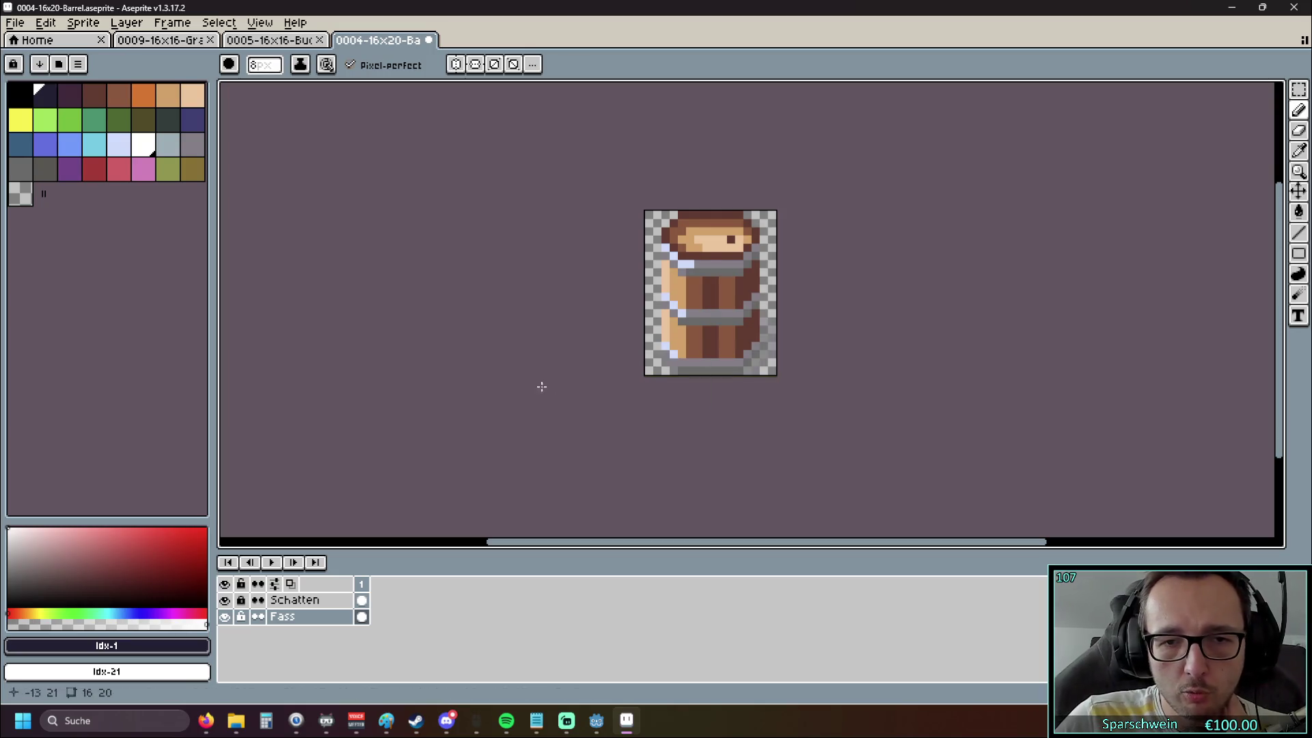
pyautogui.click(1293, 11)
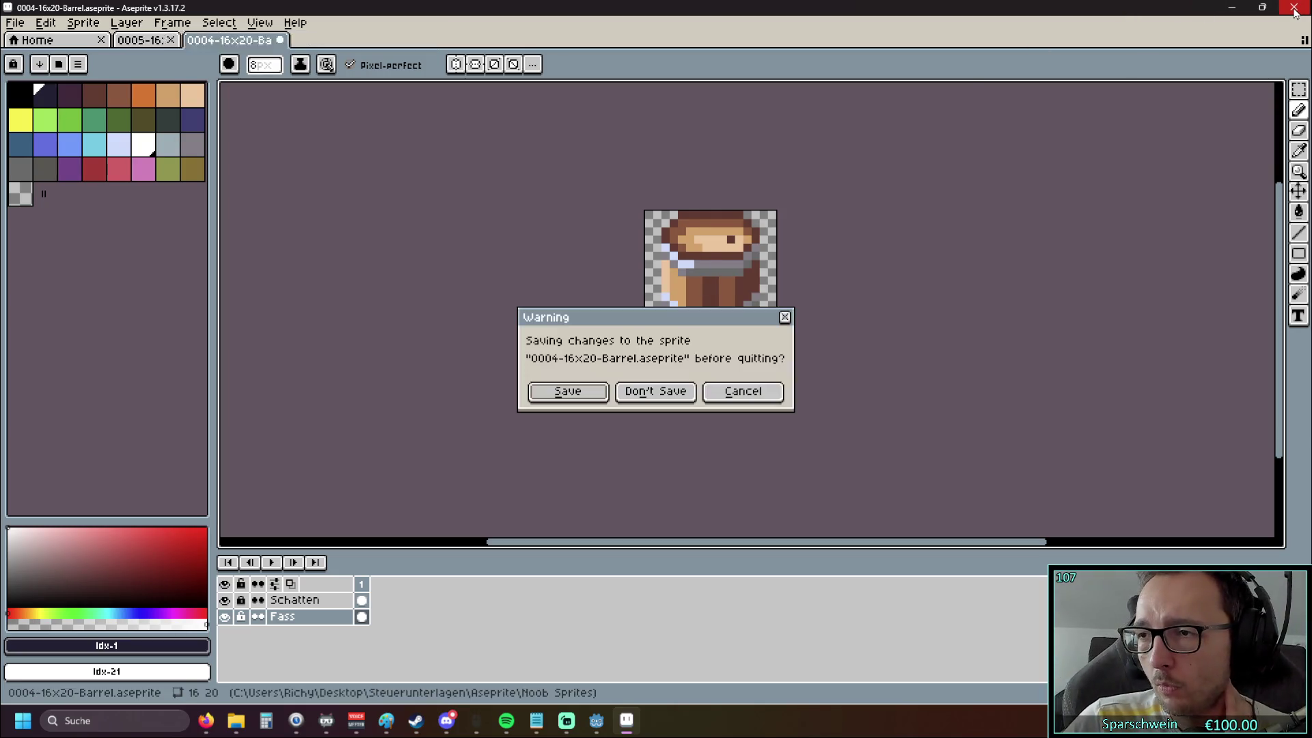
pyautogui.click(637, 398)
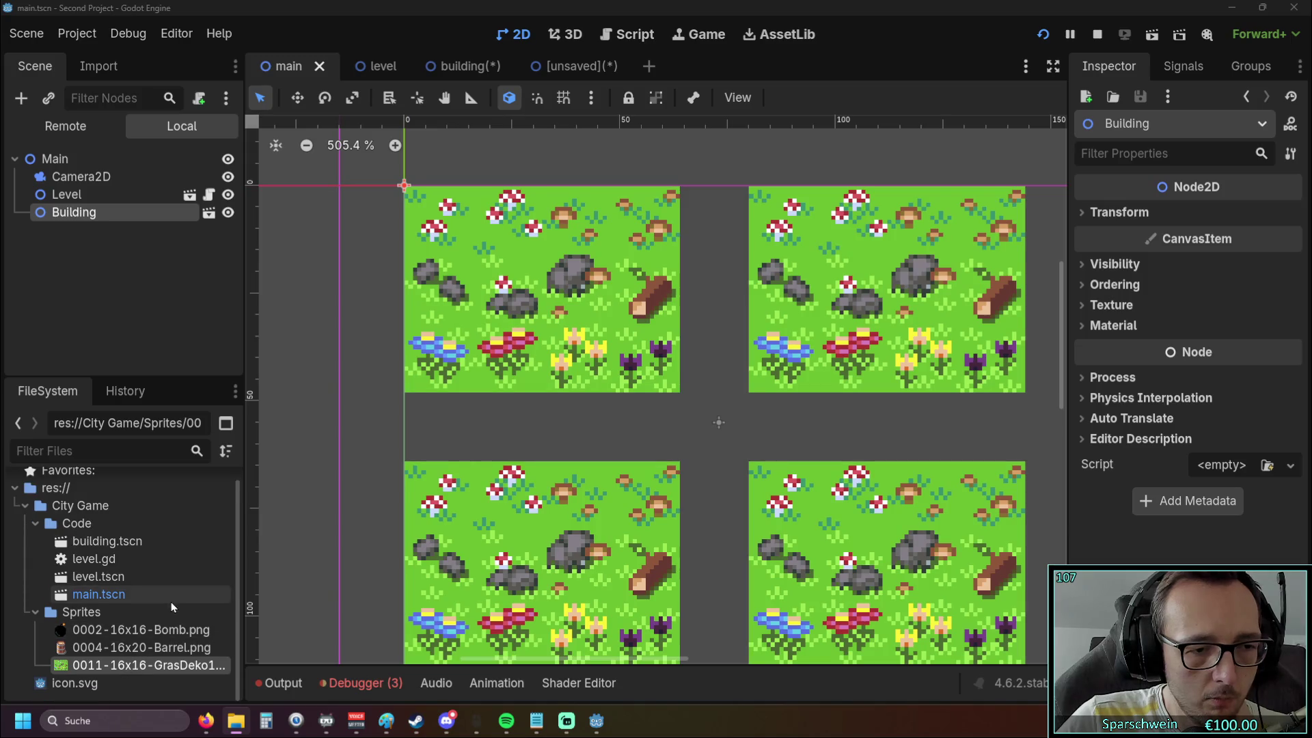
# Preview the new 0004-16x20-Barrel.png and bomb images in the FileSystem dock, then show the level scene.
pyautogui.click(133, 650)
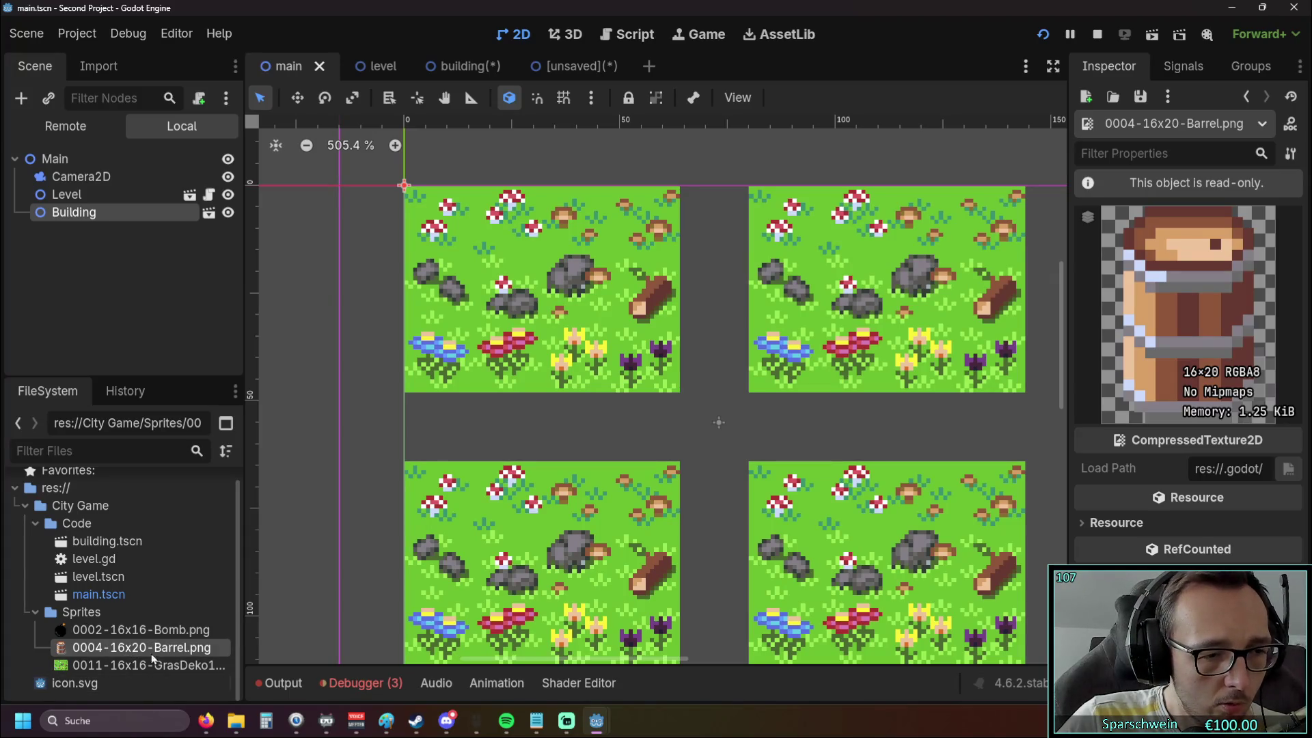
pyautogui.click(137, 629)
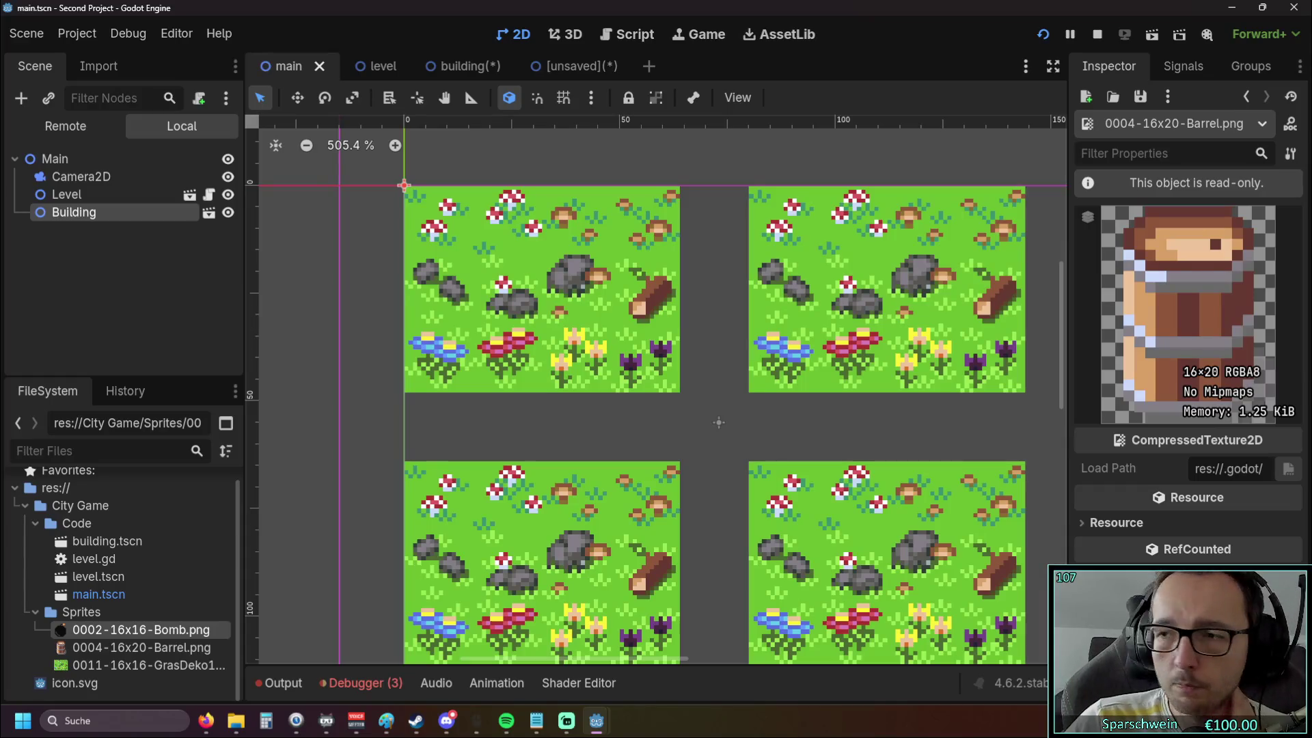
pyautogui.press('super+e')
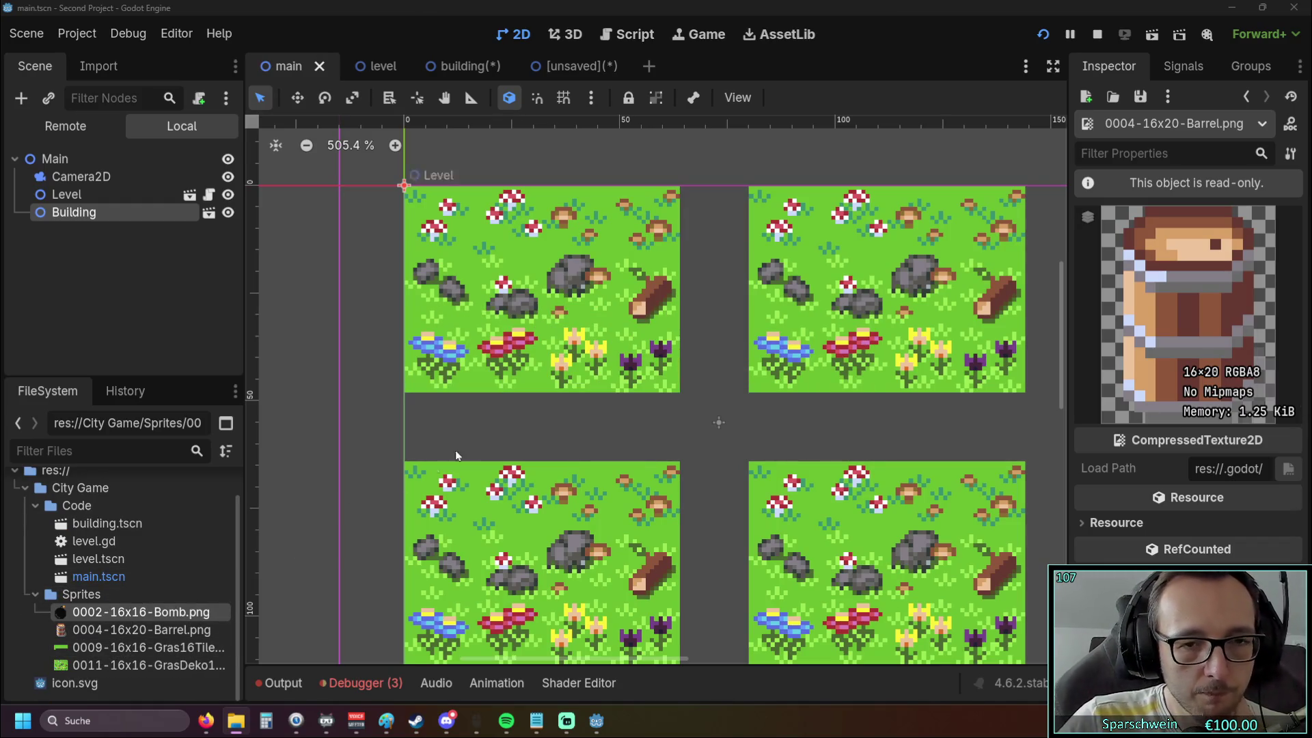
pyautogui.scroll(-2, 481, 412)
pyautogui.click(372, 66)
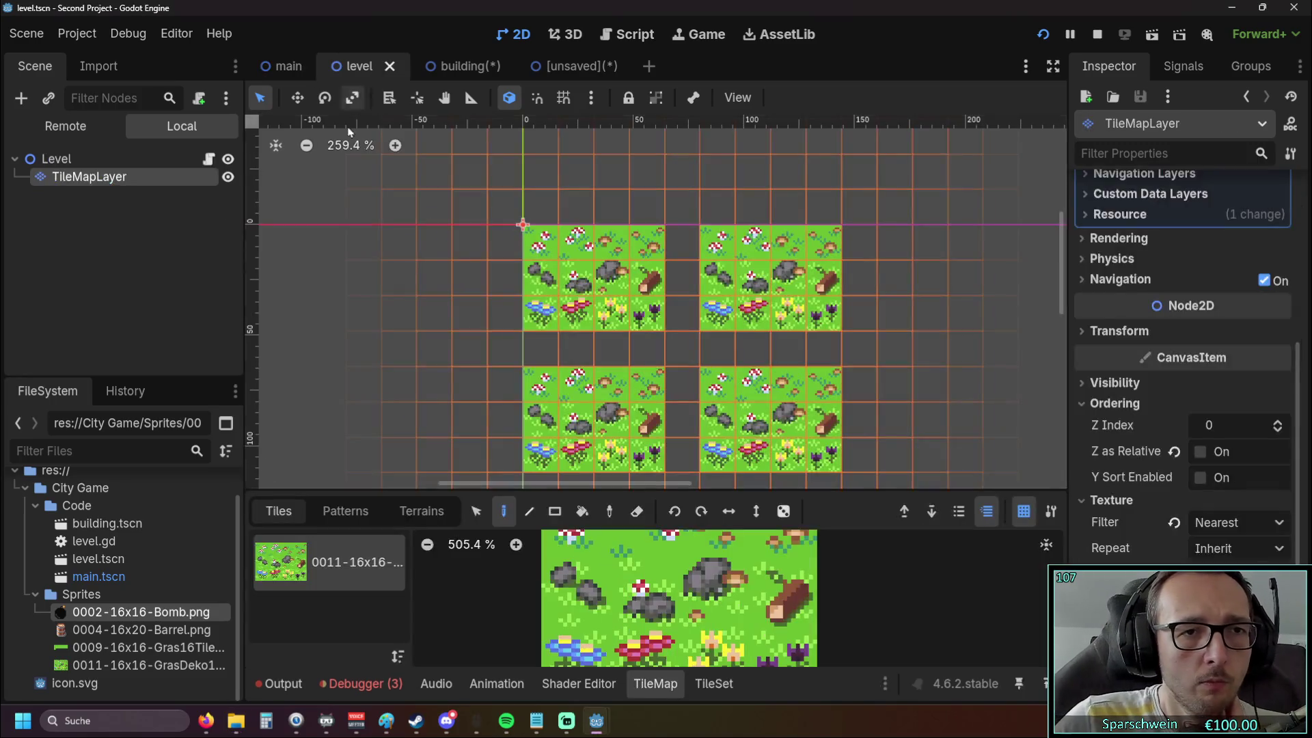
# Add 0009-16x16-Gras16Tiles.png to the TileSet as a new atlas with auto-created tiles.
pyautogui.scroll(-1, 577, 393)
pyautogui.scroll(-3, 514, 571)
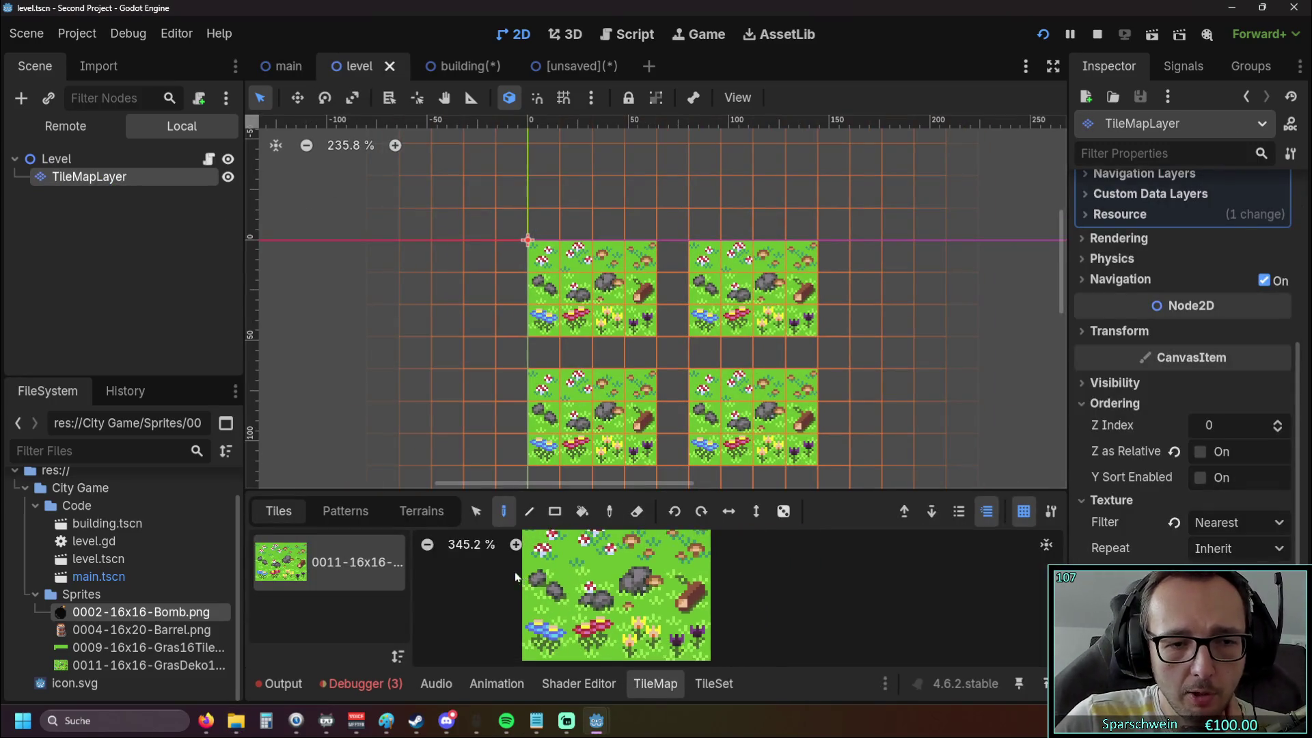
pyautogui.moveTo(633, 493); pyautogui.dragTo(654, 289)
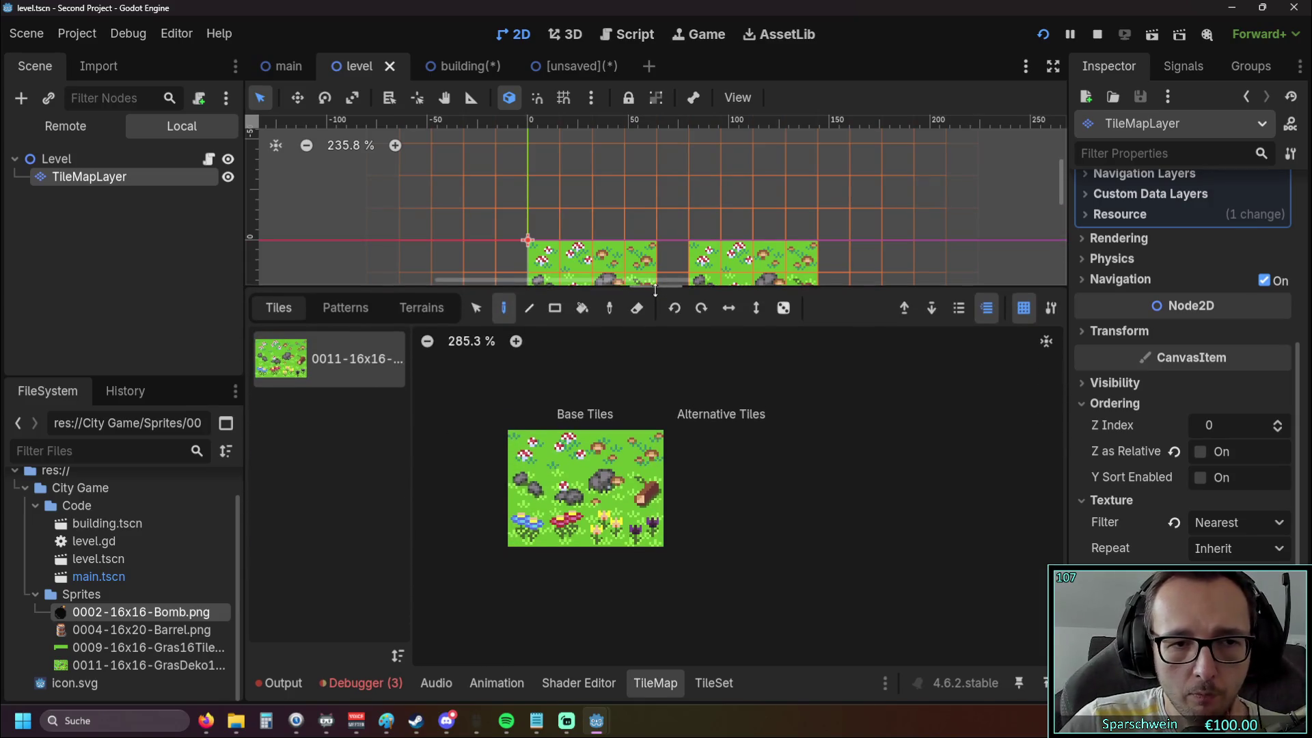
pyautogui.click(714, 682)
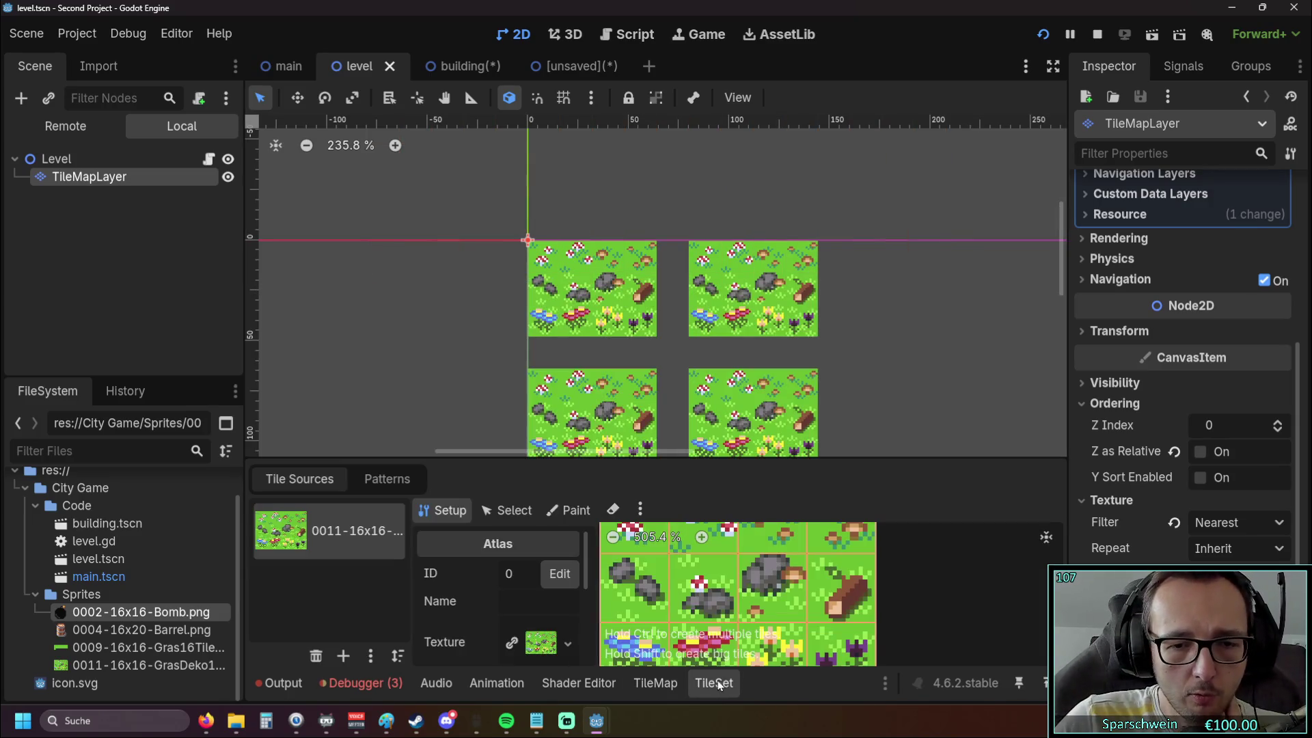
pyautogui.moveTo(688, 459); pyautogui.dragTo(689, 213)
pyautogui.click(124, 649)
pyautogui.moveTo(124, 649)
pyautogui.mouseDown()
pyautogui.moveTo(332, 424)
pyautogui.moveTo(195, 601)
pyautogui.moveTo(325, 456)
pyautogui.mouseUp()
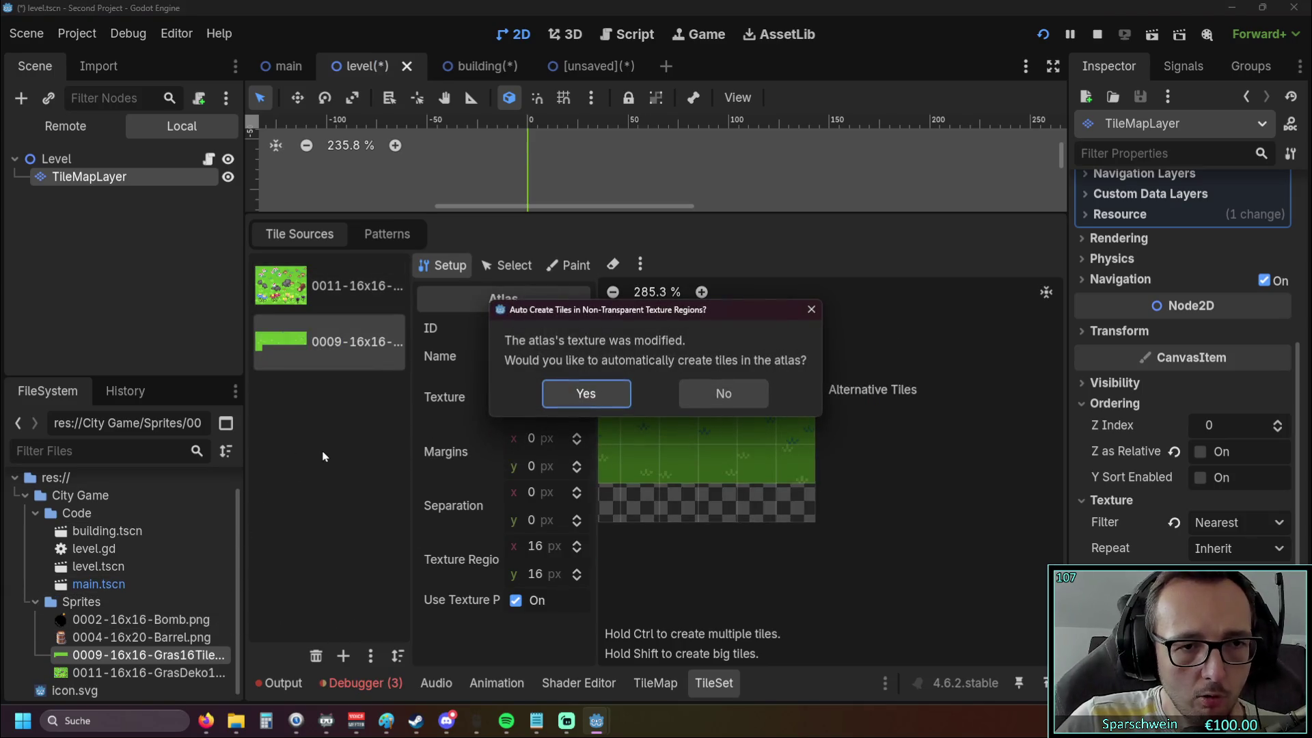
pyautogui.click(595, 403)
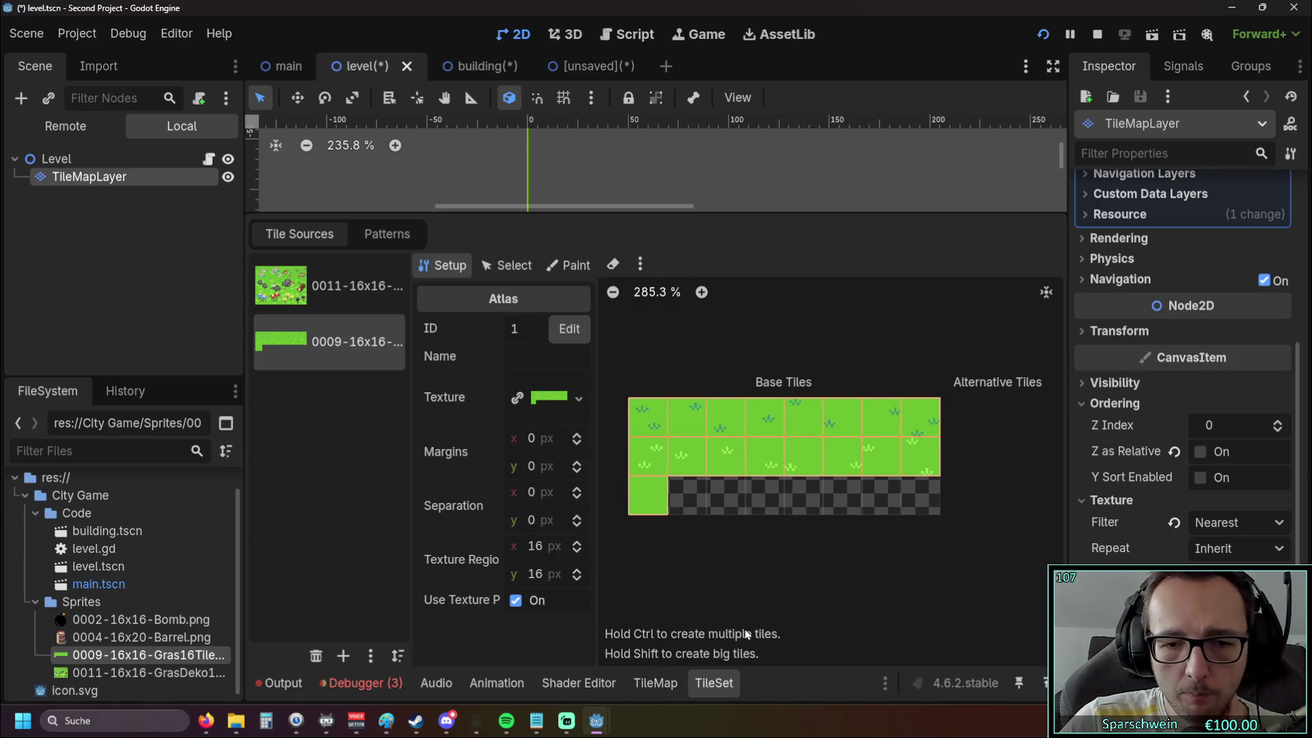
# Back in the TileMap panel, restore the viewport size and select the grass decoration tile source.
pyautogui.click(655, 682)
pyautogui.moveTo(675, 286); pyautogui.dragTo(654, 493)
pyautogui.scroll(-2, 571, 232)
pyautogui.click(321, 562)
pyautogui.scroll(1, 588, 346)
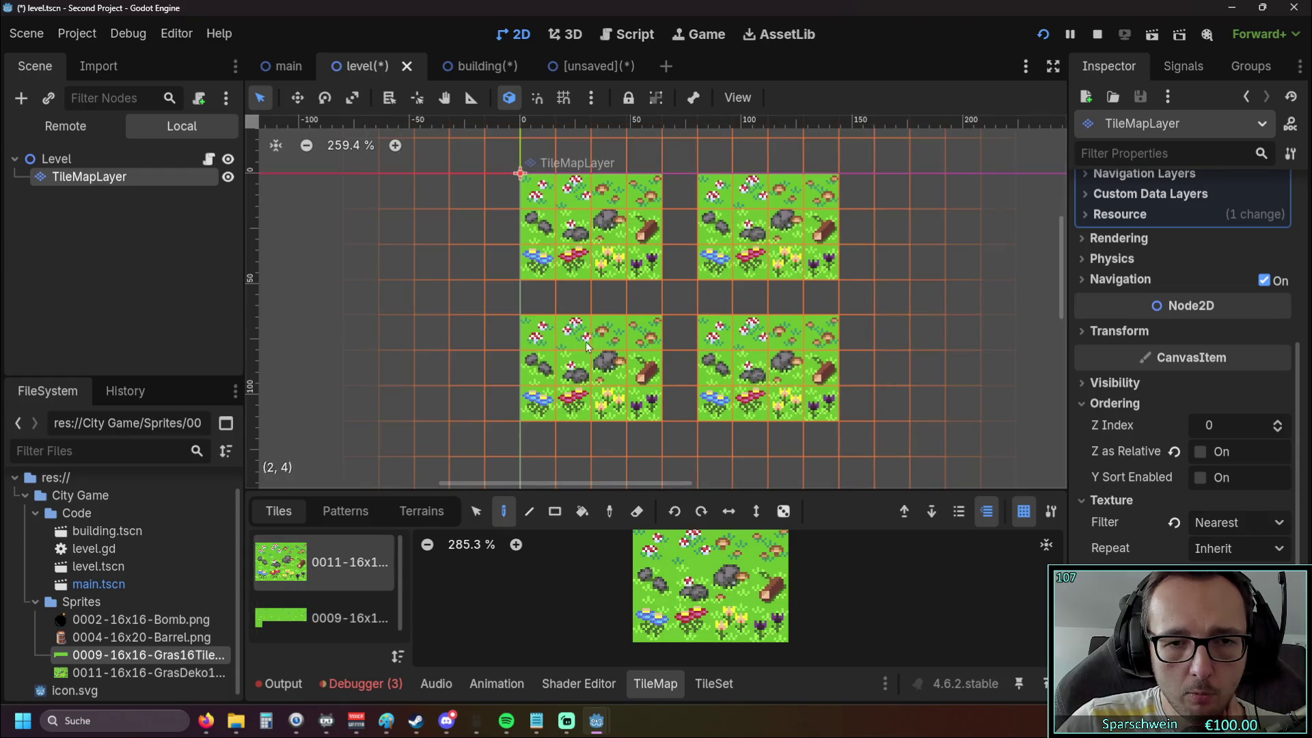
# Clear the existing decoration tiles from the level by erasing and deleting a selection.
pyautogui.moveTo(555, 203)
pyautogui.mouseDown()
pyautogui.moveTo(683, 397)
pyautogui.moveTo(543, 356)
pyautogui.moveTo(580, 324)
pyautogui.moveTo(631, 216)
pyautogui.moveTo(637, 248)
pyautogui.moveTo(735, 199)
pyautogui.moveTo(819, 263)
pyautogui.moveTo(641, 230)
pyautogui.mouseUp()
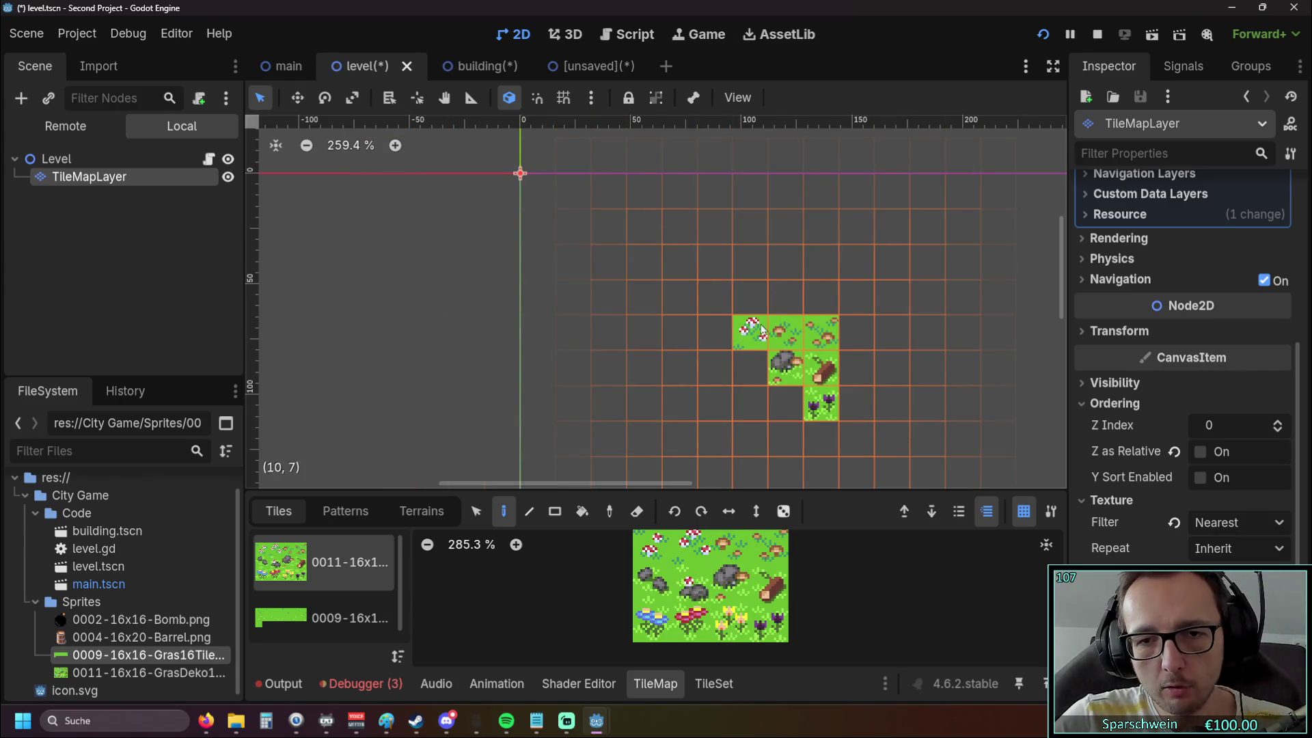
pyautogui.press('s')
pyautogui.moveTo(591, 246); pyautogui.dragTo(975, 485)
pyautogui.press('Delete')
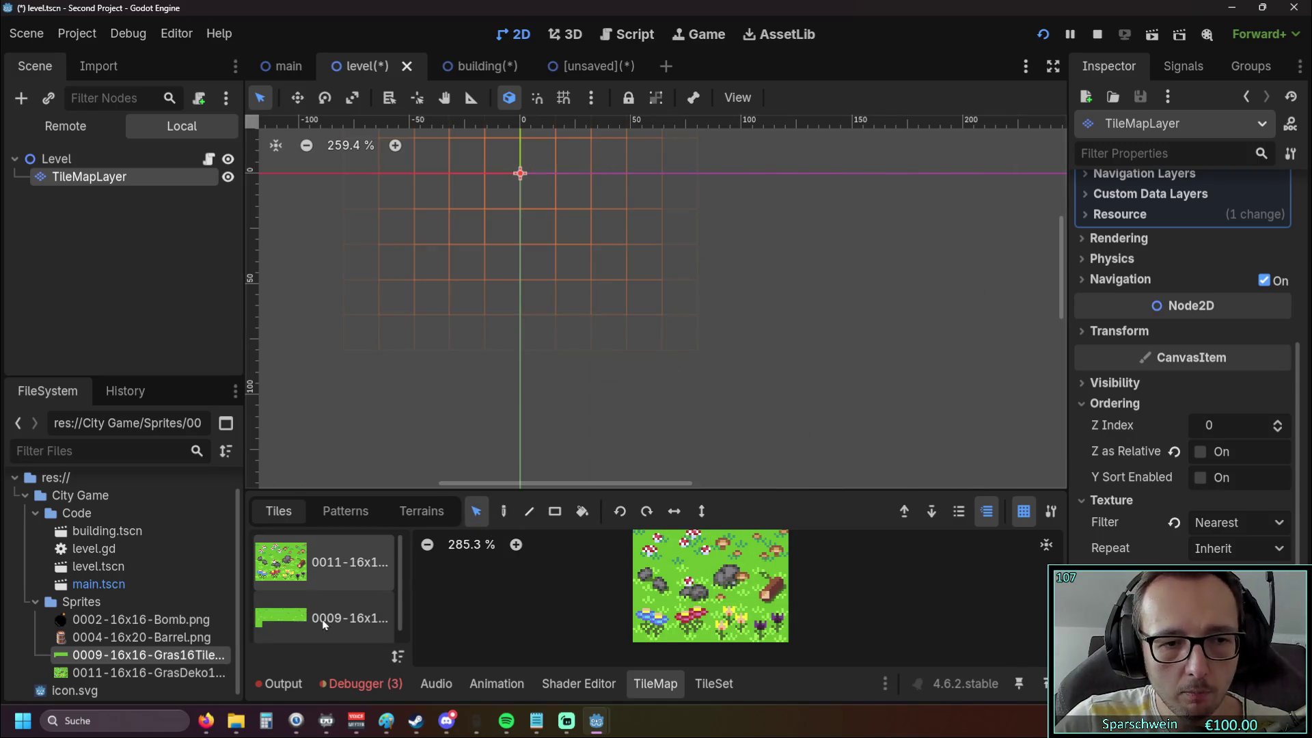
# Choose the grass tiles source and its first plain grass tile.
pyautogui.click(308, 616)
pyautogui.click(557, 623)
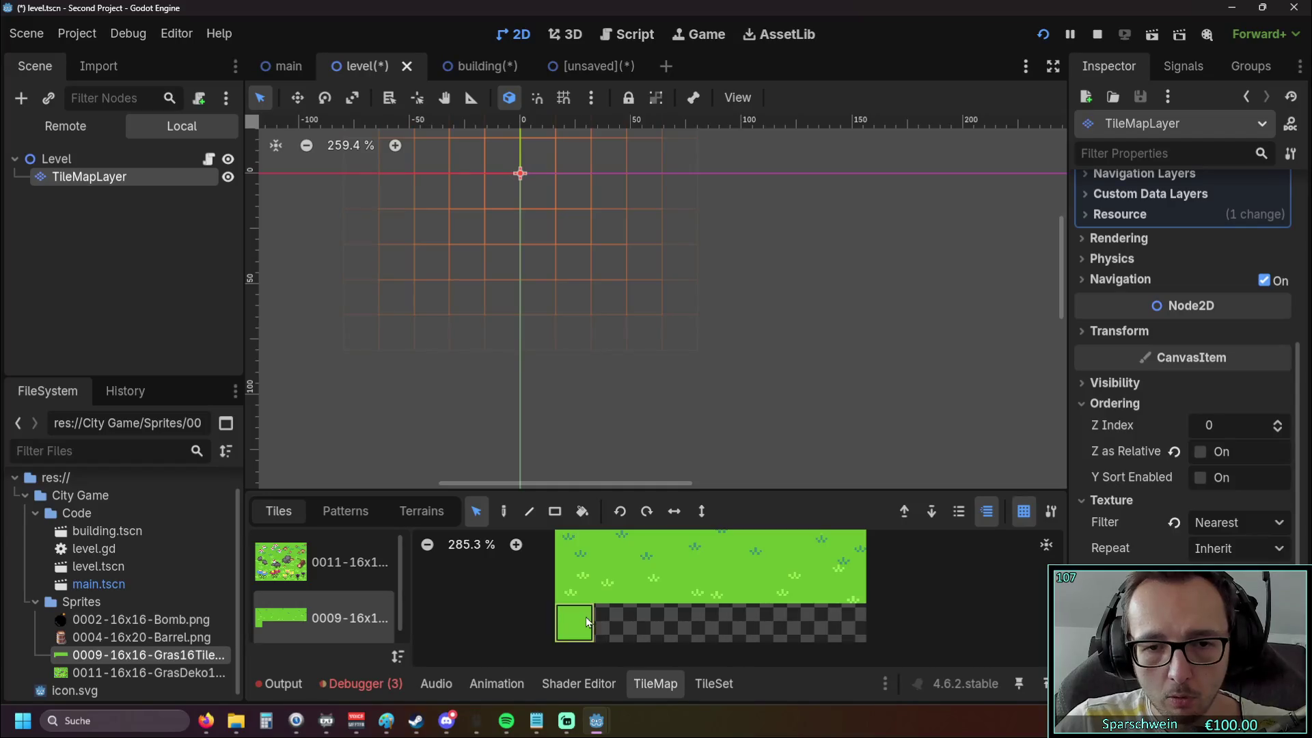
pyautogui.scroll(-2, 627, 409)
pyautogui.moveTo(554, 238)
pyautogui.mouseDown()
pyautogui.moveTo(768, 464)
pyautogui.moveTo(888, 476)
pyautogui.mouseUp()
pyautogui.moveTo(554, 233); pyautogui.dragTo(816, 462)
# Paint plain grass with the Pencil, then fill a large rectangle from the origin and run the game.
pyautogui.click(503, 511)
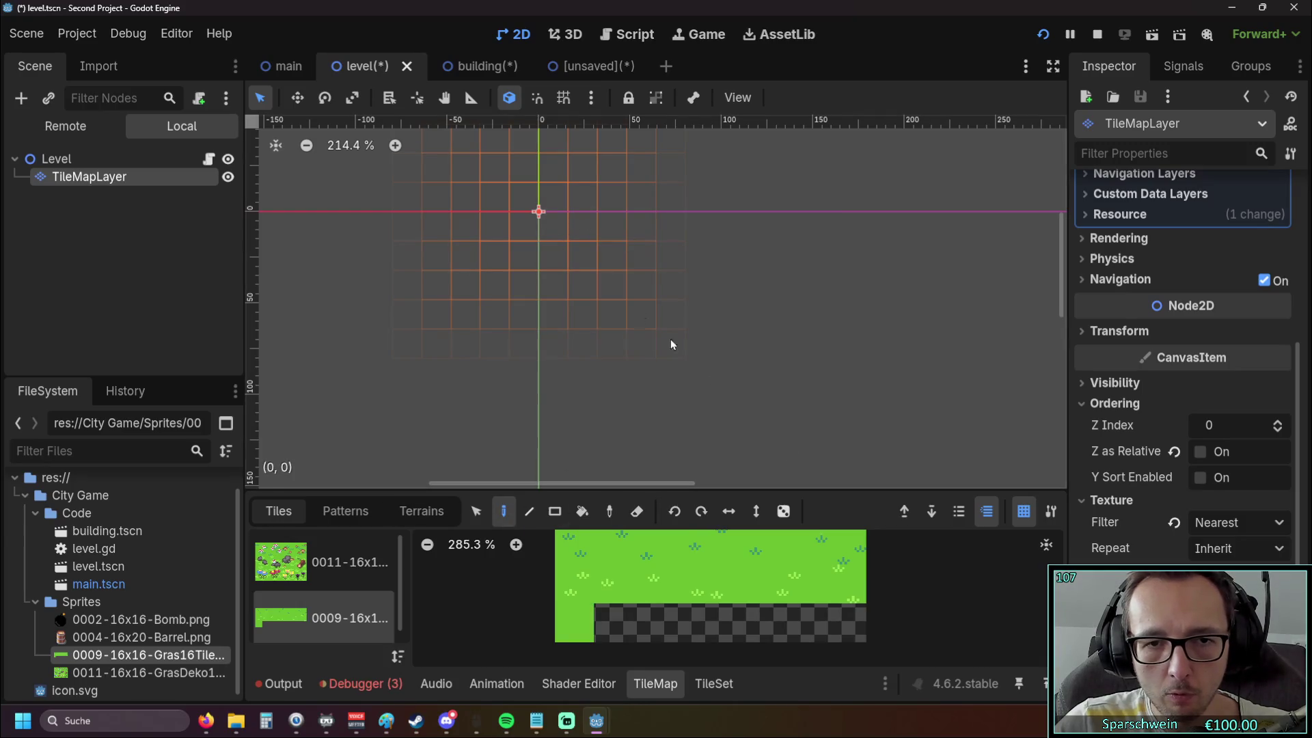
pyautogui.click(567, 612)
pyautogui.moveTo(546, 220)
pyautogui.mouseDown()
pyautogui.moveTo(683, 395)
pyautogui.moveTo(756, 462)
pyautogui.mouseUp()
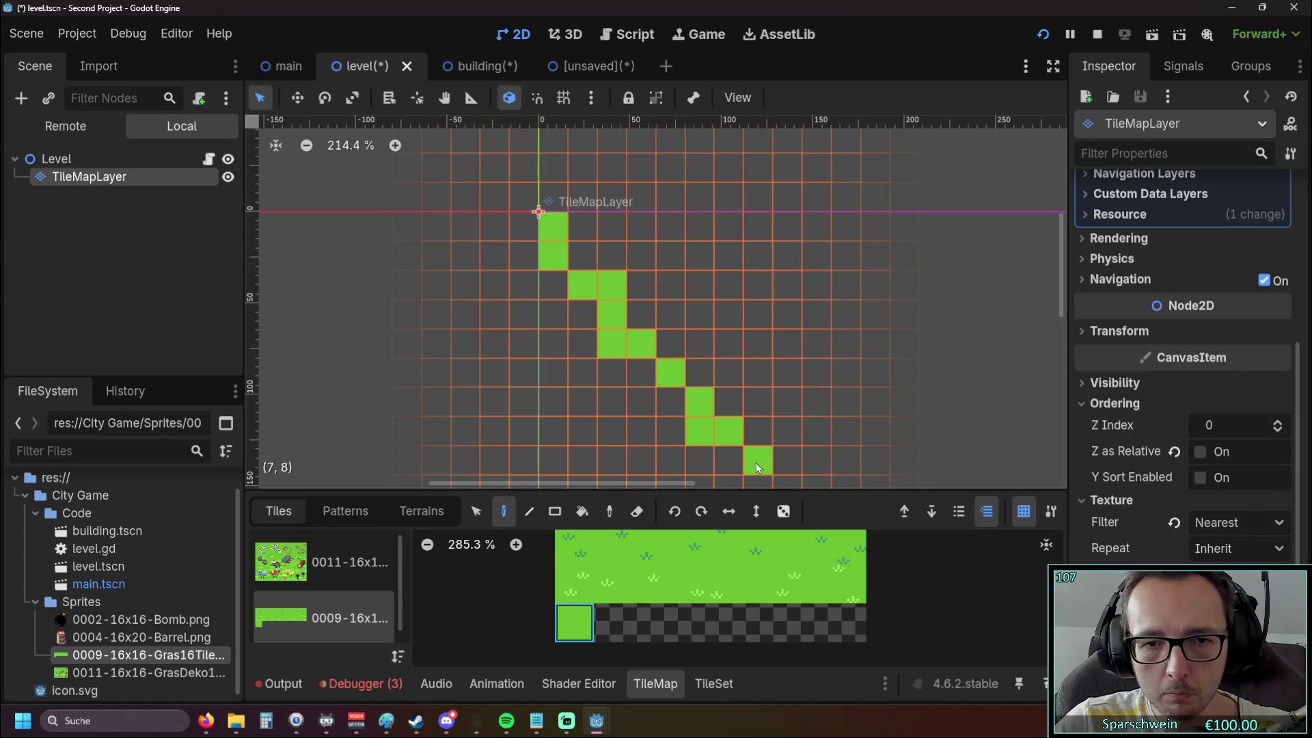
pyautogui.click(555, 511)
pyautogui.scroll(-2, 614, 349)
pyautogui.moveTo(498, 195)
pyautogui.mouseDown()
pyautogui.moveTo(694, 428)
pyautogui.moveTo(750, 407)
pyautogui.mouseUp()
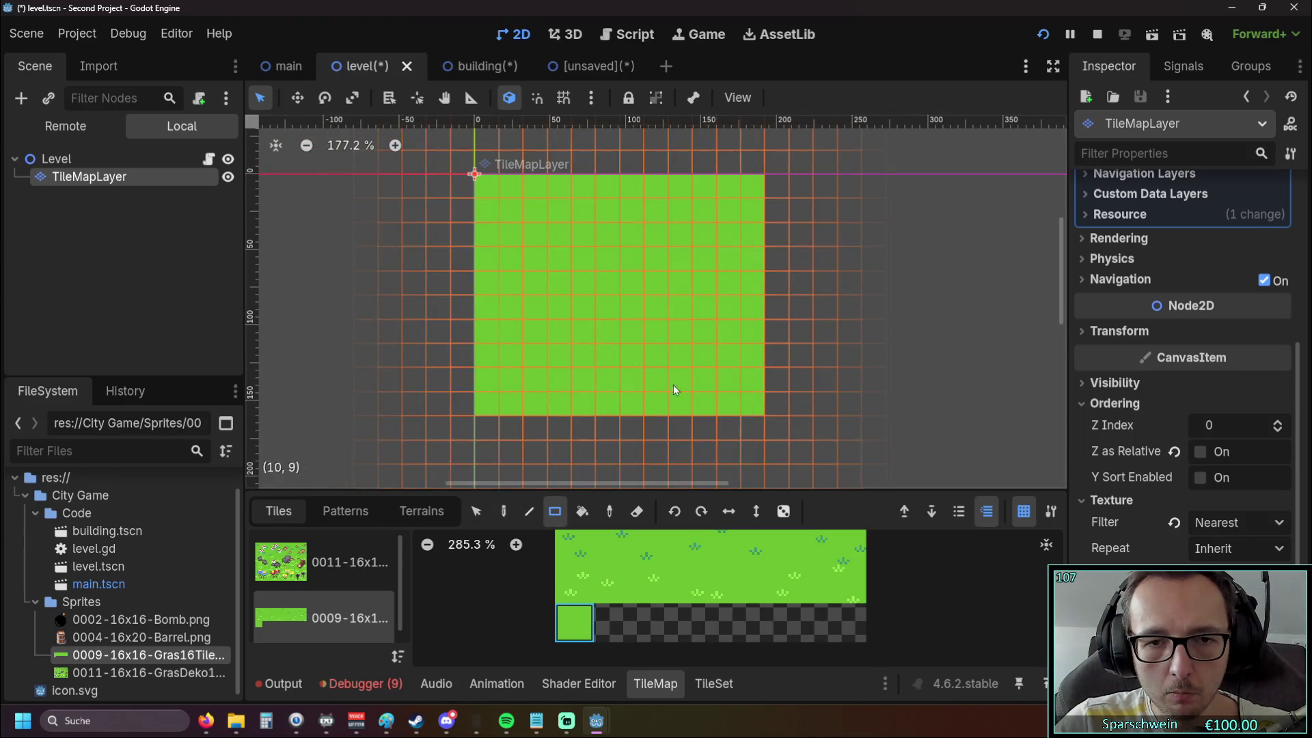
pyautogui.scroll(4, 656, 355)
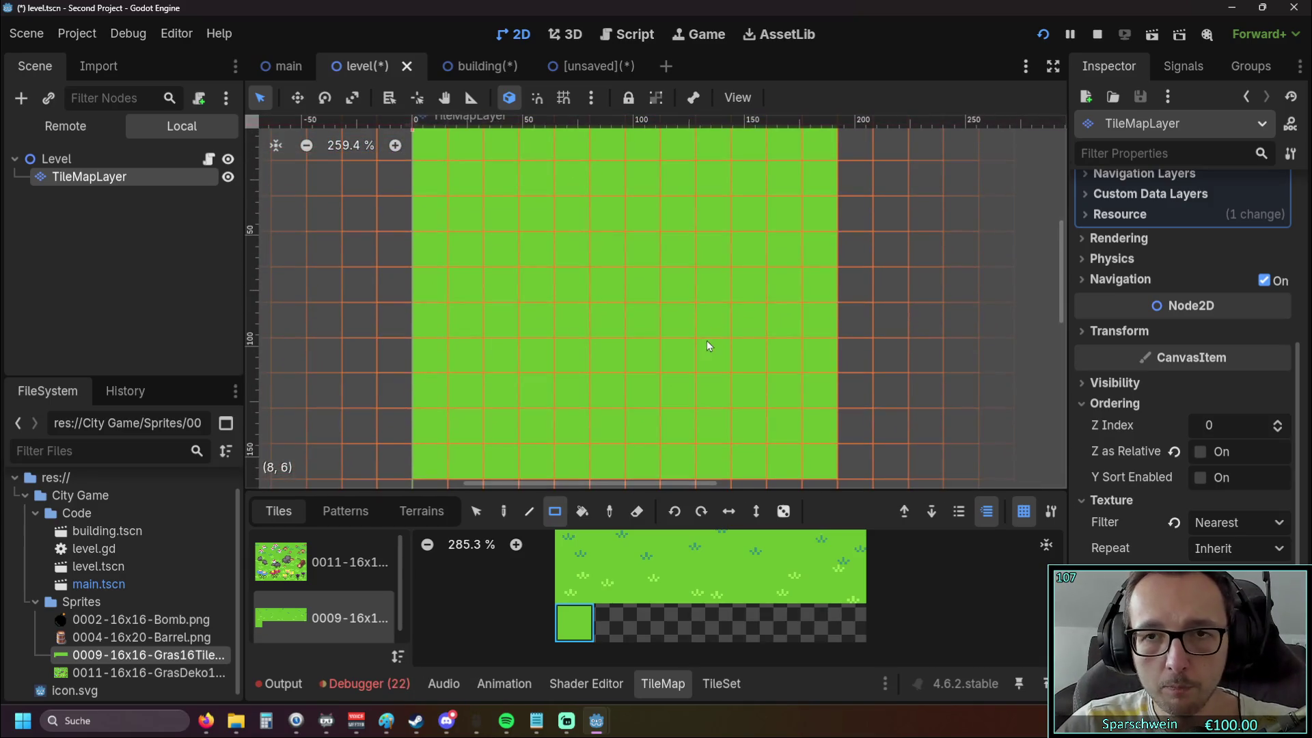
pyautogui.click(1045, 34)
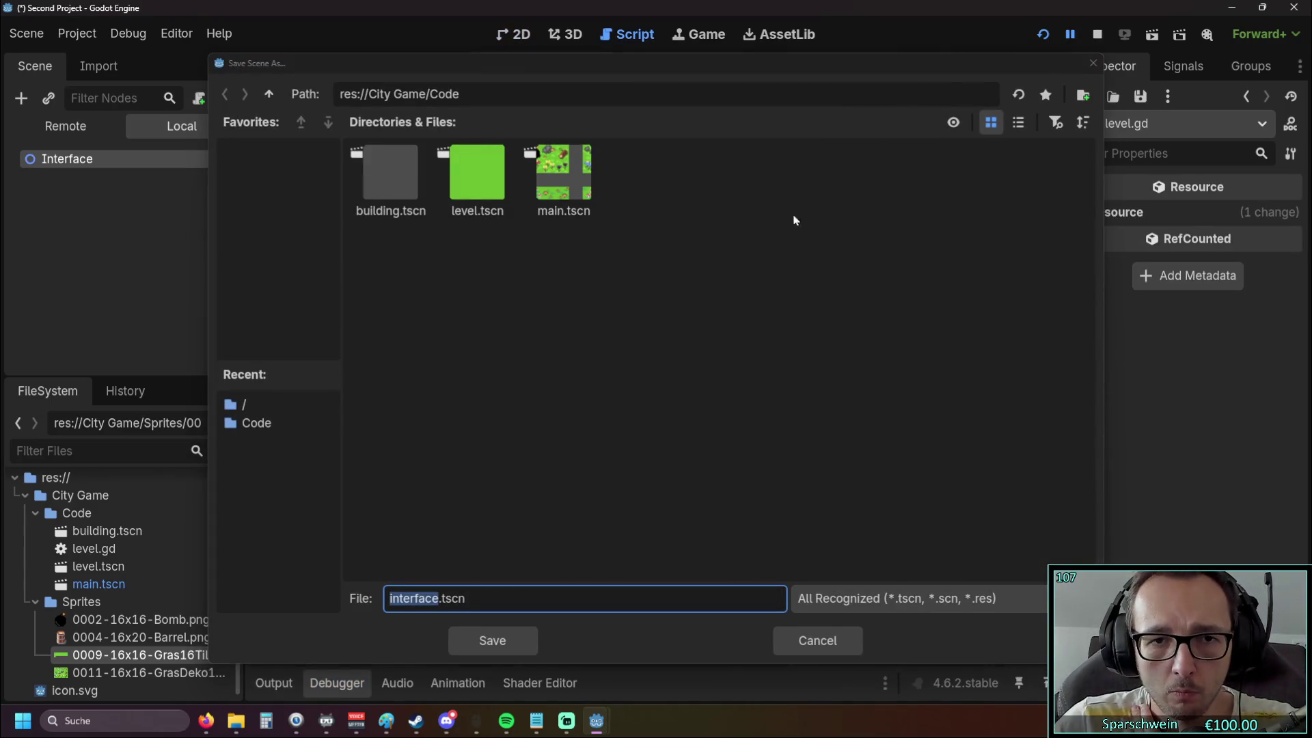
# Remove the duplicate tile_map_layer declaration from level.gd and run the game.
pyautogui.click(1090, 64)
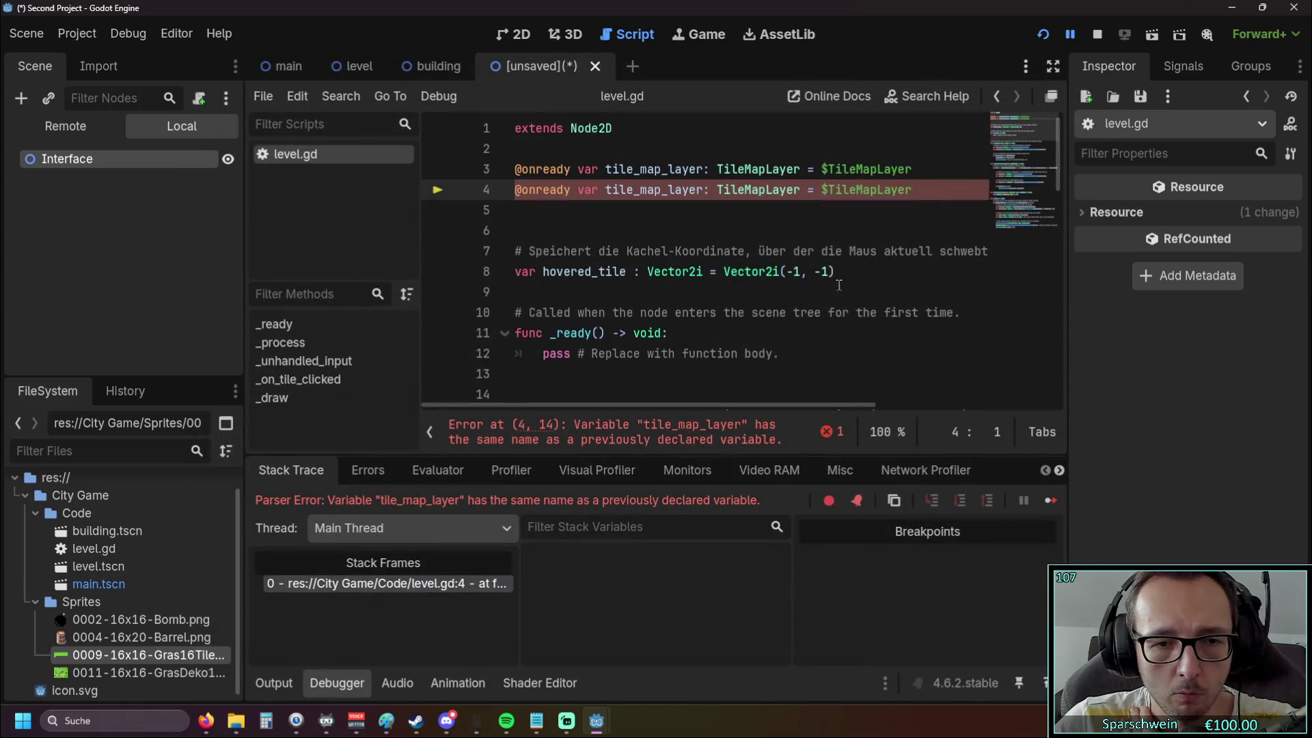
pyautogui.hotkey('shift', 'Up')
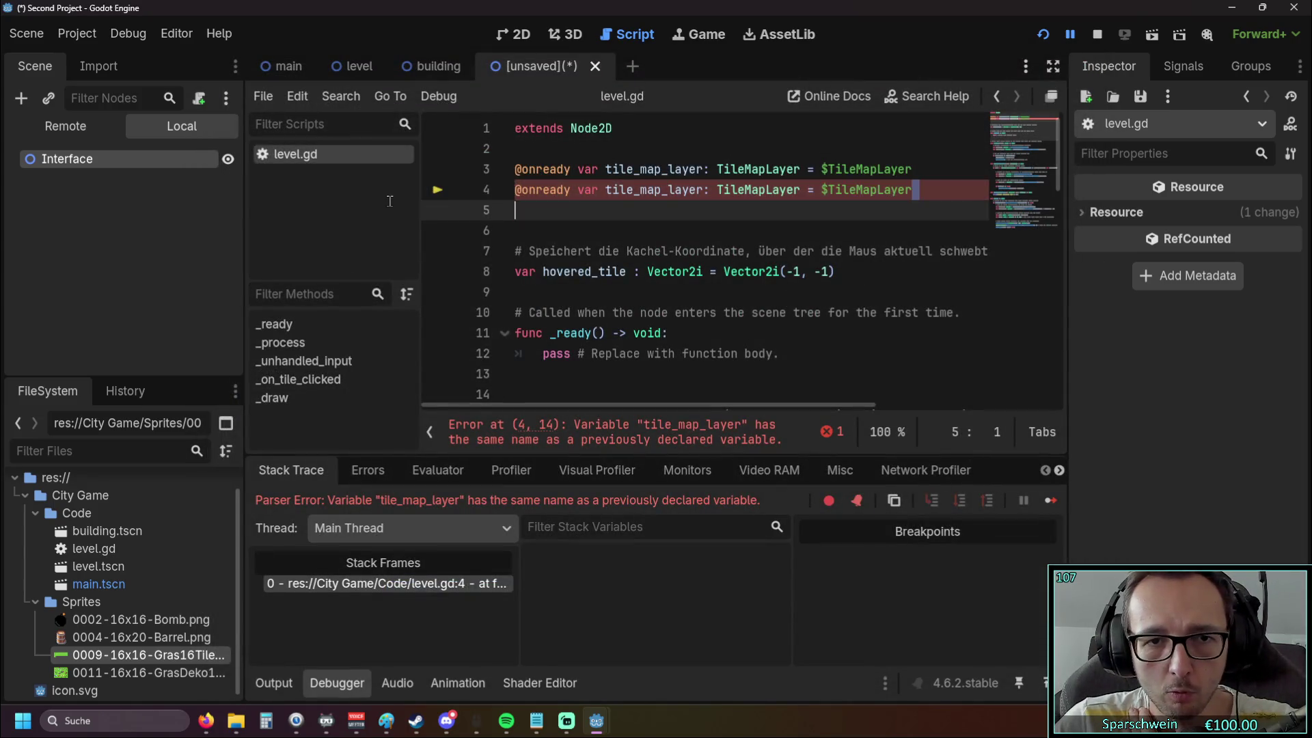
pyautogui.press('BackSpace')
pyautogui.click(1045, 34)
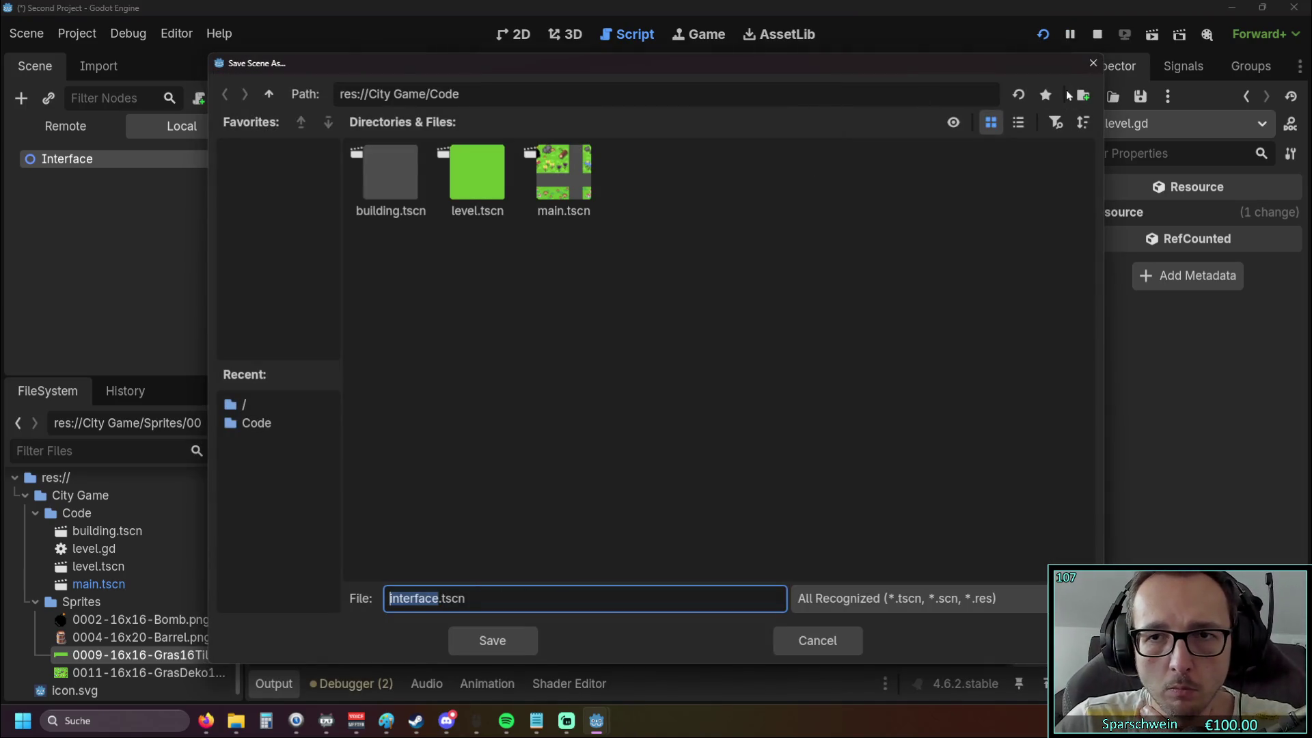
# Dismiss the Interface.tscn save prompt and run the level again.
pyautogui.press('Escape')
pyautogui.scroll(-4, 700, 338)
pyautogui.scroll(4, 700, 338)
pyautogui.scroll(-14, 725, 321)
pyautogui.scroll(4, 729, 318)
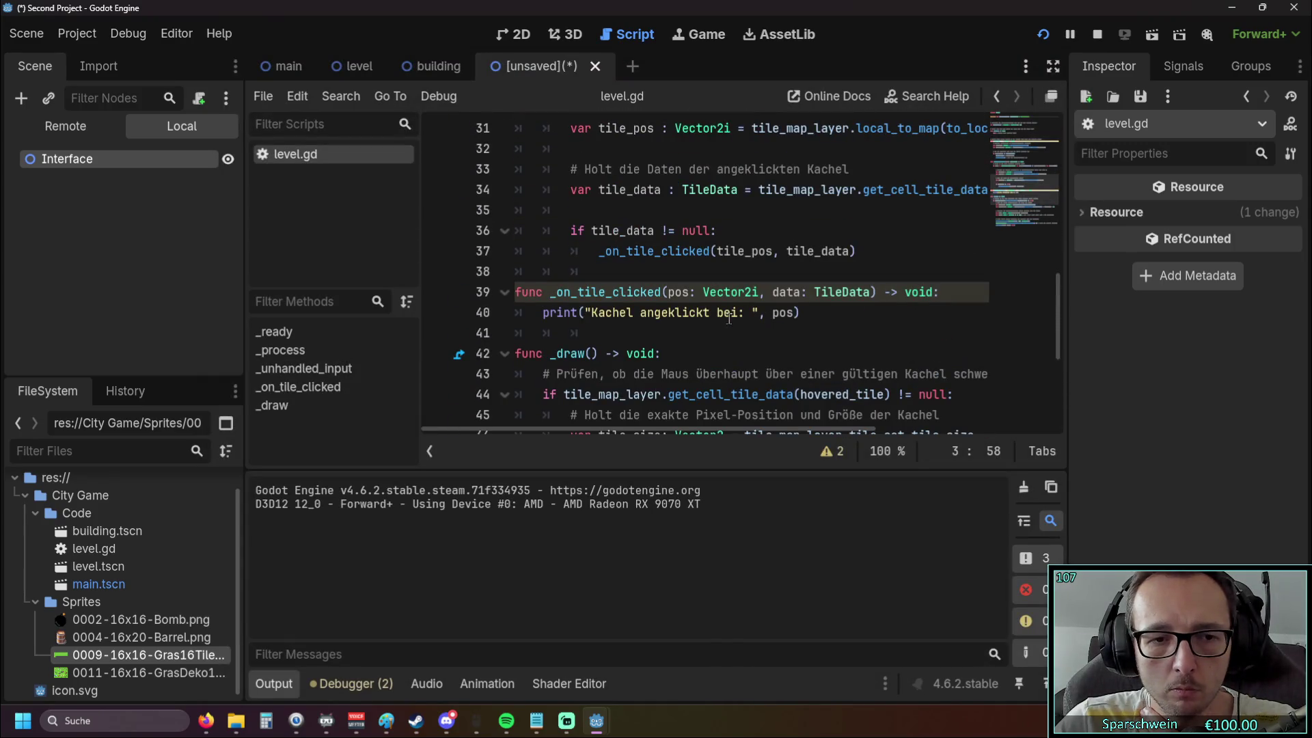
pyautogui.scroll(8, 719, 322)
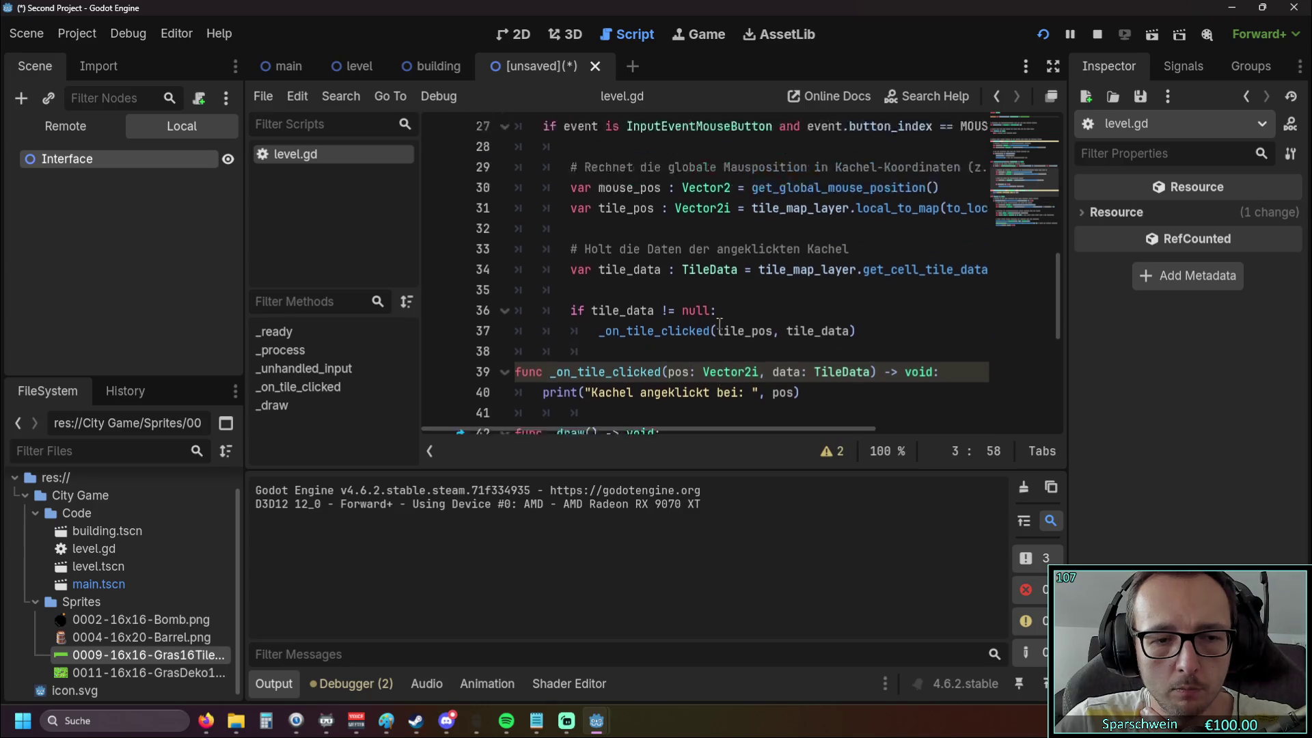
pyautogui.click(1042, 35)
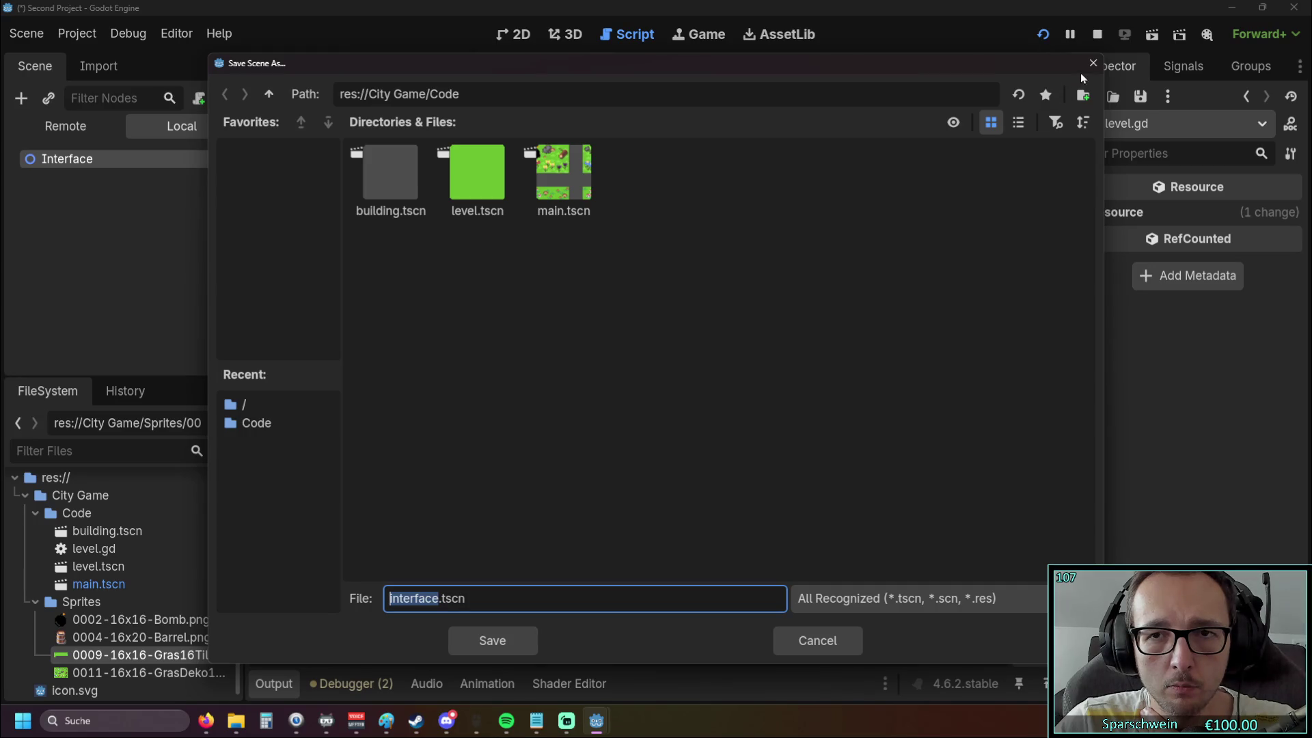
pyautogui.click(1084, 69)
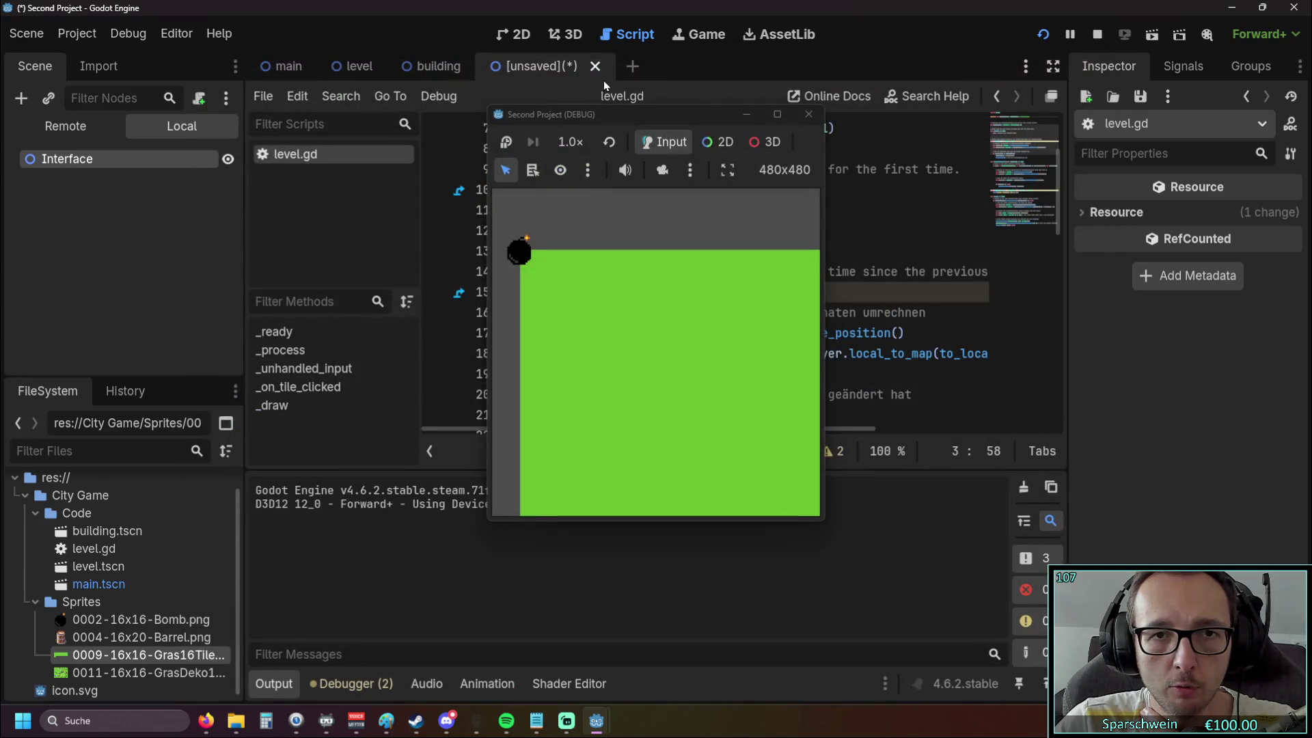
# Close the unsaved Interface scene tab with Don't Save.
pyautogui.click(596, 69)
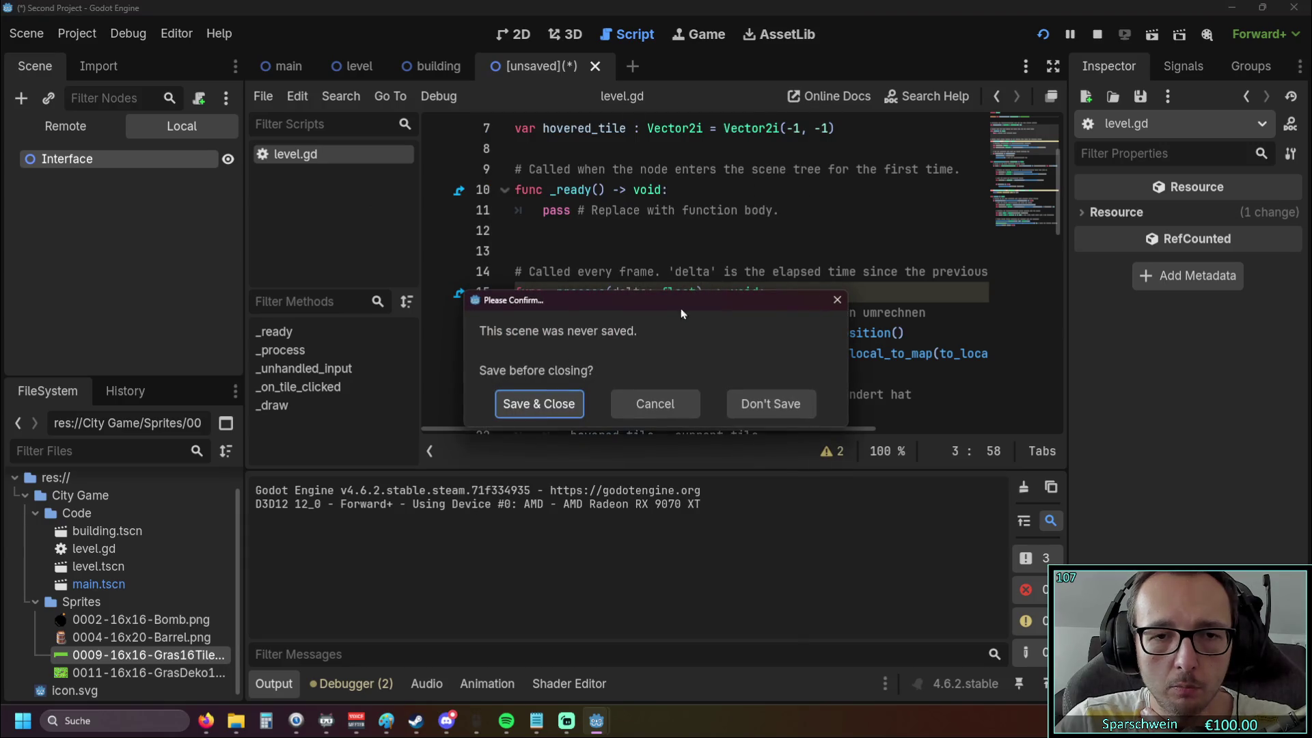
pyautogui.click(576, 406)
pyautogui.click(824, 640)
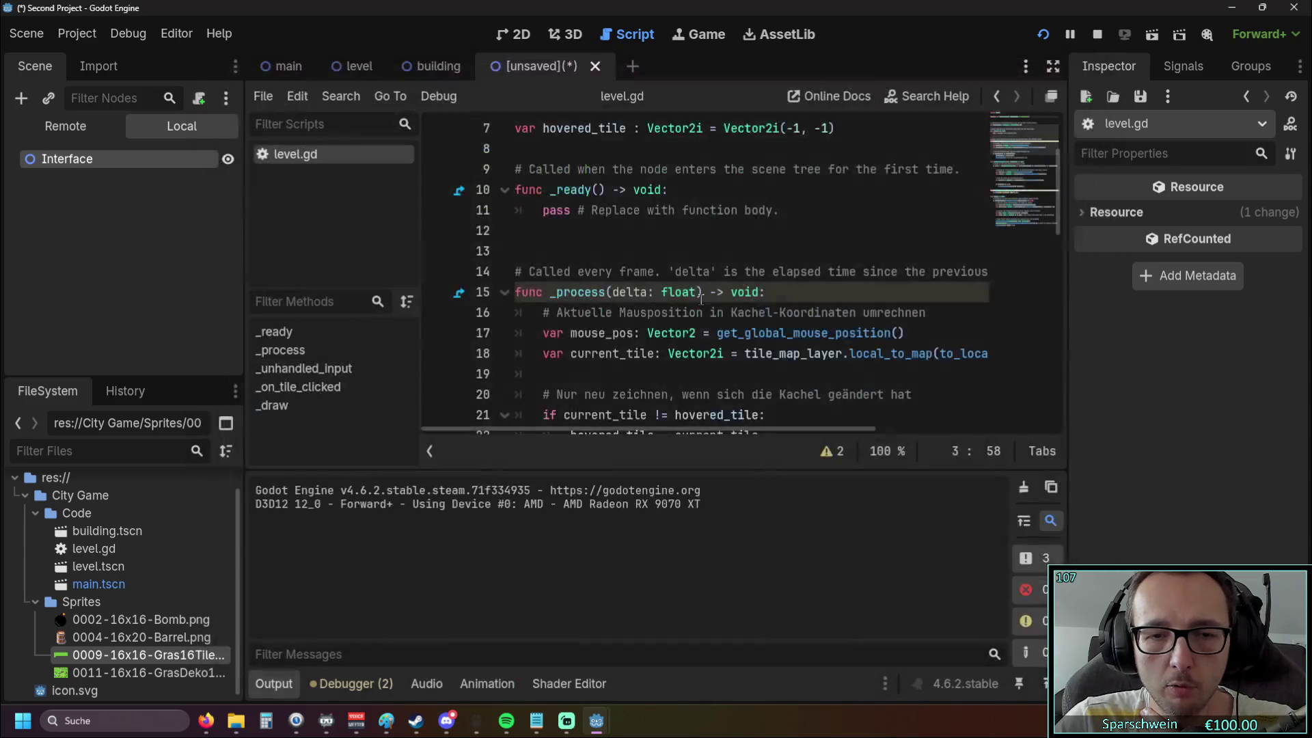
pyautogui.click(593, 67)
pyautogui.click(756, 403)
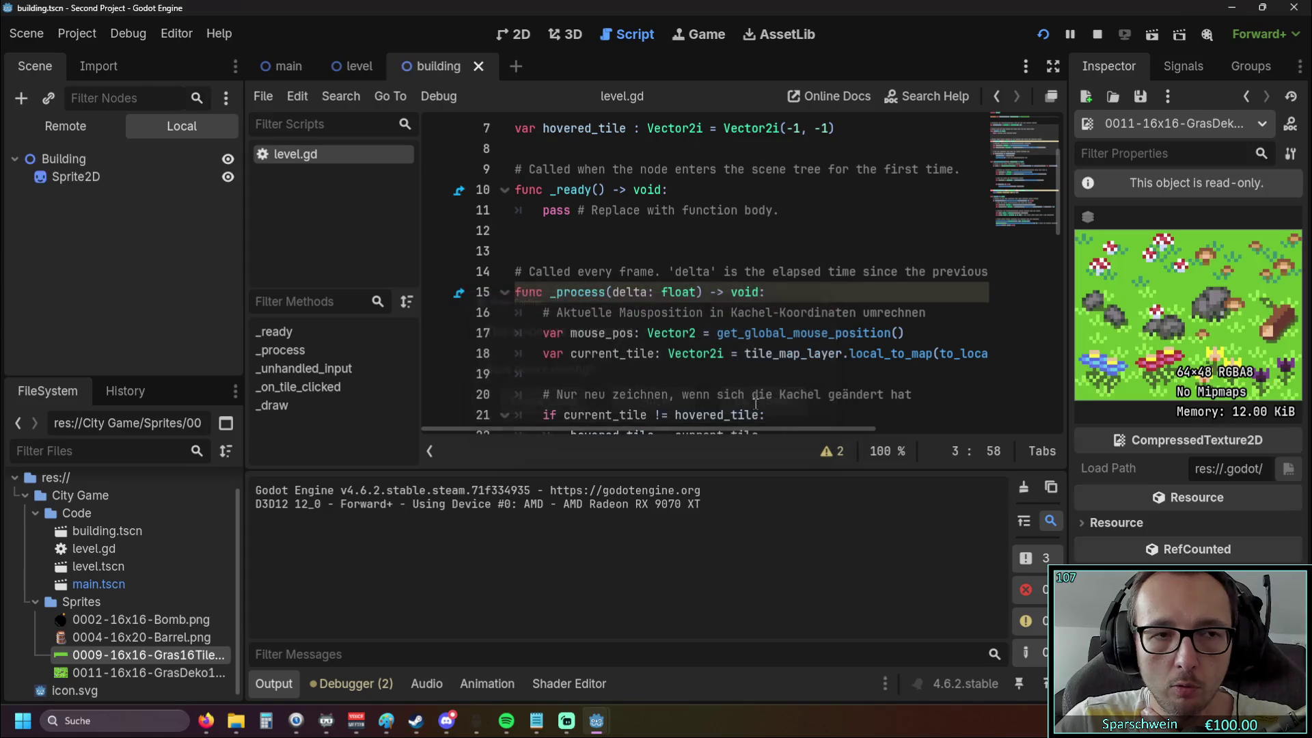
# Check tile hover highlighting in the running game window, close it, and return to the level's 2D view.
pyautogui.click(349, 67)
pyautogui.moveTo(592, 718)
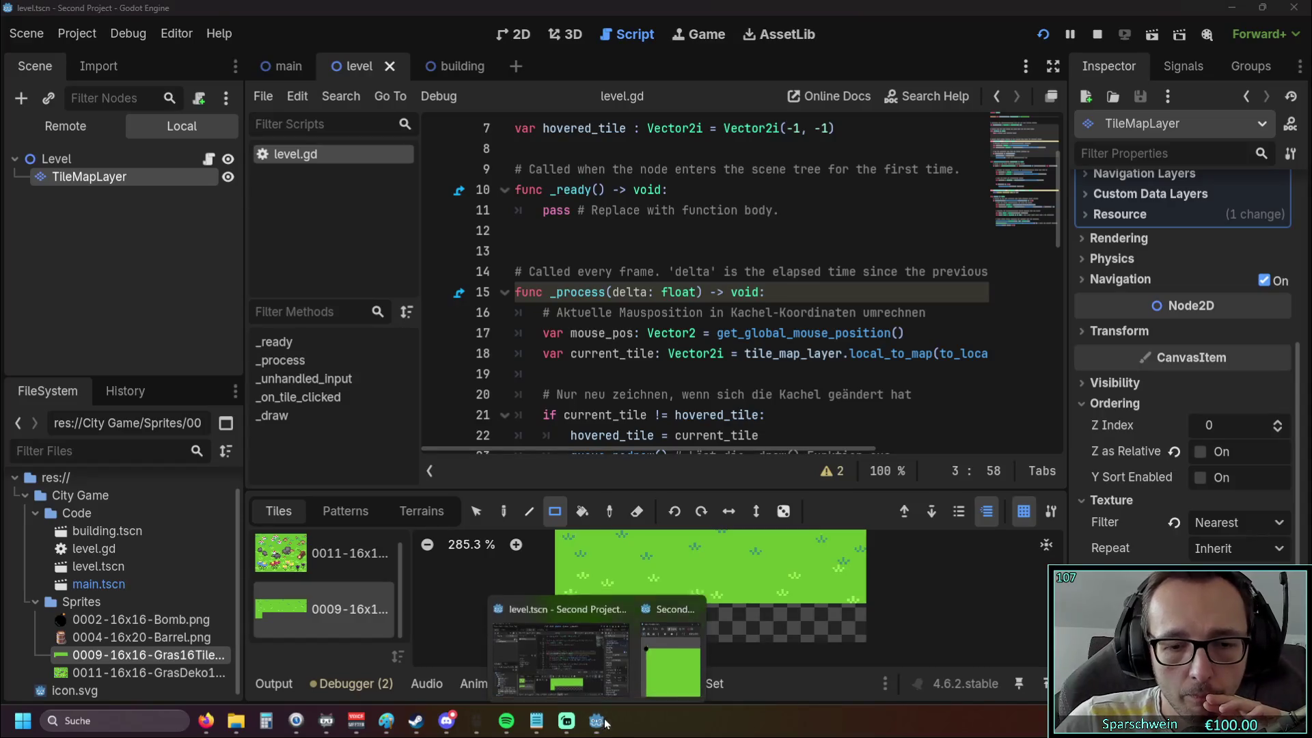
pyautogui.click(659, 653)
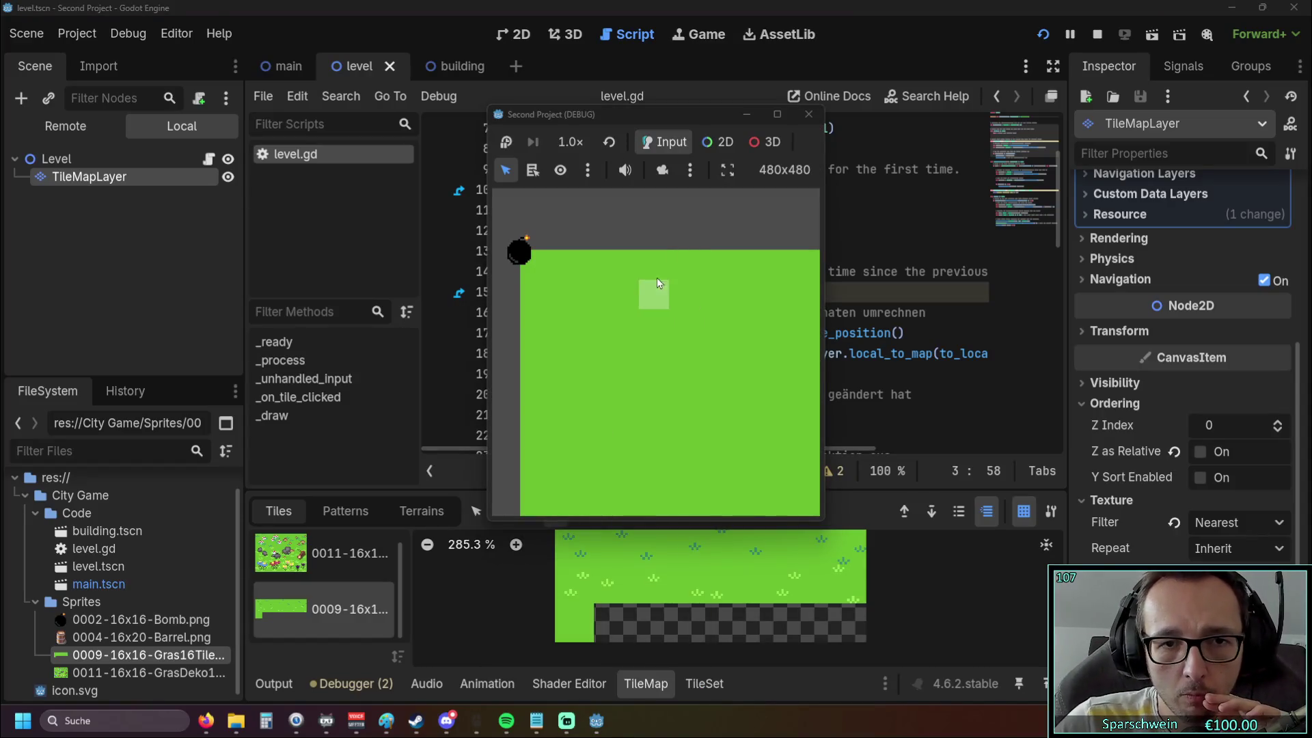
pyautogui.moveTo(629, 114); pyautogui.dragTo(570, 73)
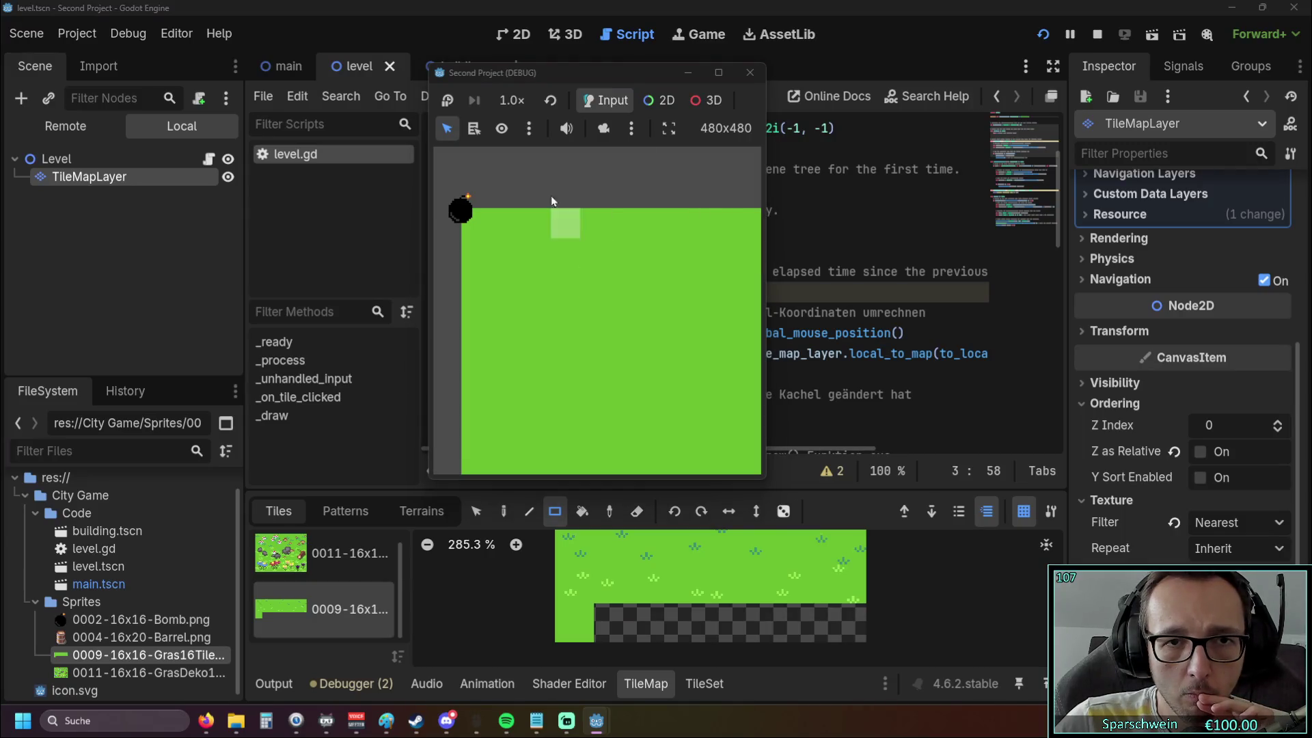
pyautogui.moveTo(642, 79)
pyautogui.mouseDown()
pyautogui.moveTo(728, 88)
pyautogui.moveTo(739, 125)
pyautogui.moveTo(563, 58)
pyautogui.moveTo(745, 87)
pyautogui.mouseUp()
pyautogui.click(858, 82)
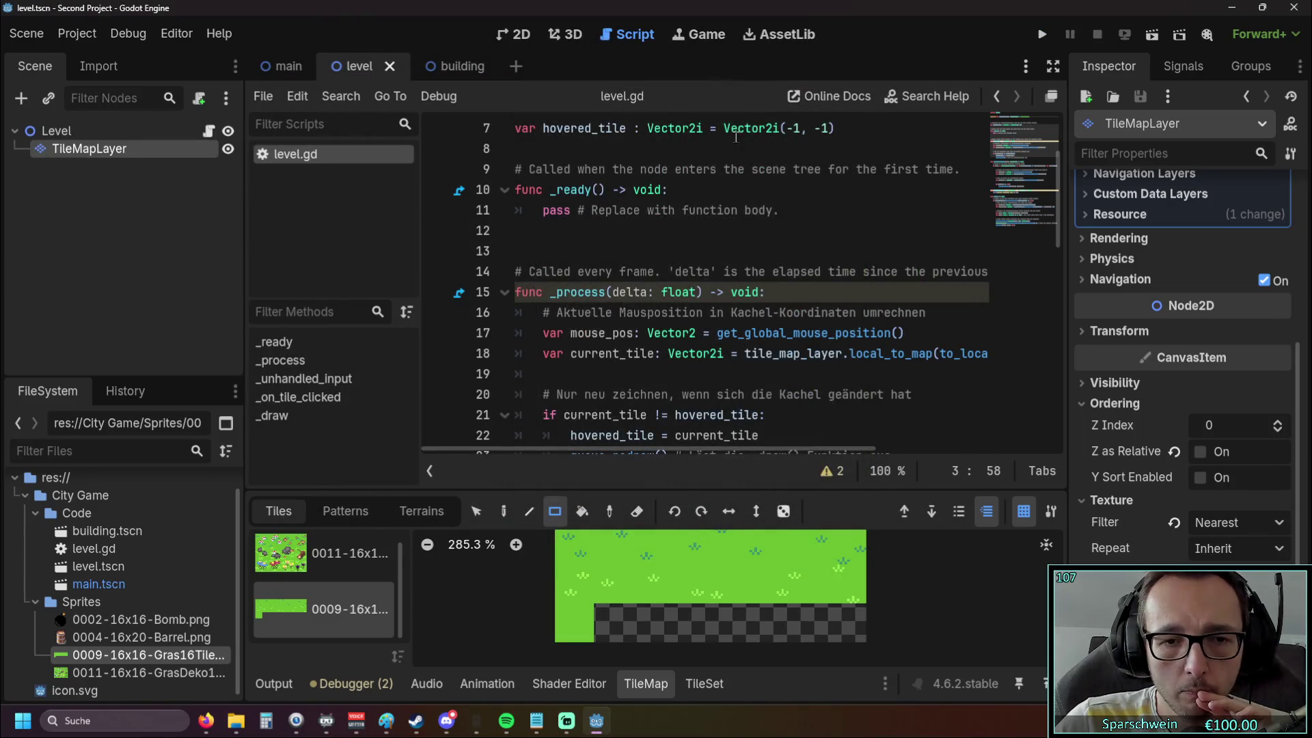
pyautogui.click(514, 34)
pyautogui.scroll(-1, 814, 274)
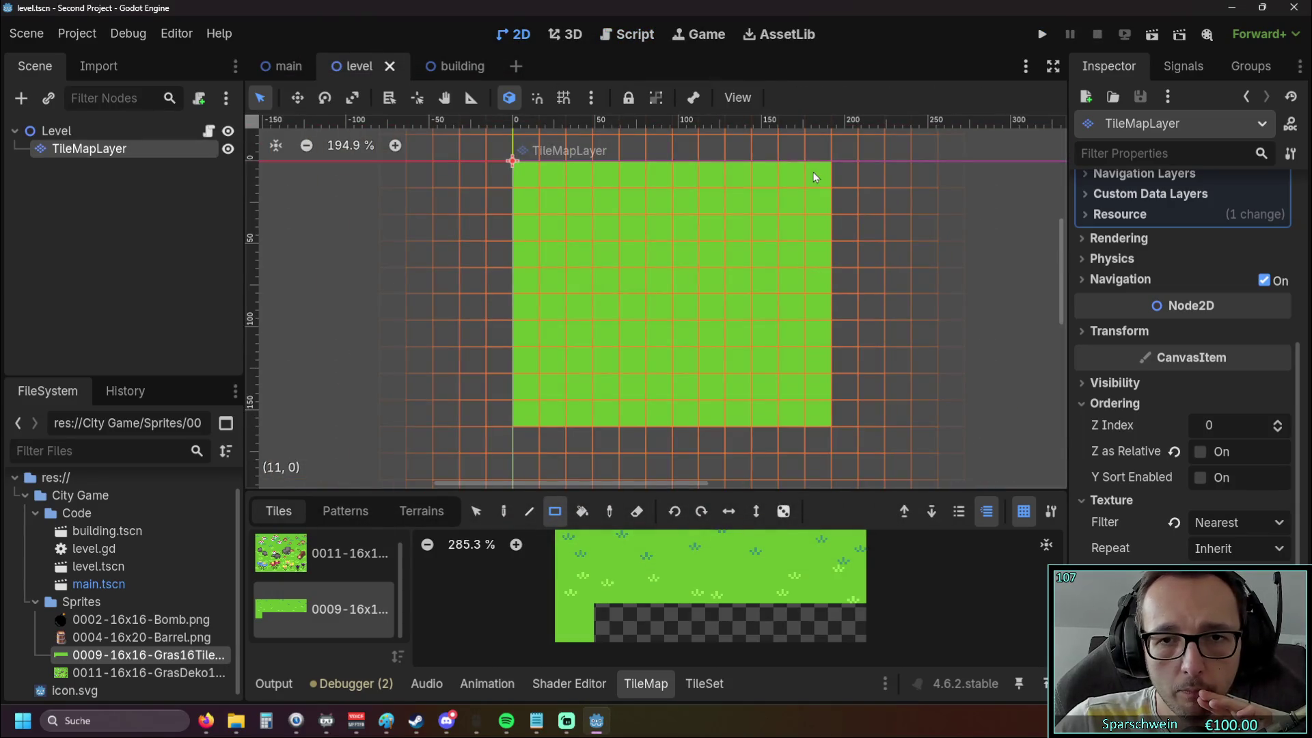
# Delete the rightmost grass columns and test the fit in the running game.
pyautogui.click(476, 511)
pyautogui.moveTo(871, 174)
pyautogui.mouseDown()
pyautogui.moveTo(748, 429)
pyautogui.moveTo(776, 451)
pyautogui.mouseUp()
pyautogui.press('Delete')
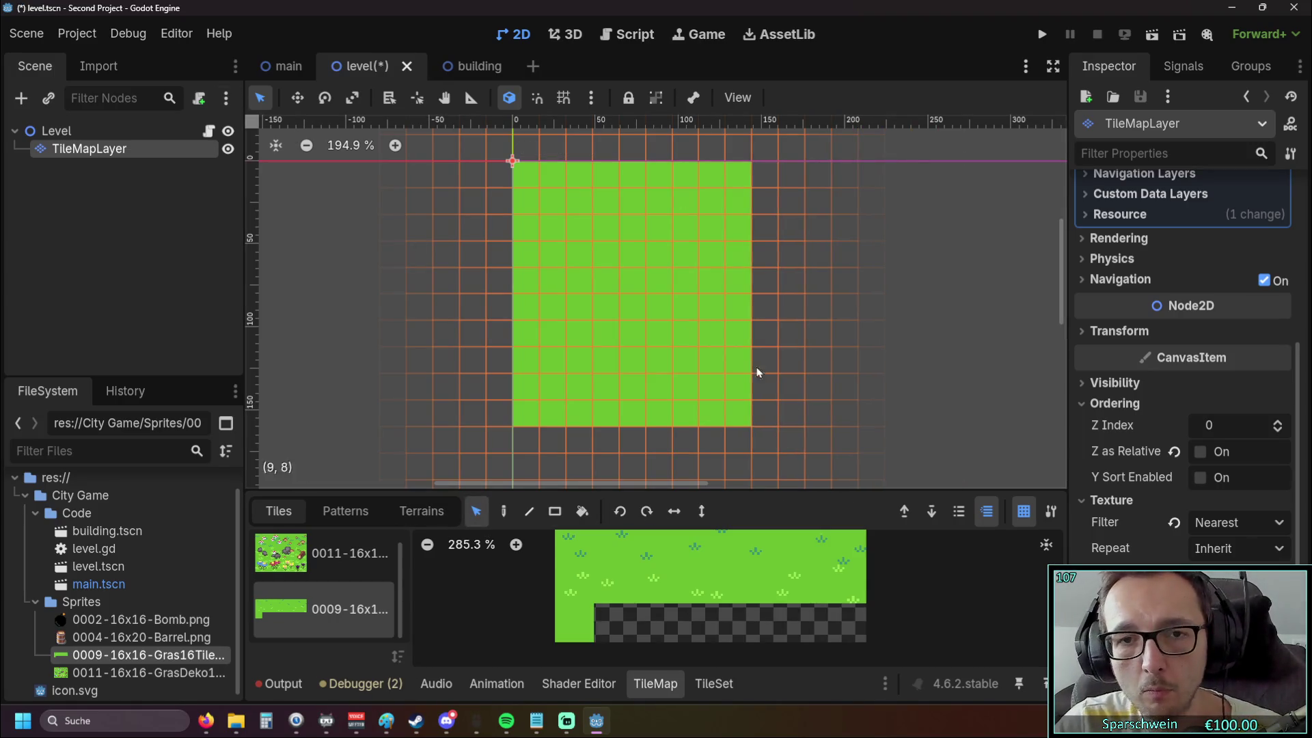
pyautogui.click(1041, 35)
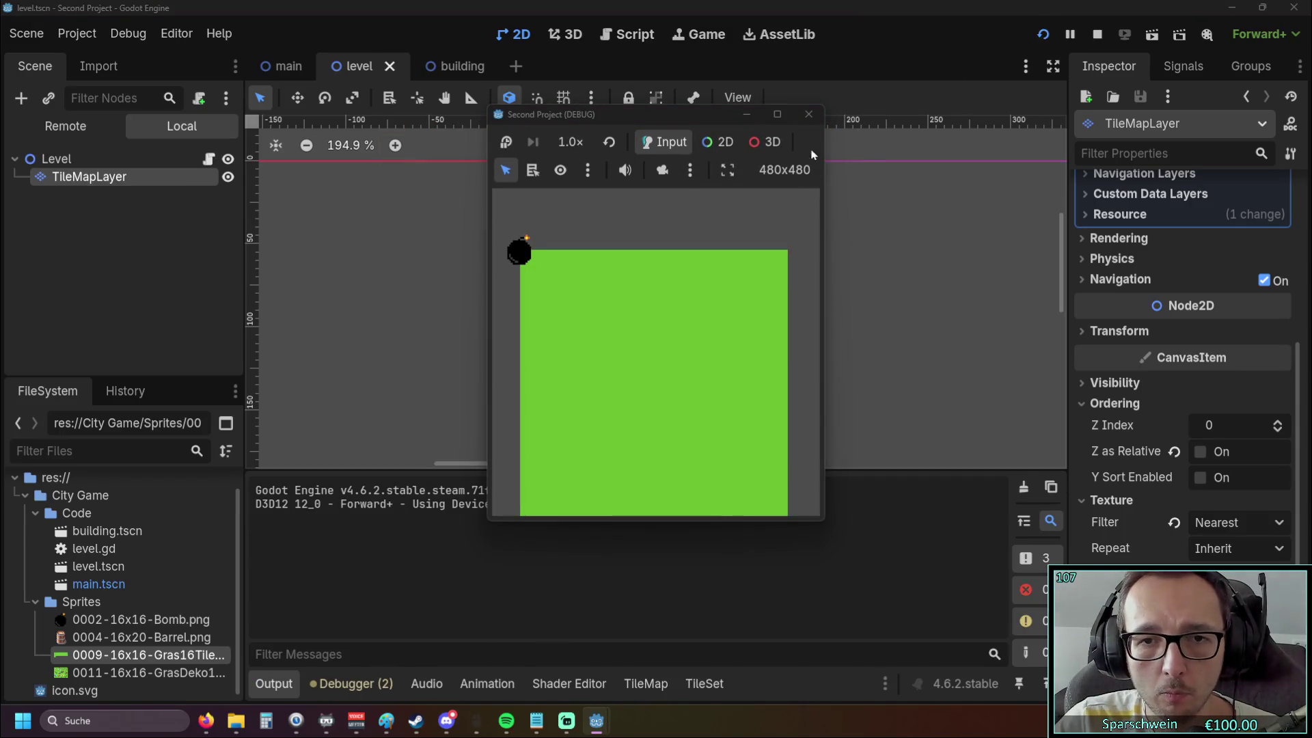
pyautogui.click(809, 114)
pyautogui.click(474, 392)
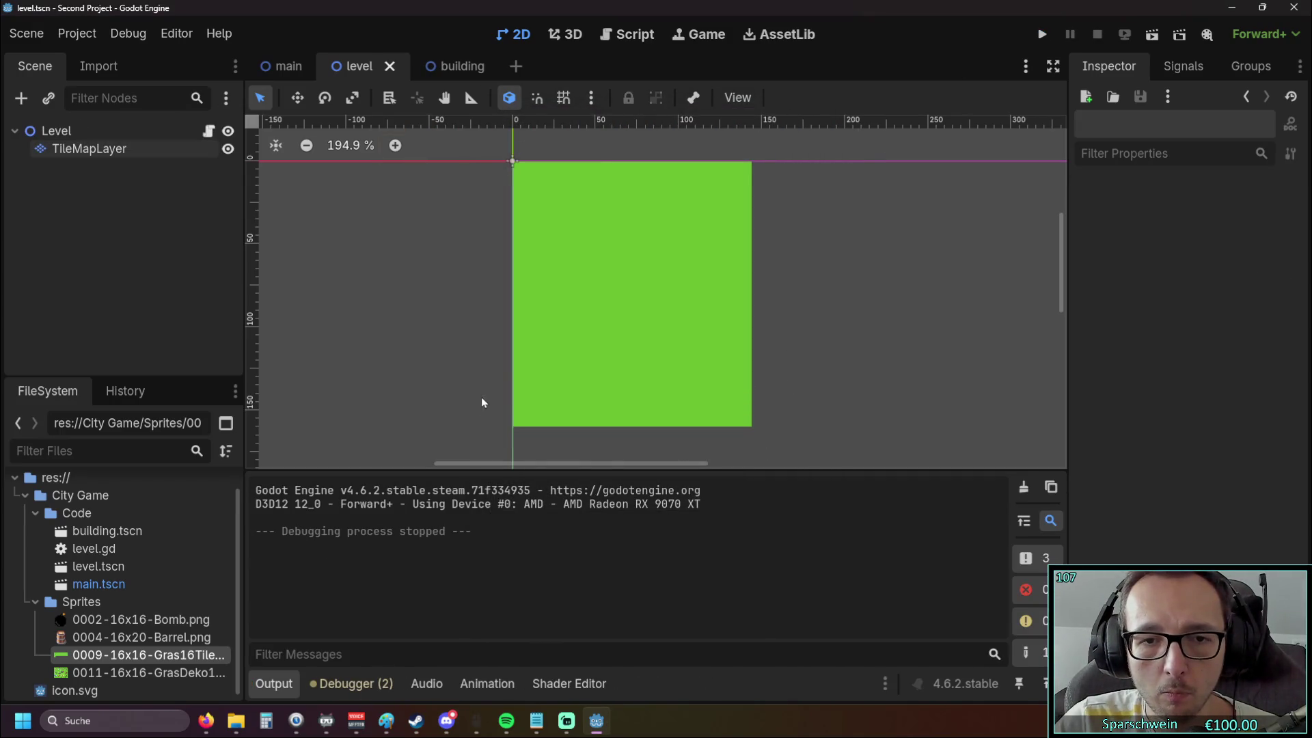
# Erase two bottom rows of grass one at a time, testing the fit after each.
pyautogui.click(636, 216)
pyautogui.moveTo(793, 440); pyautogui.dragTo(520, 410)
pyautogui.press('Delete')
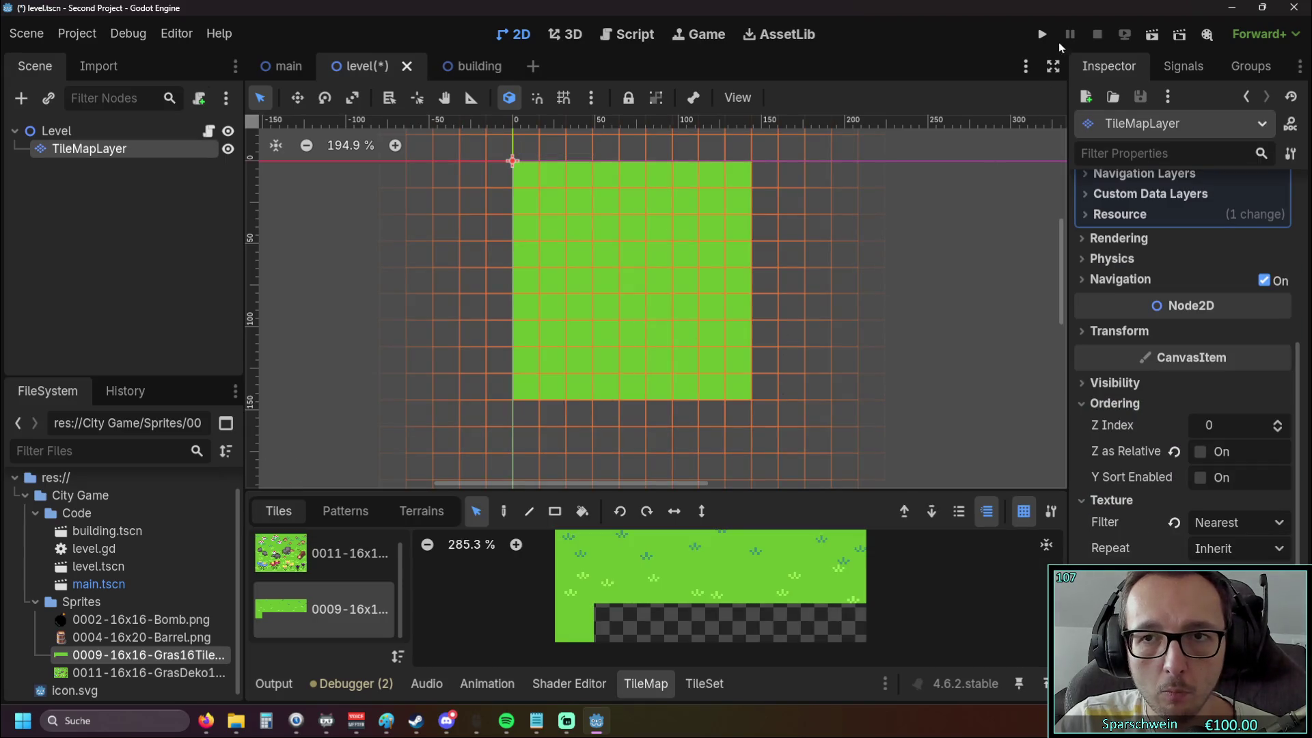
pyautogui.click(1045, 34)
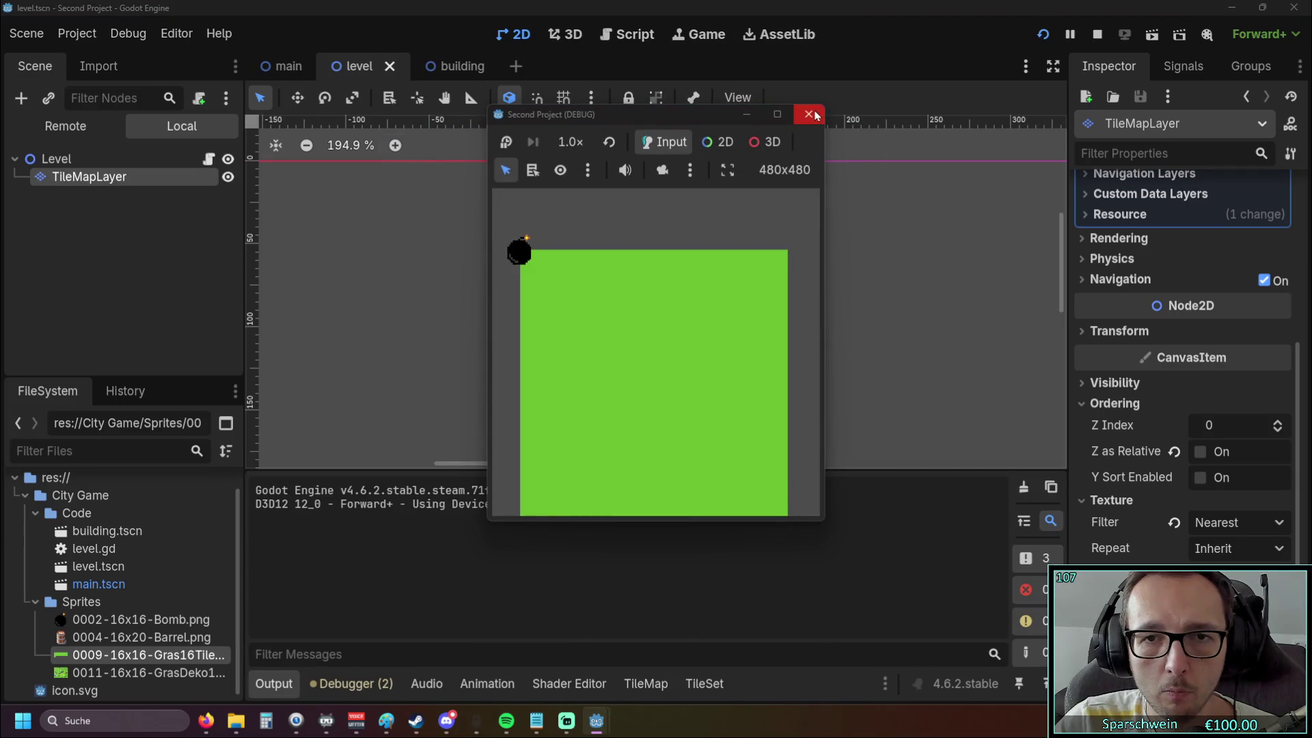
pyautogui.click(808, 114)
pyautogui.click(641, 400)
pyautogui.moveTo(774, 396); pyautogui.dragTo(490, 392)
pyautogui.press('Delete')
pyautogui.click(1033, 37)
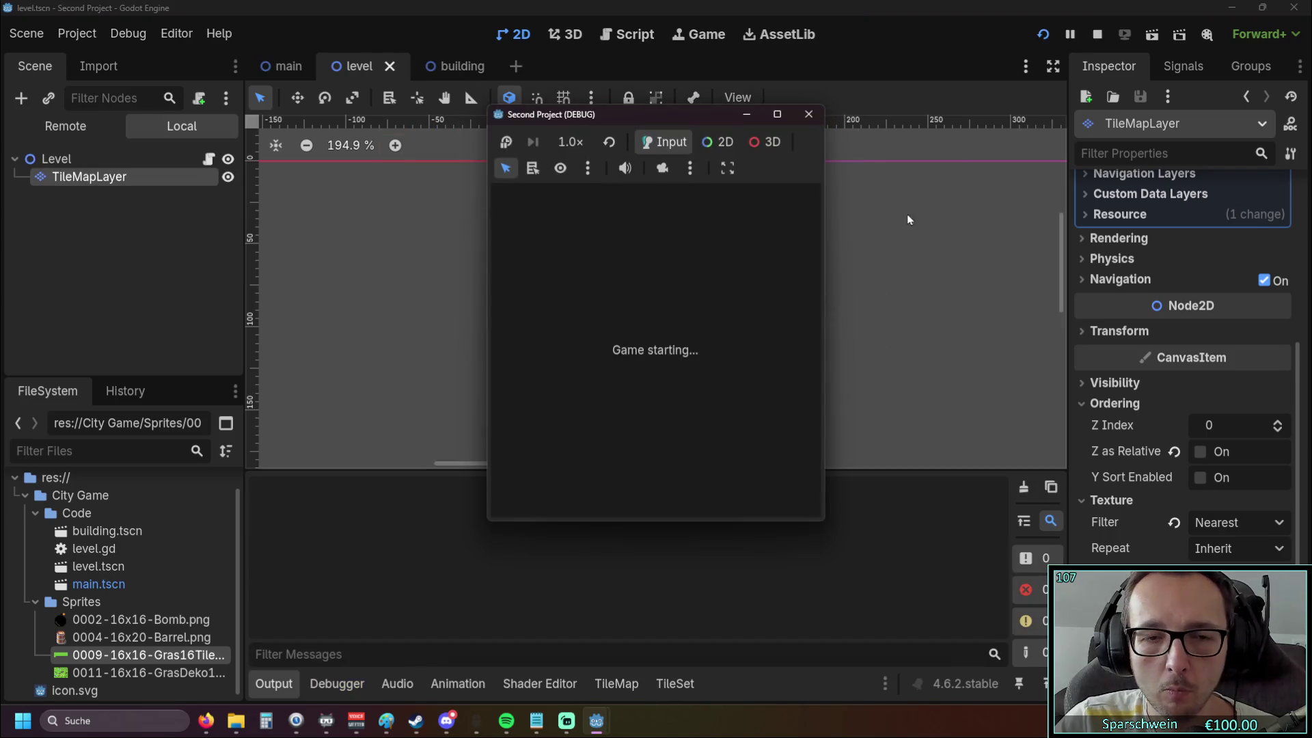
pyautogui.click(890, 335)
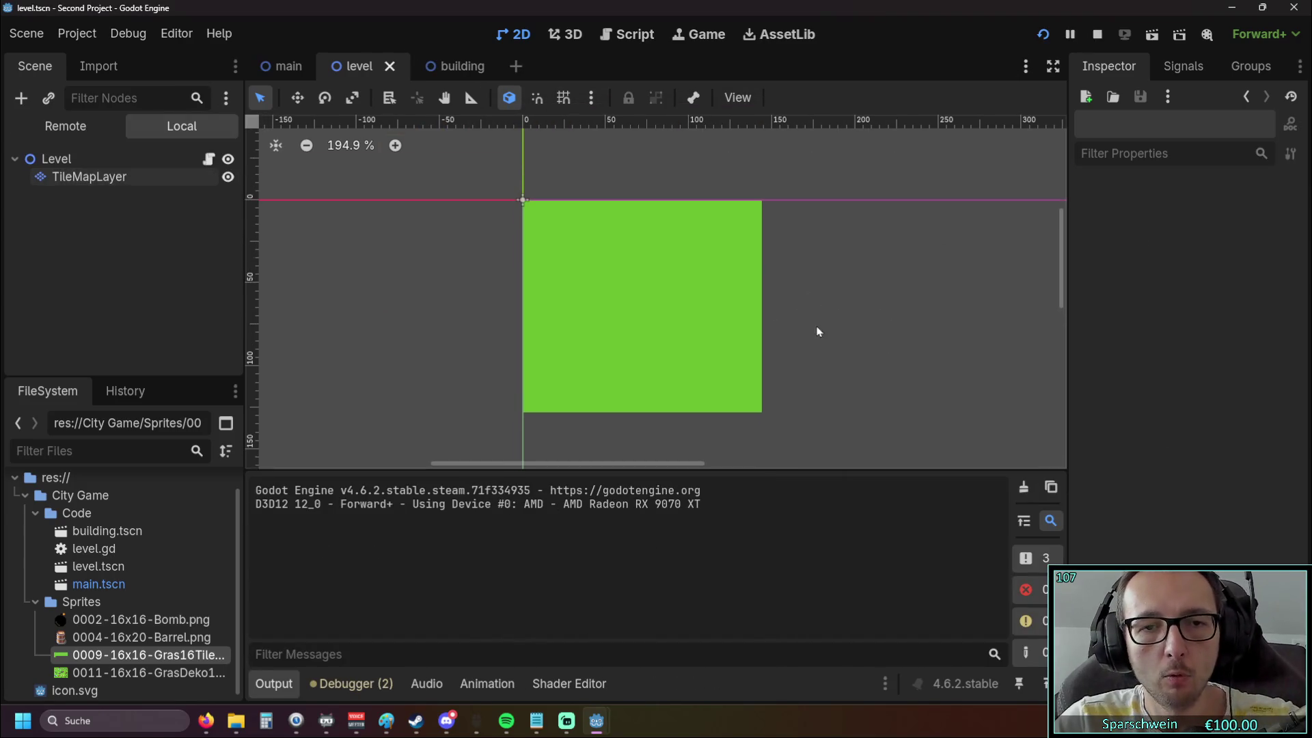
pyautogui.scroll(3, 609, 296)
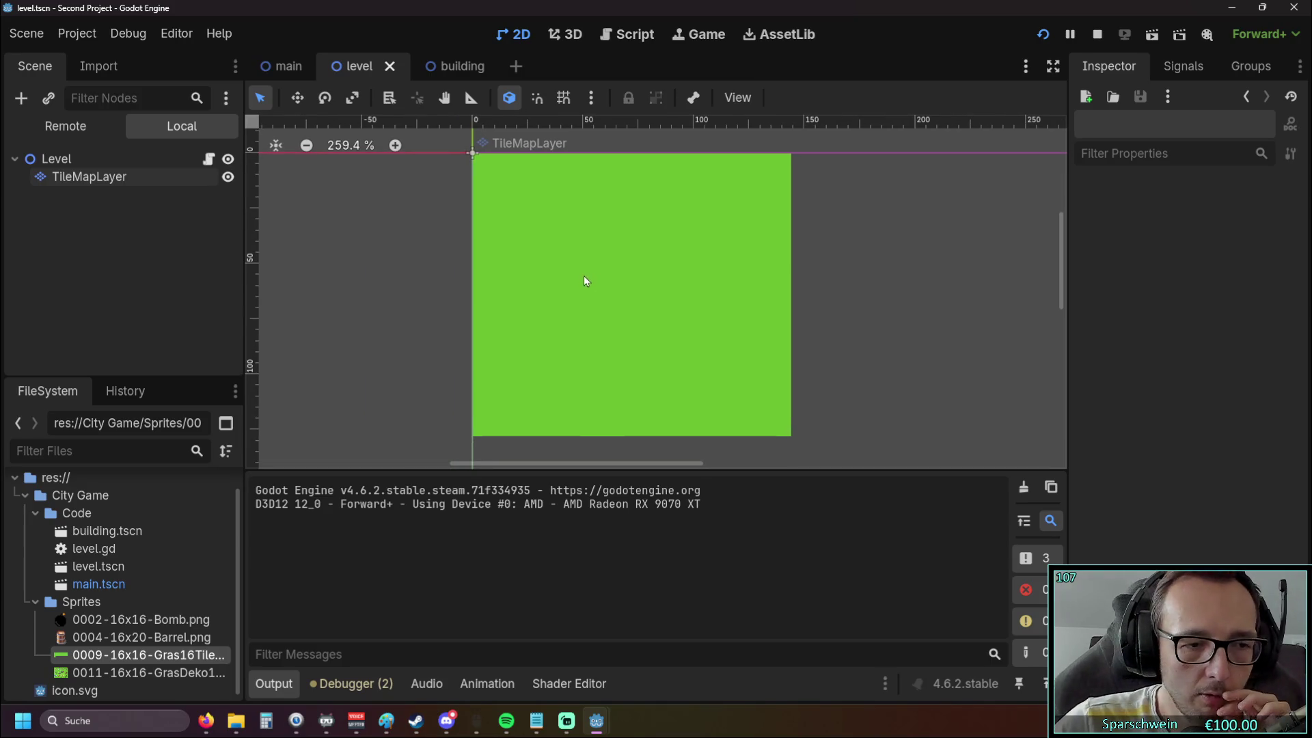
pyautogui.click(79, 177)
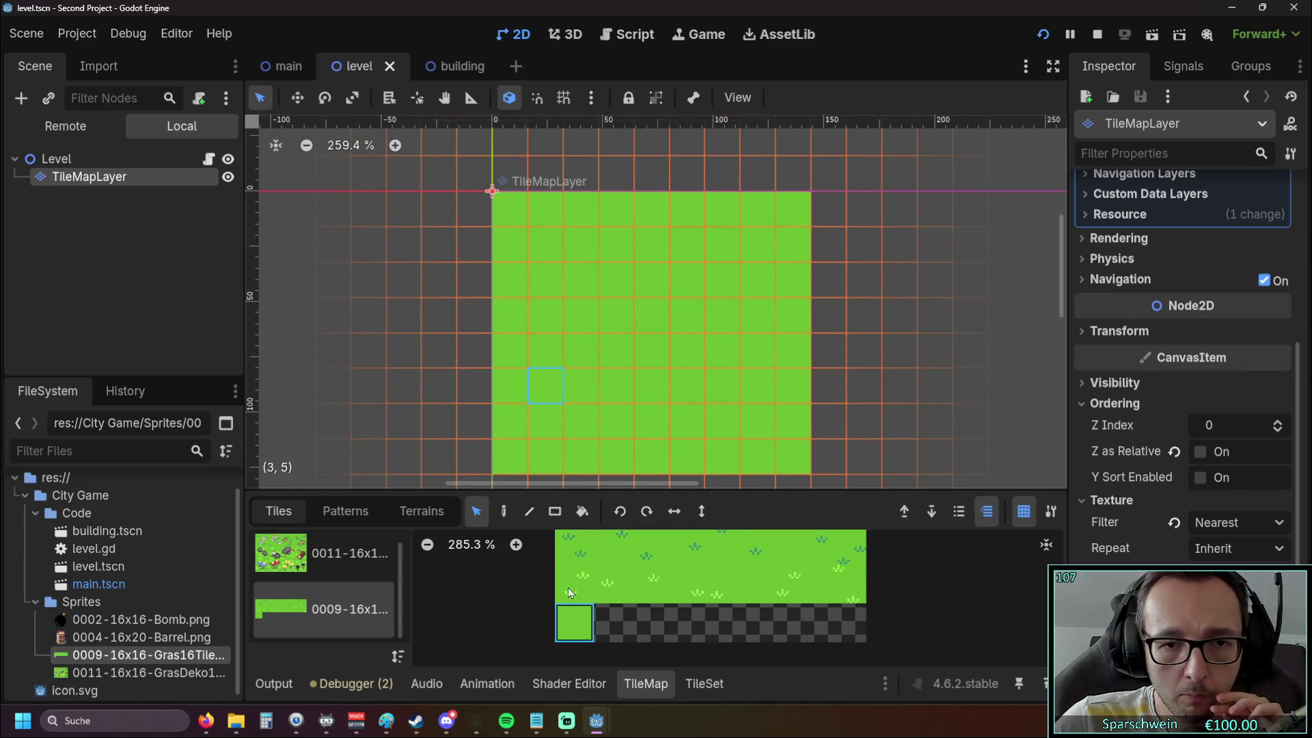
# Scatter several grass-tuft variants from the 0009 atlas across cells of the grass block.
pyautogui.click(573, 554)
pyautogui.click(546, 384)
pyautogui.click(614, 315)
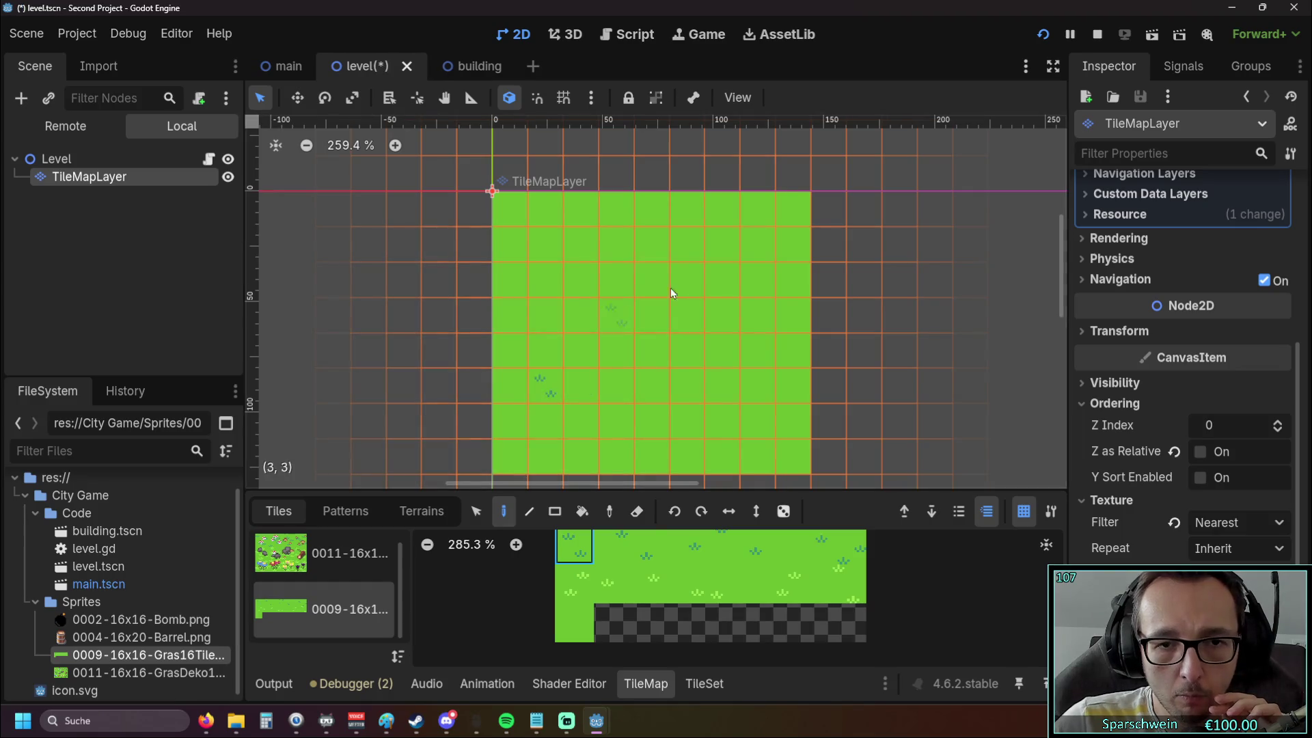
pyautogui.click(719, 396)
pyautogui.click(768, 547)
pyautogui.click(678, 250)
pyautogui.click(678, 285)
pyautogui.click(768, 584)
pyautogui.click(736, 280)
pyautogui.click(690, 584)
pyautogui.click(574, 443)
pyautogui.click(567, 582)
pyautogui.click(521, 278)
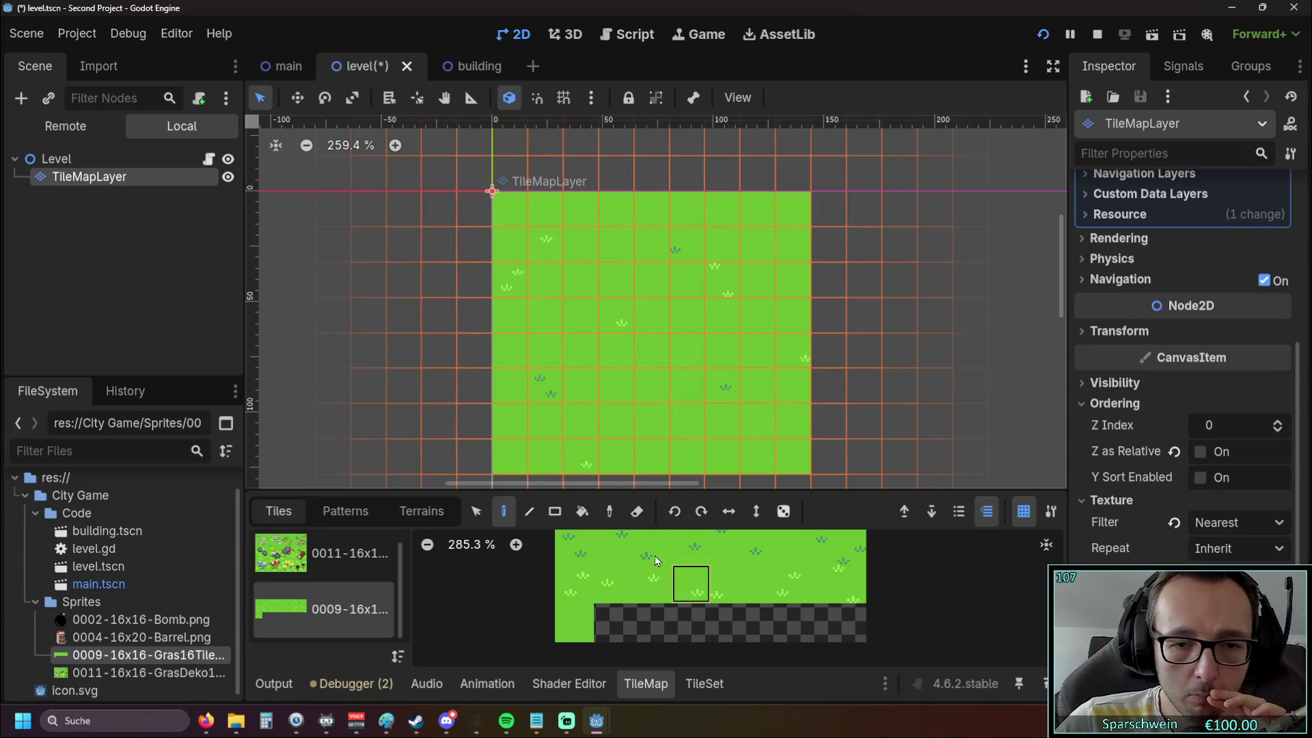
pyautogui.click(599, 211)
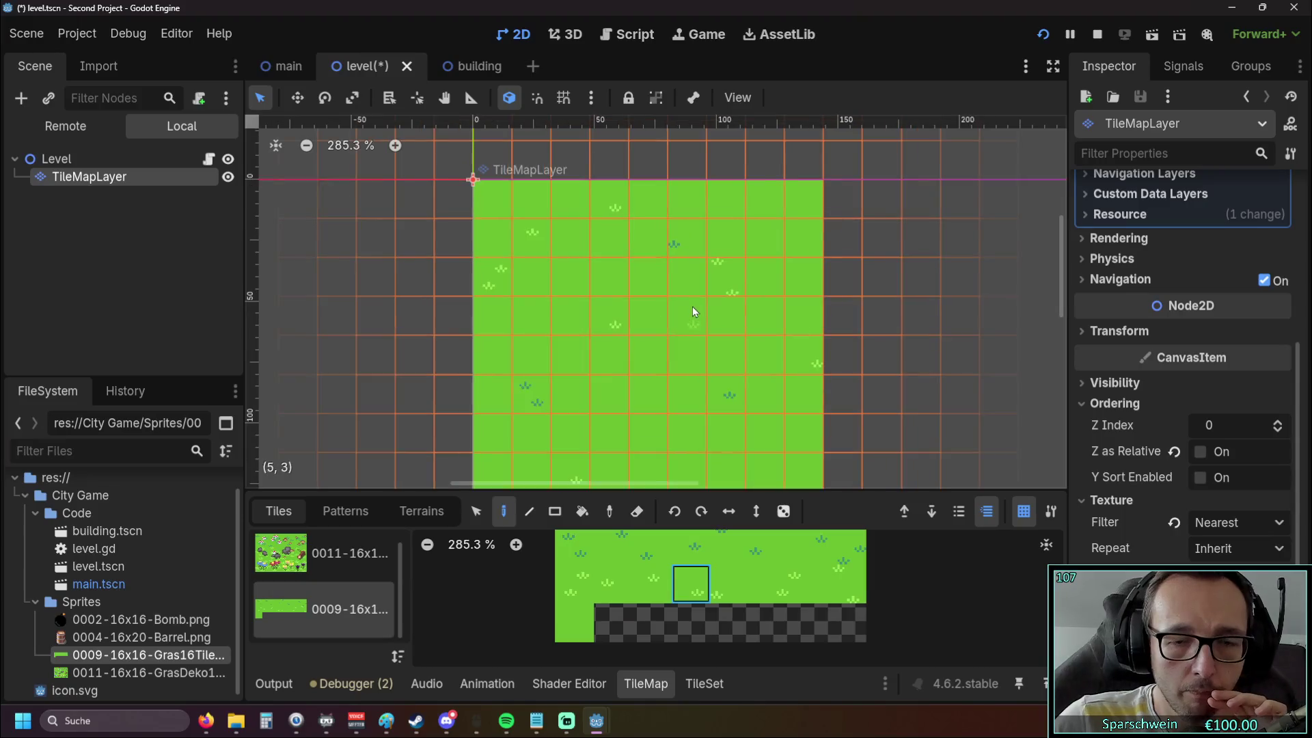
# Look over the decoration source's grey rock tile, return to the grass atlas, then select the building's bomb sprite.
pyautogui.scroll(-2, 796, 317)
pyautogui.click(730, 544)
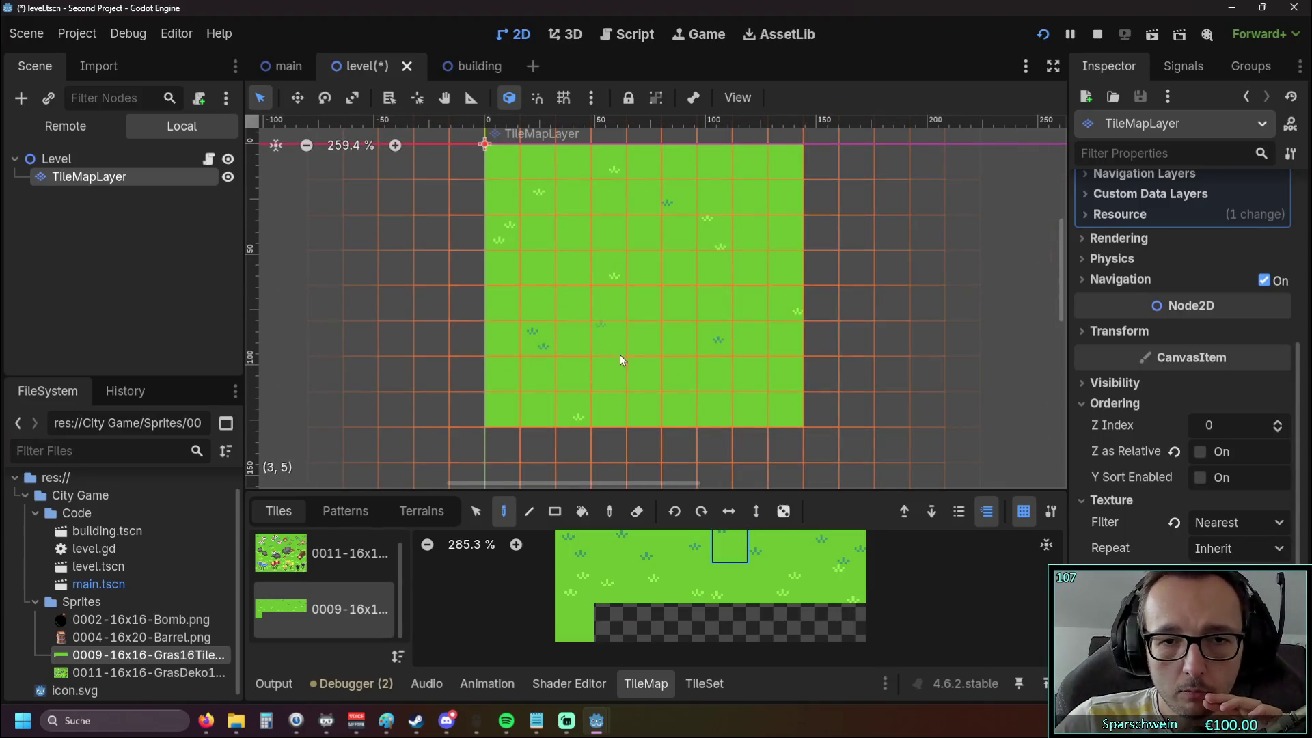
pyautogui.click(316, 558)
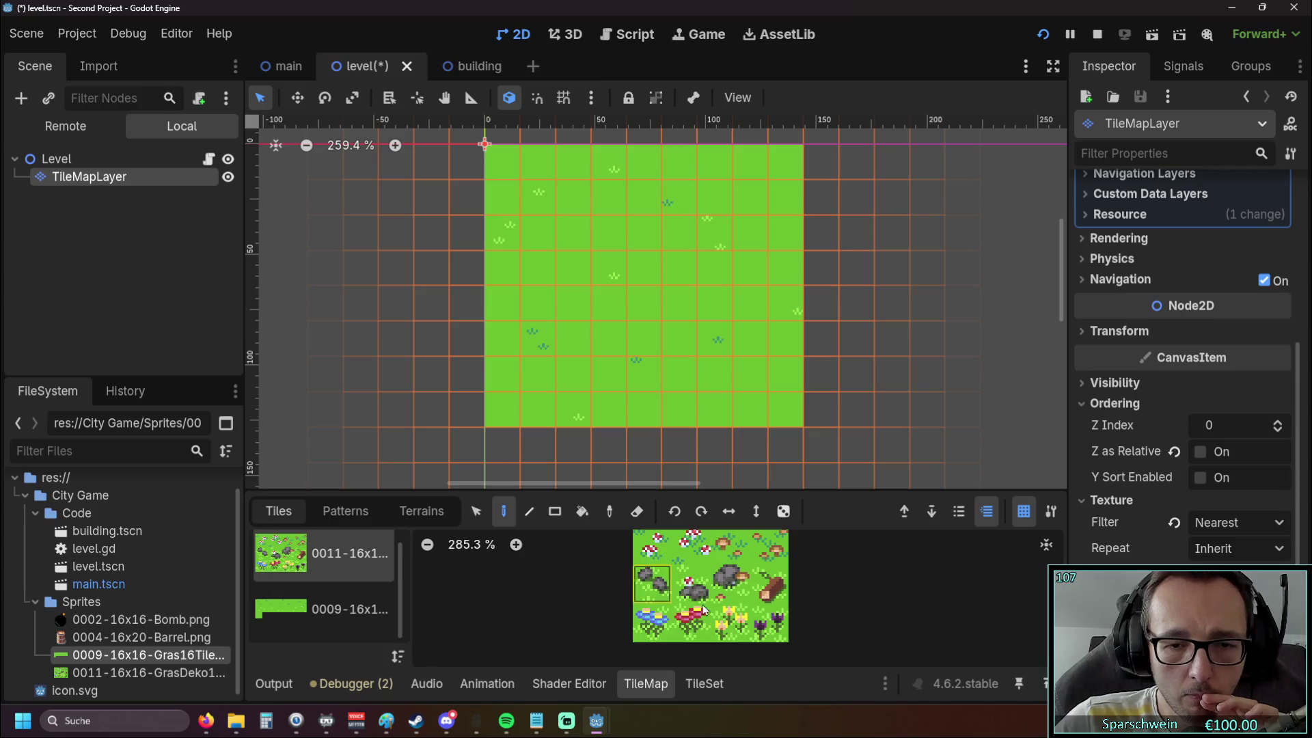
pyautogui.scroll(-1, 861, 368)
pyautogui.scroll(1, 853, 360)
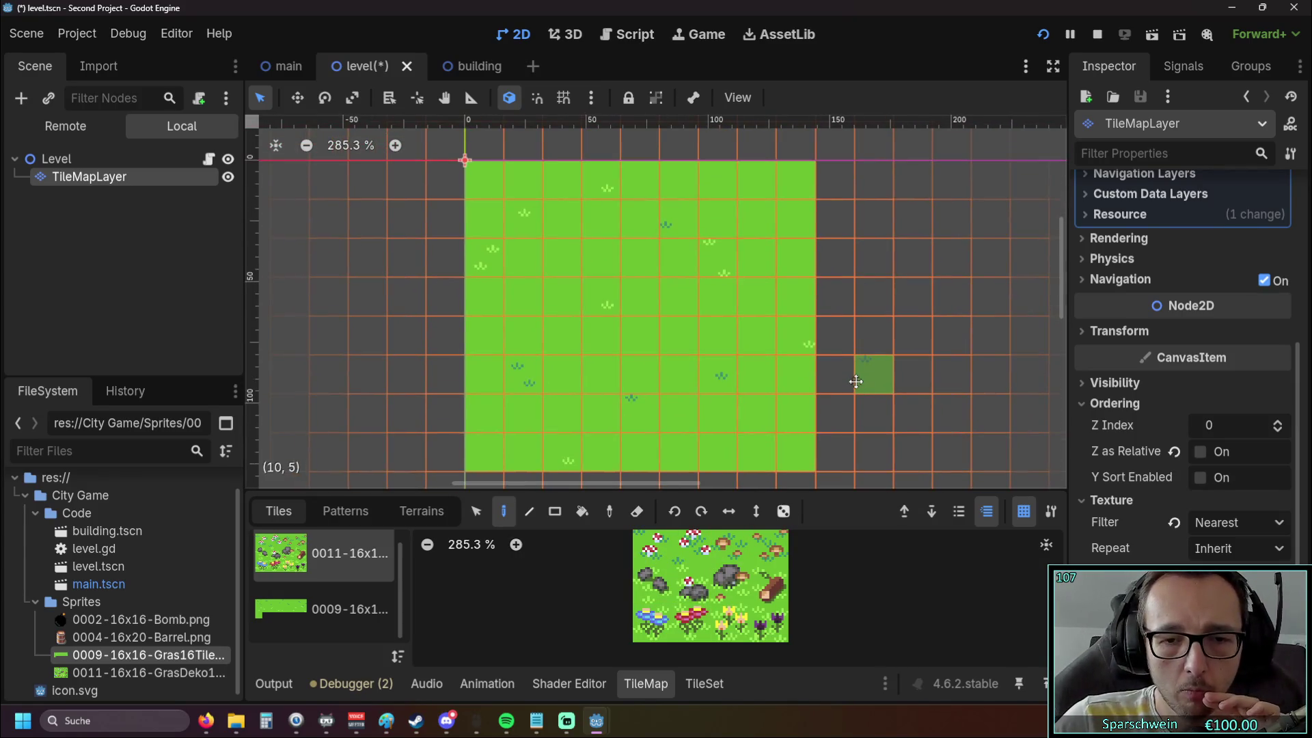
pyautogui.click(651, 586)
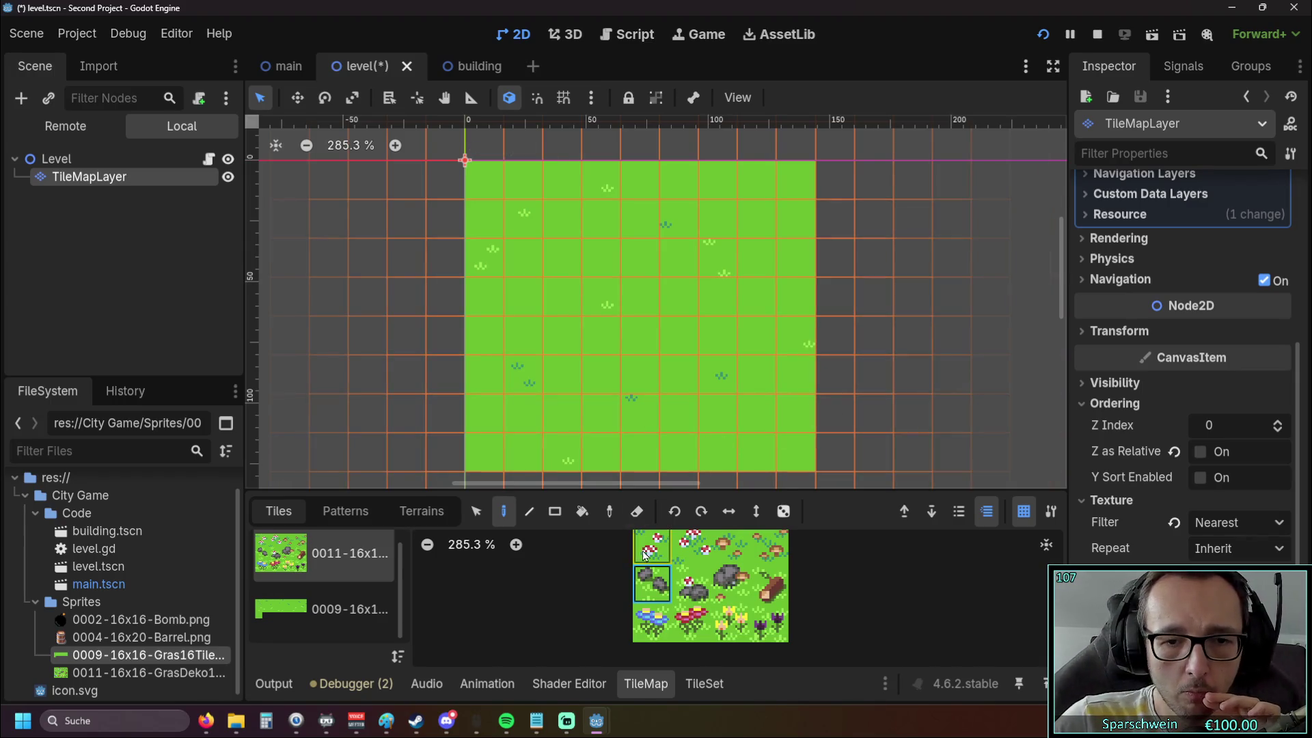
pyautogui.click(321, 608)
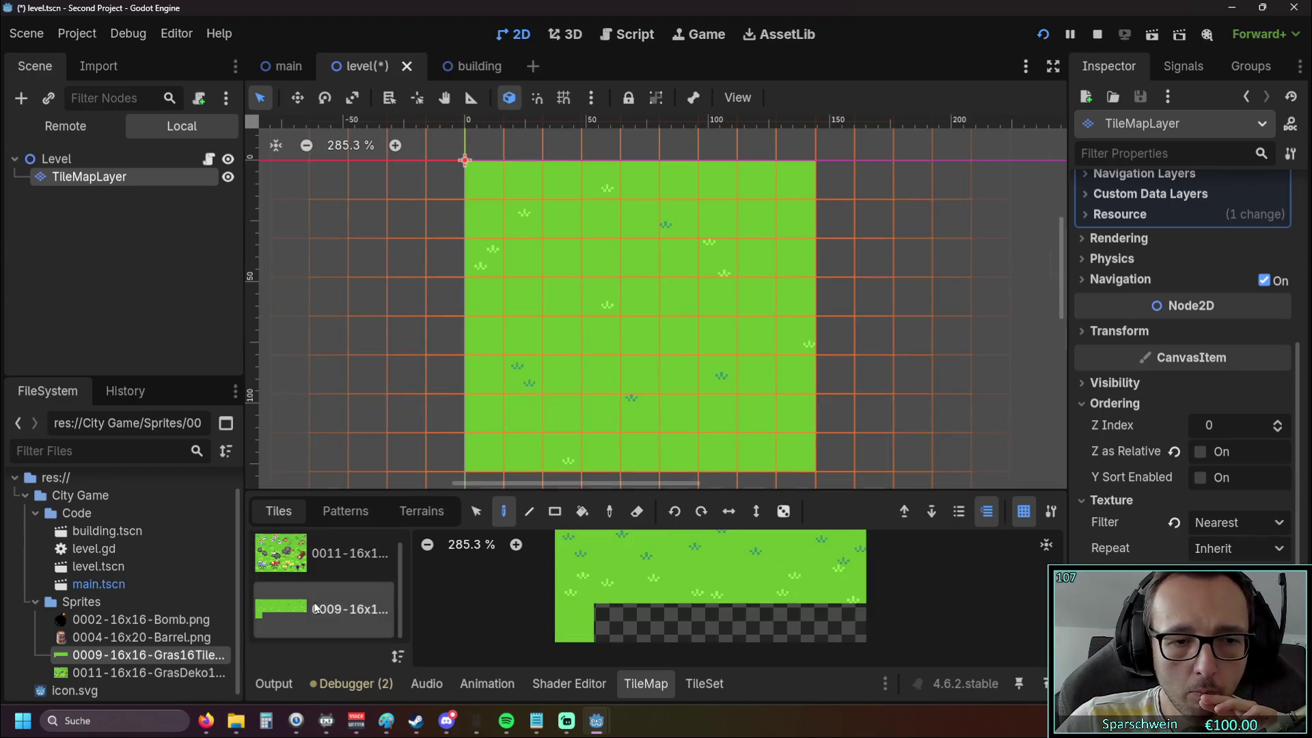
pyautogui.click(321, 553)
pyautogui.click(321, 608)
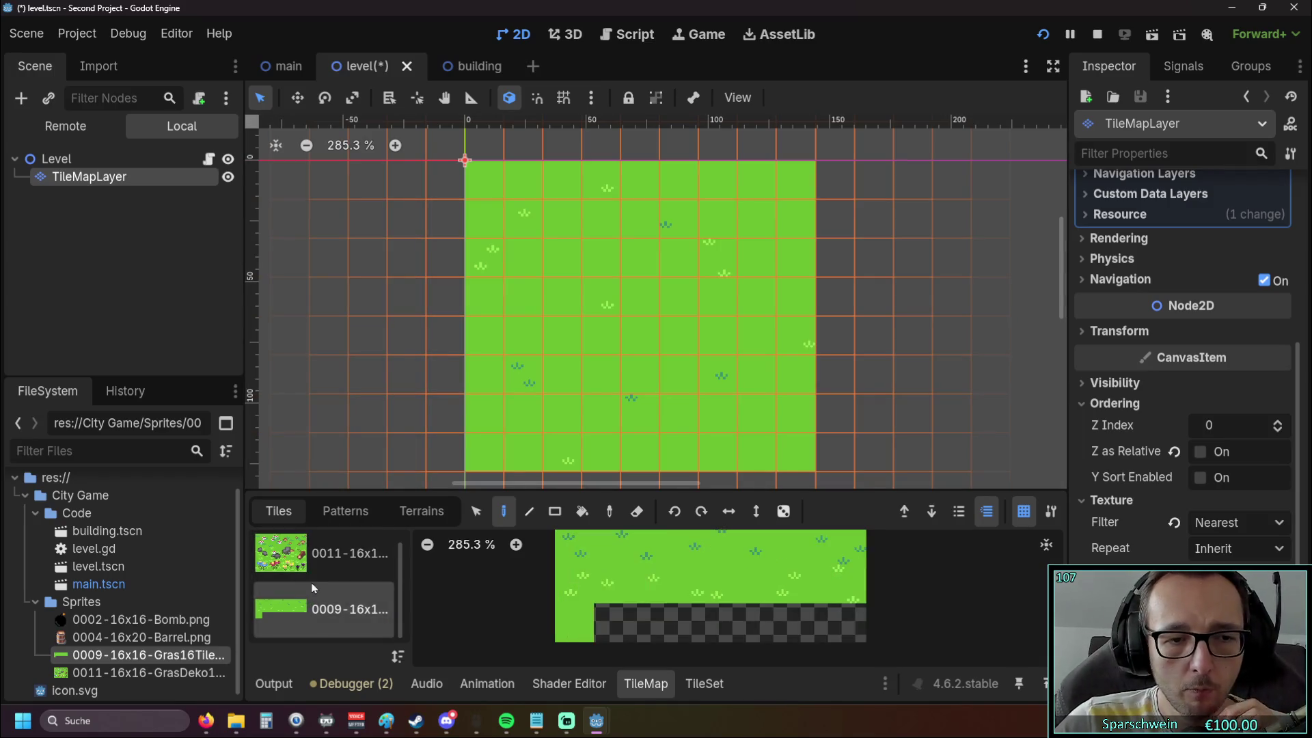
pyautogui.click(478, 66)
pyautogui.click(113, 175)
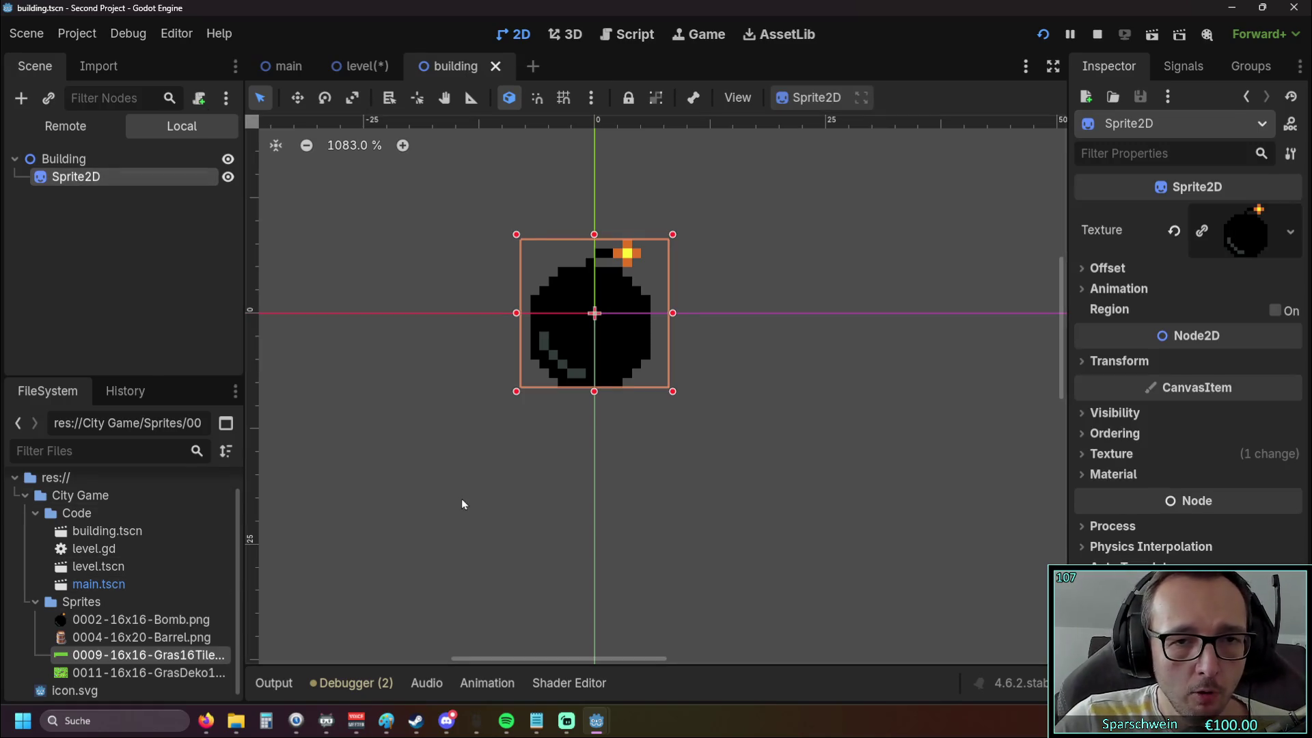
# Replace the bomb Sprite2D with a 0004-16x20-Barrel.png sprite placed at the scene origin.
pyautogui.press('Delete')
pyautogui.click(606, 384)
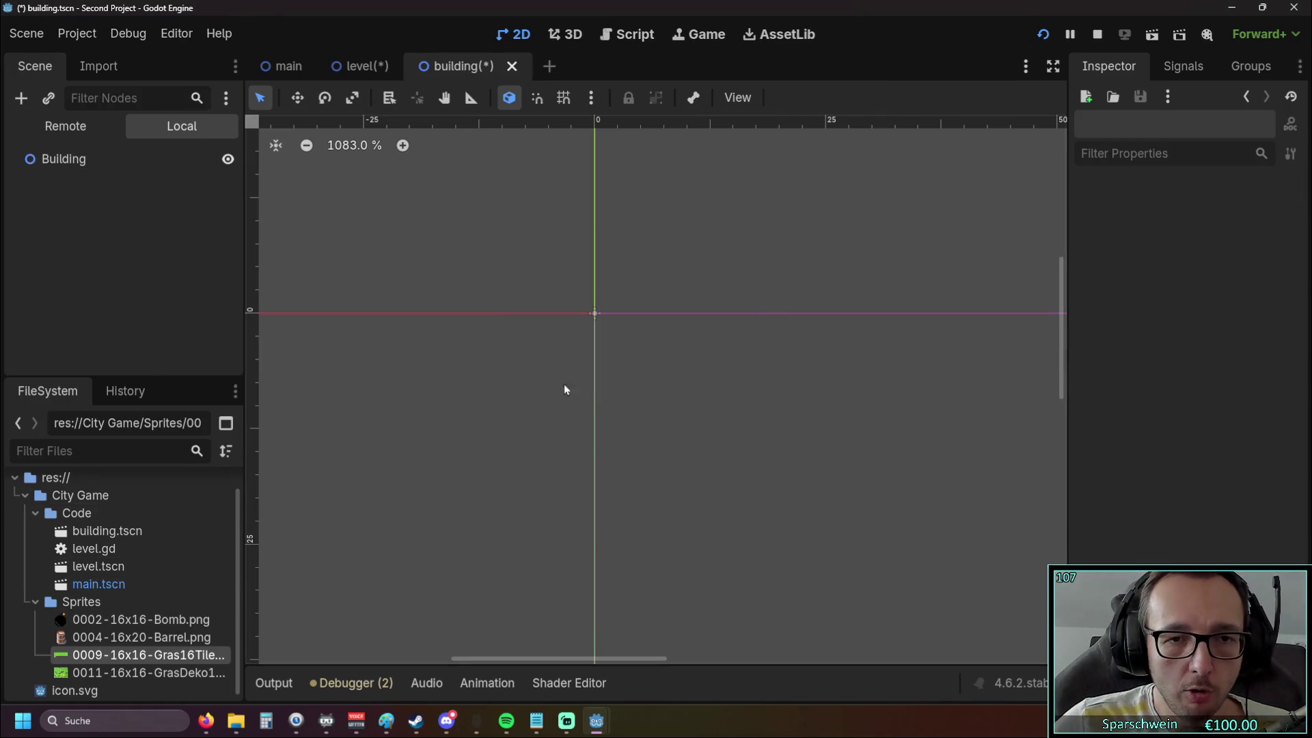
pyautogui.click(110, 639)
pyautogui.moveTo(109, 638)
pyautogui.mouseDown()
pyautogui.moveTo(617, 323)
pyautogui.moveTo(595, 303)
pyautogui.moveTo(532, 368)
pyautogui.mouseUp()
pyautogui.moveTo(271, 504)
pyautogui.mouseDown()
pyautogui.moveTo(219, 645)
pyautogui.moveTo(171, 646)
pyautogui.moveTo(86, 211)
pyautogui.moveTo(616, 304)
pyautogui.moveTo(585, 307)
pyautogui.mouseUp()
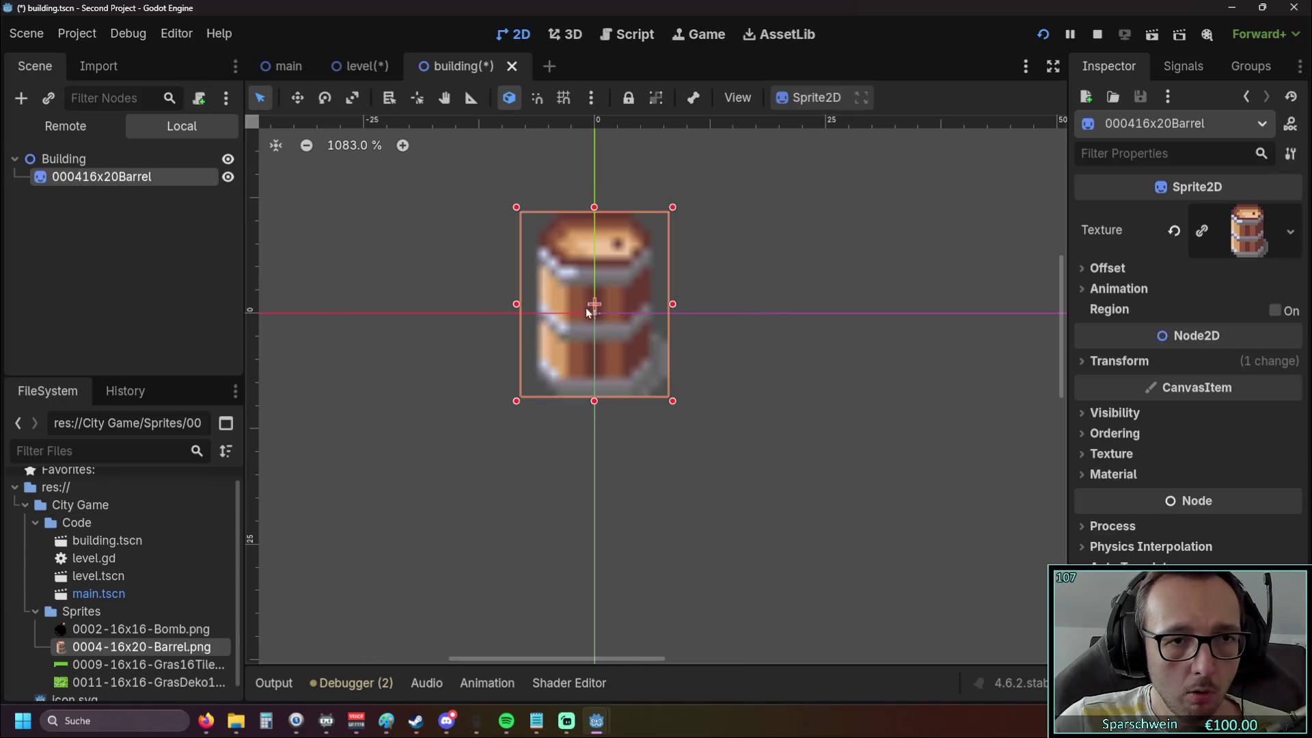
pyautogui.moveTo(599, 399); pyautogui.dragTo(601, 347)
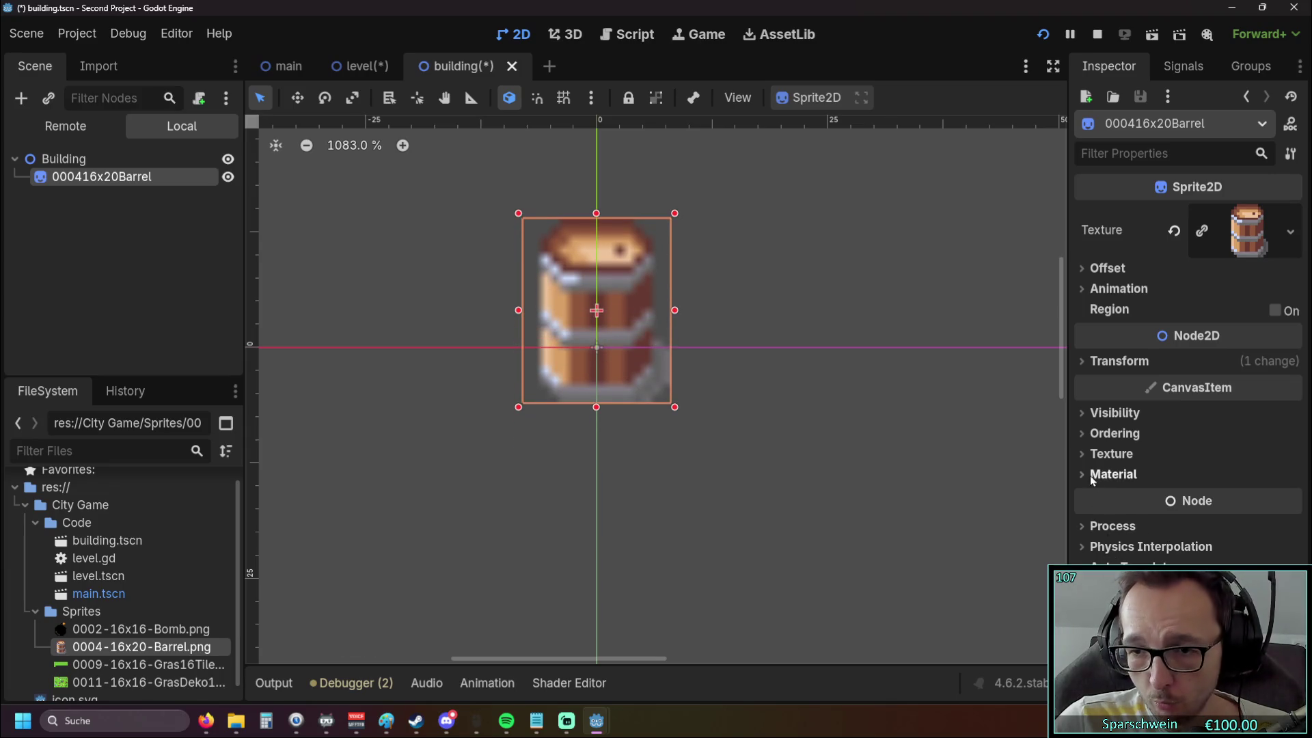
# Set the barrel sprite's CanvasItem texture filter to Nearest.
pyautogui.click(1093, 454)
pyautogui.click(1236, 477)
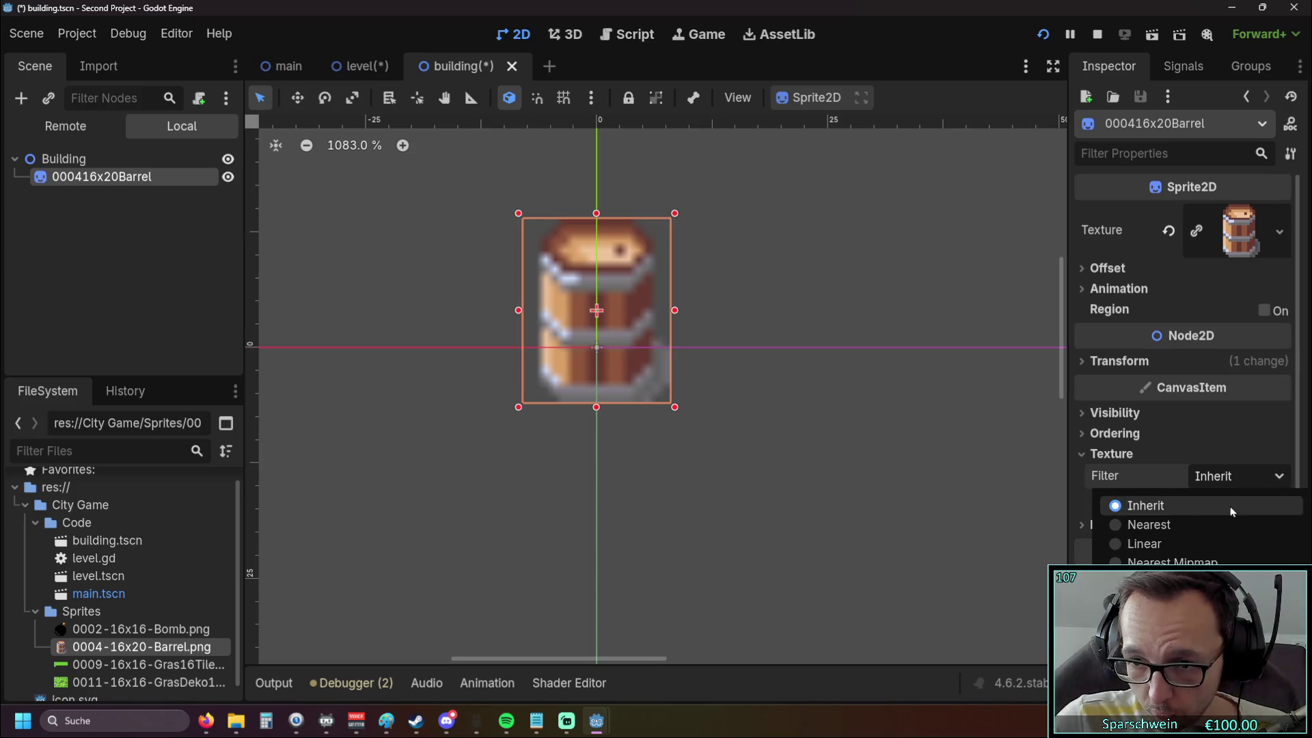
pyautogui.click(1160, 527)
pyautogui.scroll(1, 598, 400)
pyautogui.moveTo(608, 391)
pyautogui.mouseDown()
pyautogui.moveTo(607, 429)
pyautogui.moveTo(607, 380)
pyautogui.mouseUp()
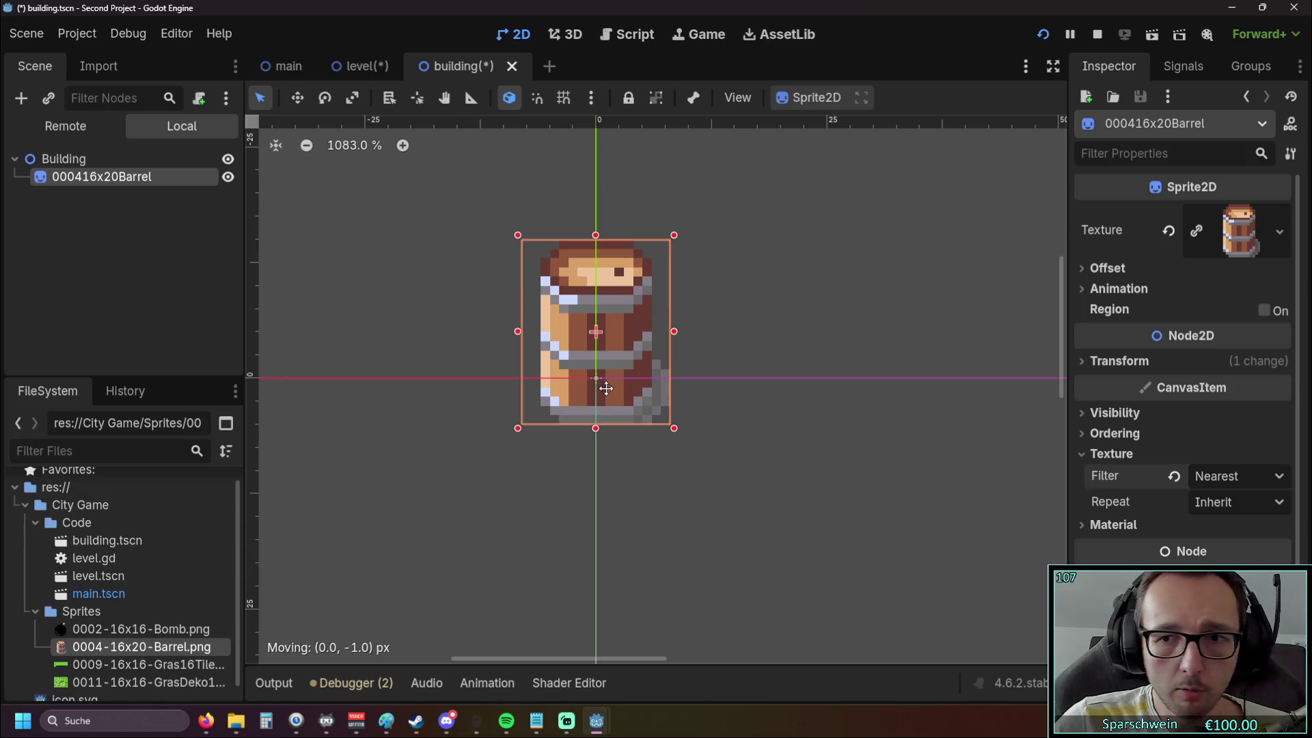
# Browse the sprite's Inspector sections, move the barrel 5 px down, and expand its Offset settings.
pyautogui.scroll(-1, 1228, 418)
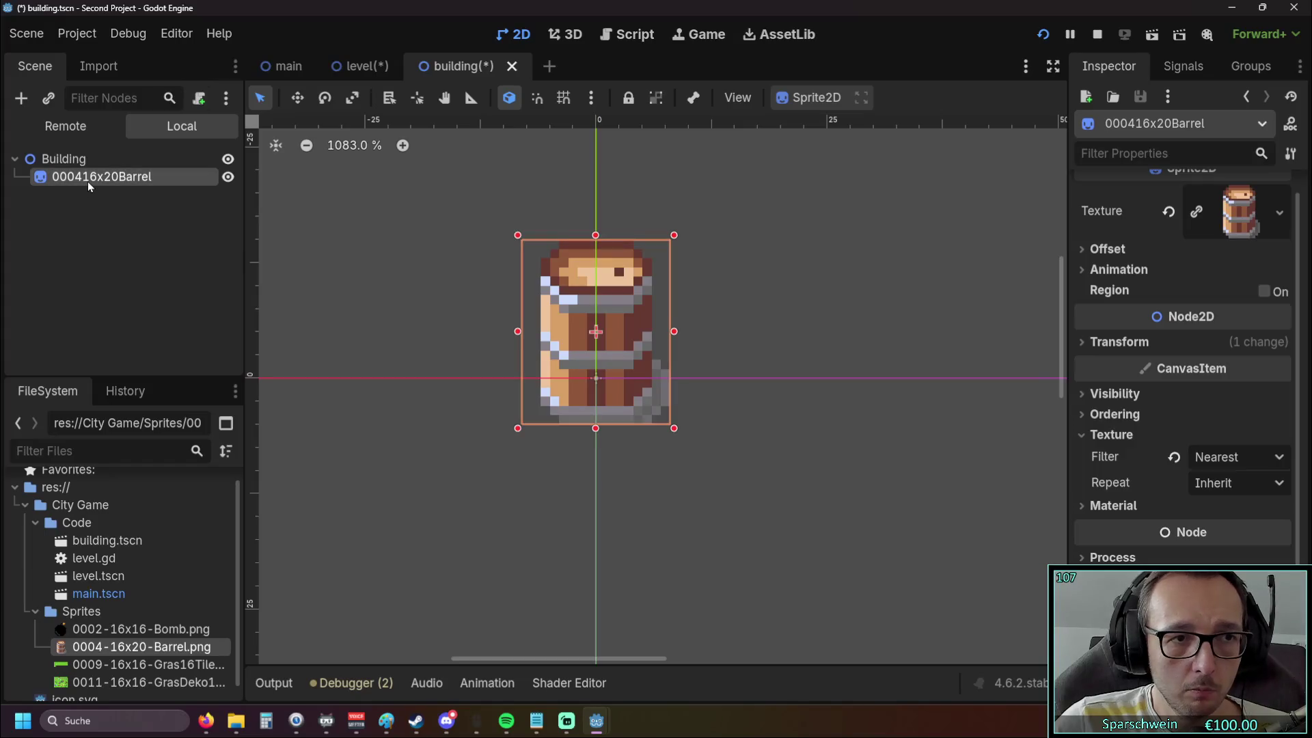
pyautogui.click(1086, 393)
pyautogui.click(1086, 394)
pyautogui.click(1082, 414)
pyautogui.click(1081, 414)
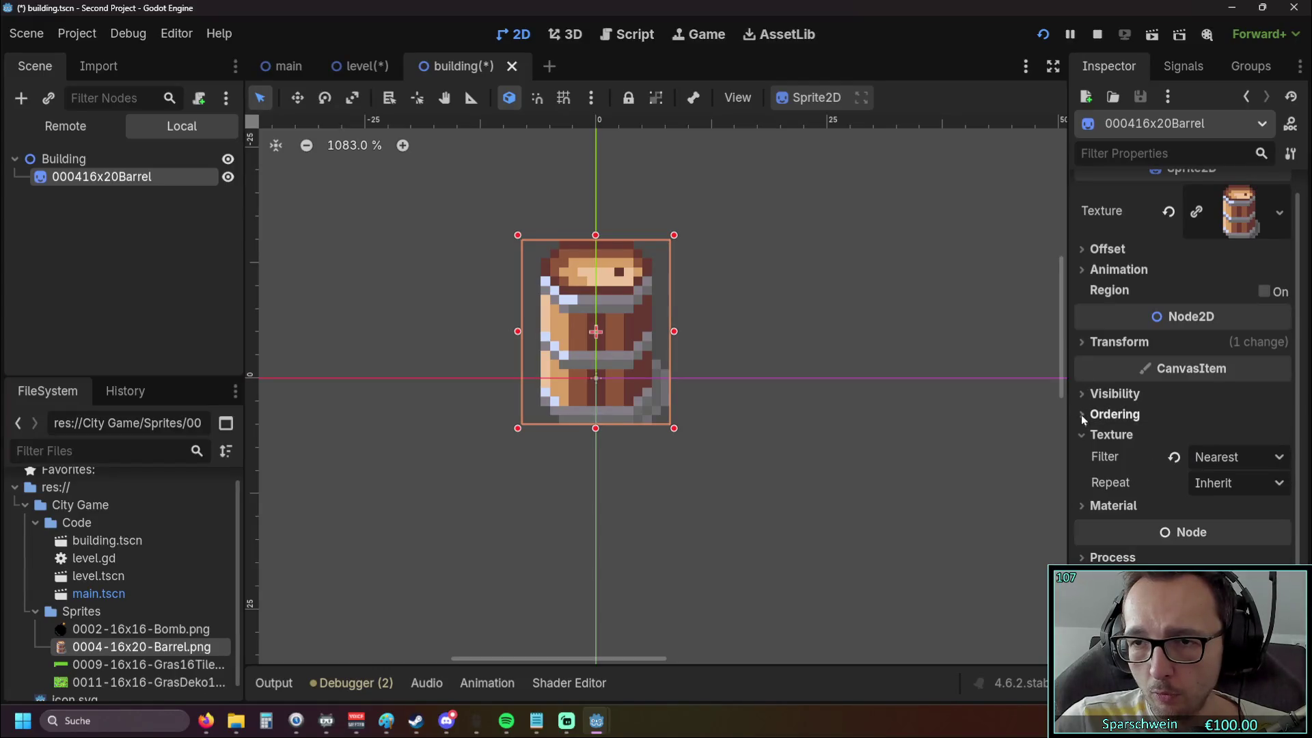
pyautogui.click(1079, 270)
pyautogui.click(1080, 270)
pyautogui.click(1081, 250)
pyautogui.click(1080, 249)
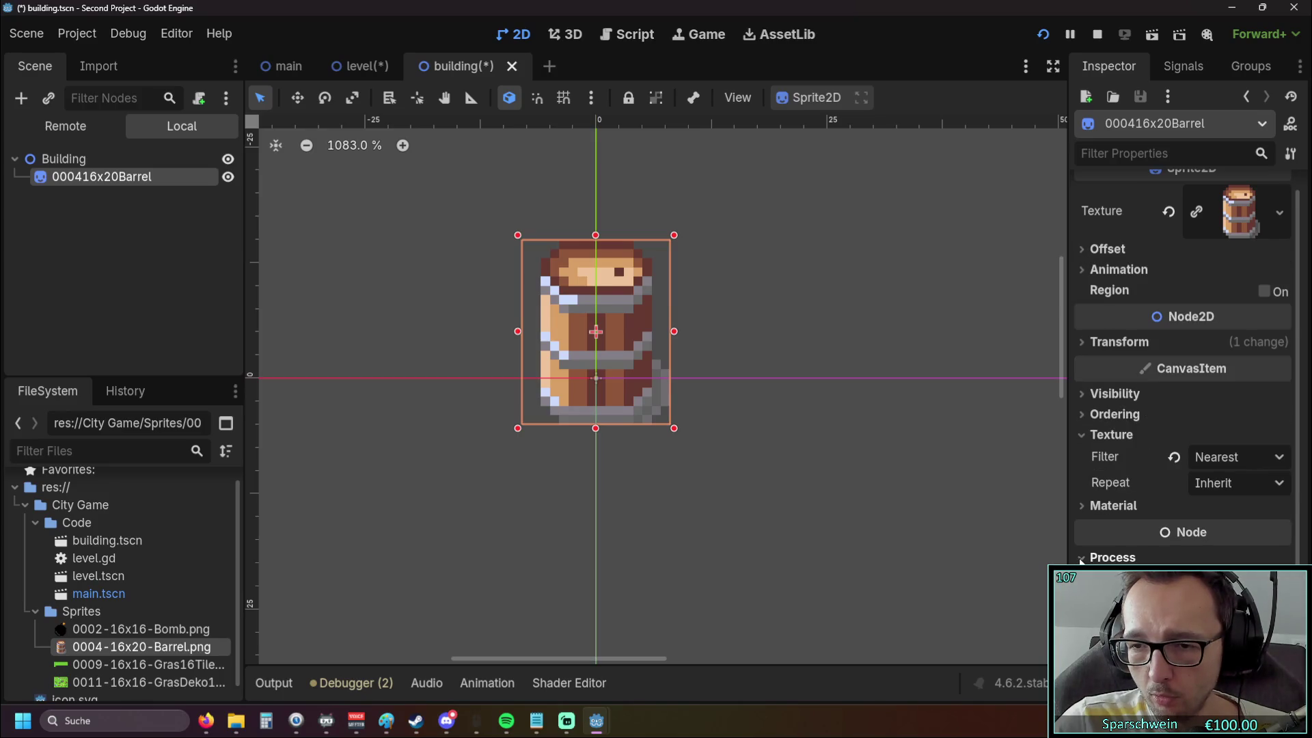
pyautogui.moveTo(626, 353); pyautogui.dragTo(629, 399)
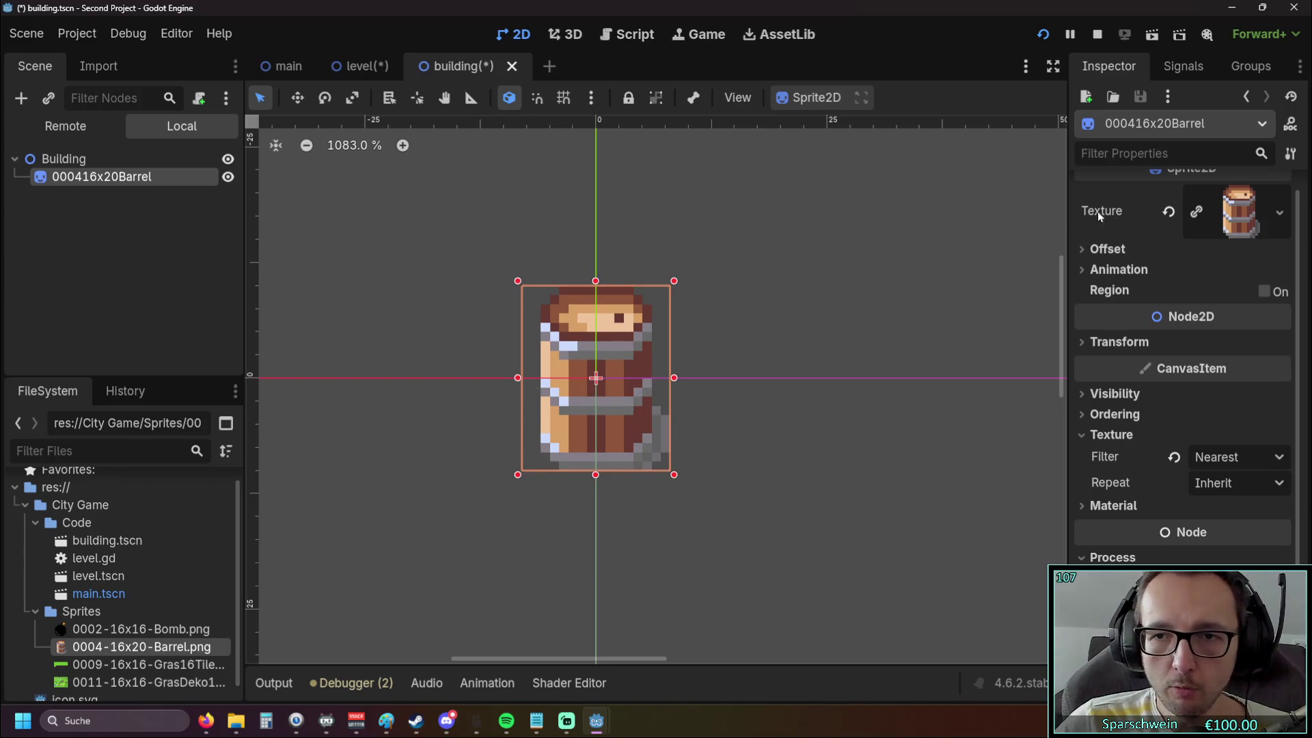
pyautogui.click(1092, 251)
# Set the barrel sprite's Offset to x 0 and y -4, after trying -16 and -8.
pyautogui.moveTo(1215, 296)
pyautogui.mouseDown()
pyautogui.moveTo(1230, 297)
pyautogui.moveTo(1204, 296)
pyautogui.mouseUp()
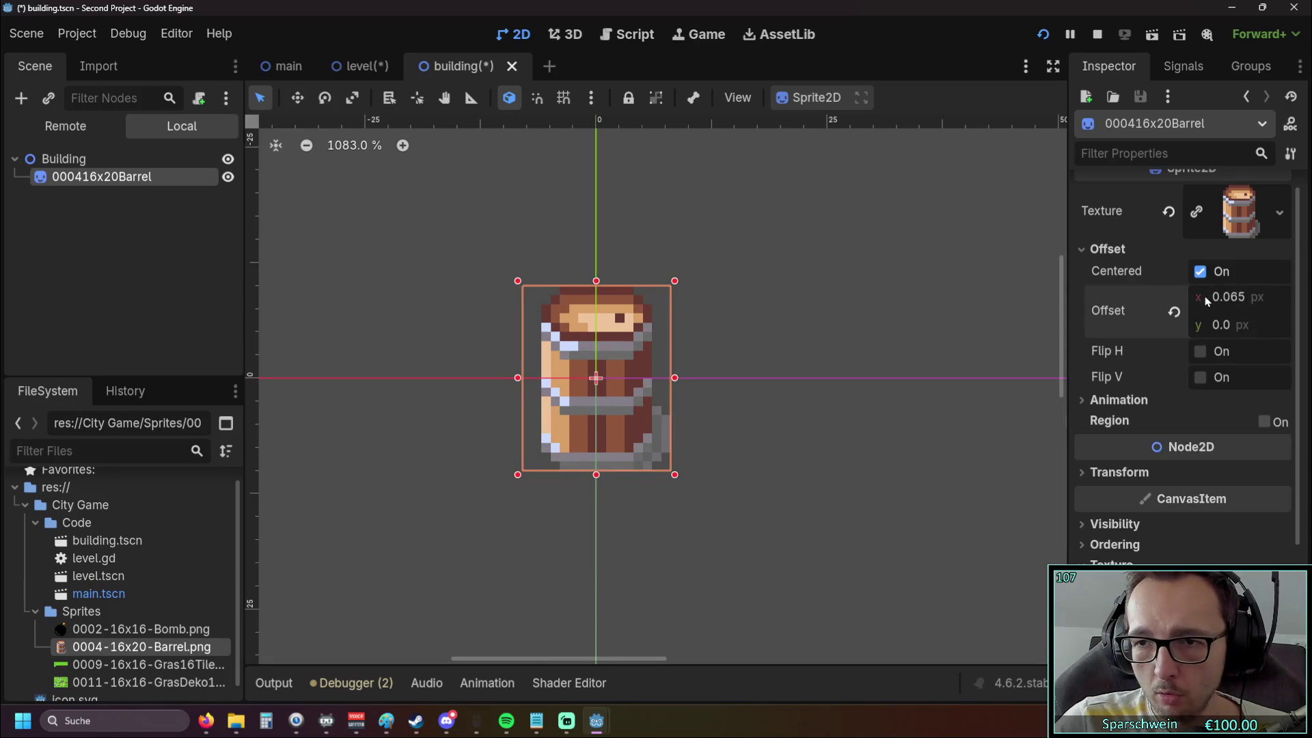
pyautogui.click(1174, 311)
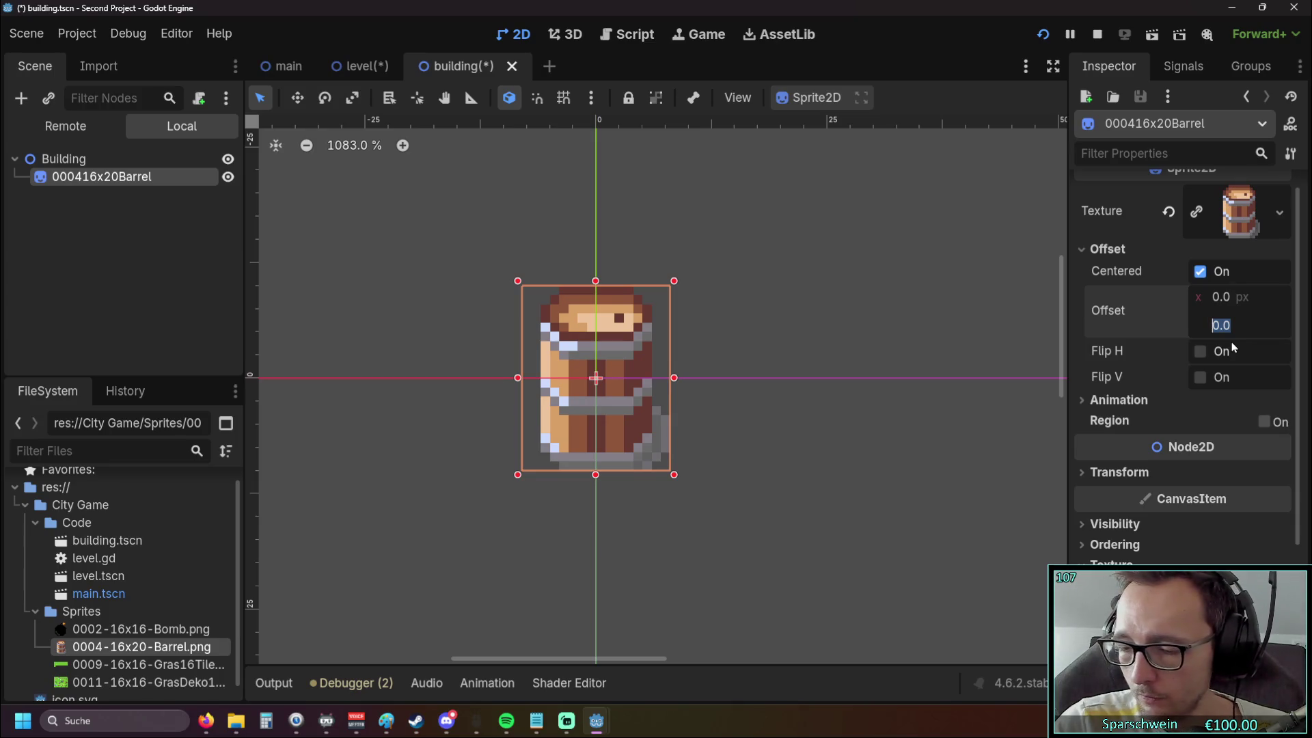
pyautogui.press('Return')
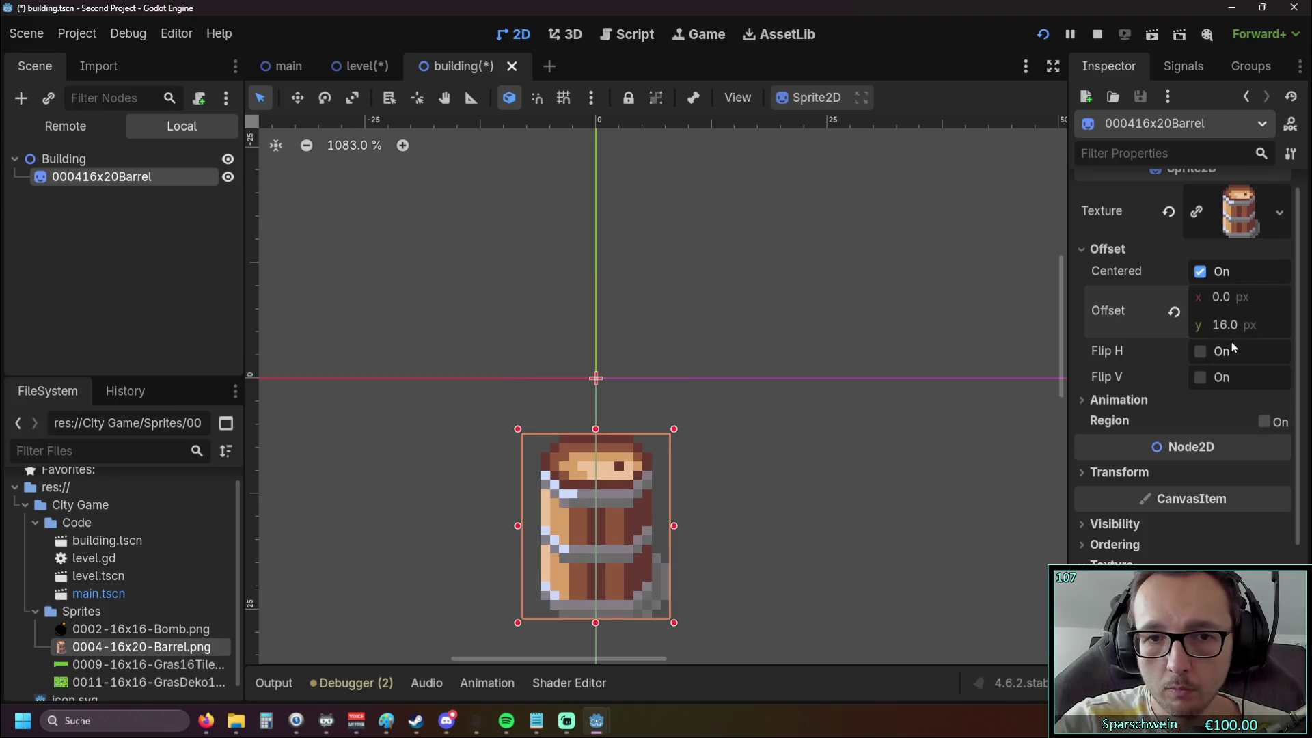
pyautogui.write('-16')
pyautogui.press('Return')
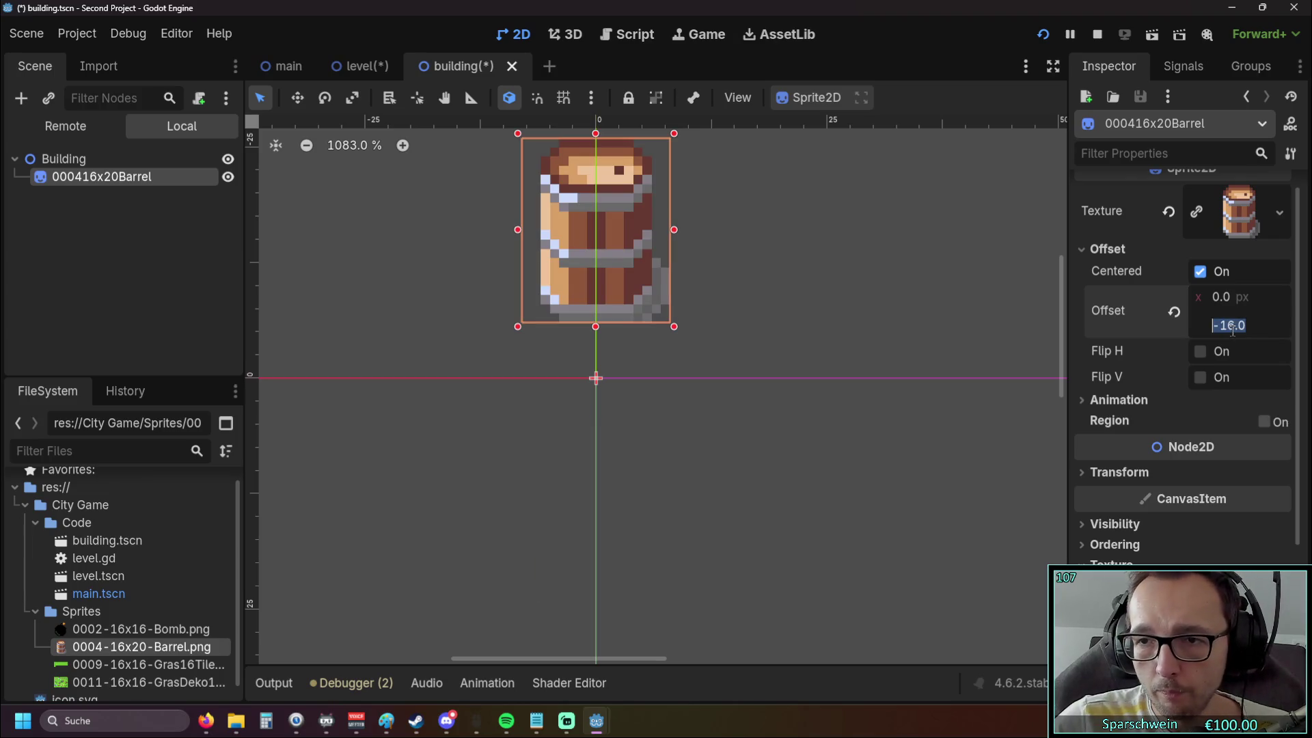
pyautogui.write('-8')
pyautogui.press('Return')
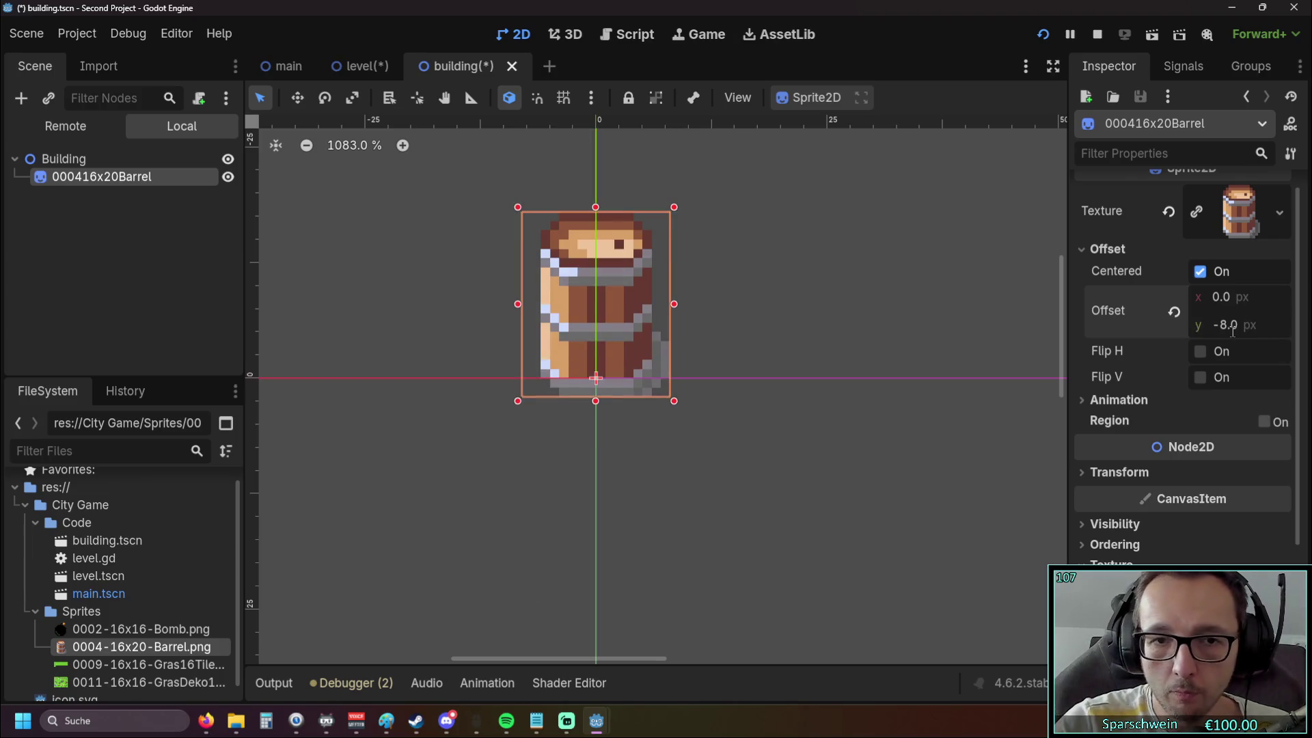
pyautogui.click(1231, 328)
pyautogui.write('-4')
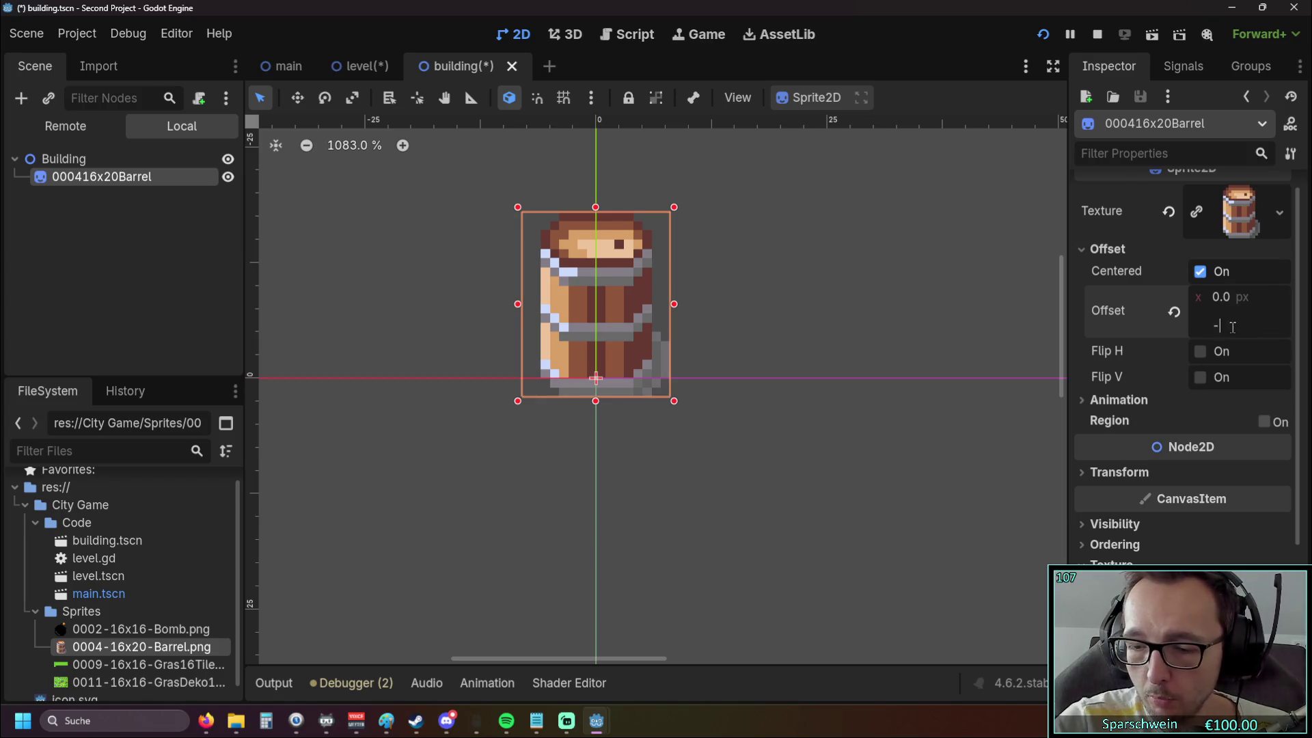
pyautogui.press('Return')
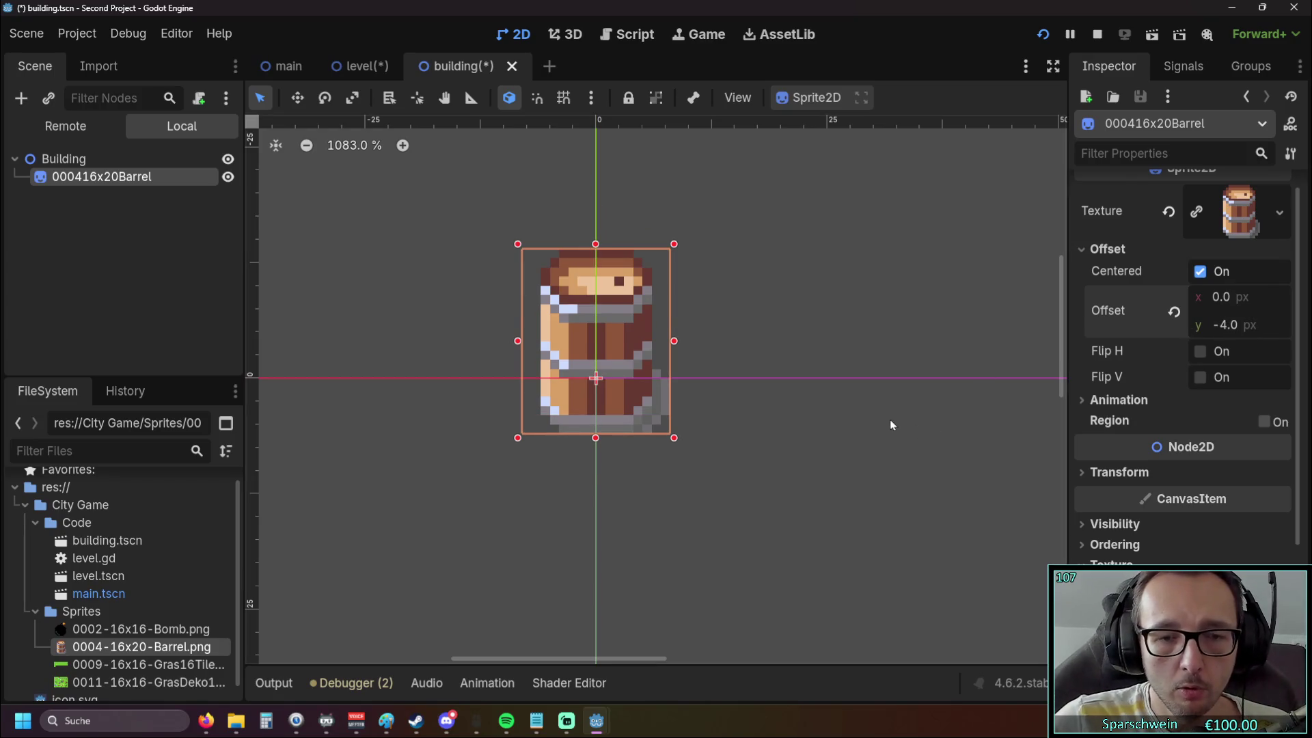
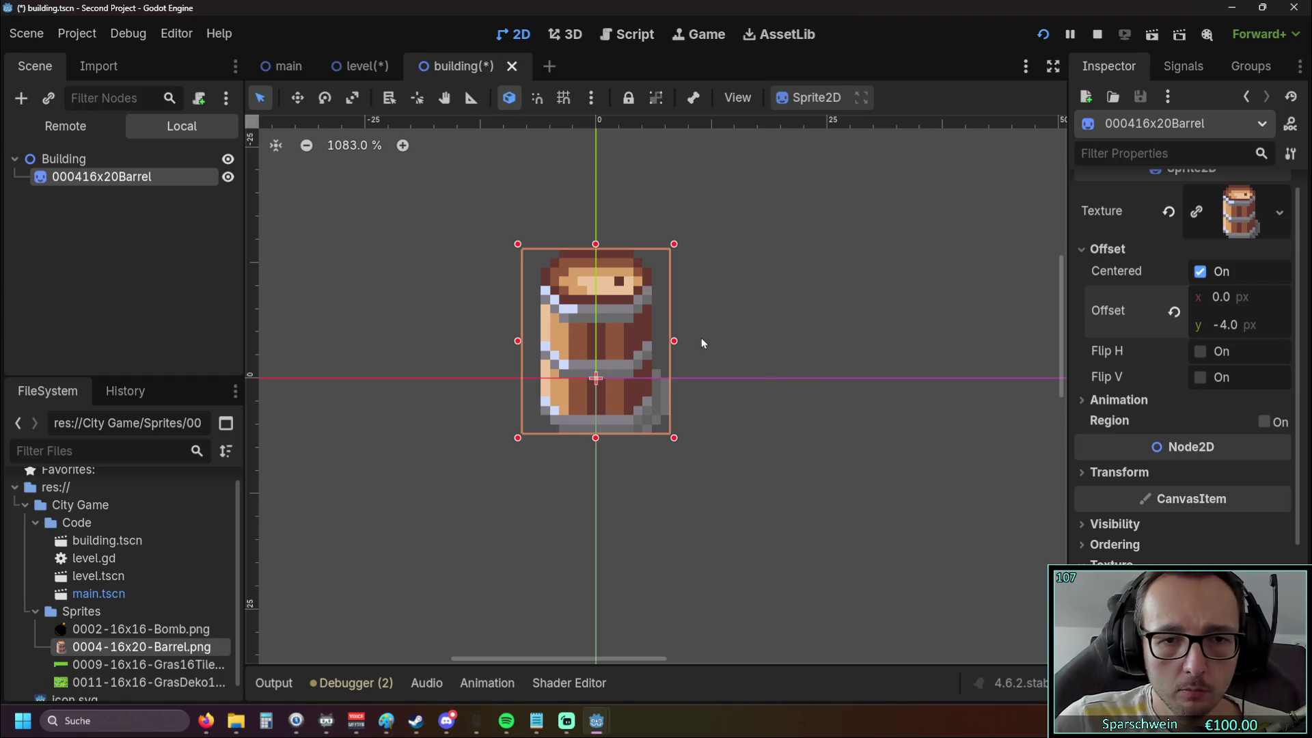
# Try -6 and -2 as the barrel sprite's vertical offset, then set it to -4.
pyautogui.click(1223, 326)
pyautogui.write('-6')
pyautogui.press('Return')
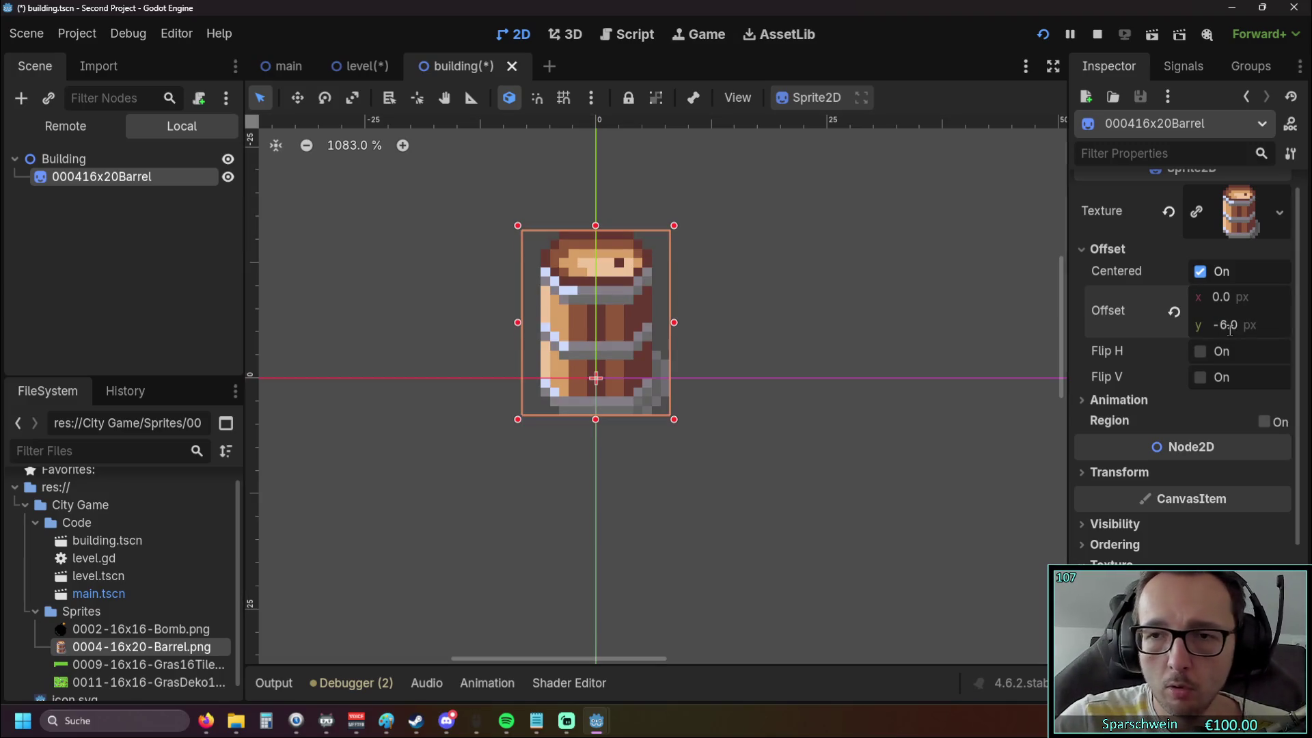
pyautogui.write('-2')
pyautogui.press('Return')
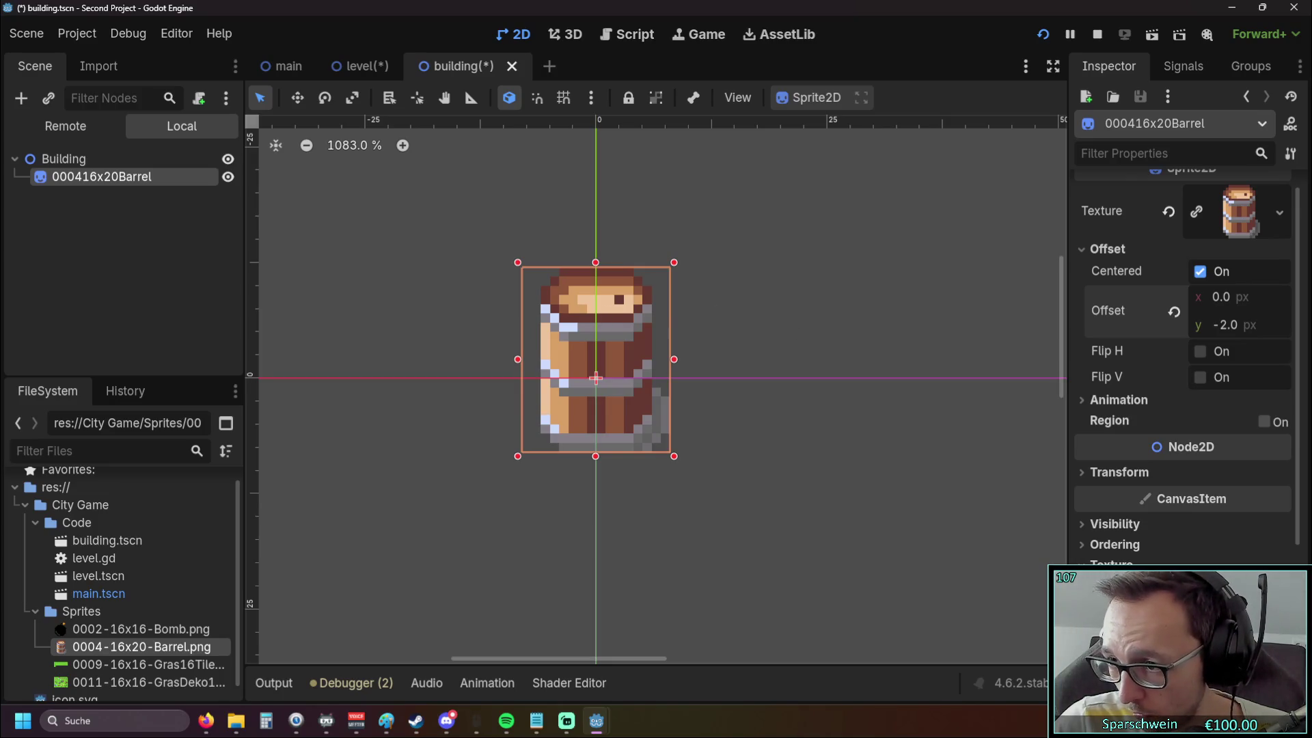
pyautogui.scroll(-3, 1129, 432)
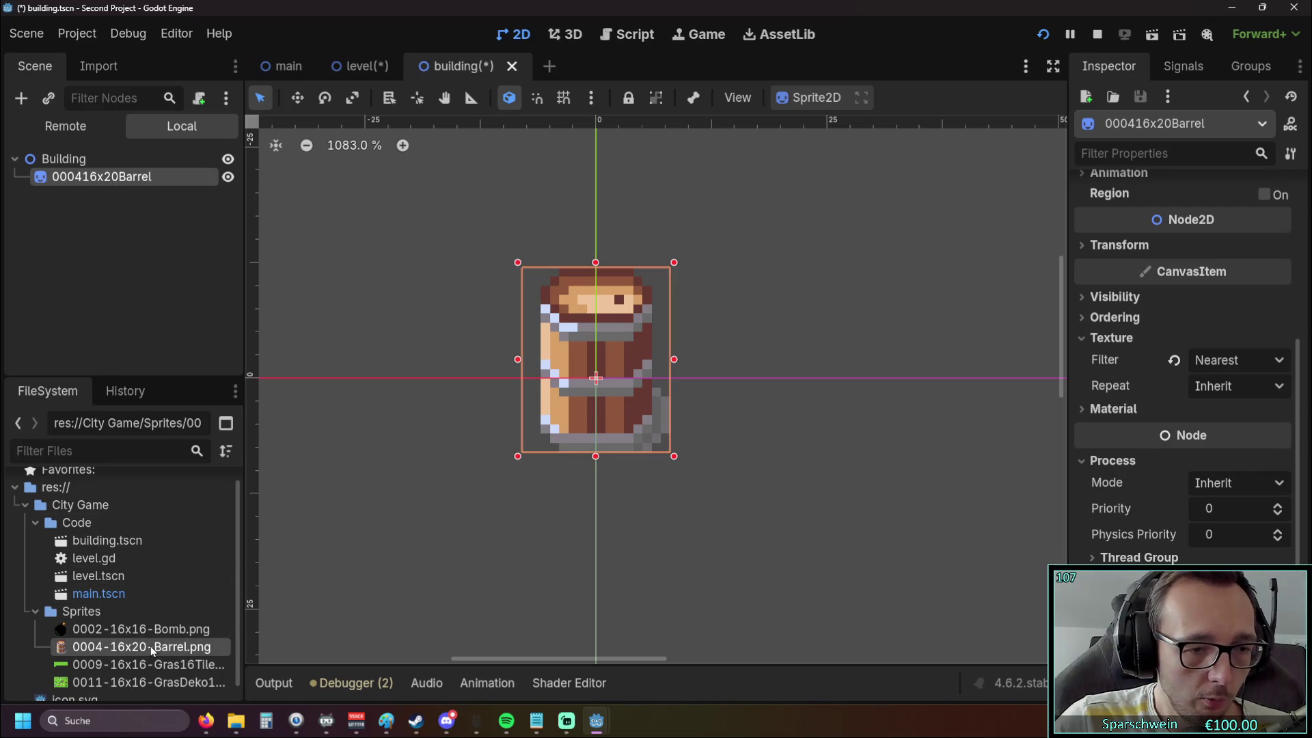
pyautogui.moveTo(150, 650)
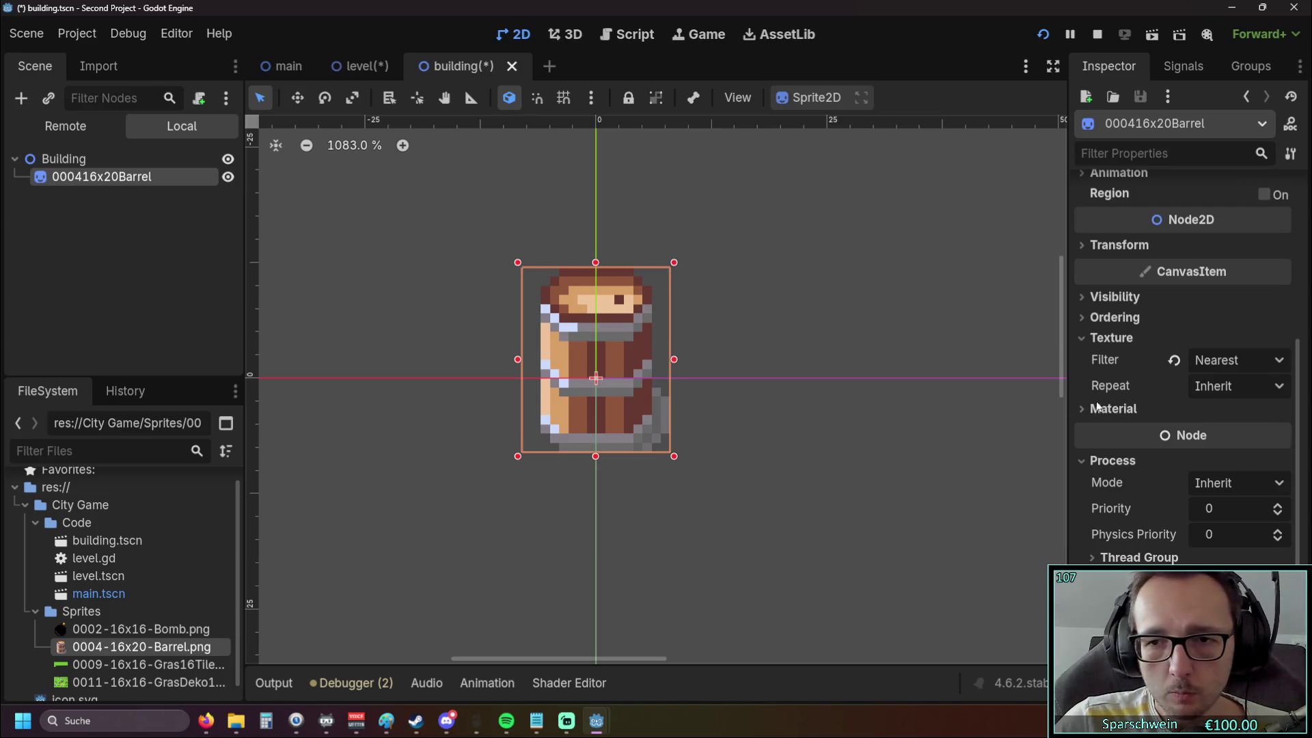
pyautogui.scroll(5, 1220, 404)
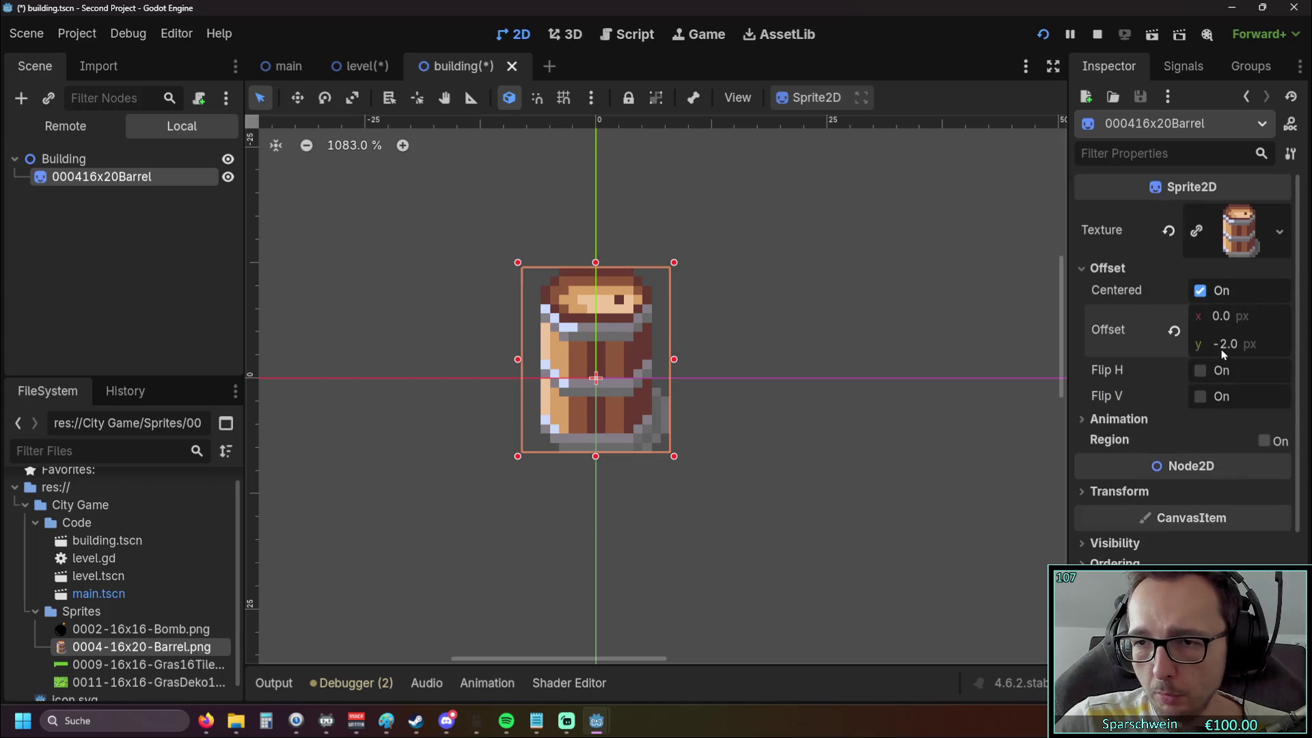
pyautogui.click(1220, 348)
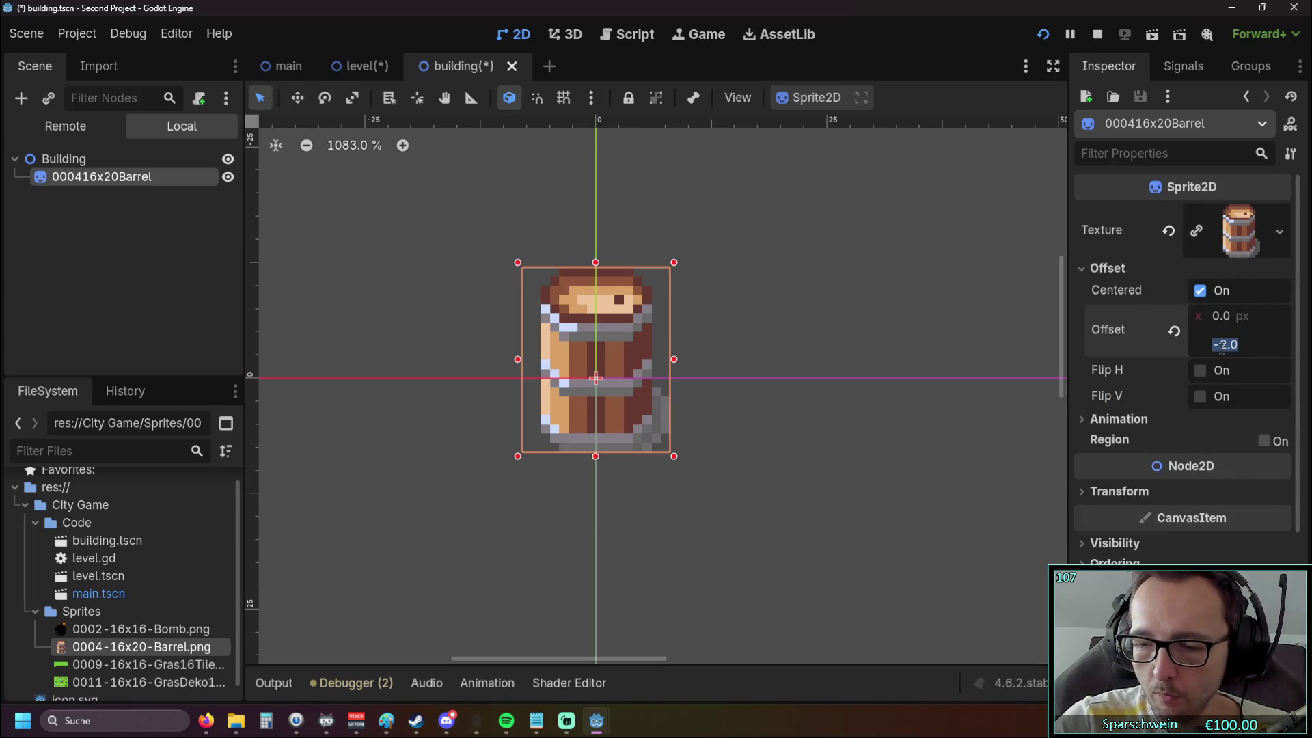
pyautogui.write('-4')
pyautogui.press('Return')
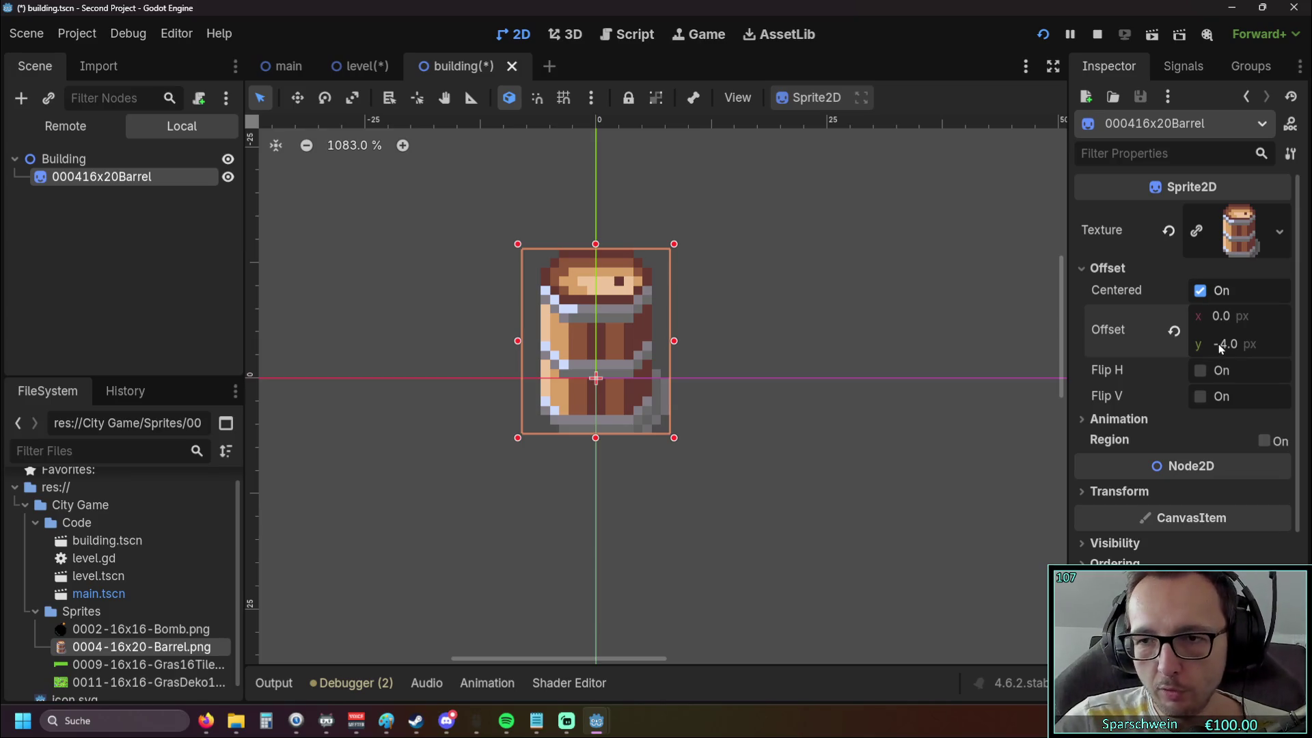
# Retest -2, return the offset to -4 px, and switch to the level scene.
pyautogui.write('-2')
pyautogui.press('Return')
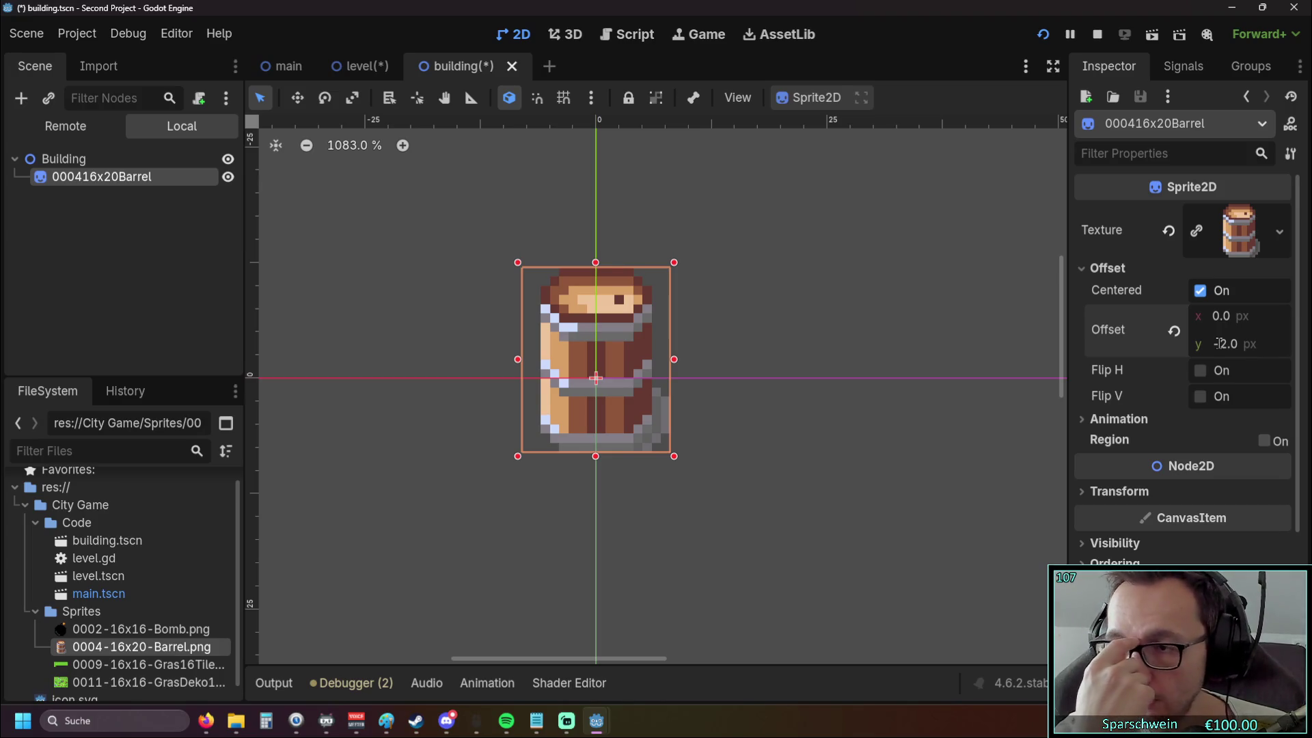
pyautogui.click(1215, 344)
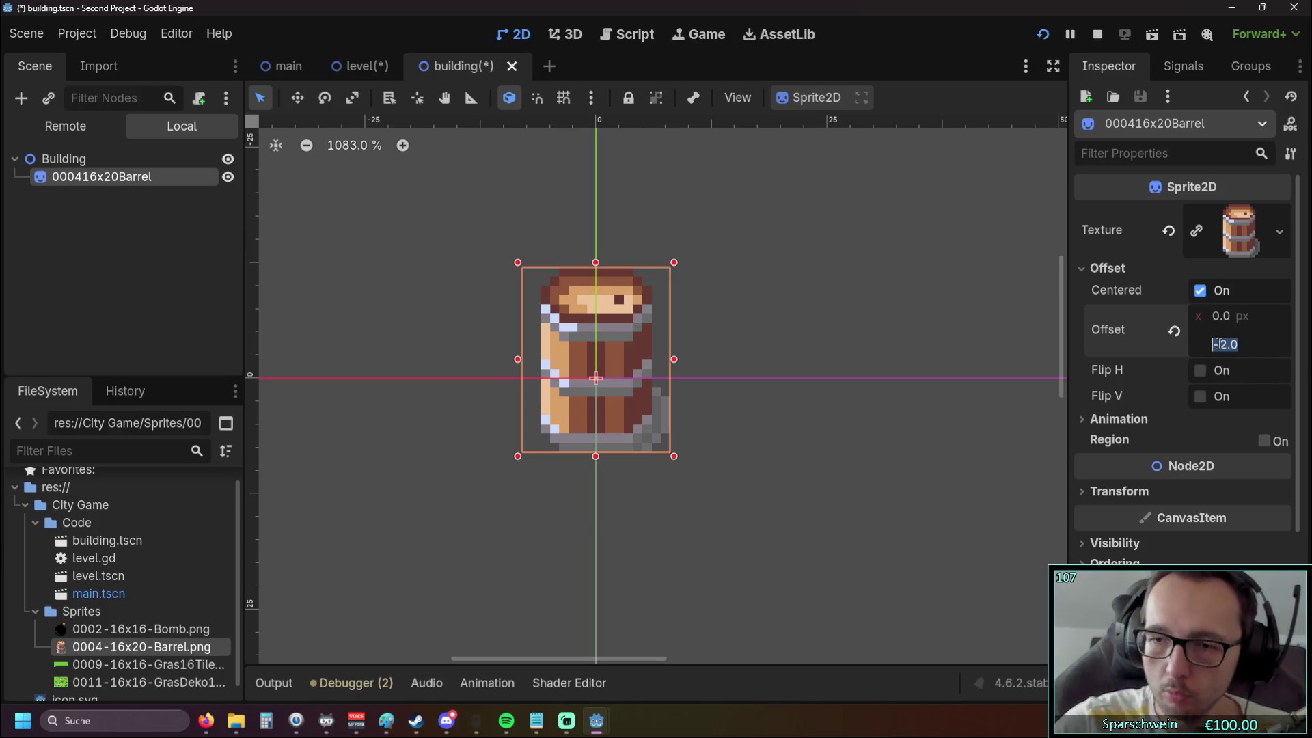
pyautogui.write('-4')
pyautogui.press('Return')
pyautogui.scroll(4, 683, 374)
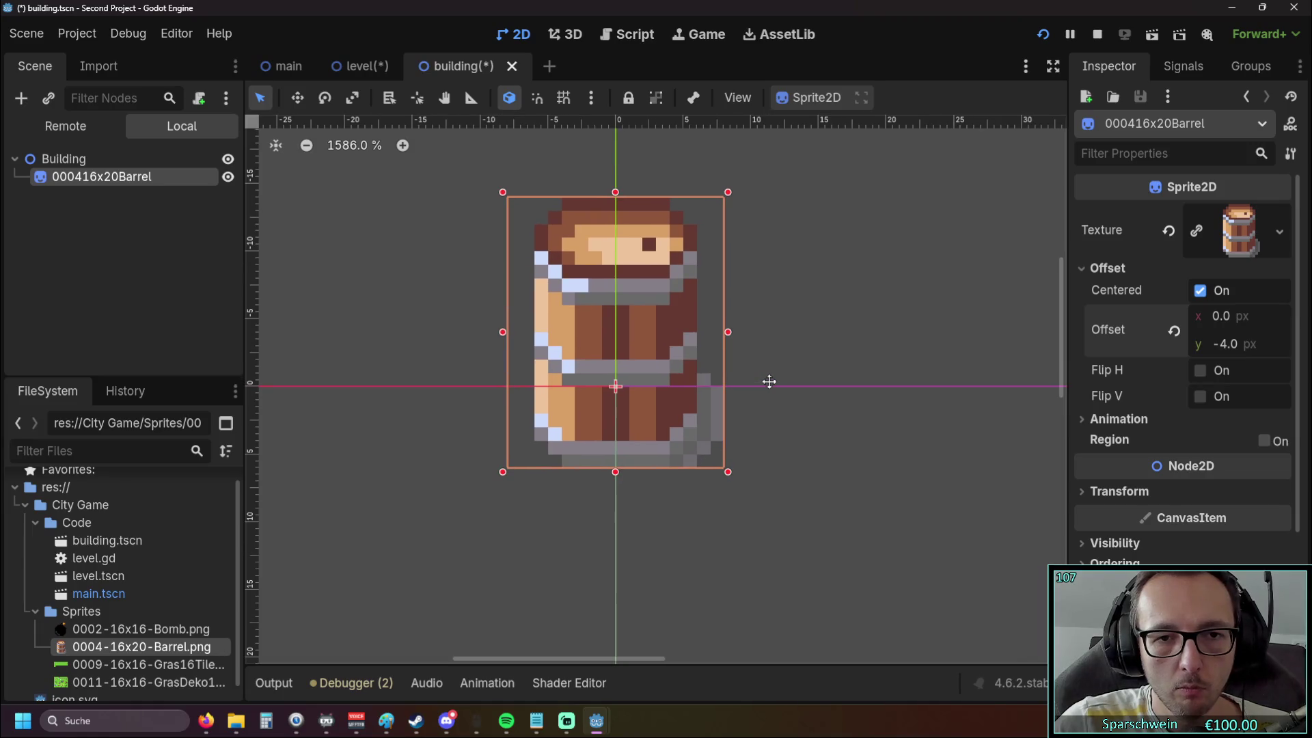
pyautogui.moveTo(769, 381); pyautogui.dragTo(733, 374)
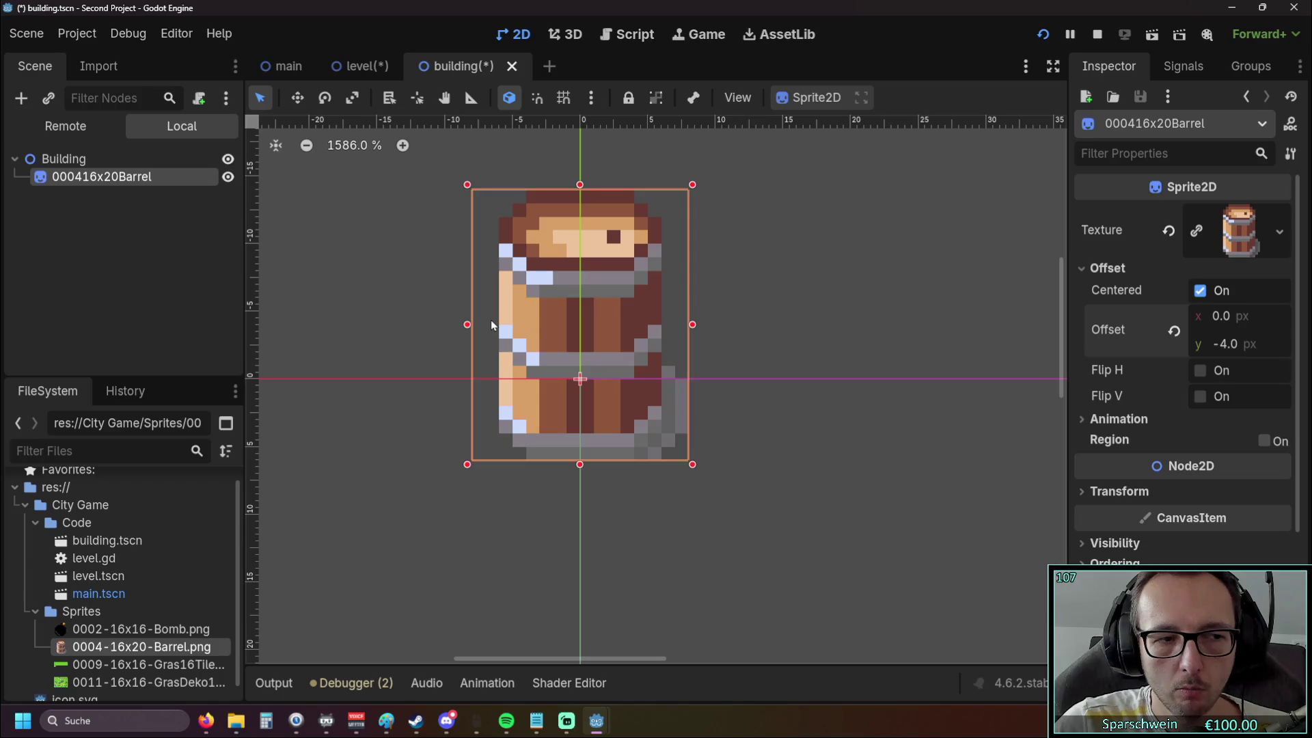
pyautogui.click(360, 67)
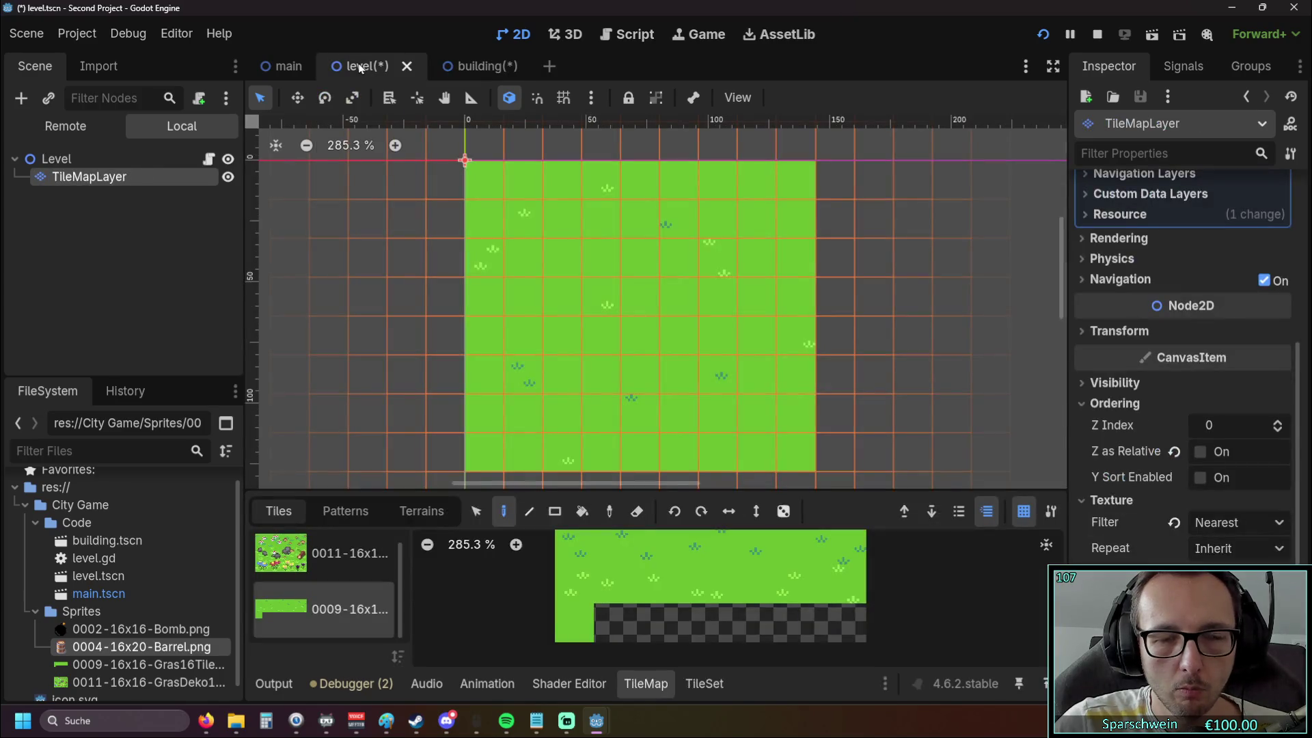
# Save the building scene with the barrel's -4 px offset.
pyautogui.scroll(3, 397, 227)
pyautogui.click(454, 66)
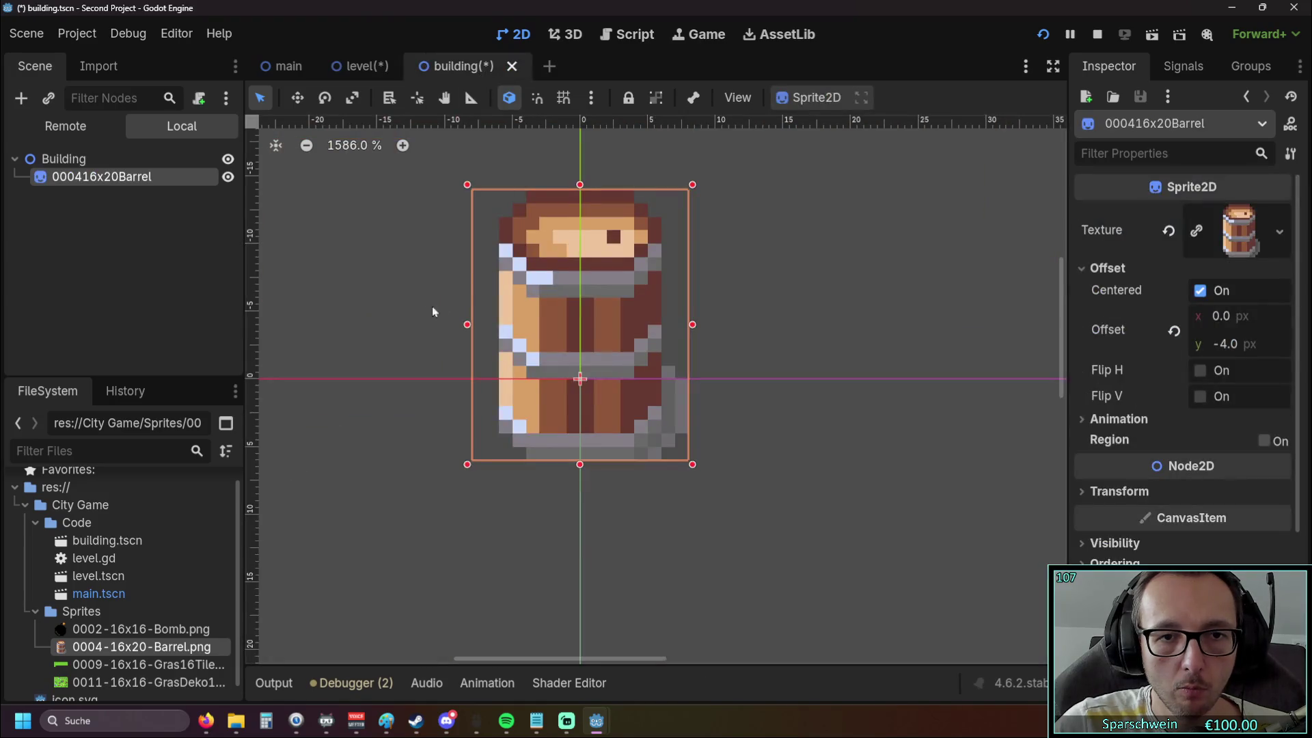
pyautogui.scroll(-4, 431, 311)
pyautogui.scroll(1, 421, 301)
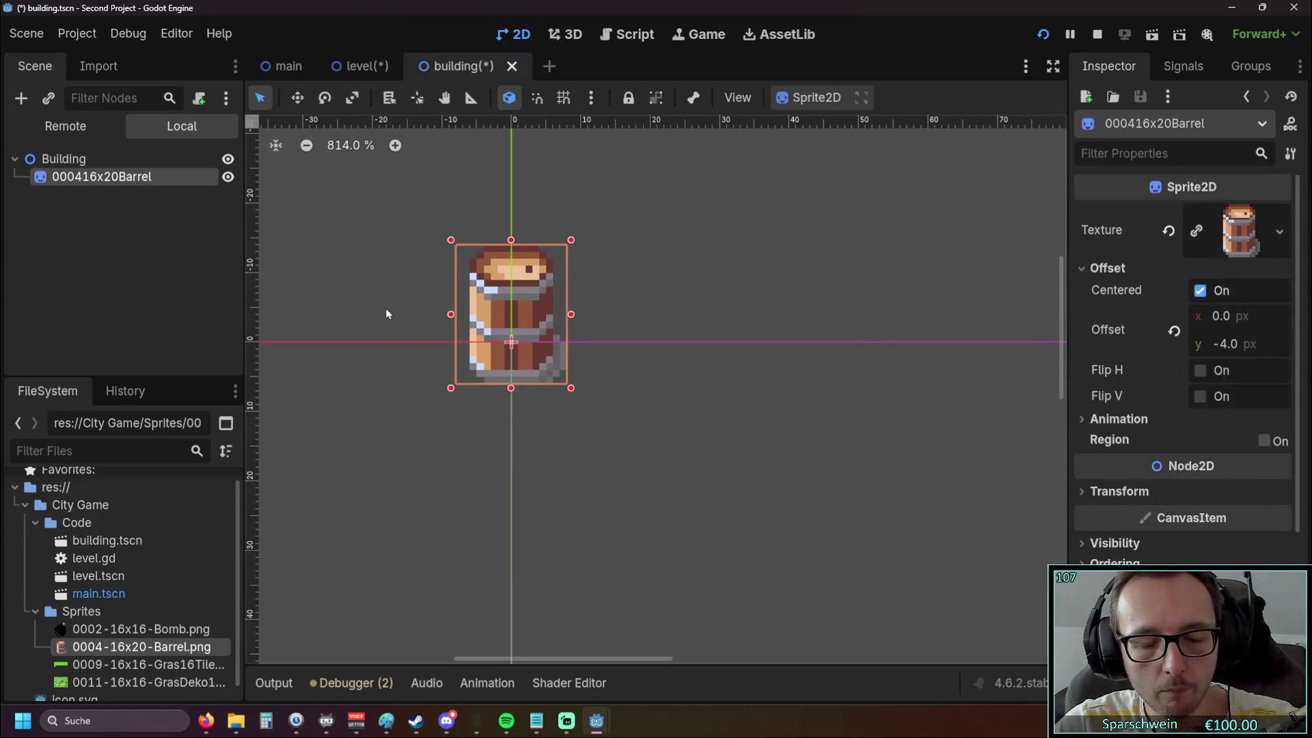
pyautogui.hotkey('ctrl', 's')
# Check the barrel in the main scene, then return to the level scene.
pyautogui.click(369, 66)
pyautogui.click(281, 66)
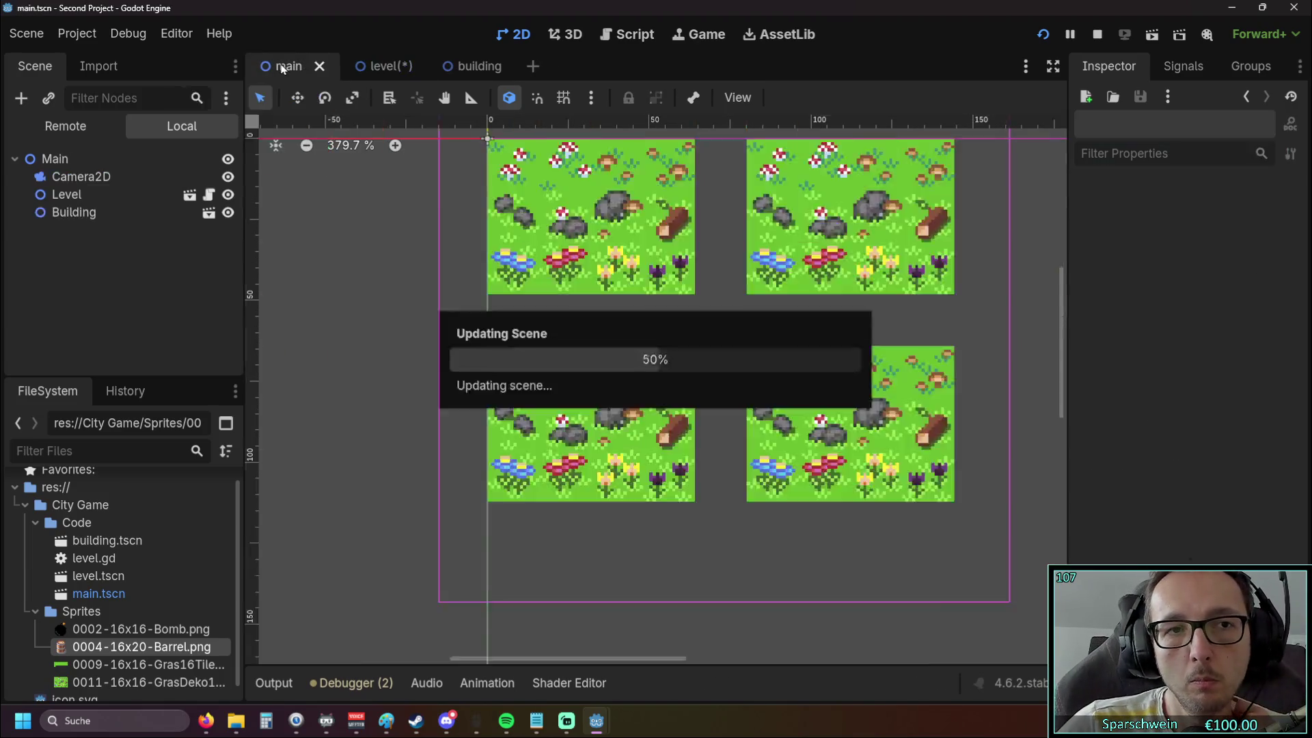
pyautogui.scroll(2, 331, 290)
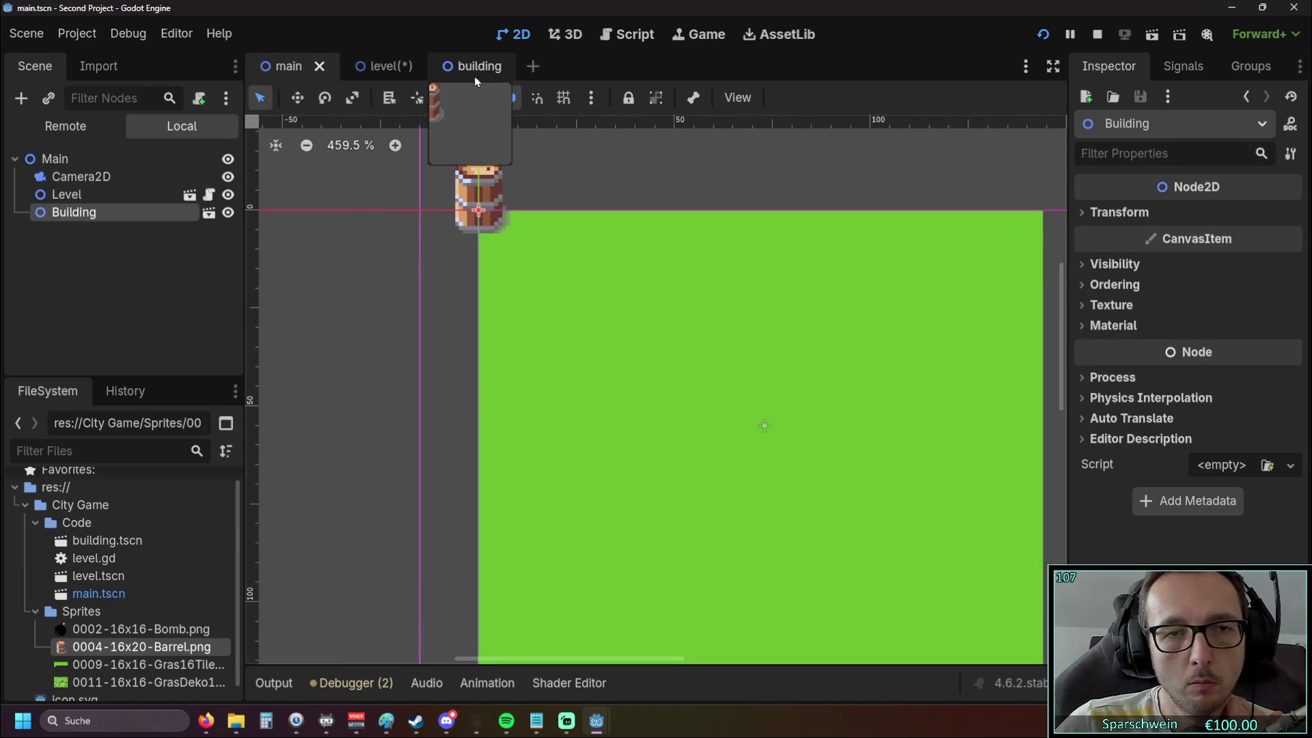
pyautogui.click(476, 78)
pyautogui.scroll(-1, 601, 283)
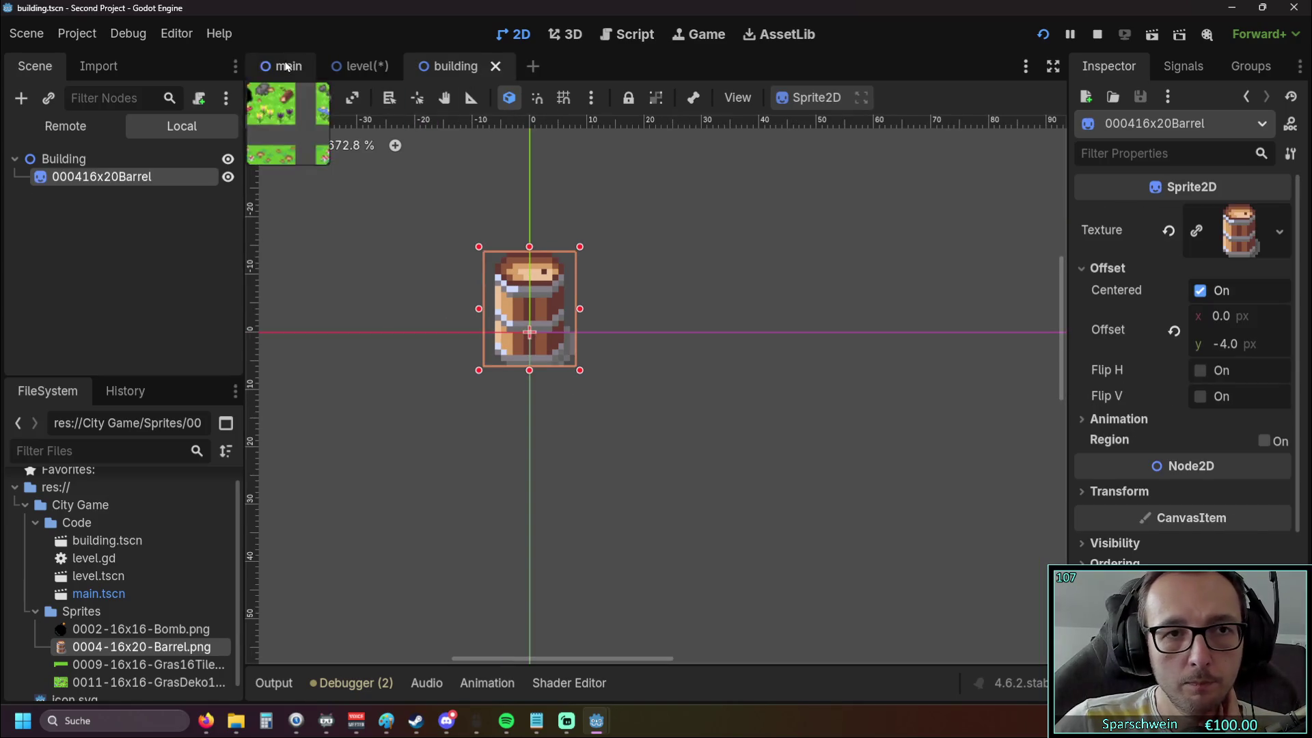
pyautogui.click(286, 66)
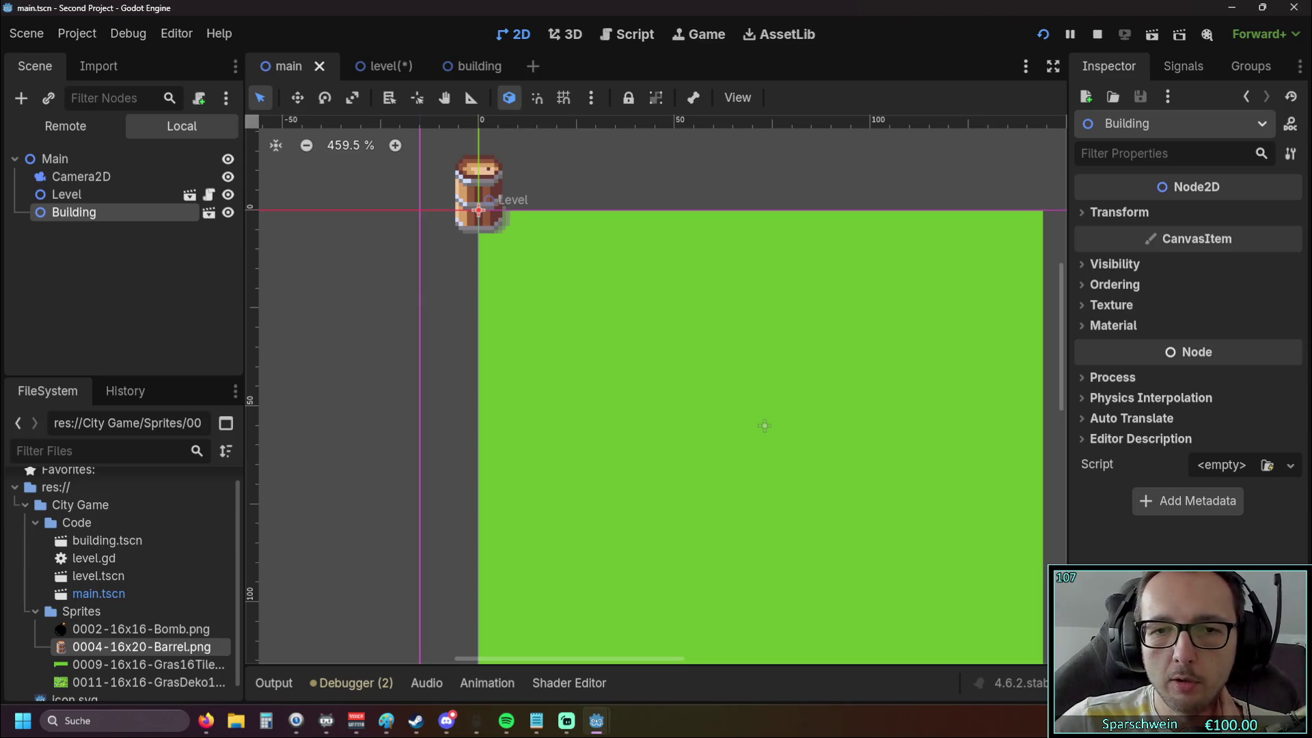
pyautogui.click(383, 66)
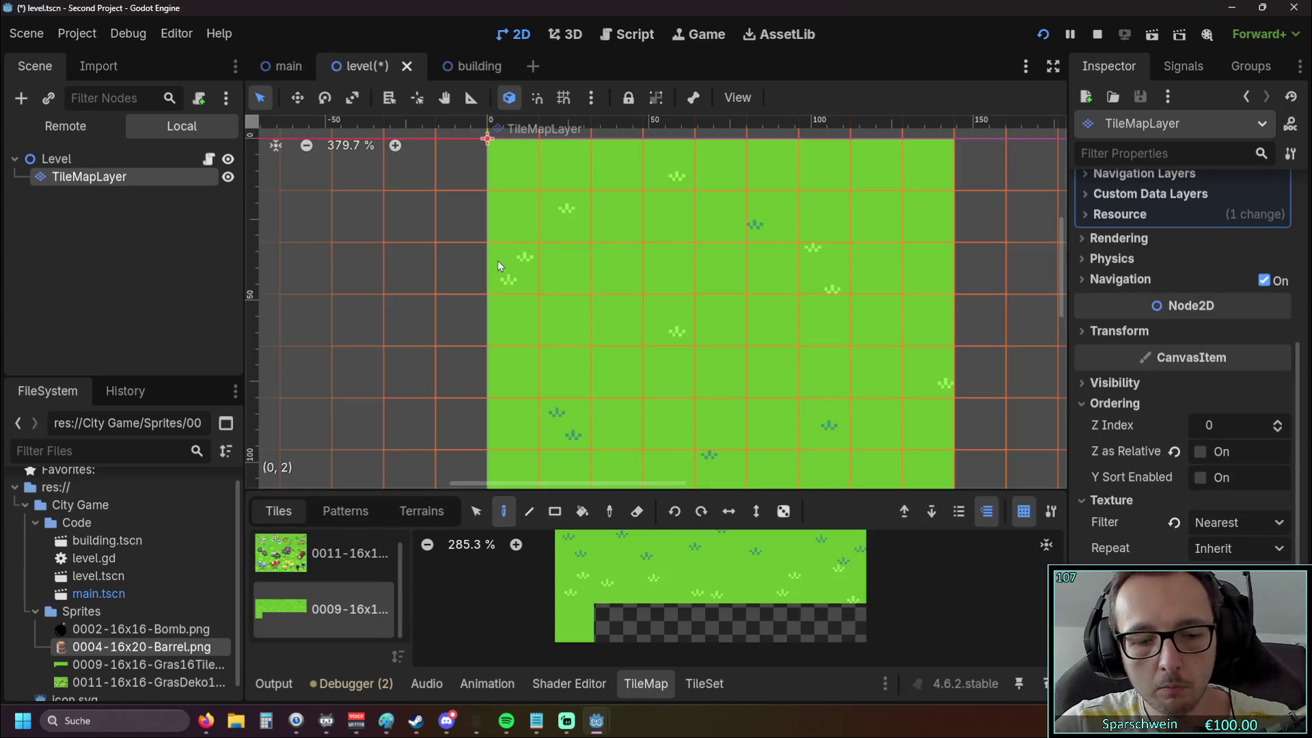
# Paint several grass-tuft tile variants in strokes across the level tilemap.
pyautogui.scroll(-2, 407, 364)
pyautogui.hscroll(1, 407, 364)
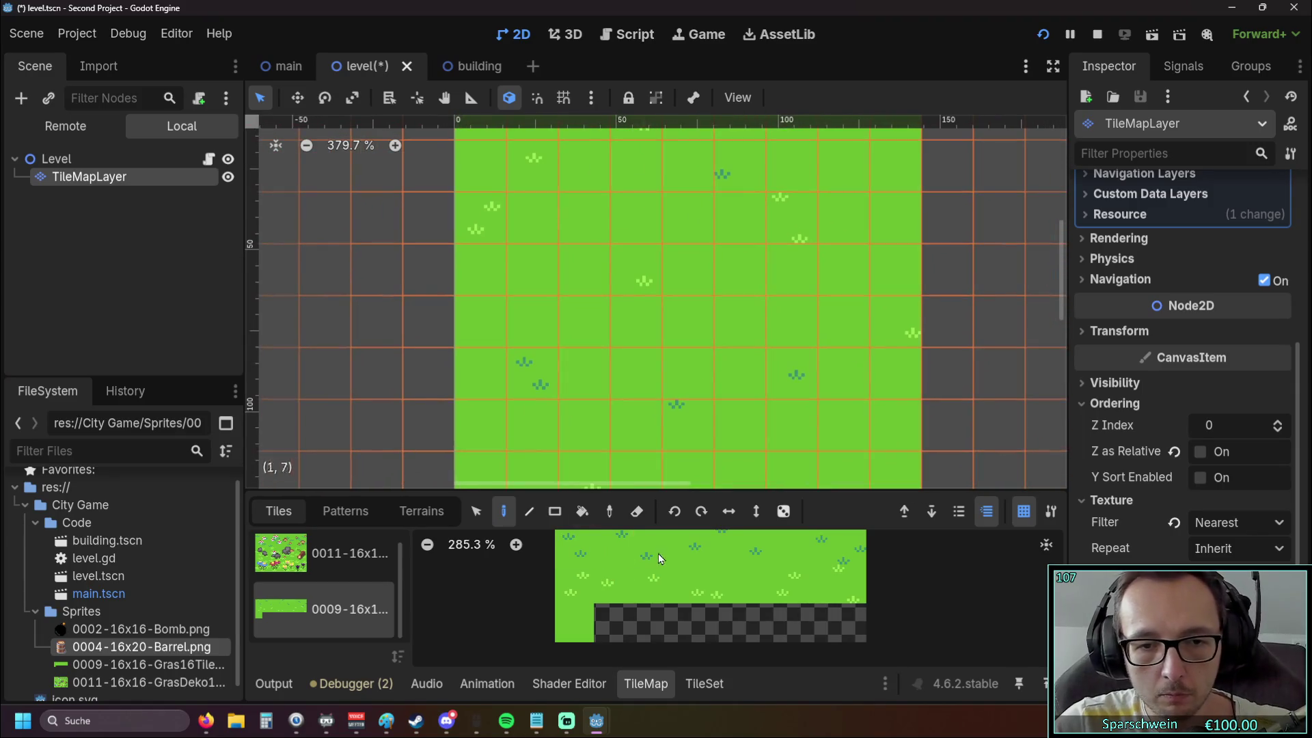
pyautogui.click(651, 546)
pyautogui.scroll(-3, 645, 315)
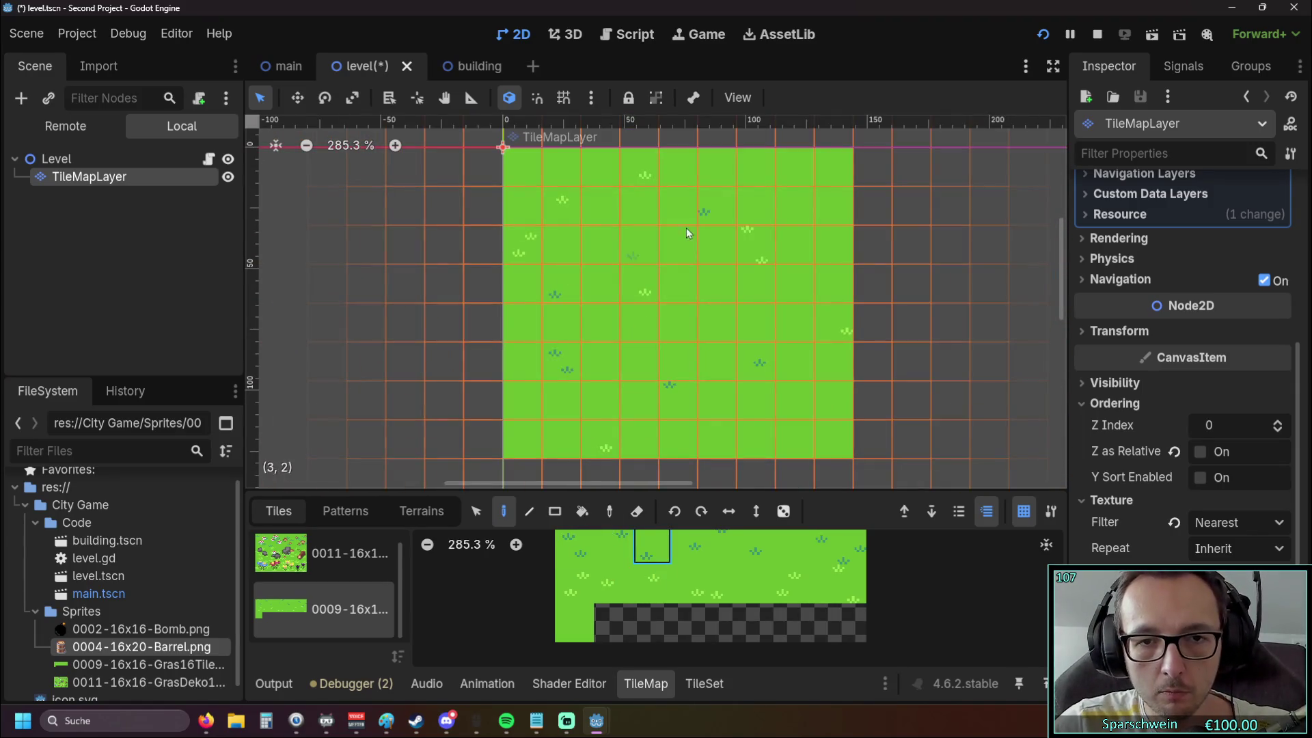
pyautogui.moveTo(800, 308)
pyautogui.mouseDown()
pyautogui.moveTo(623, 434)
pyautogui.moveTo(740, 204)
pyautogui.moveTo(555, 179)
pyautogui.mouseUp()
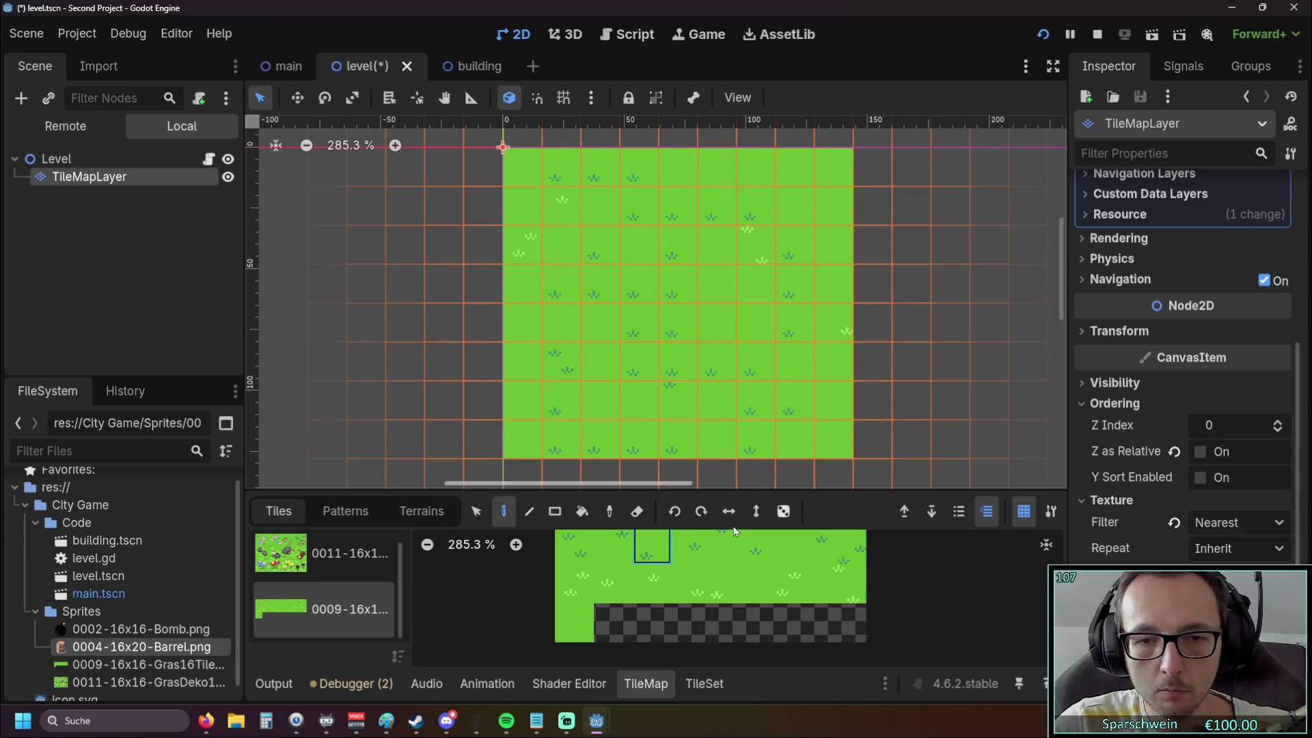
pyautogui.click(691, 584)
pyautogui.moveTo(675, 271)
pyautogui.mouseDown()
pyautogui.moveTo(740, 214)
pyautogui.moveTo(752, 429)
pyautogui.moveTo(804, 231)
pyautogui.moveTo(754, 489)
pyautogui.mouseUp()
pyautogui.click(808, 584)
pyautogui.moveTo(754, 421)
pyautogui.mouseDown()
pyautogui.moveTo(701, 297)
pyautogui.moveTo(729, 207)
pyautogui.moveTo(795, 213)
pyautogui.mouseUp()
pyautogui.click(525, 395)
pyautogui.click(613, 584)
# Add more tuft variants in the upper-right and stamp single tufts into grass cells.
pyautogui.click(522, 284)
pyautogui.click(846, 584)
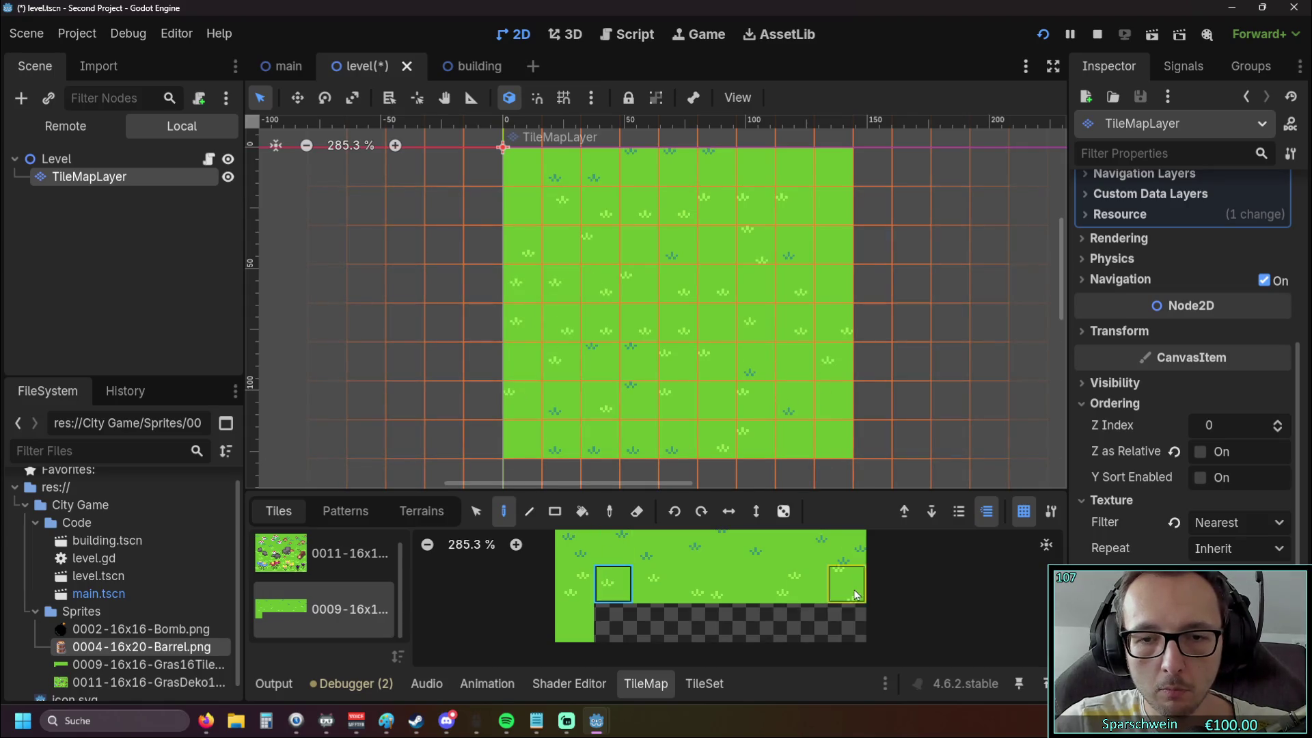
pyautogui.moveTo(789, 245); pyautogui.dragTo(790, 171)
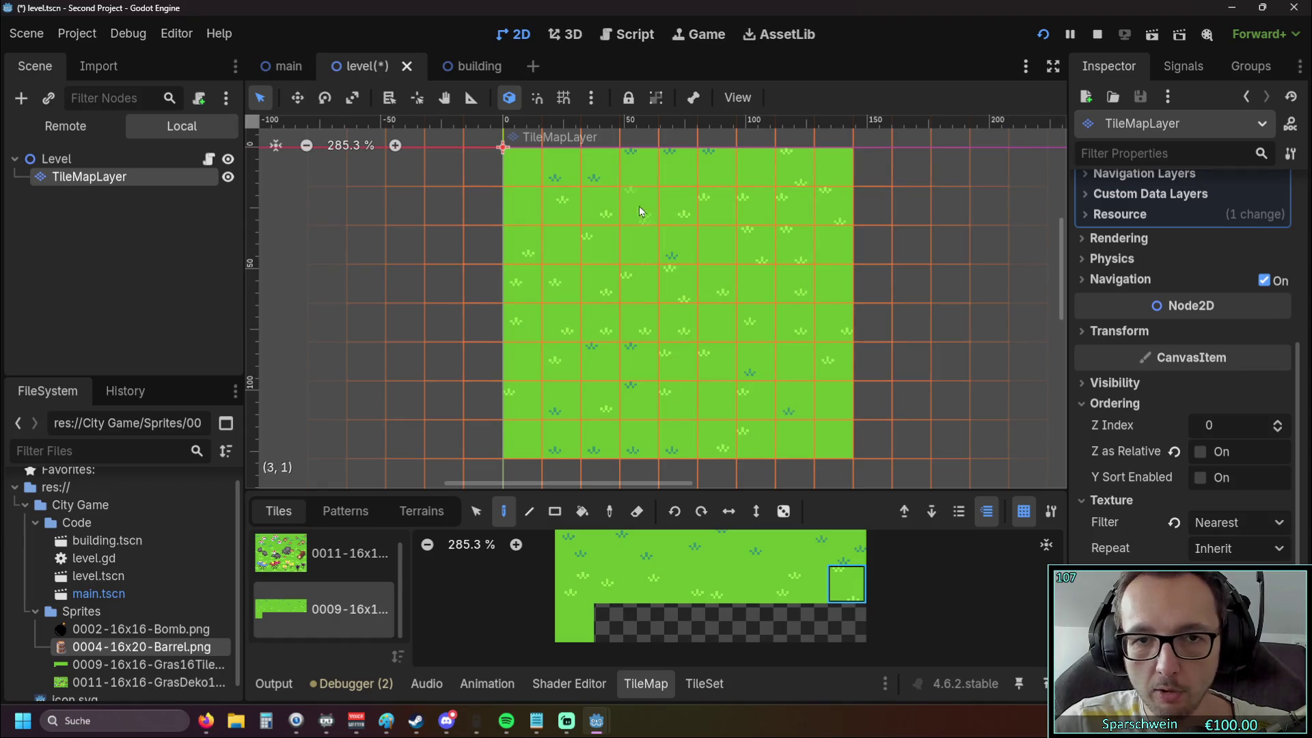
pyautogui.click(691, 543)
pyautogui.click(769, 547)
pyautogui.click(531, 261)
pyautogui.click(744, 216)
pyautogui.click(808, 546)
pyautogui.click(768, 306)
pyautogui.scroll(-1, 707, 293)
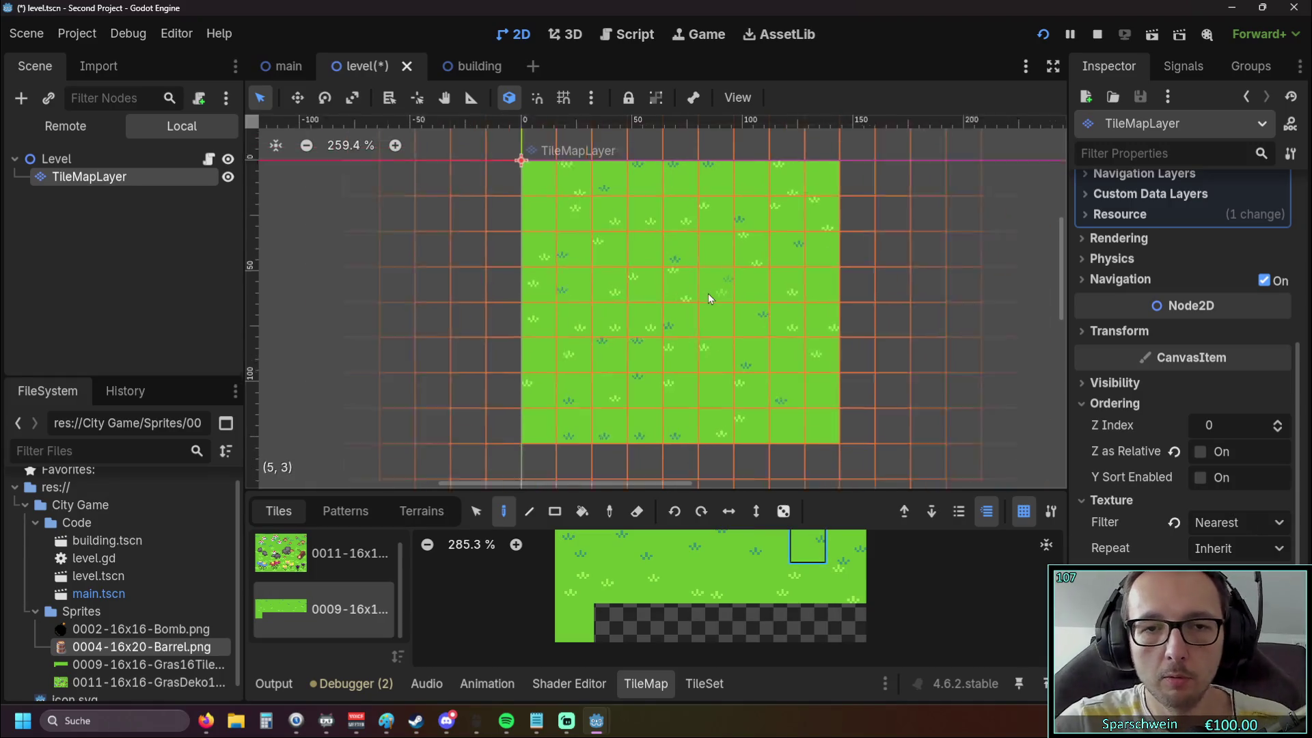
# Save the level scene with its new grass tufts.
pyautogui.click(475, 66)
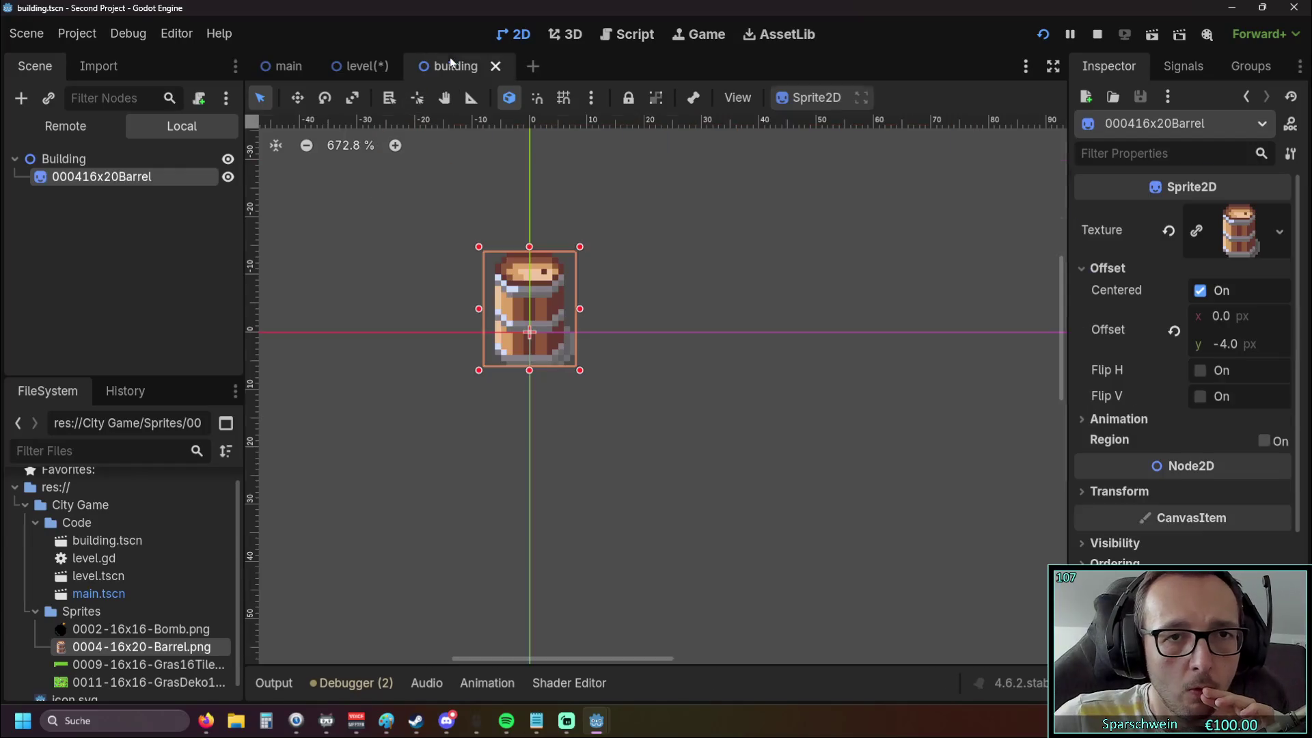
pyautogui.click(350, 66)
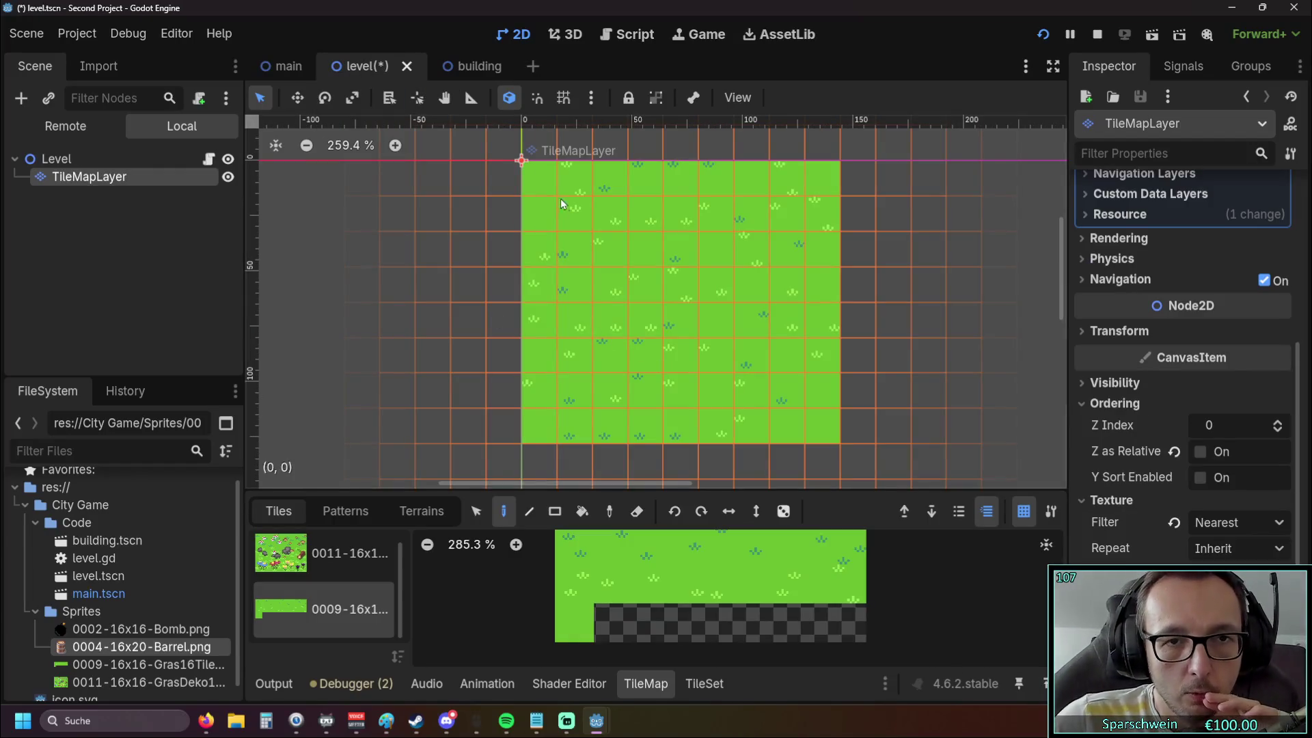
pyautogui.hotkey('ctrl', 's')
# View the main scene with the barrel at the tufted grass field's top-left corner.
pyautogui.click(287, 67)
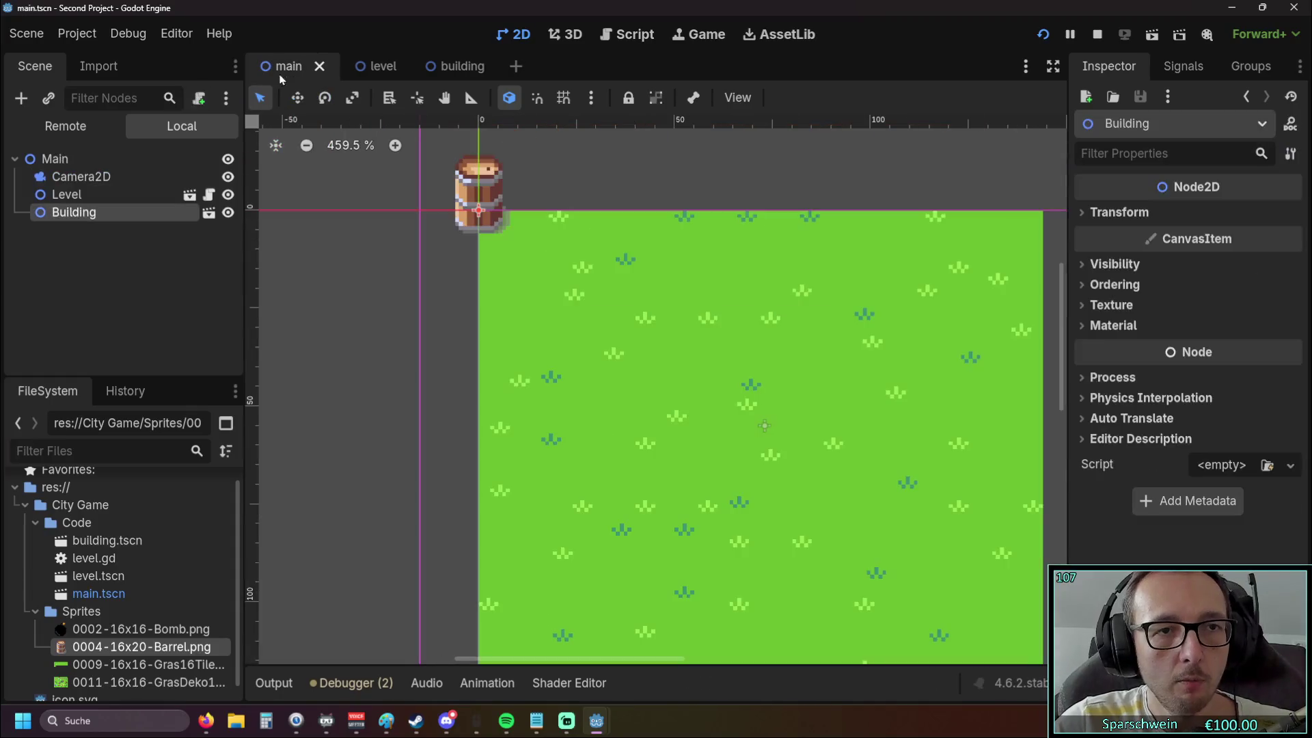
pyautogui.scroll(-1, 514, 287)
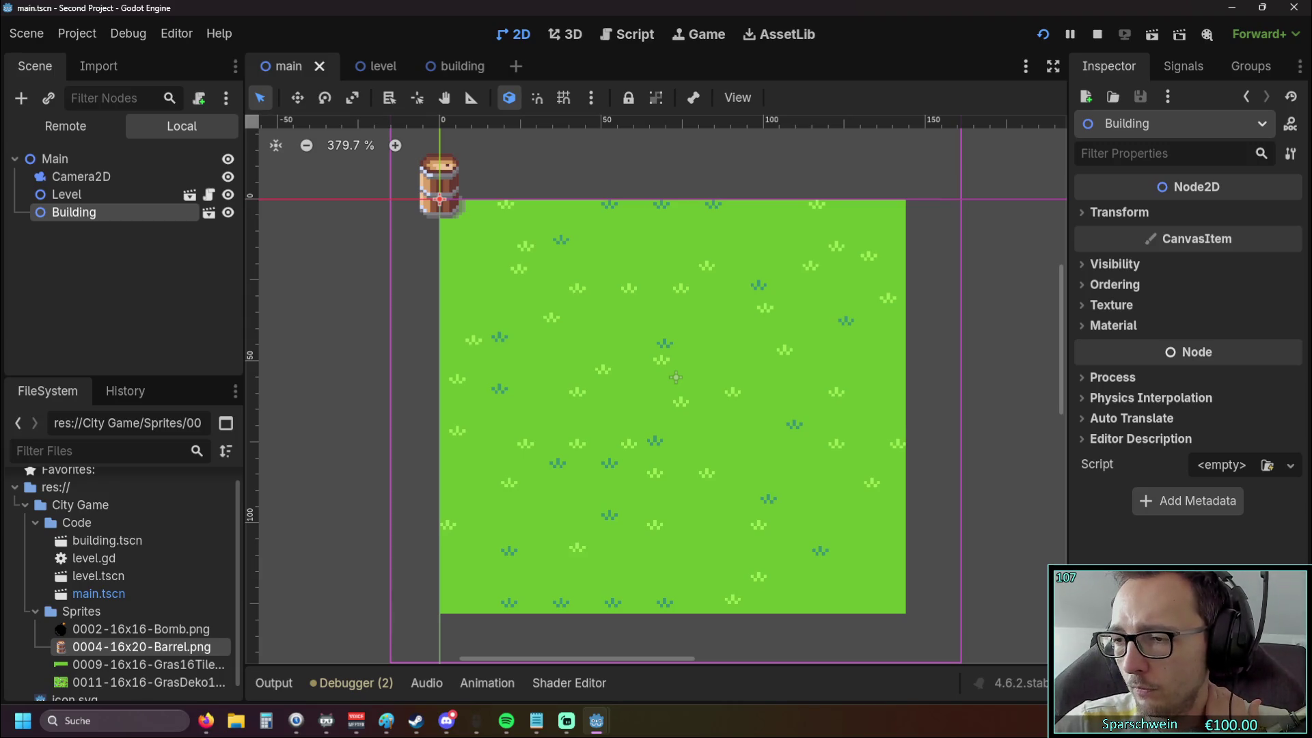
pyautogui.hotkey('alt', 'Tab')
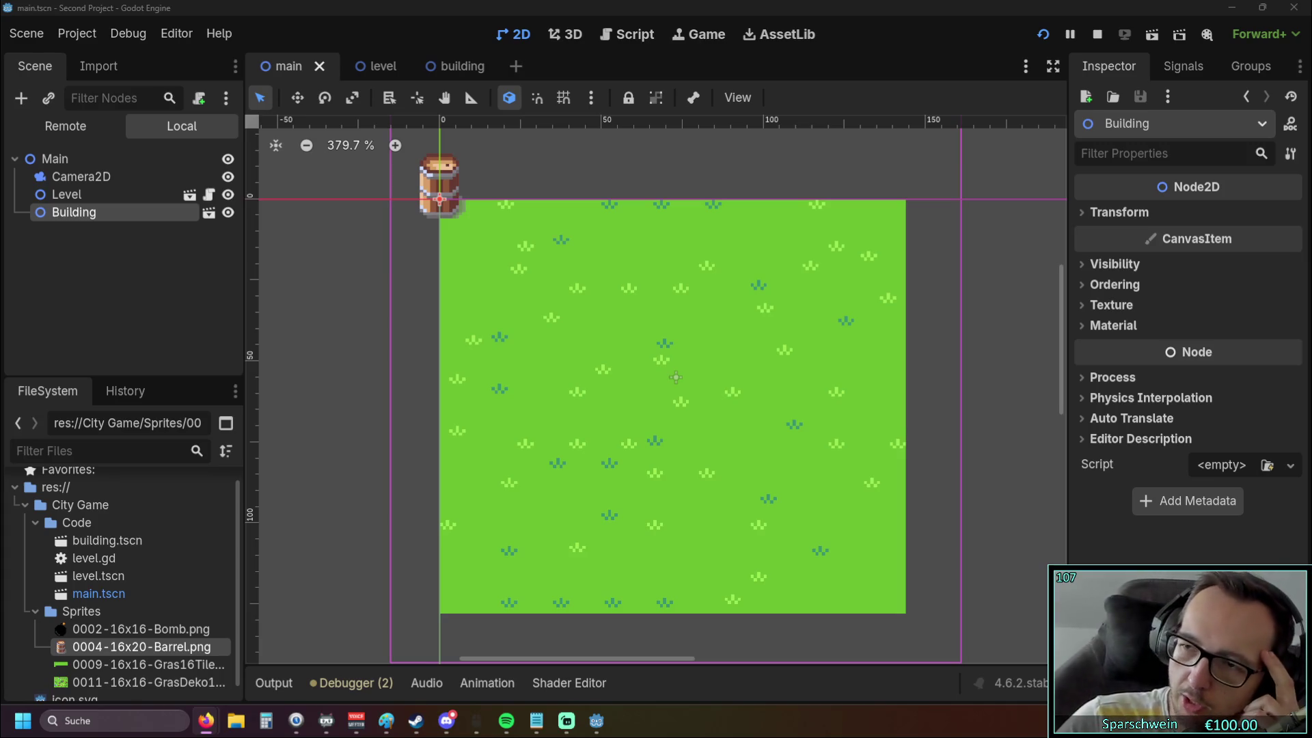
# Bring up the building scene showing the barrel sprite with its -4 px offset.
pyautogui.click(440, 63)
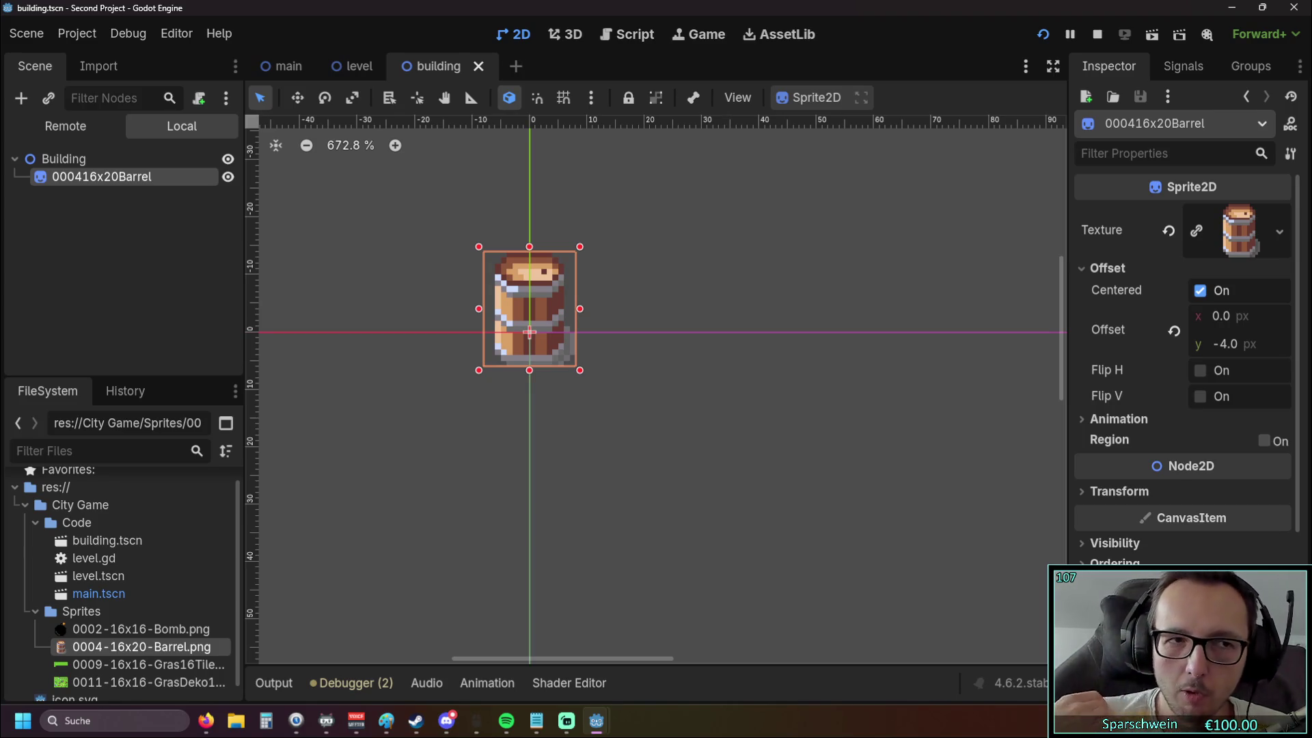
pyautogui.rightClick(95, 177)
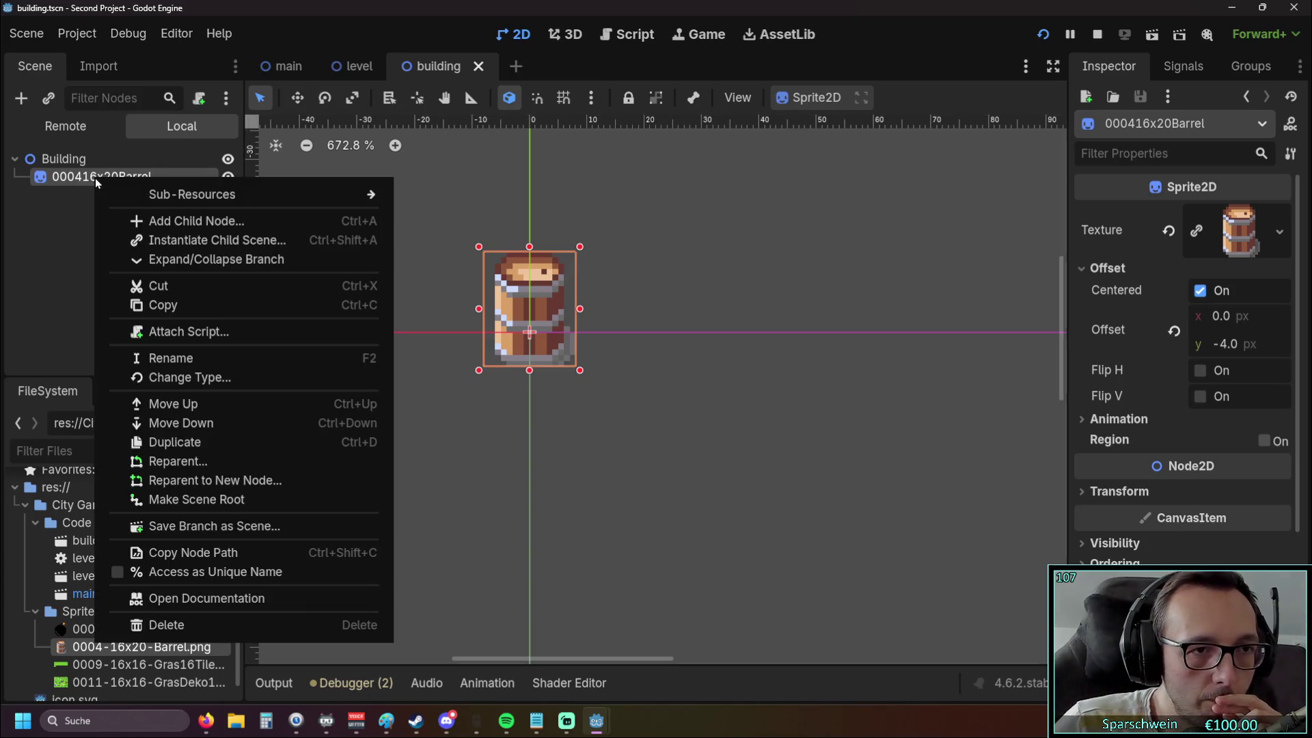
# Strip the 000416x20 prefix so the barrel sprite node is named Barrel.
pyautogui.doubleClick(101, 178)
pyautogui.click(121, 176)
pyautogui.moveTo(122, 176); pyautogui.dragTo(54, 176)
pyautogui.press('BackSpace')
pyautogui.press('Return')
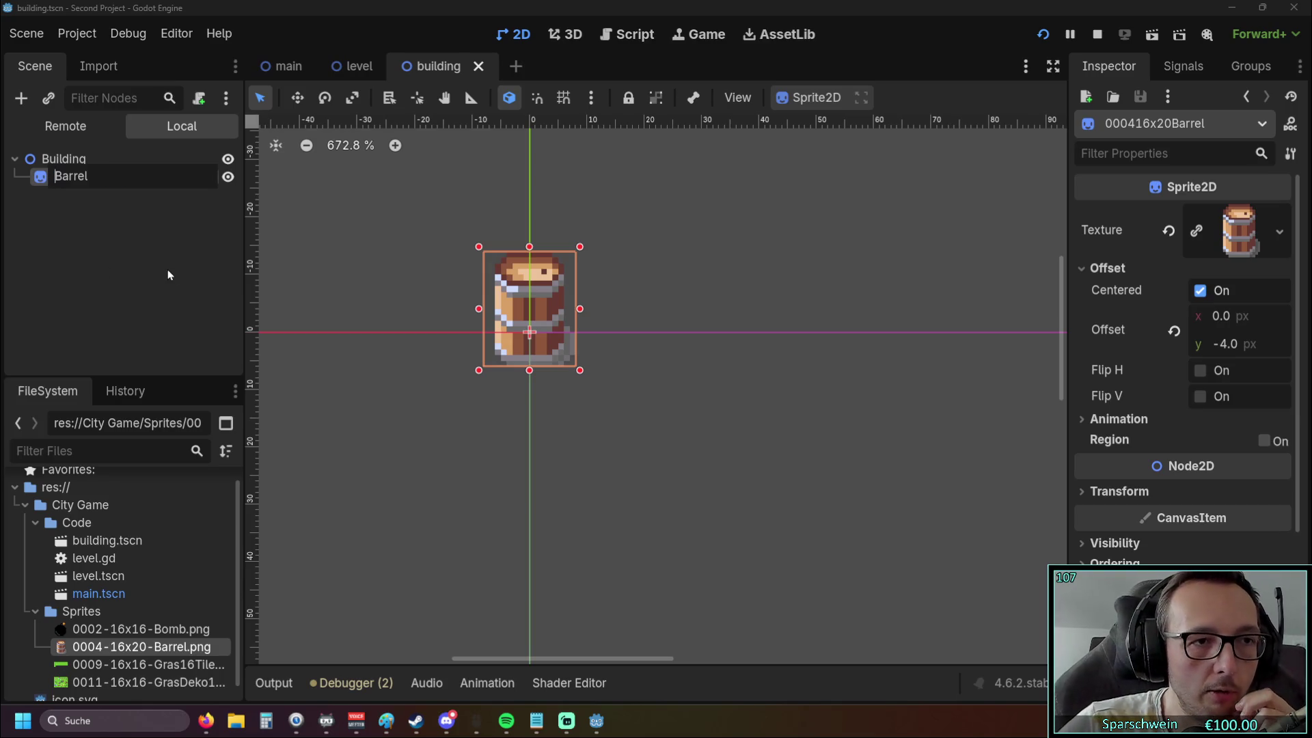
pyautogui.press('Return')
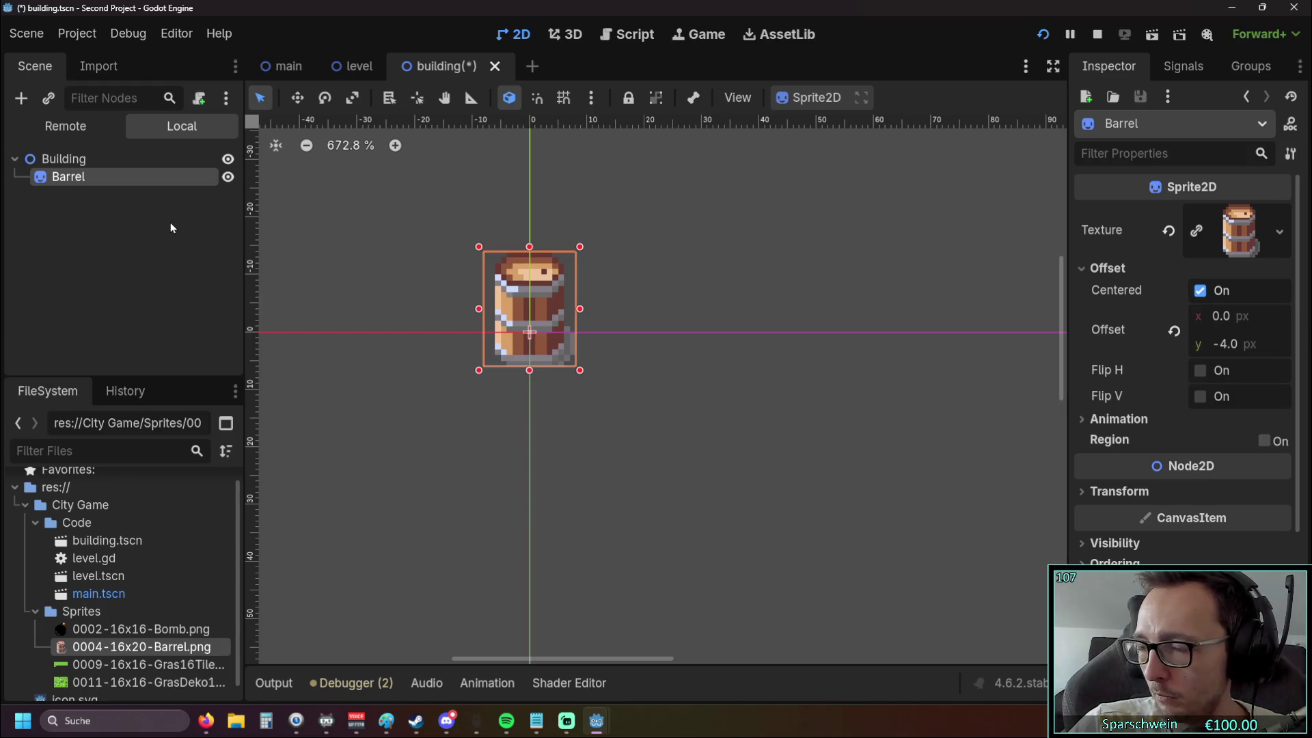
# Attach a default building.gd to the Building root and delete its template code.
pyautogui.click(127, 159)
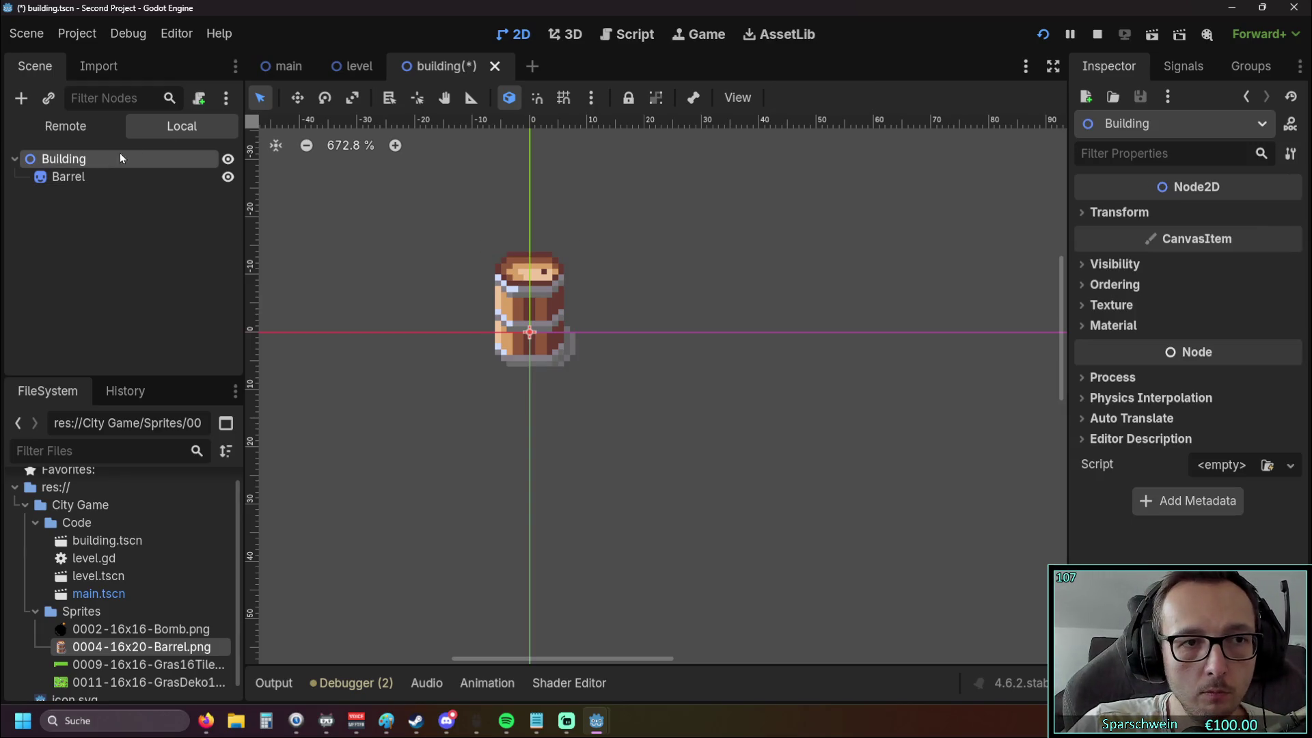
pyautogui.click(199, 98)
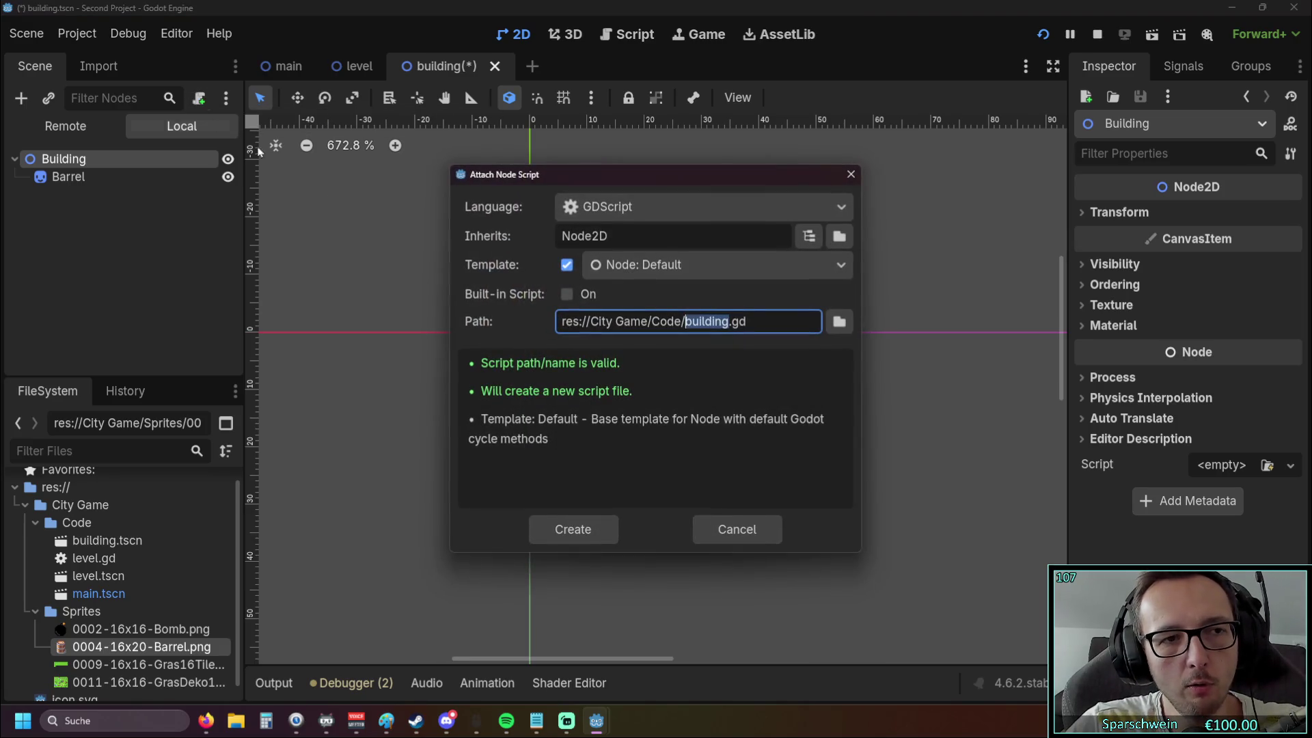
pyautogui.click(572, 529)
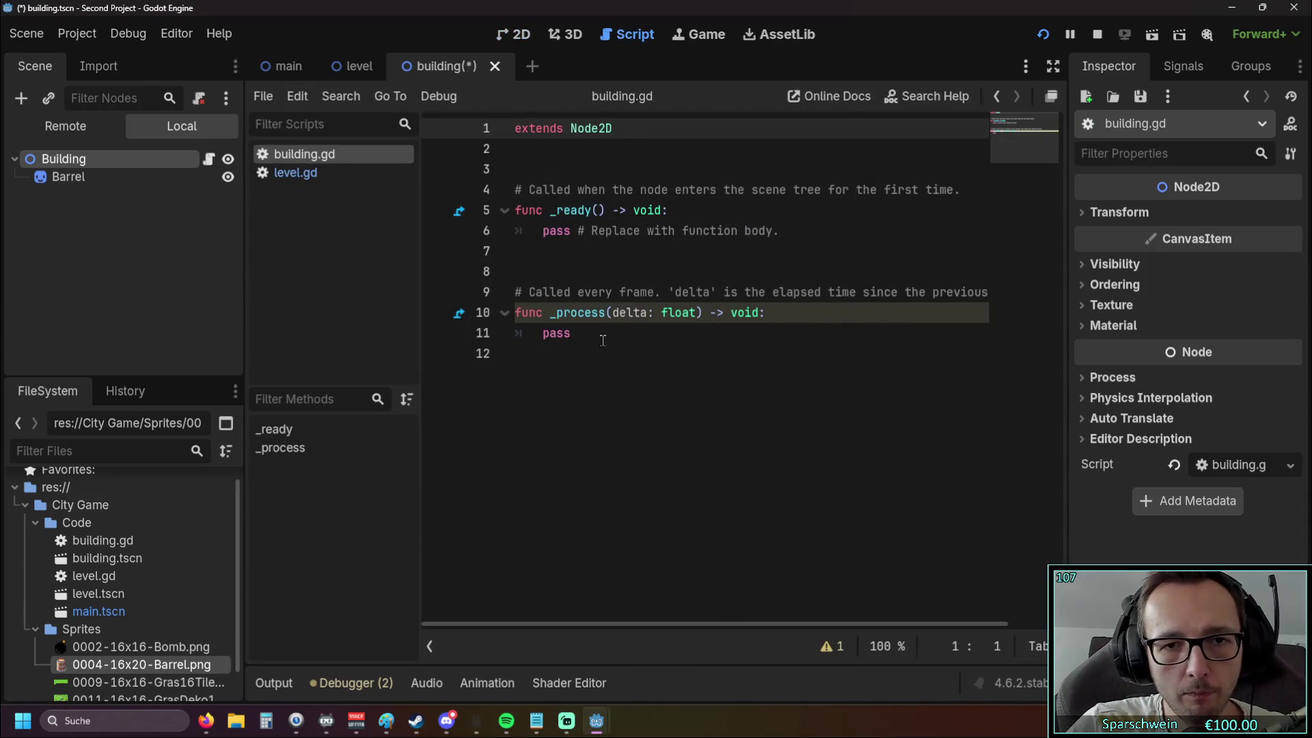
pyautogui.moveTo(602, 339)
pyautogui.mouseDown()
pyautogui.moveTo(567, 321)
pyautogui.moveTo(497, 181)
pyautogui.mouseUp()
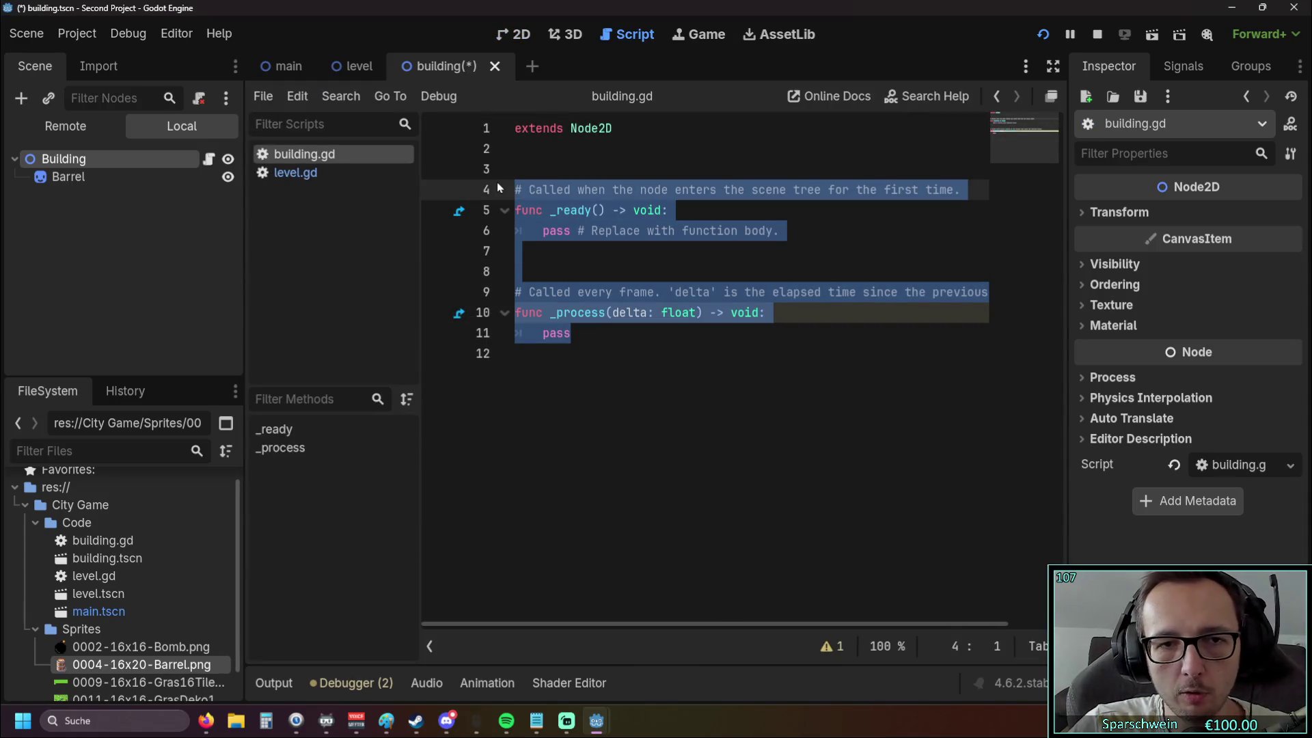
pyautogui.press('Delete')
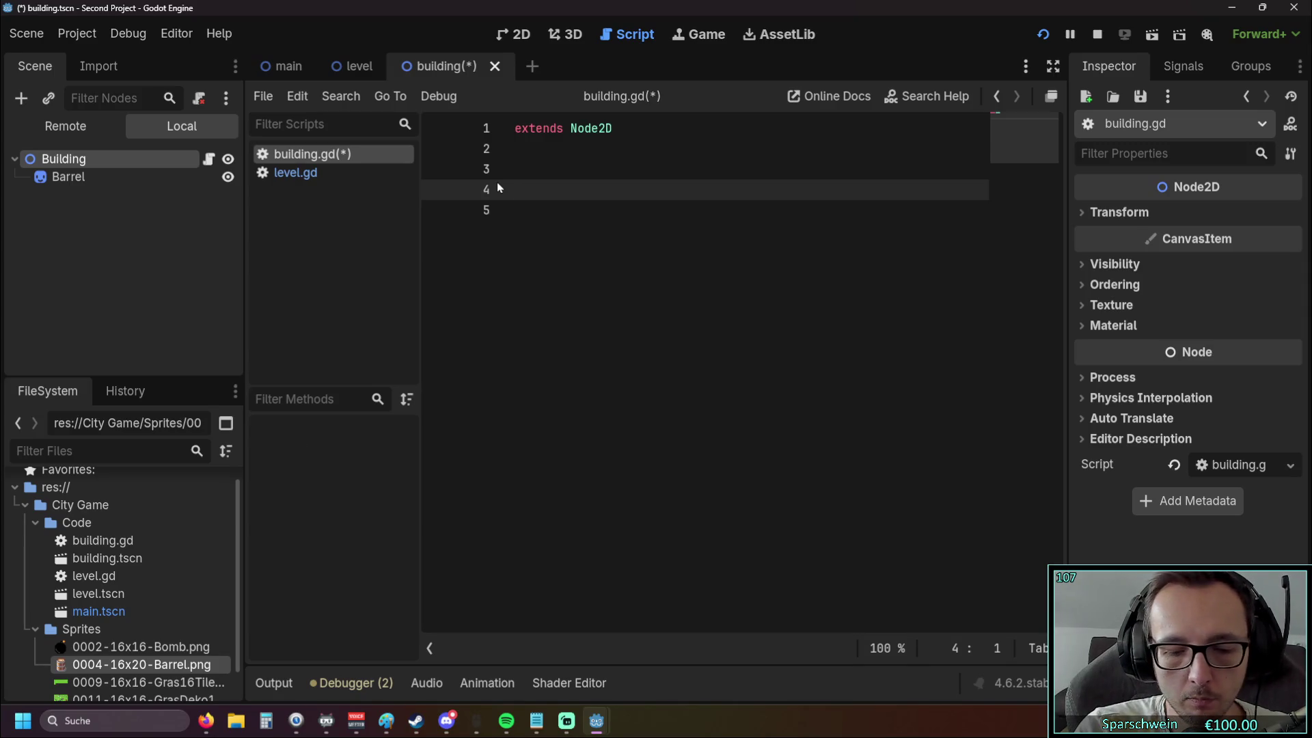
pyautogui.write('@')
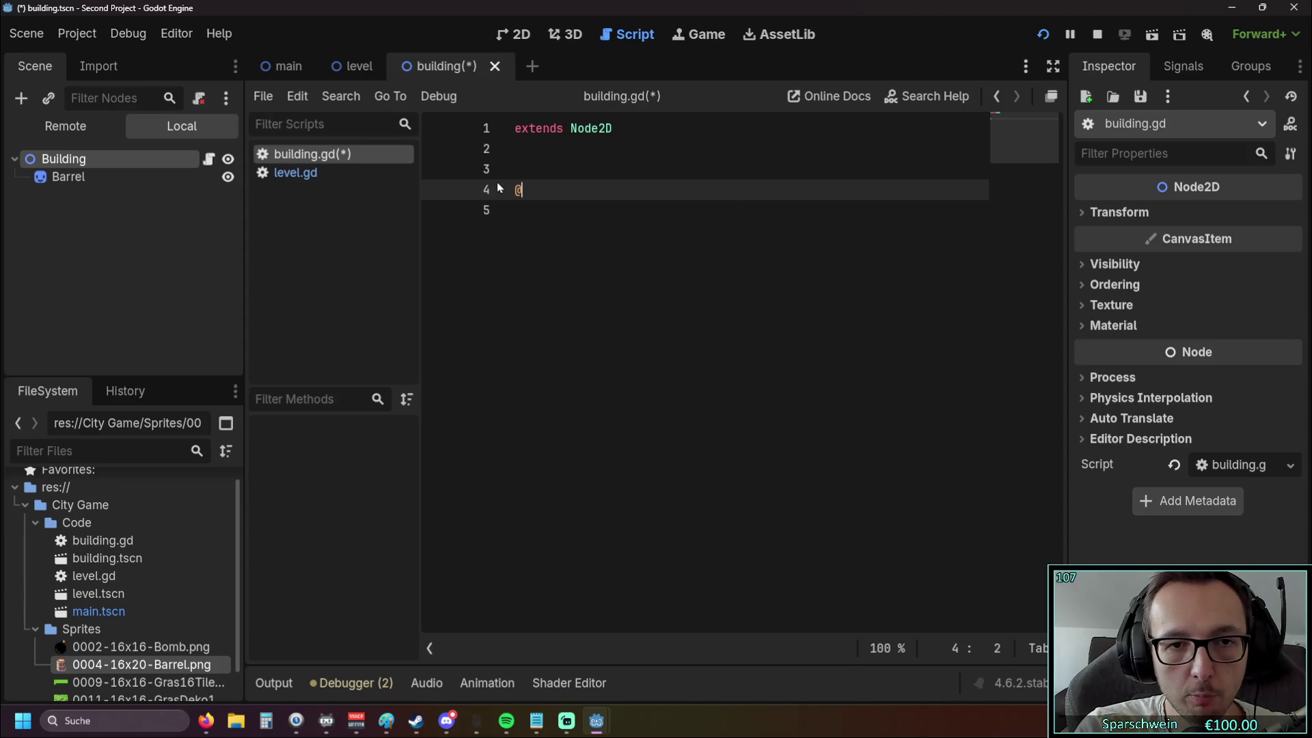
pyautogui.write('export')
pyautogui.press('Return')
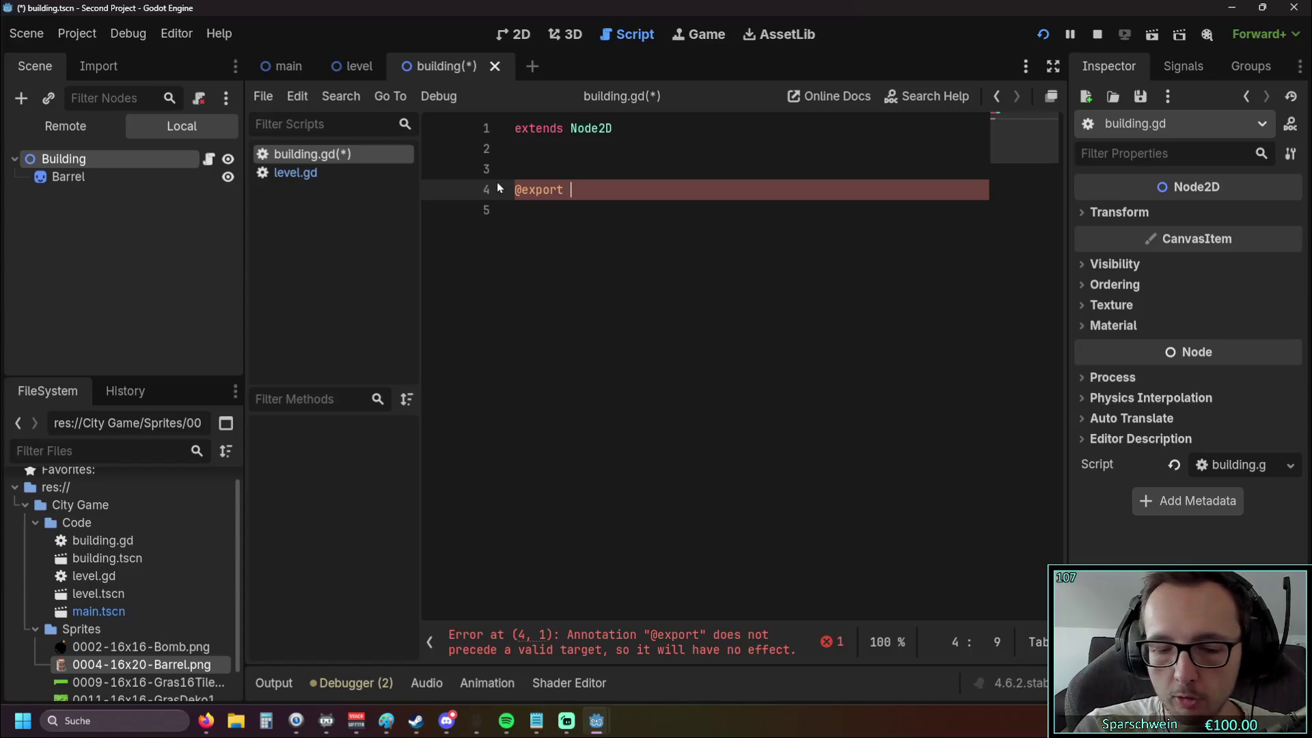
pyautogui.write('var')
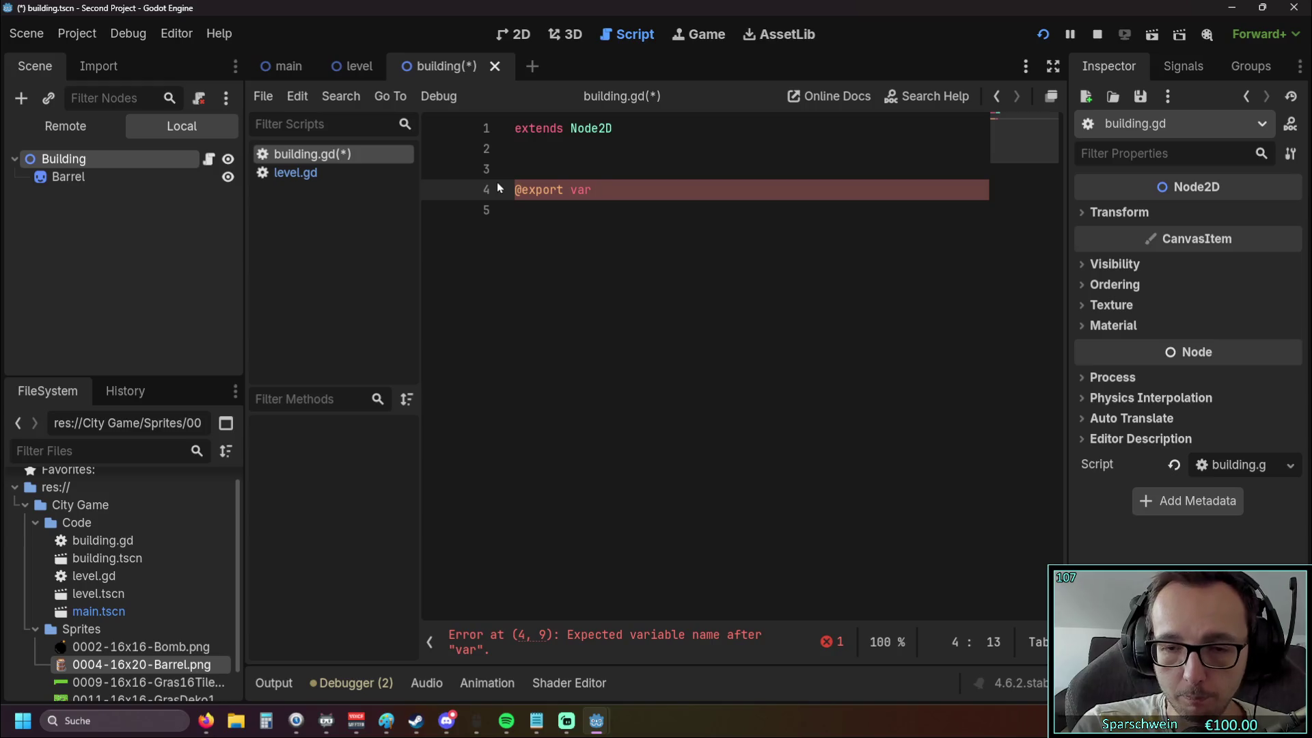
pyautogui.write(' gebäude')
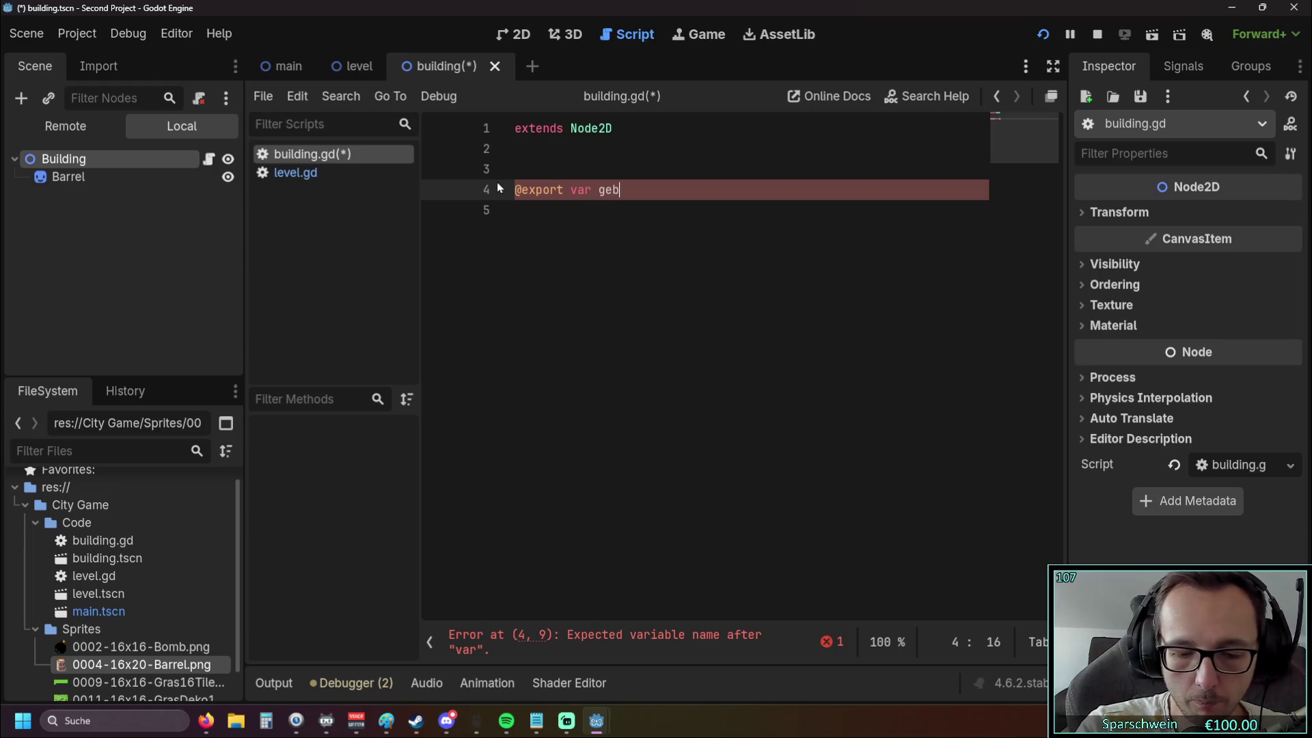
pyautogui.write('name')
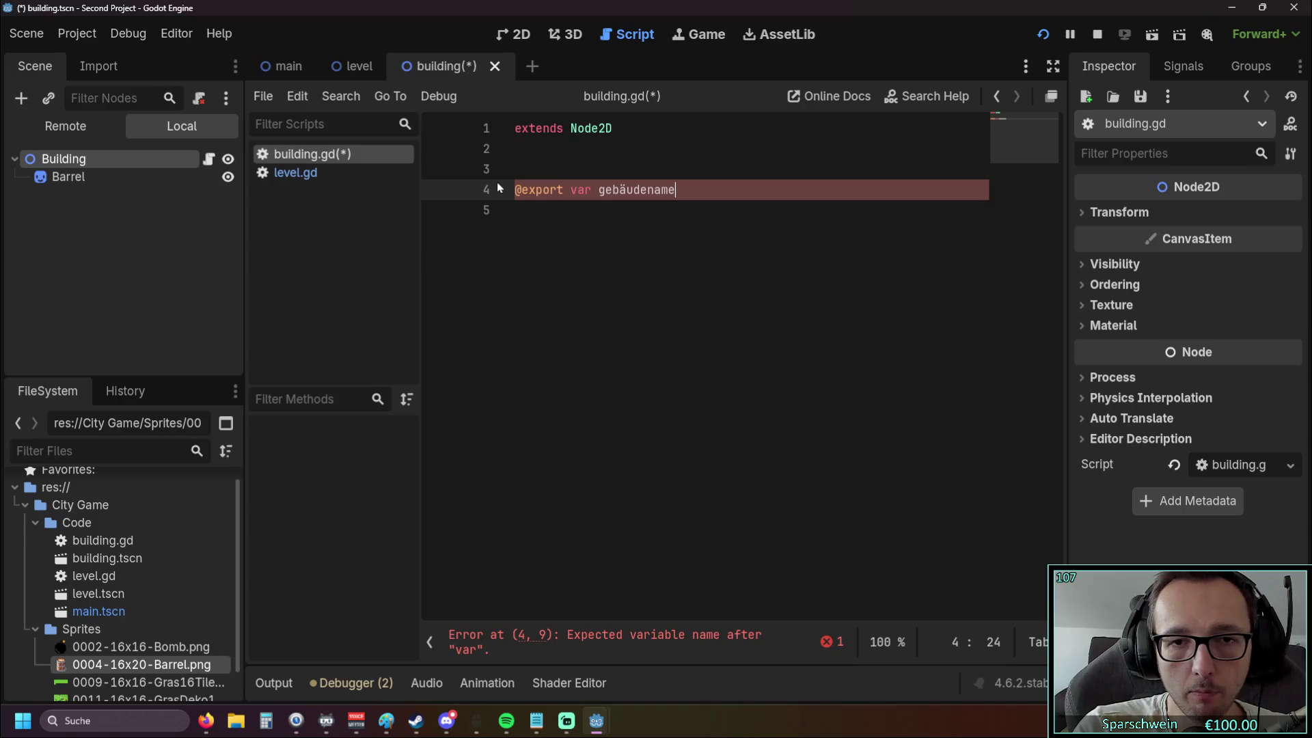
pyautogui.press('BackSpace')
pyautogui.press('BackSpace')
pyautogui.press('BackSpace')
pyautogui.write('name')
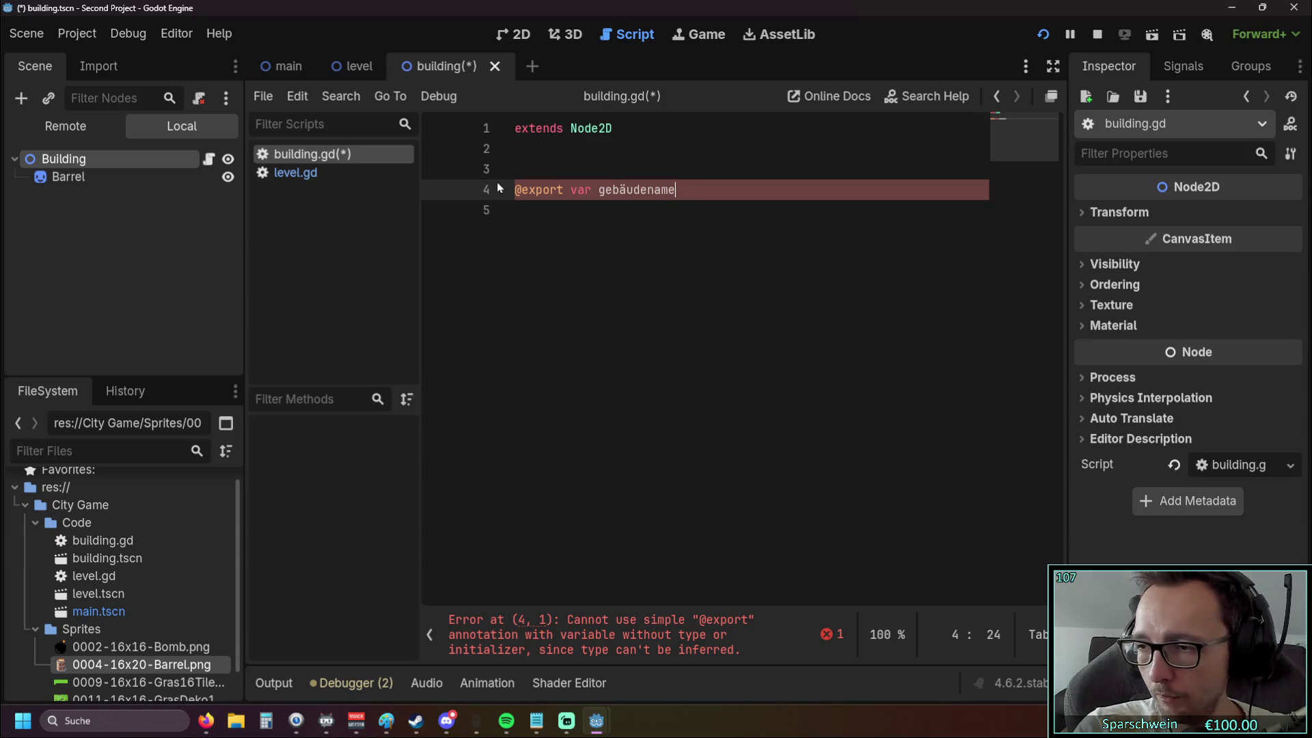
pyautogui.press('BackSpace')
pyautogui.press('BackSpace')
pyautogui.press('BackSpace')
pyautogui.write(':')
pyautogui.press('BackSpace')
pyautogui.write('_name')
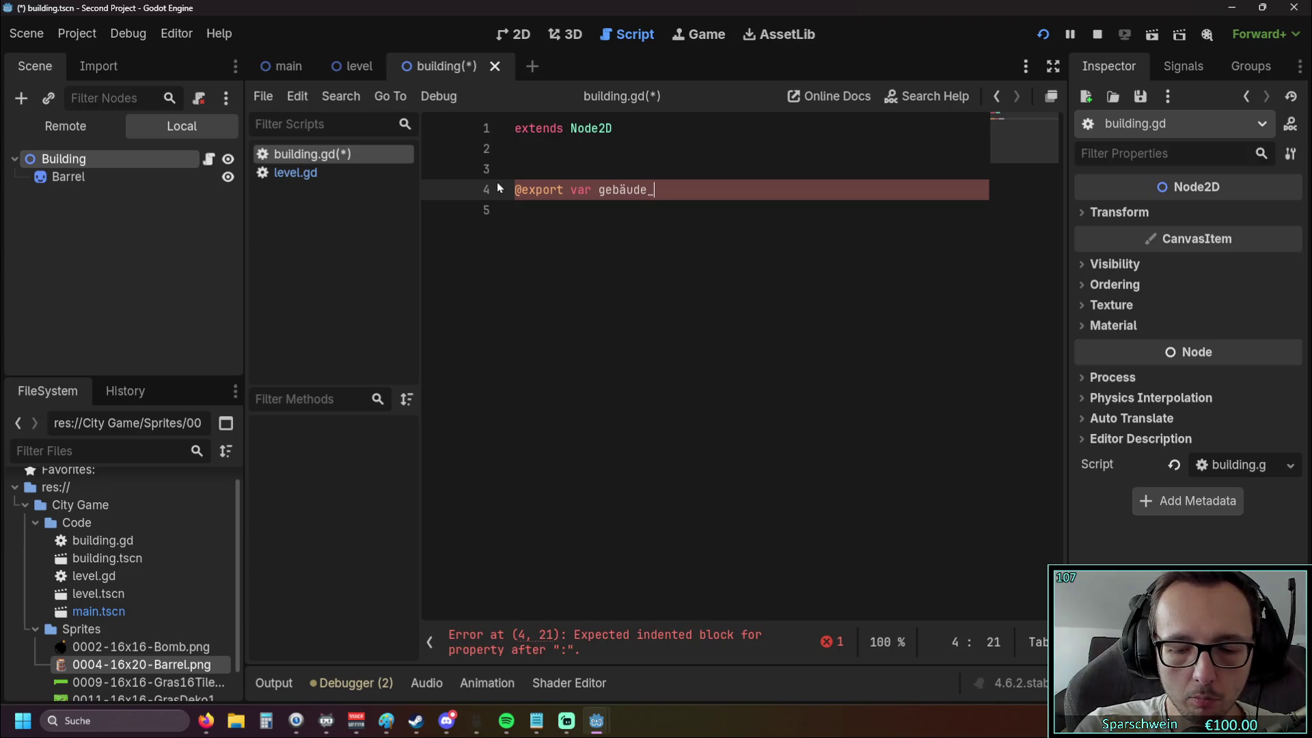
pyautogui.write(': String = ')
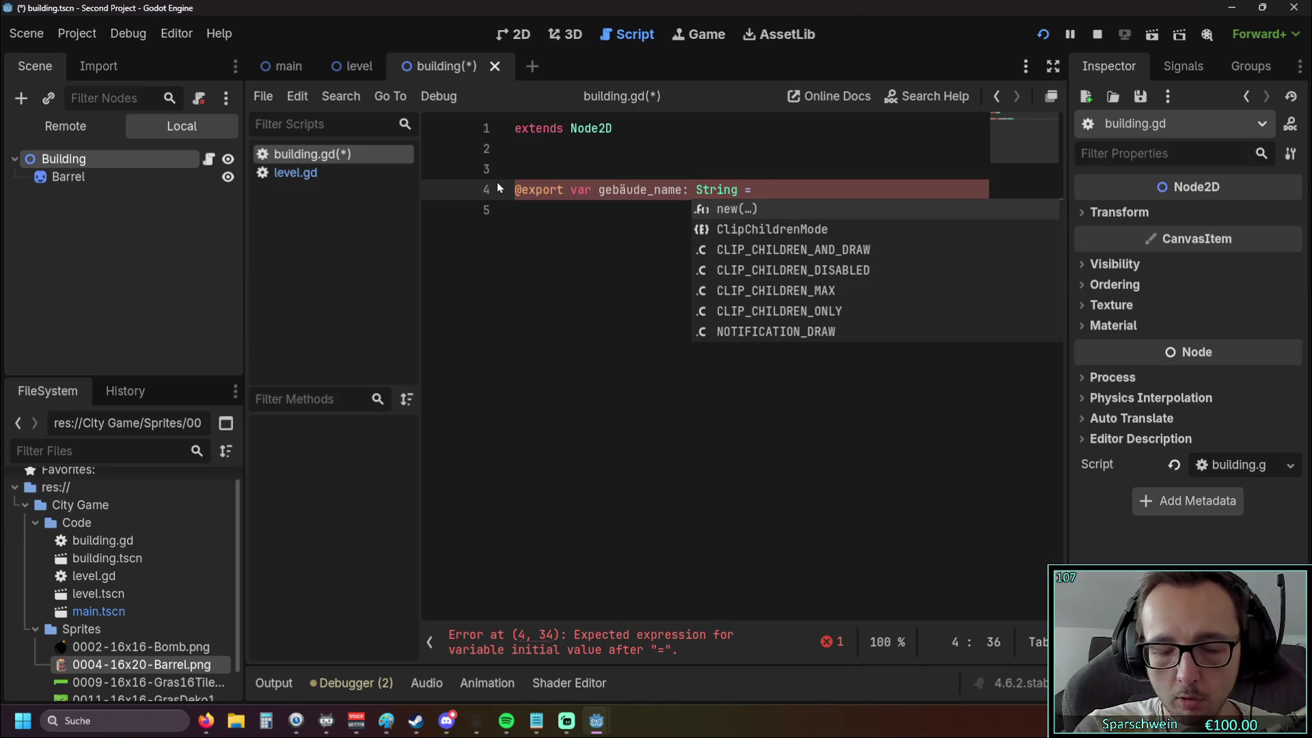
pyautogui.write('"Ba')
pyautogui.write('rrel')
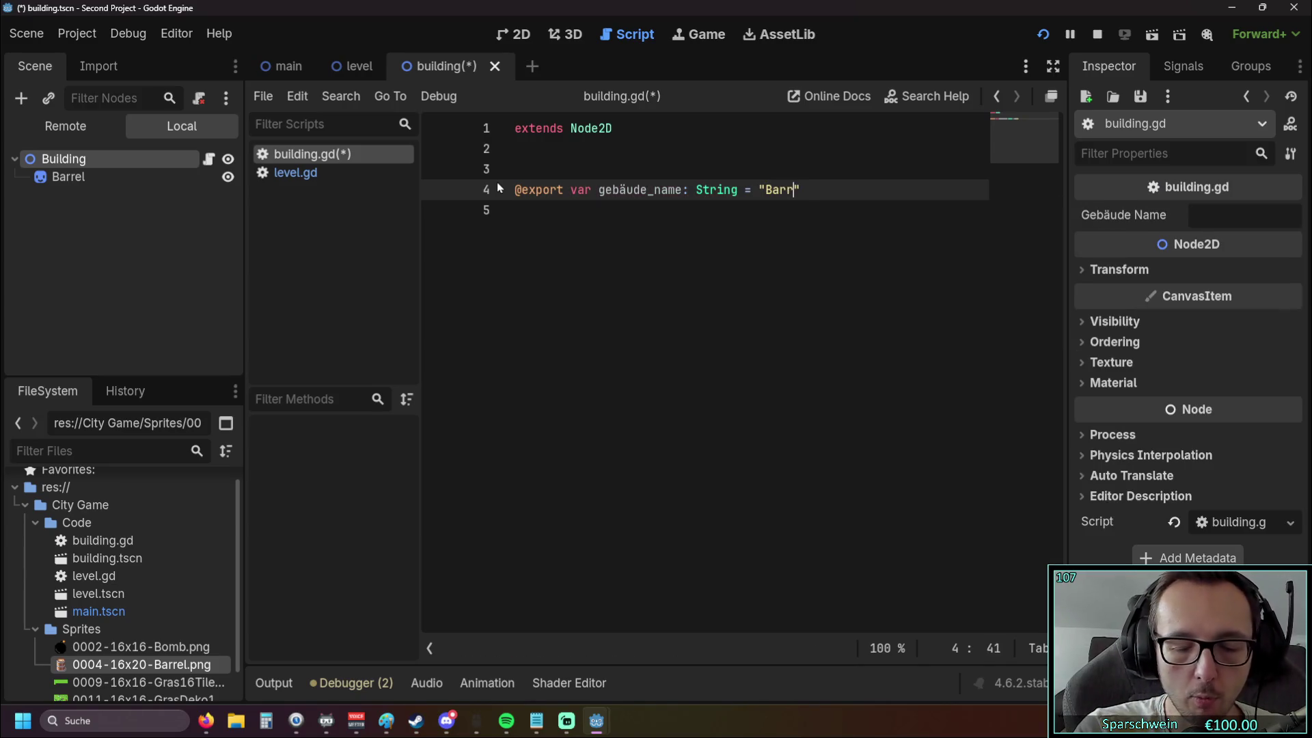
pyautogui.click(584, 213)
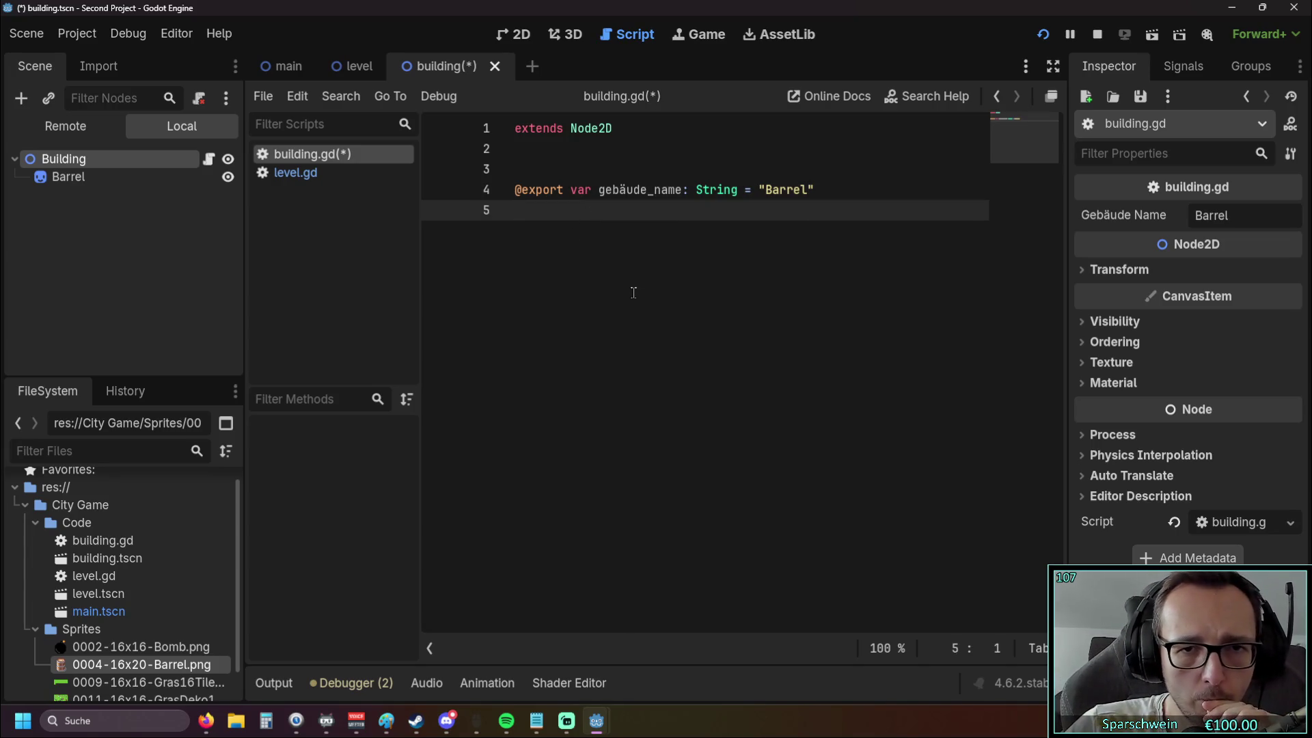
# Save building.gd together with the building scene.
pyautogui.click(308, 173)
pyautogui.click(311, 153)
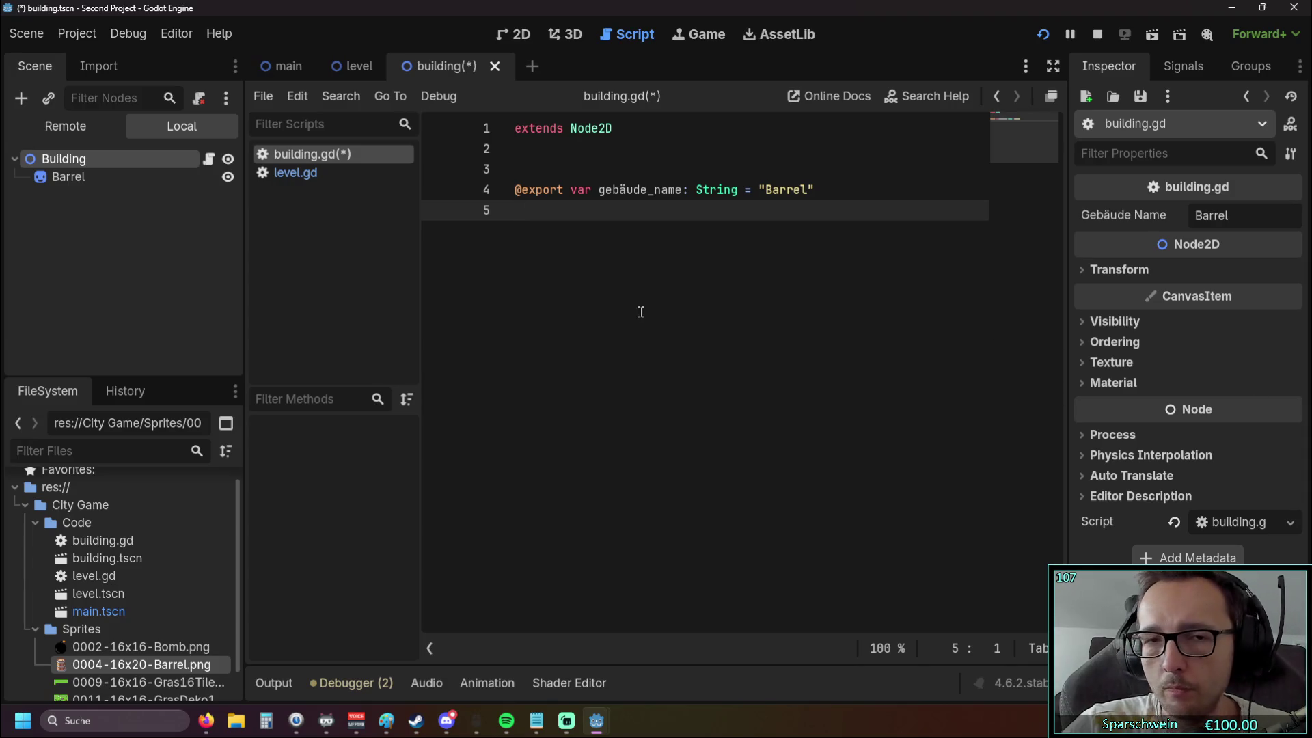
pyautogui.hotkey('ctrl', 's')
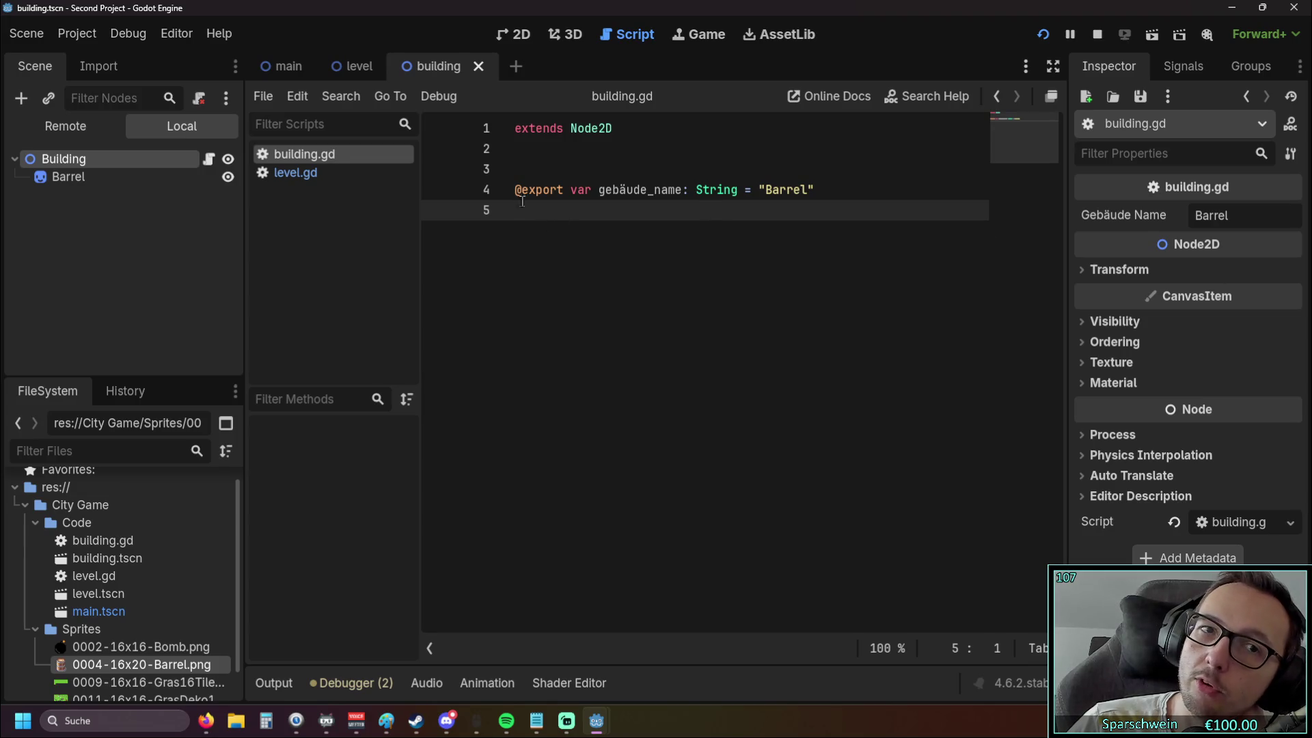
pyautogui.click(350, 71)
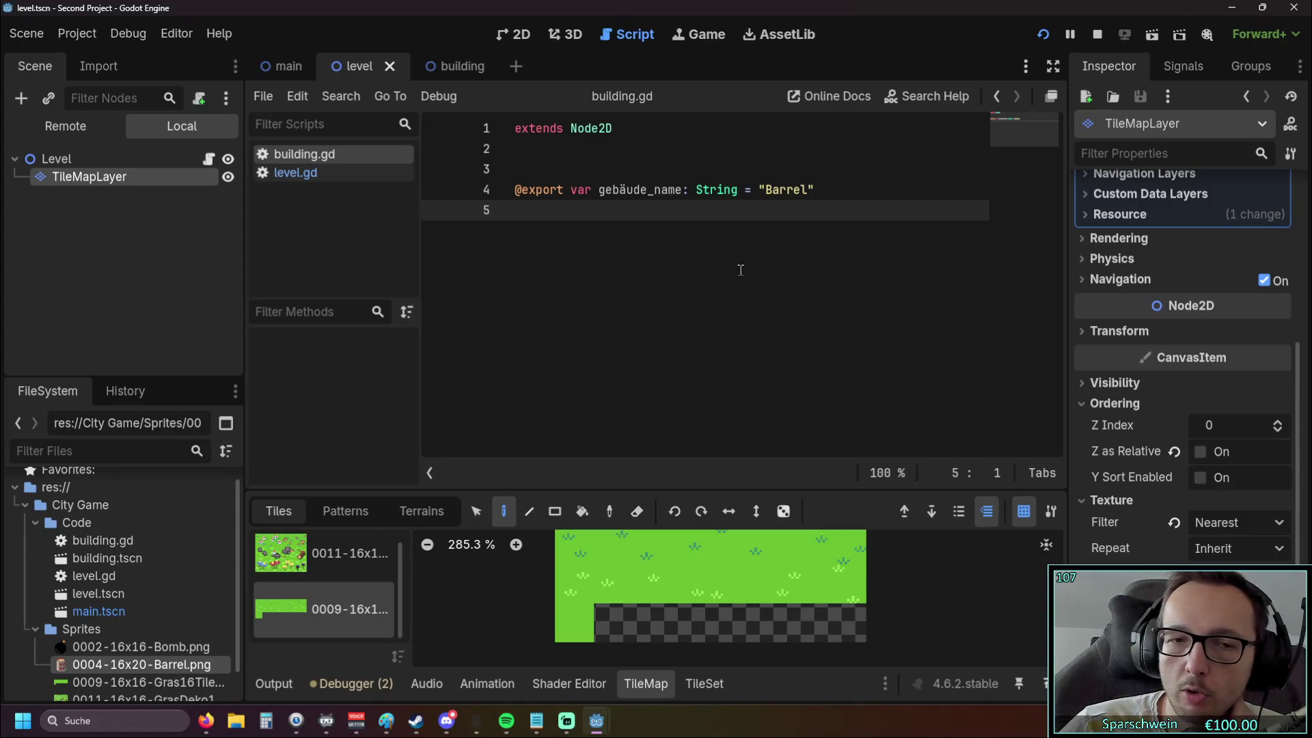
# Switch to the 2D view and zoom out on the level's grass tilemap.
pyautogui.click(514, 34)
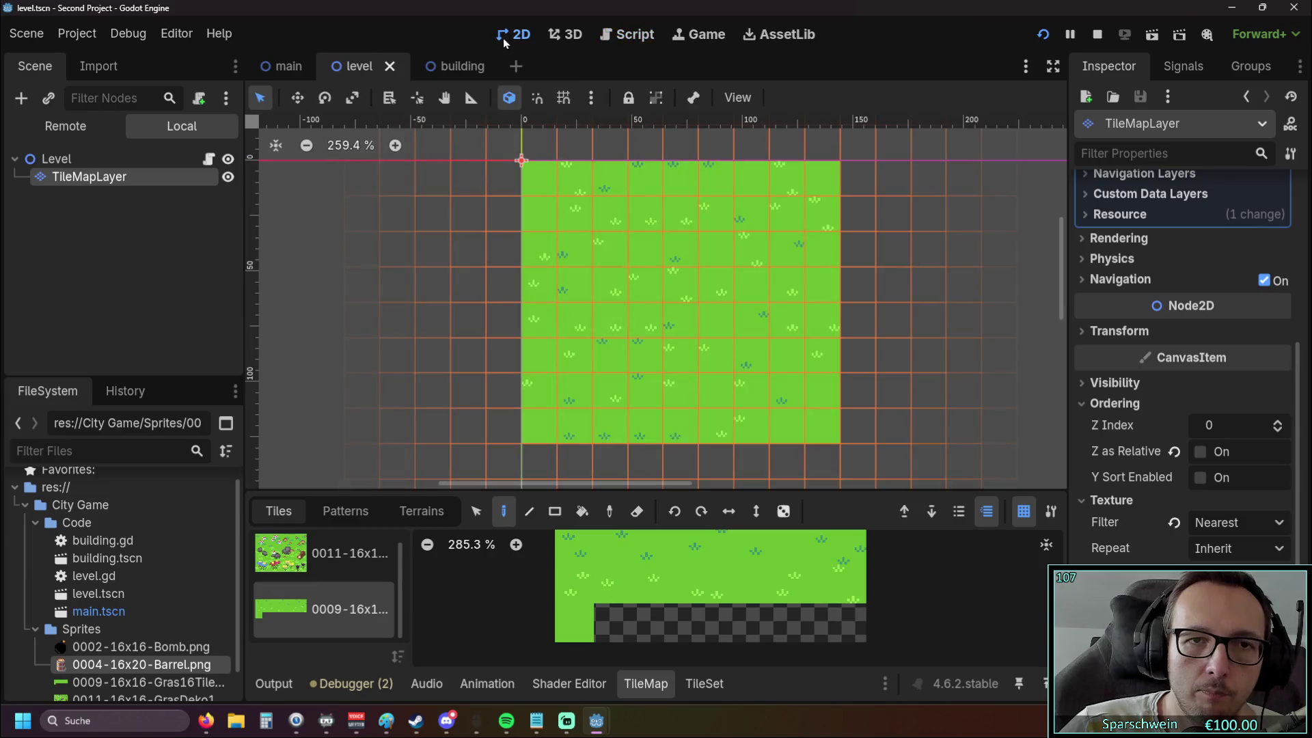
pyautogui.scroll(-1, 625, 282)
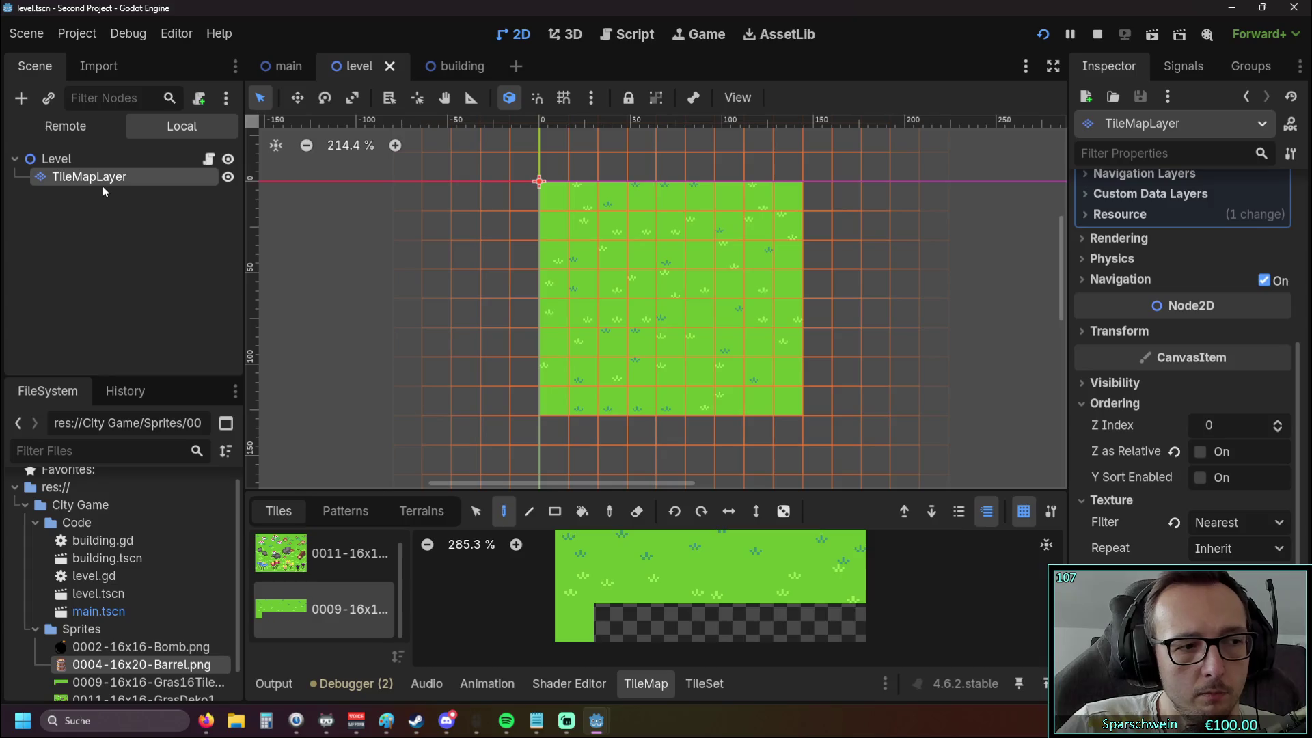
# Create a Node2D child under TileMapLayer and begin renaming it.
pyautogui.click(21, 98)
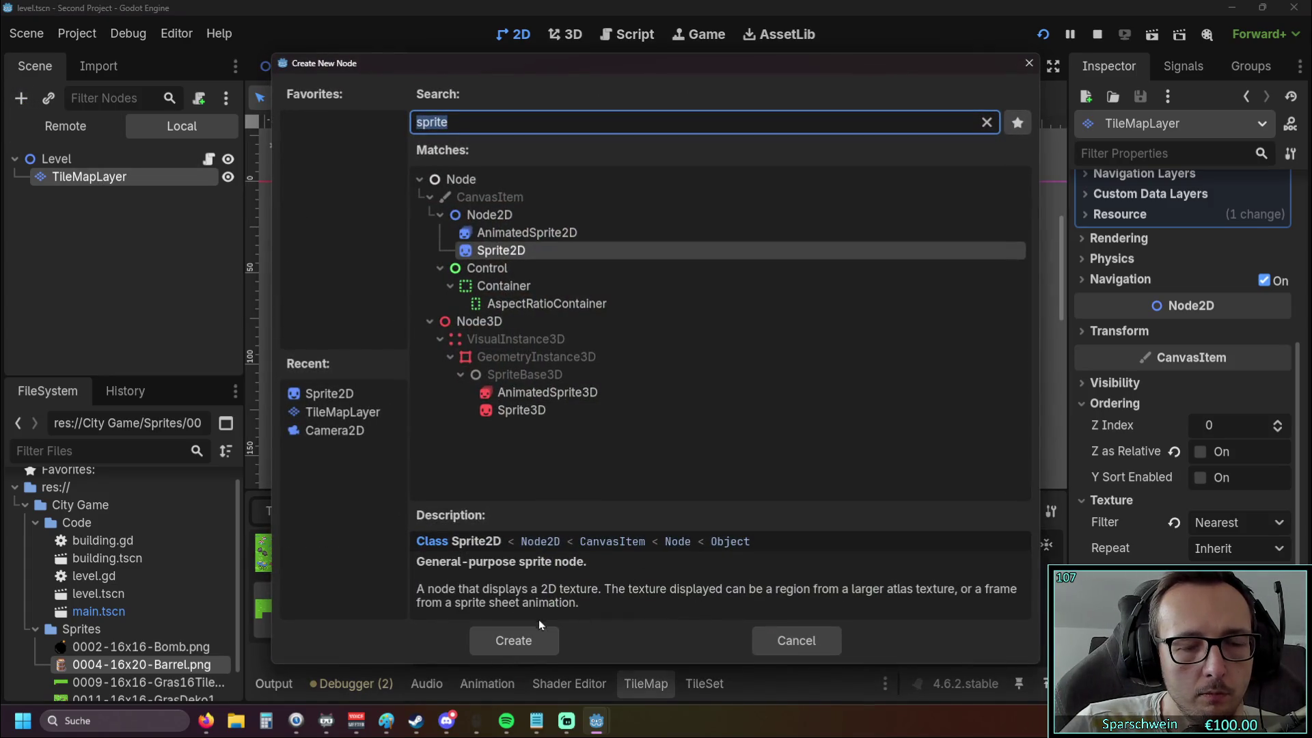
pyautogui.click(545, 215)
pyautogui.click(513, 641)
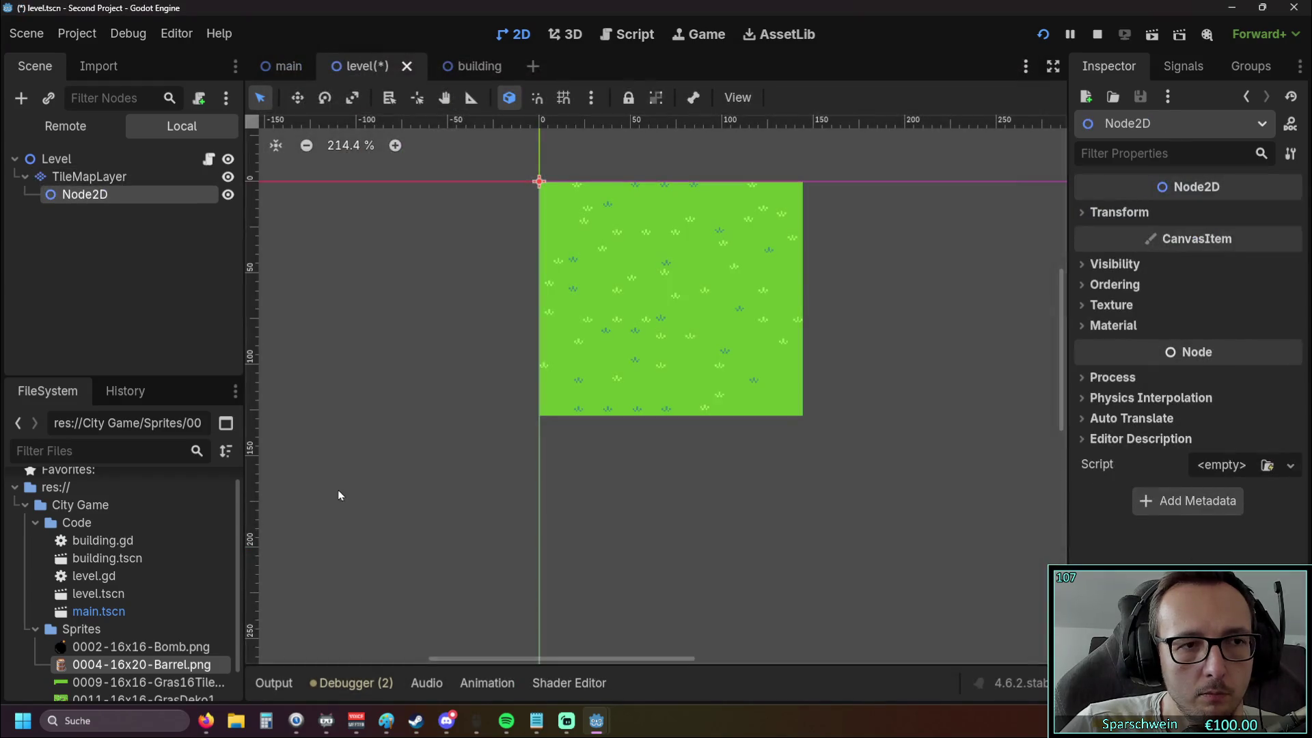
pyautogui.click(84, 178)
pyautogui.click(87, 195)
pyautogui.click(83, 179)
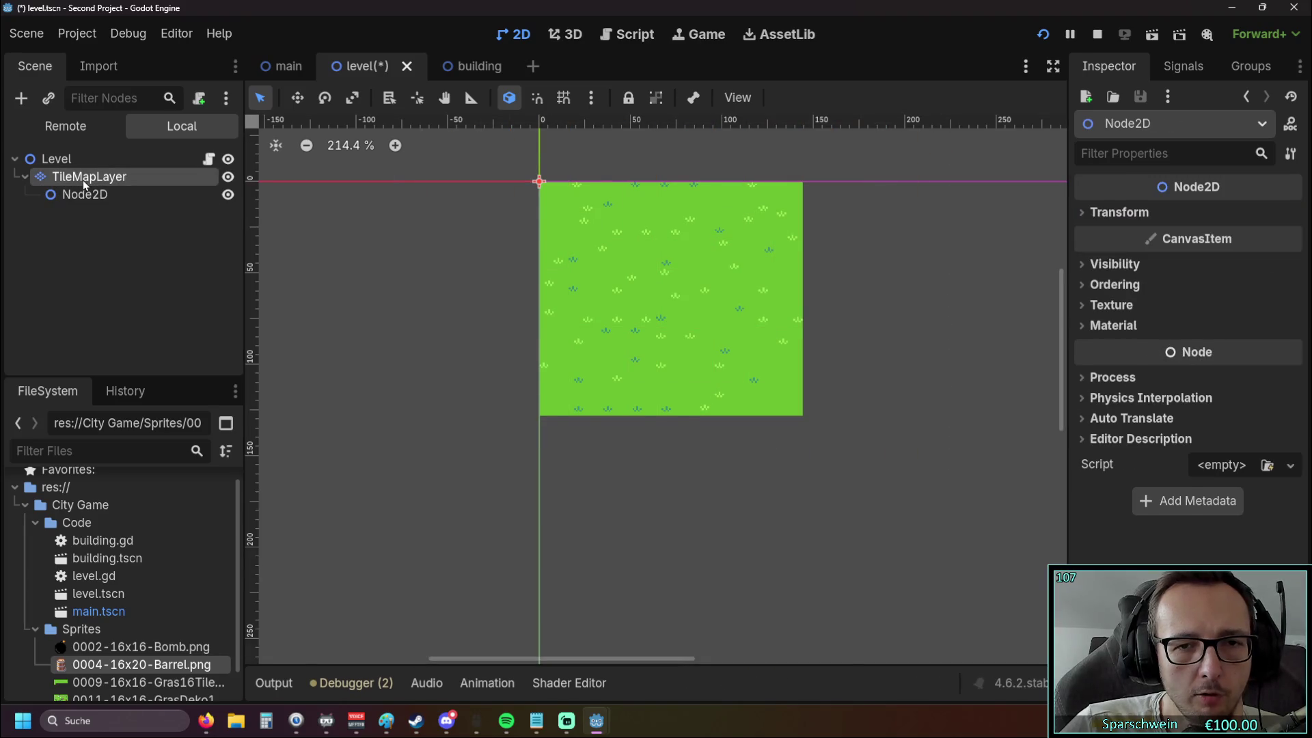
pyautogui.click(87, 198)
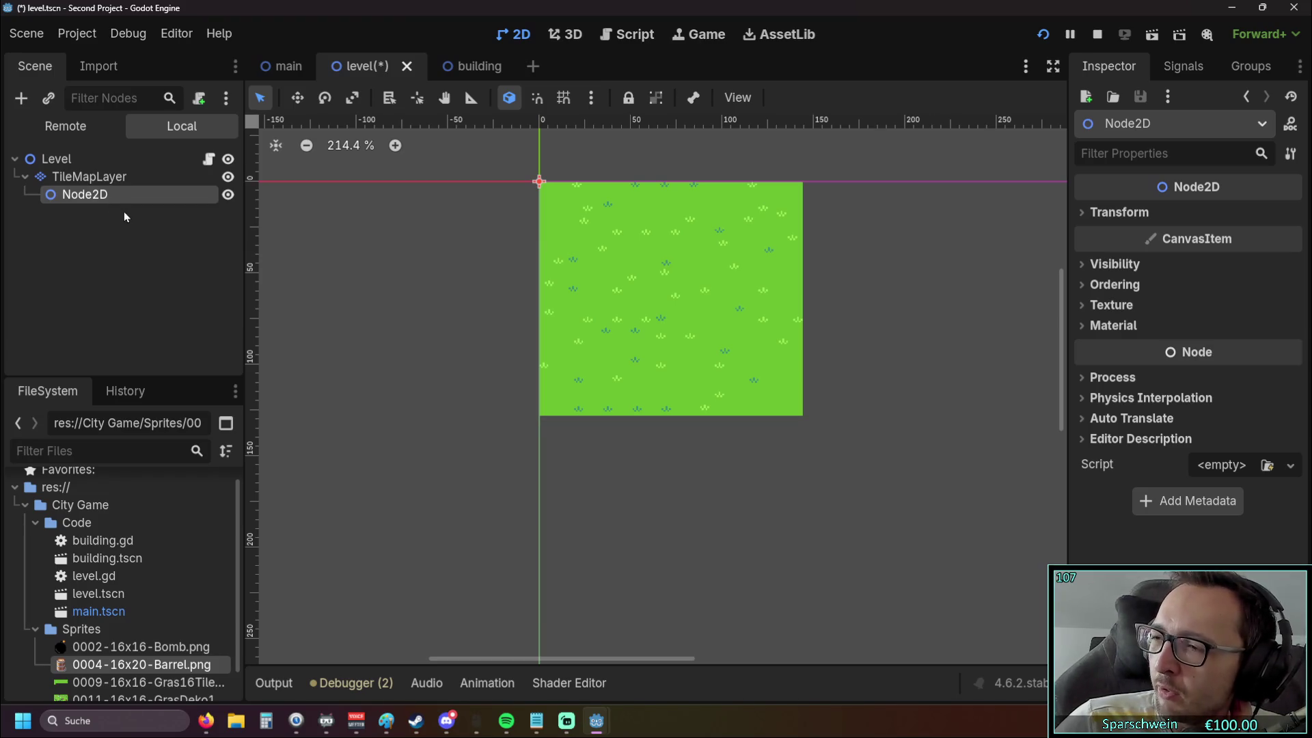
pyautogui.doubleClick(88, 195)
# Rename the new Node2D to 'Hover'.
pyautogui.write('Hover')
pyautogui.press('Return')
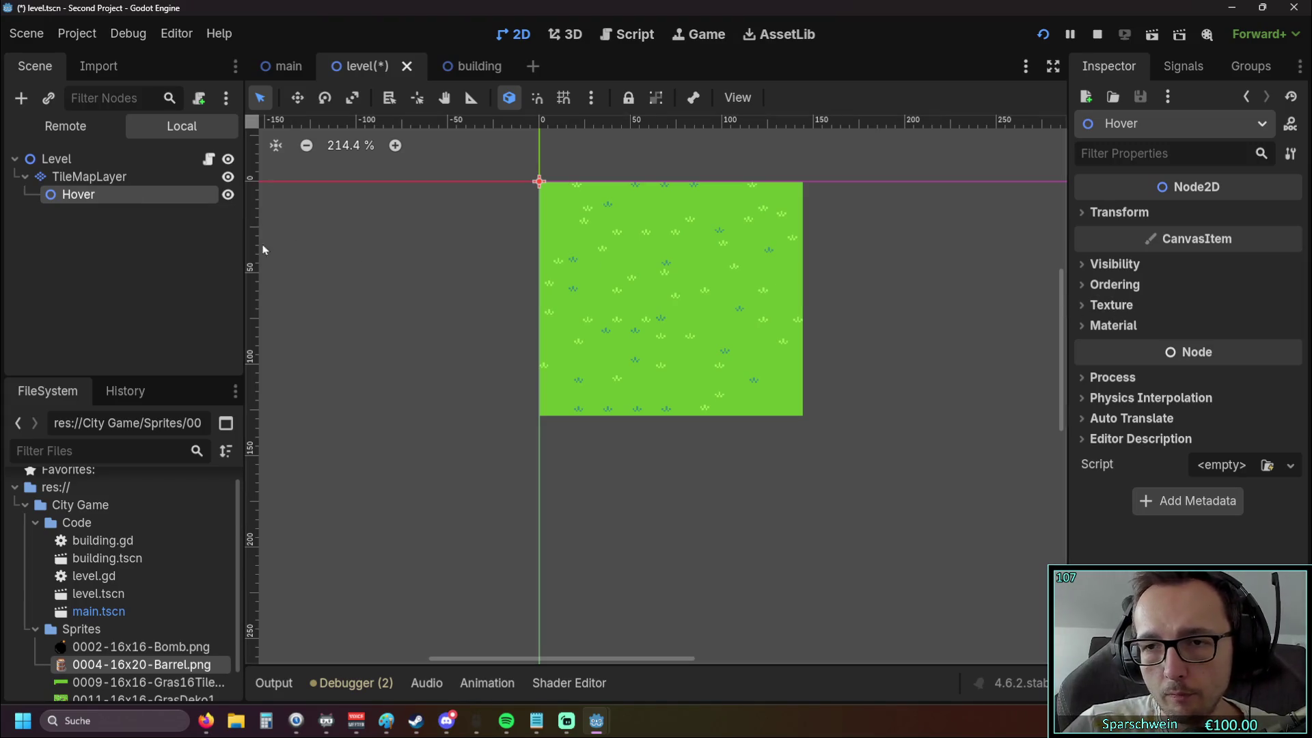
pyautogui.click(88, 177)
pyautogui.click(79, 194)
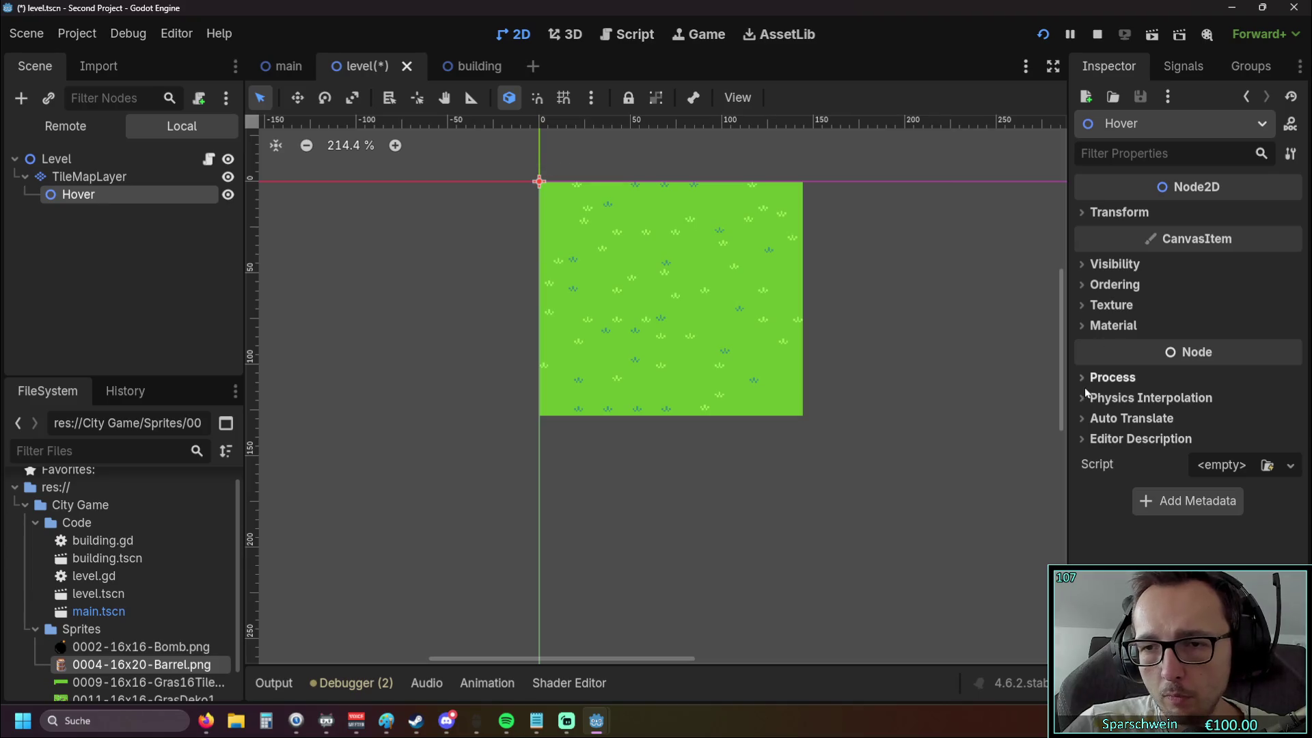
# Set the Hover node's Z Index to 5 under Ordering in the Inspector.
pyautogui.click(1079, 328)
pyautogui.click(1079, 328)
pyautogui.click(1080, 307)
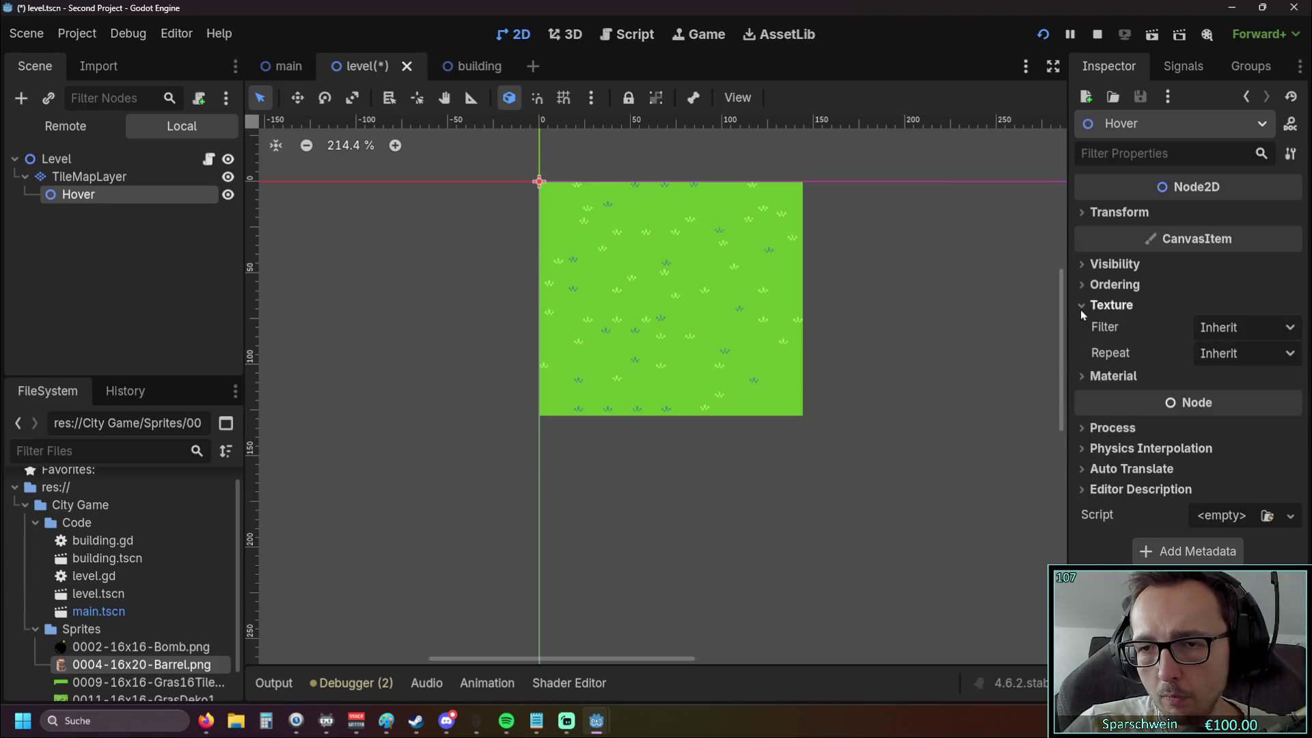
pyautogui.click(1080, 309)
pyautogui.click(1079, 286)
pyautogui.moveTo(1238, 309)
pyautogui.mouseDown()
pyautogui.moveTo(1203, 309)
pyautogui.moveTo(1250, 309)
pyautogui.moveTo(1227, 305)
pyautogui.mouseUp()
pyautogui.click(1229, 307)
pyautogui.write('5')
pyautogui.press('Return')
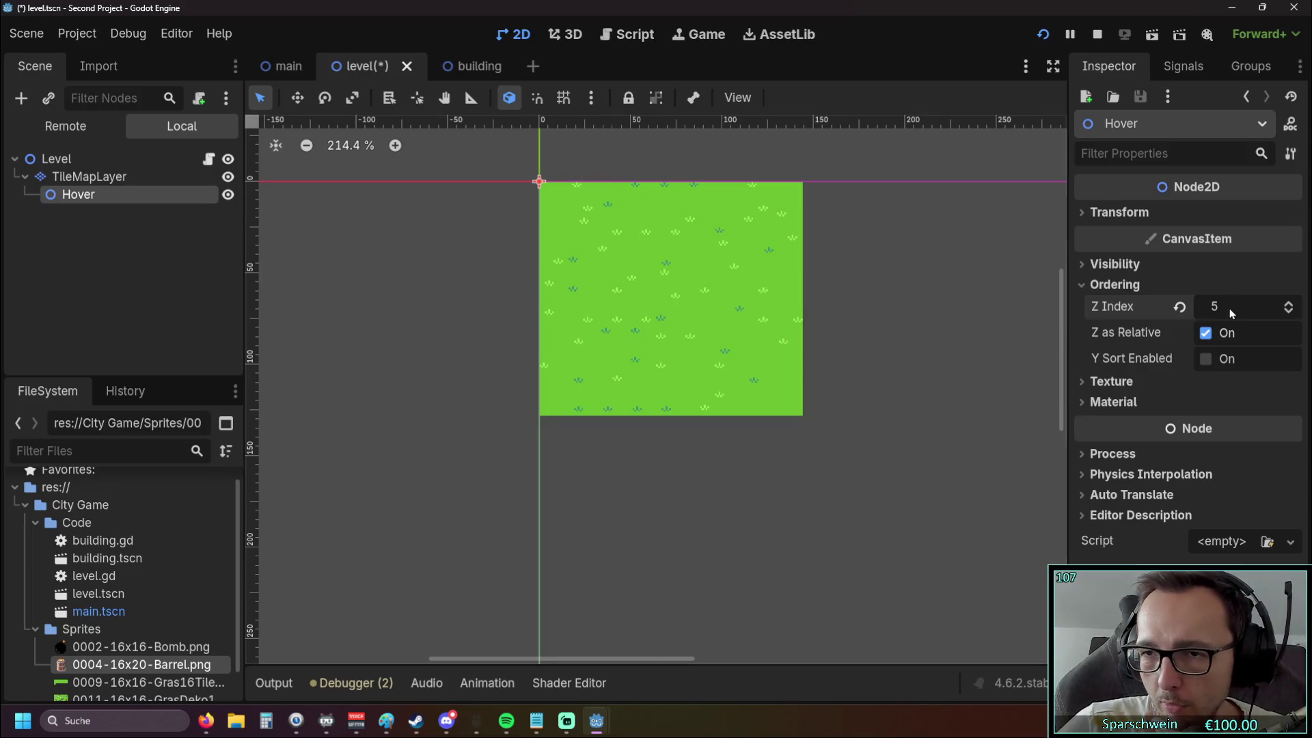
pyautogui.click(103, 309)
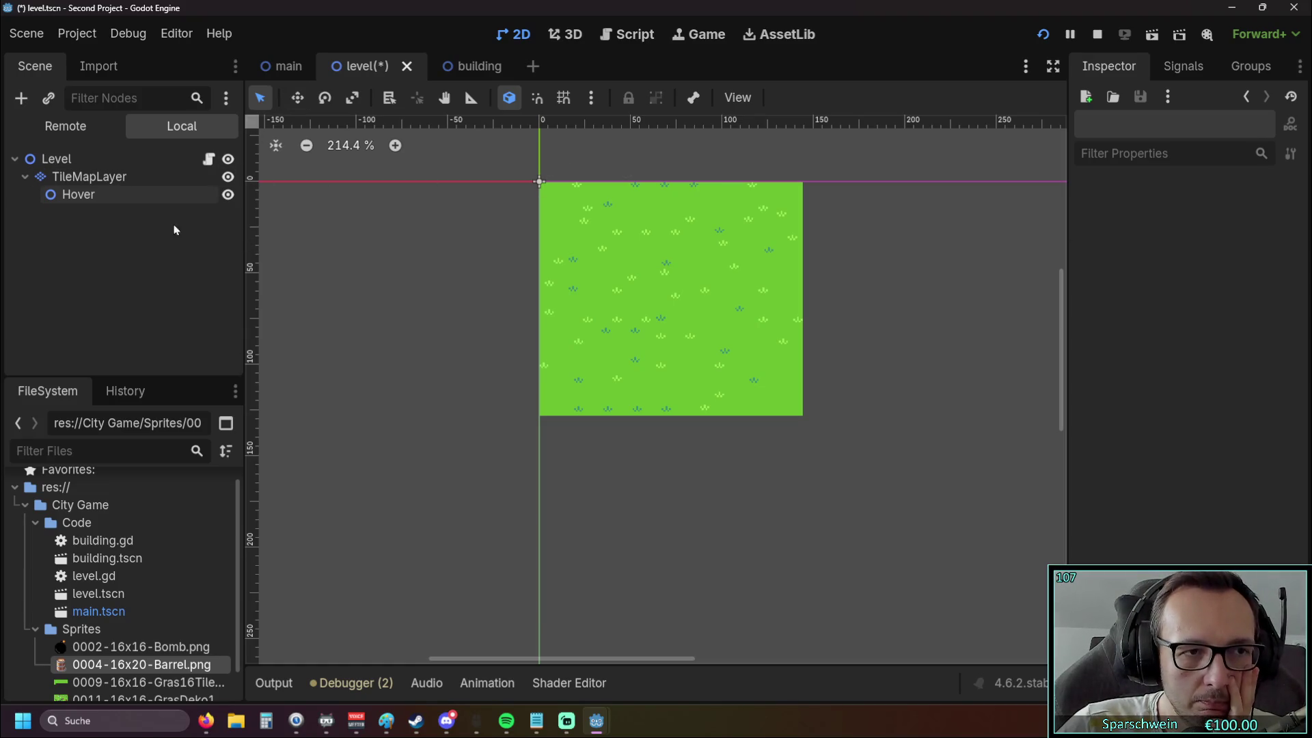
pyautogui.click(105, 177)
# Open the level.gd script in the Script workspace.
pyautogui.click(96, 158)
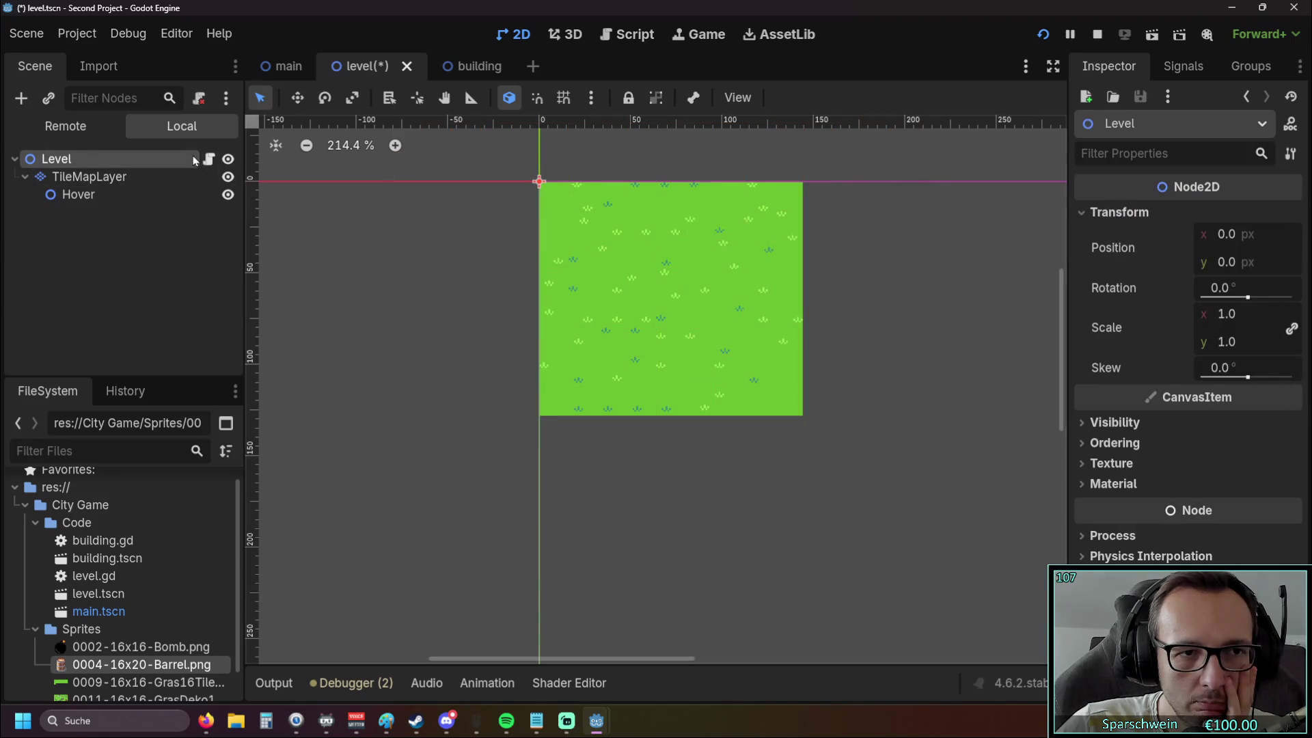
pyautogui.click(650, 38)
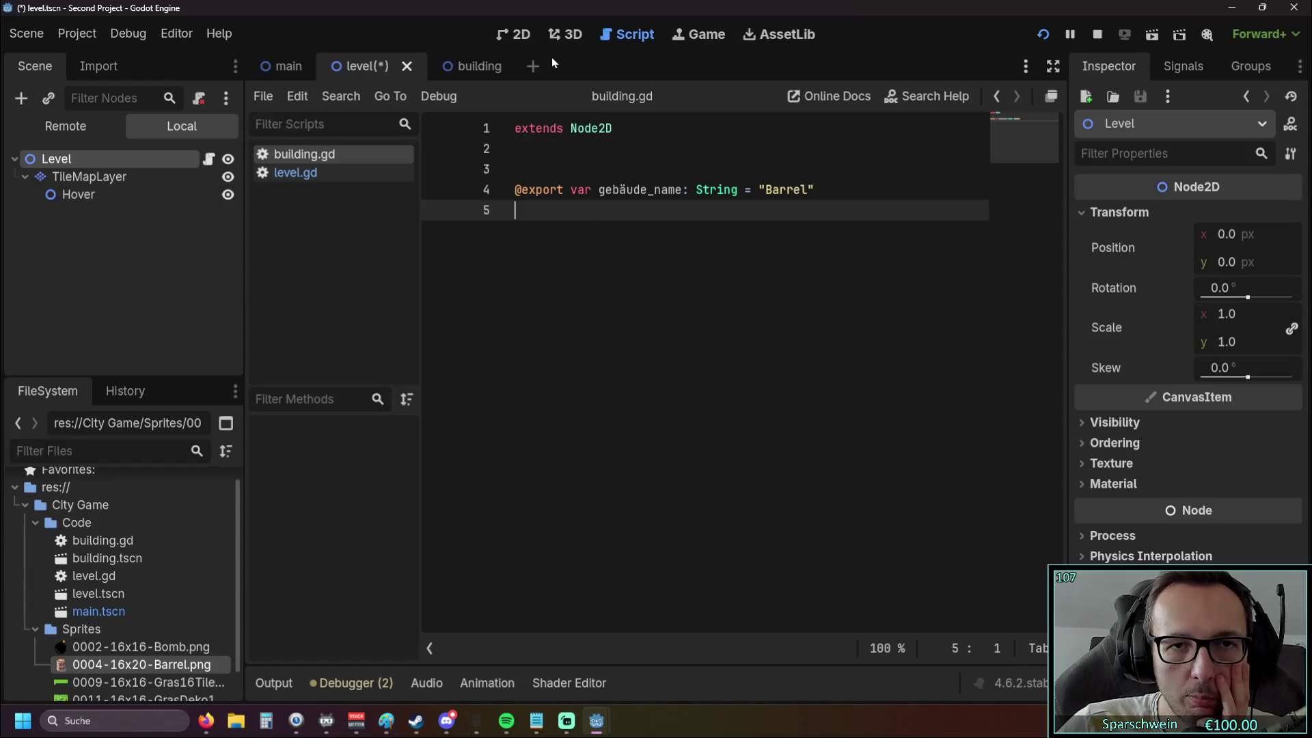
pyautogui.click(296, 172)
pyautogui.scroll(2, 686, 341)
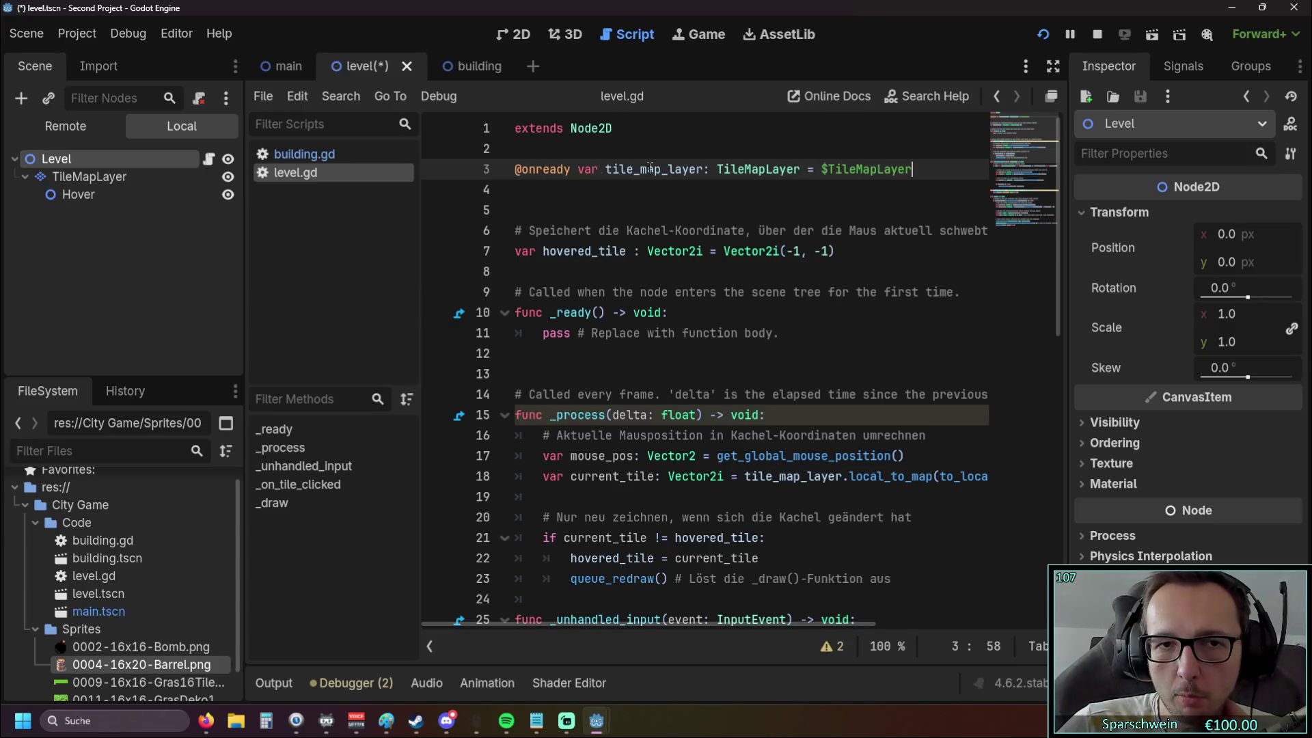
# Drop an onready Hover node reference onto line 4, then delete that line again.
pyautogui.click(772, 193)
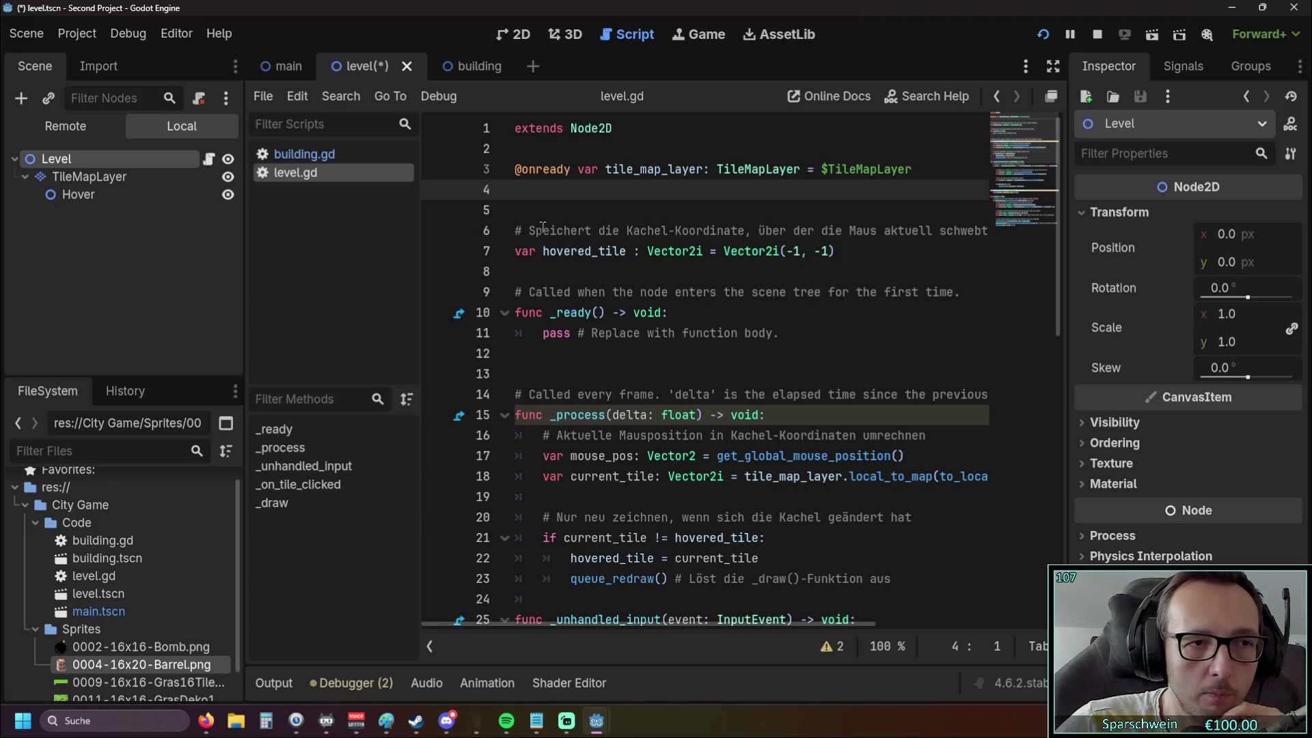
pyautogui.click(97, 201)
pyautogui.click(562, 196)
pyautogui.moveTo(79, 194)
pyautogui.mouseDown()
pyautogui.moveTo(616, 198)
pyautogui.moveTo(580, 191)
pyautogui.mouseUp()
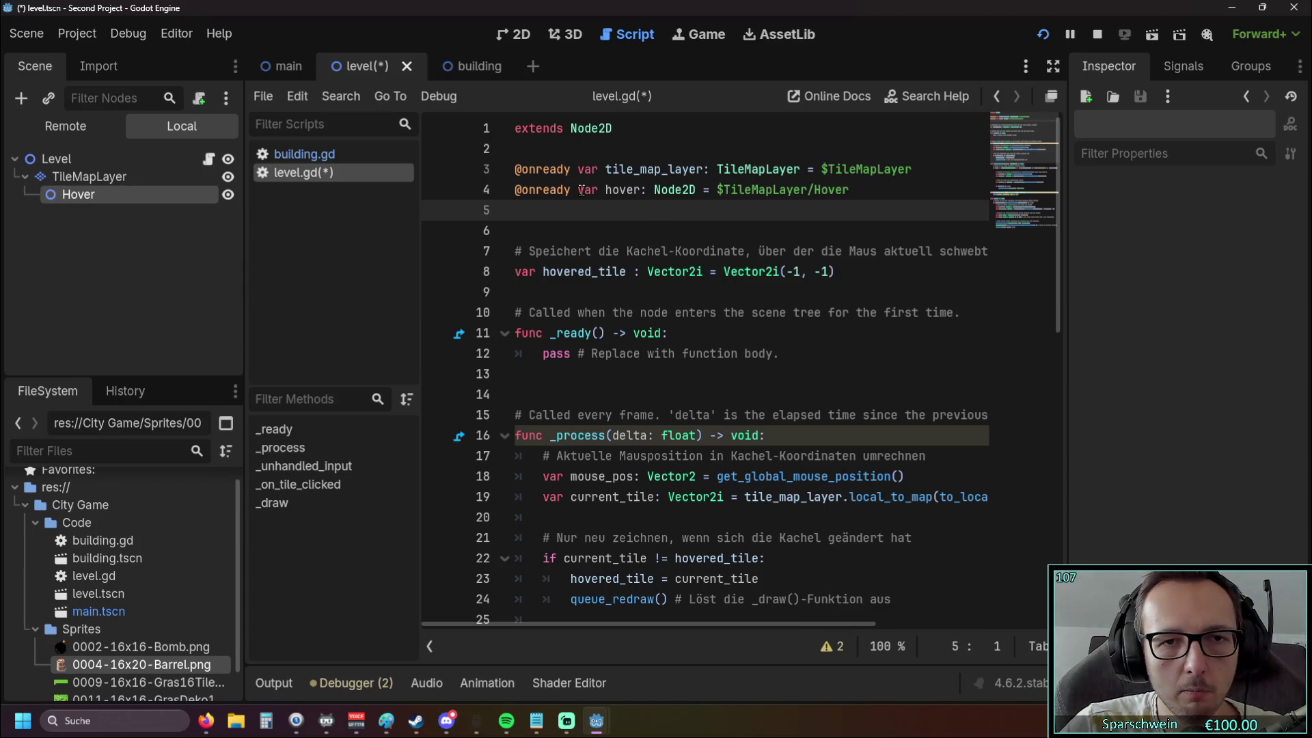
pyautogui.click(612, 228)
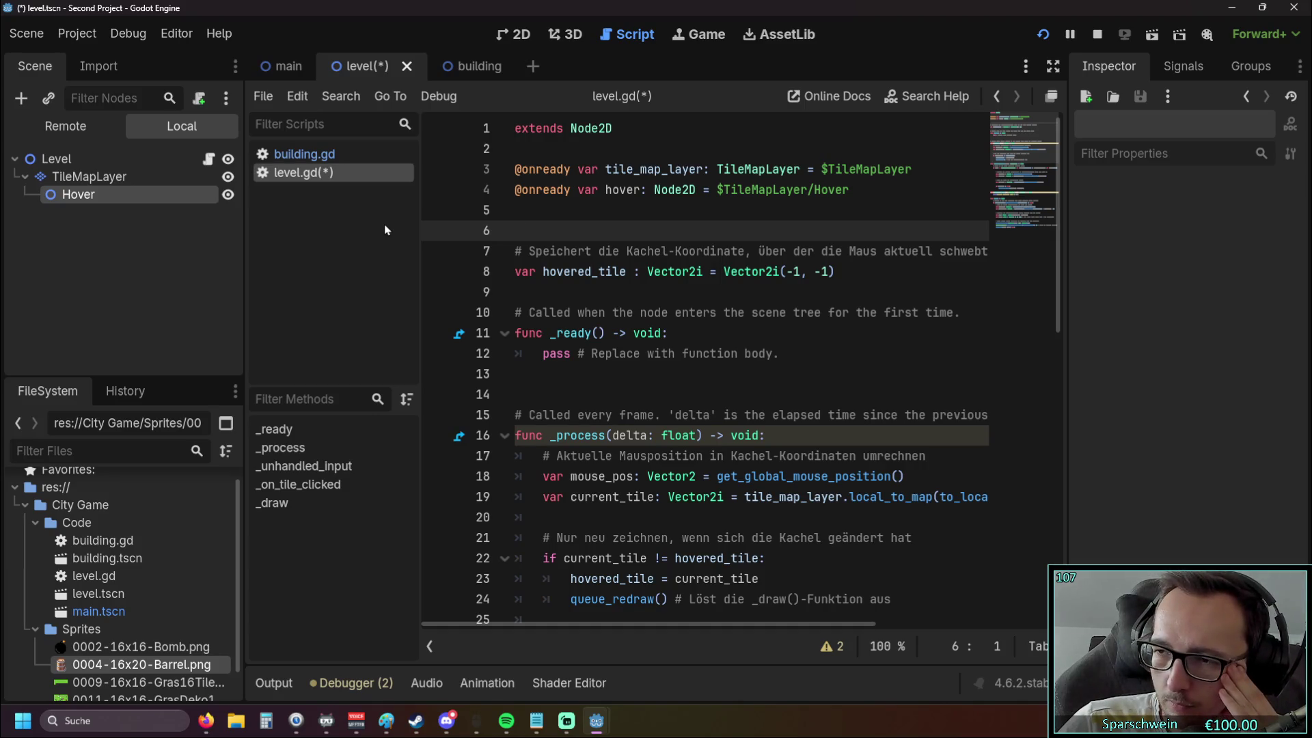
pyautogui.moveTo(849, 191)
pyautogui.mouseDown()
pyautogui.moveTo(606, 170)
pyautogui.moveTo(516, 191)
pyautogui.mouseUp()
pyautogui.press('BackSpace')
pyautogui.press('BackSpace')
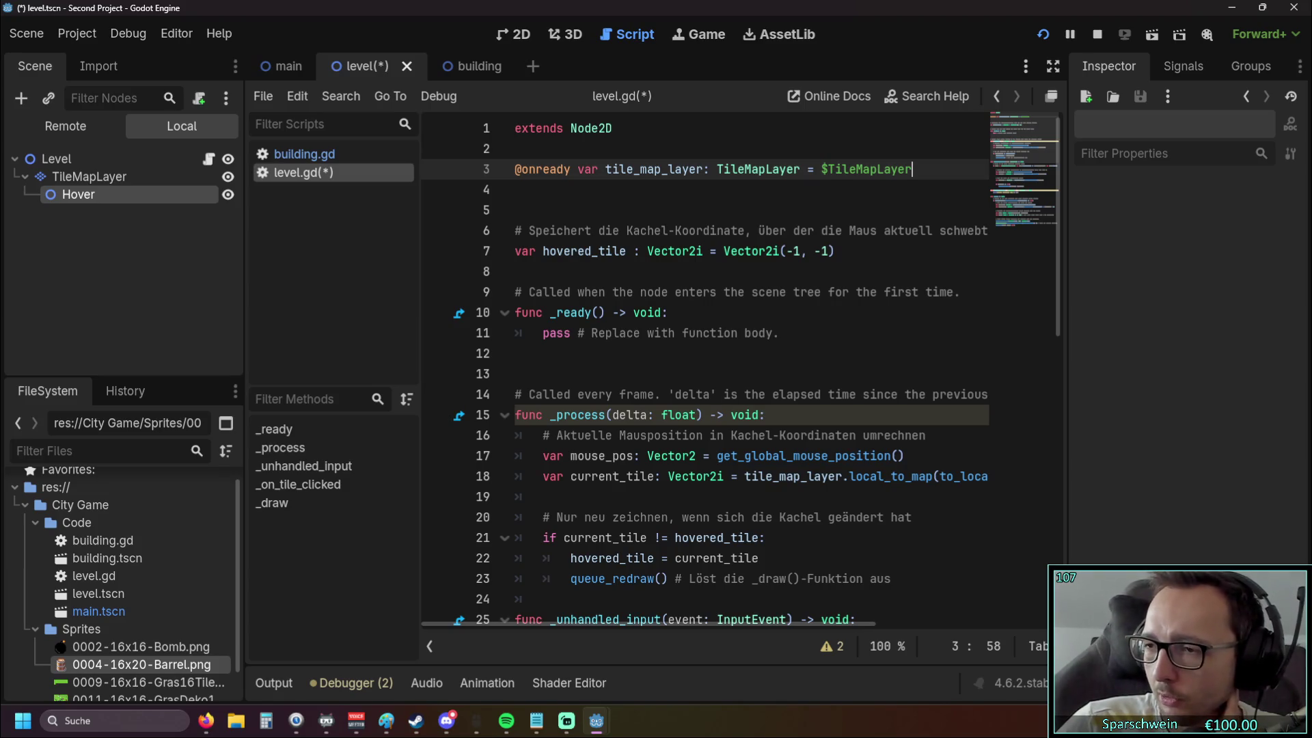
pyautogui.scroll(-2, 814, 401)
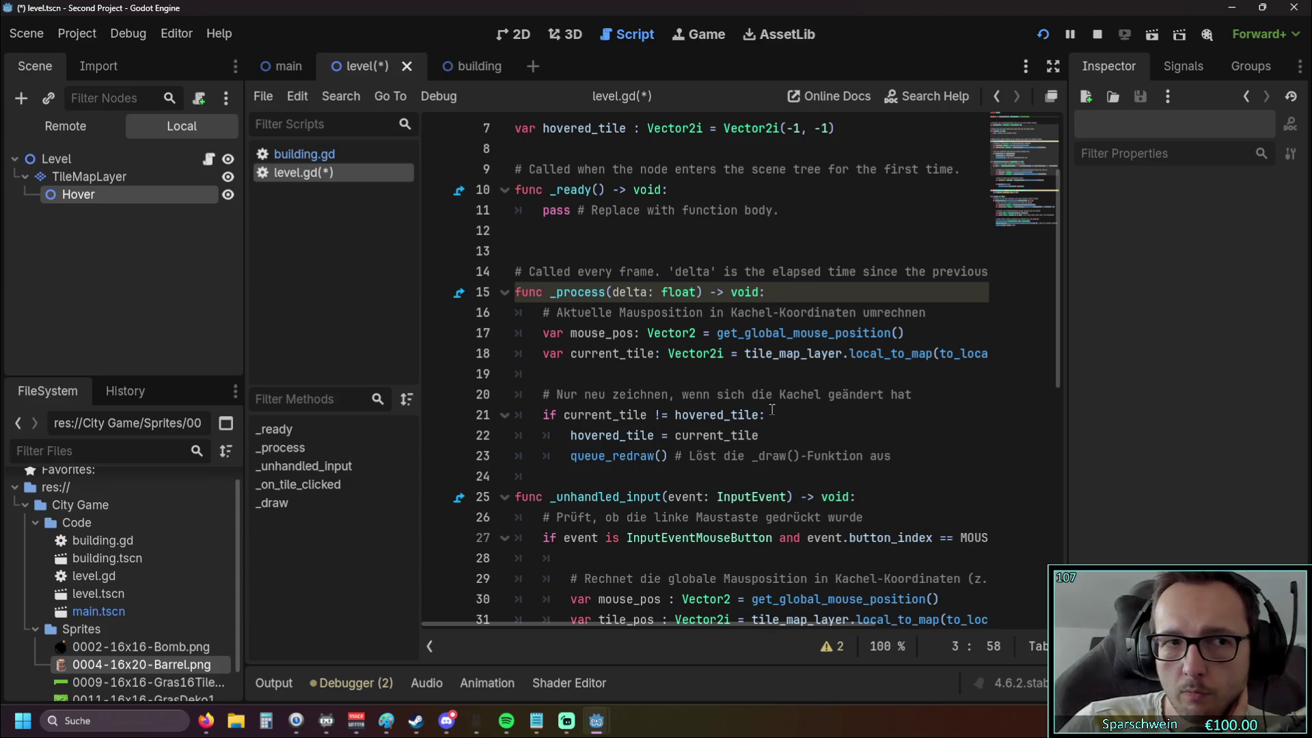
# Delete the Hover node from the Scene dock, confirming the deletion.
pyautogui.click(89, 198)
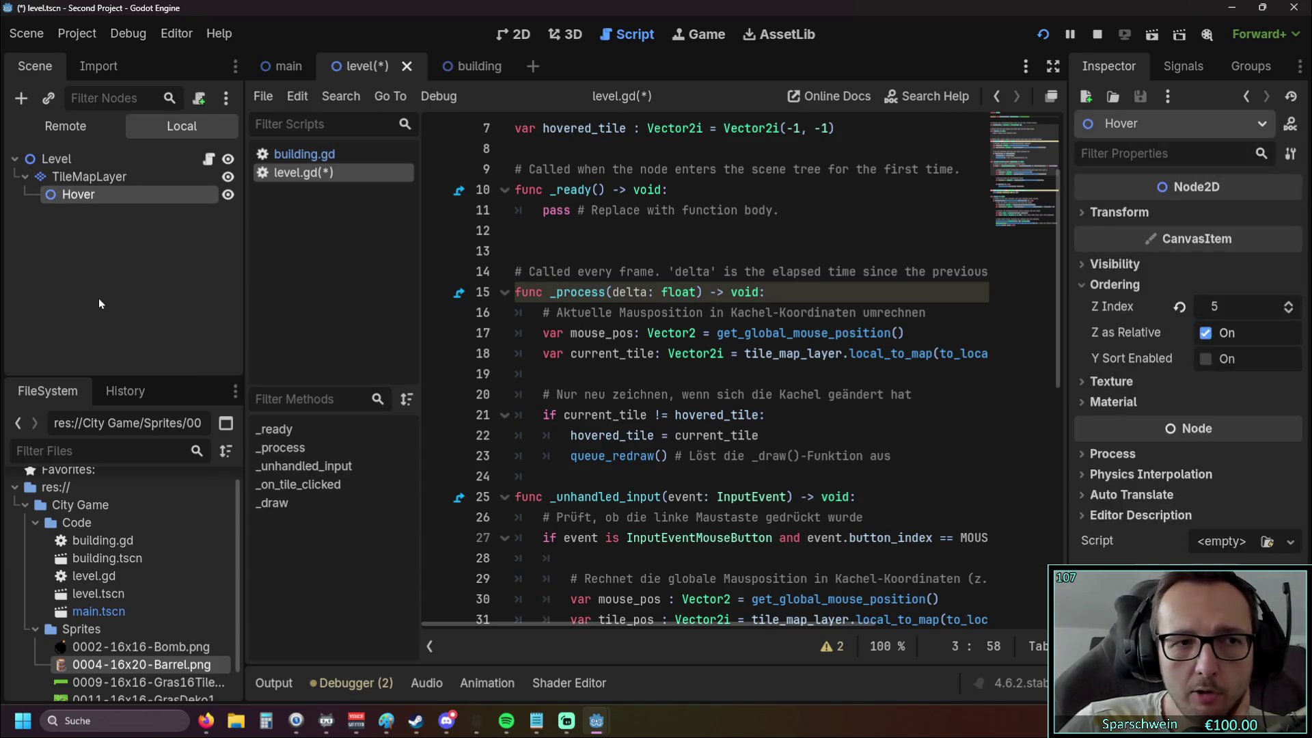
pyautogui.click(608, 378)
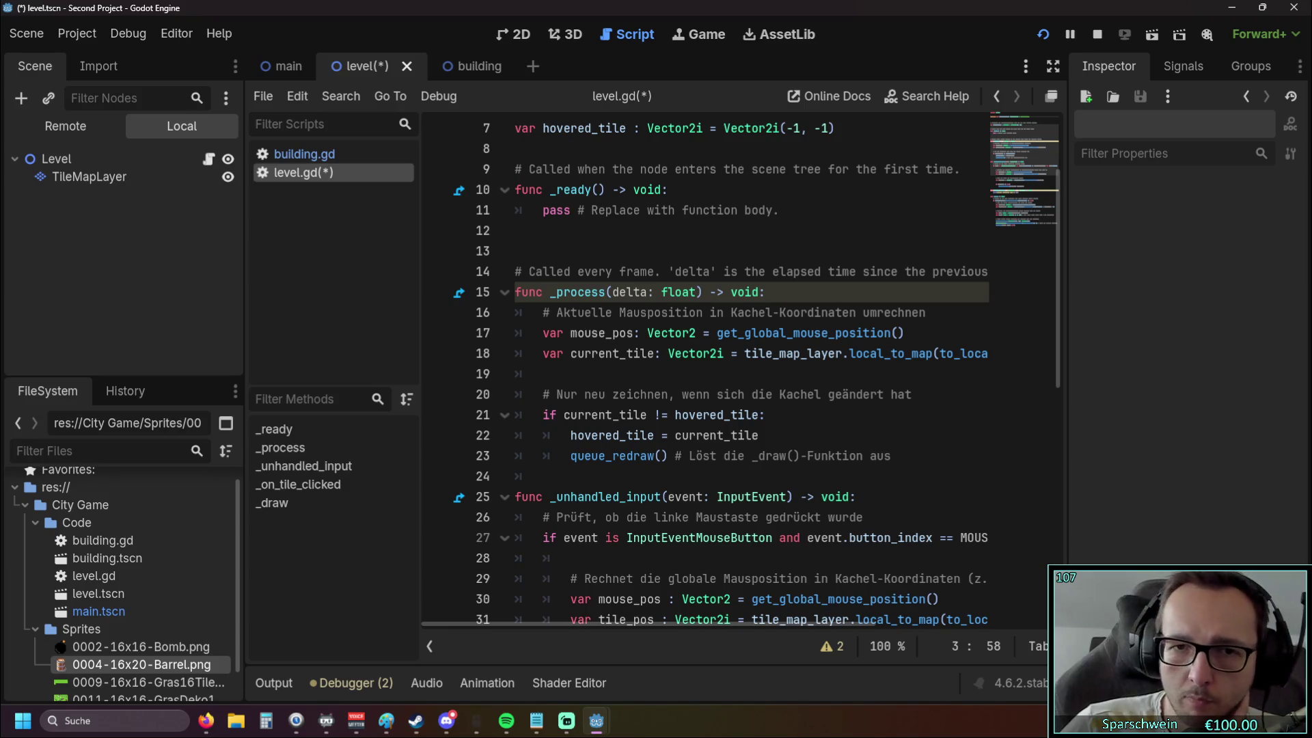
pyautogui.scroll(2, 930, 177)
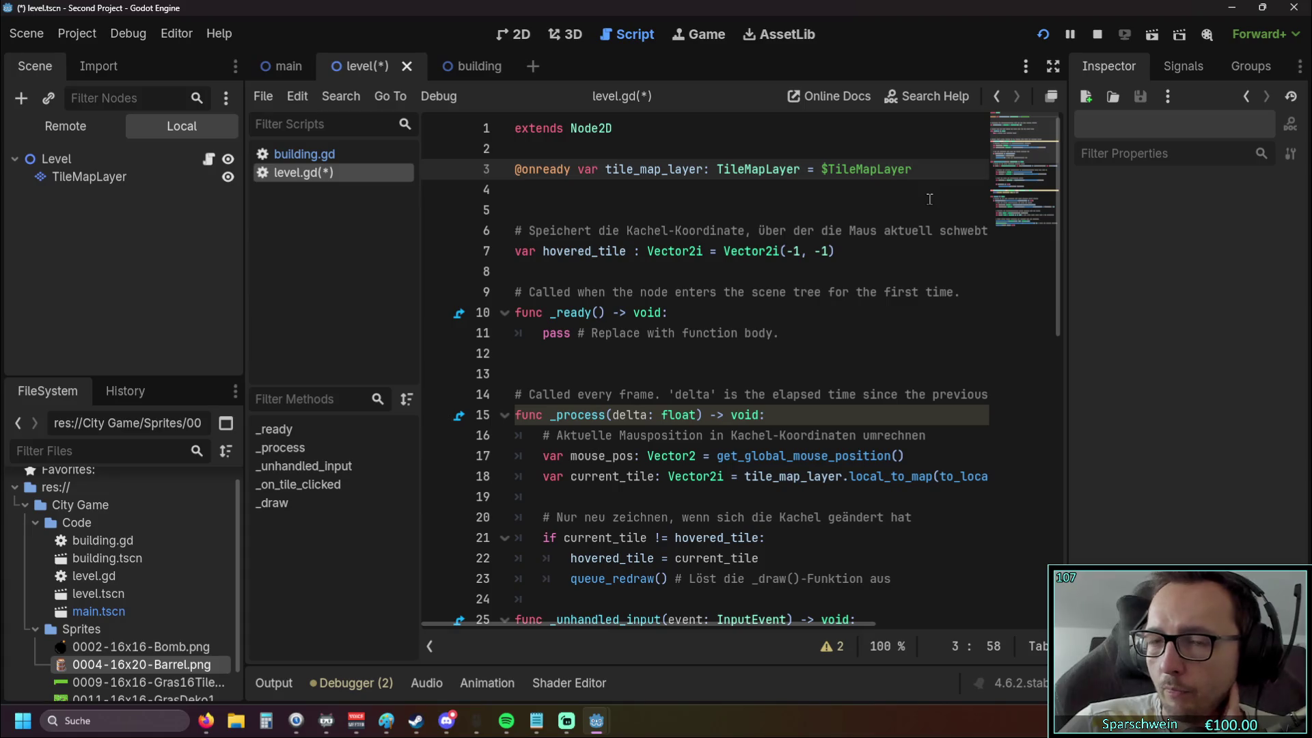
pyautogui.click(698, 148)
# Add the comment '# Verküpfung zum TileMapLayer' on a new line above the tile_map_layer declaration.
pyautogui.press('Return')
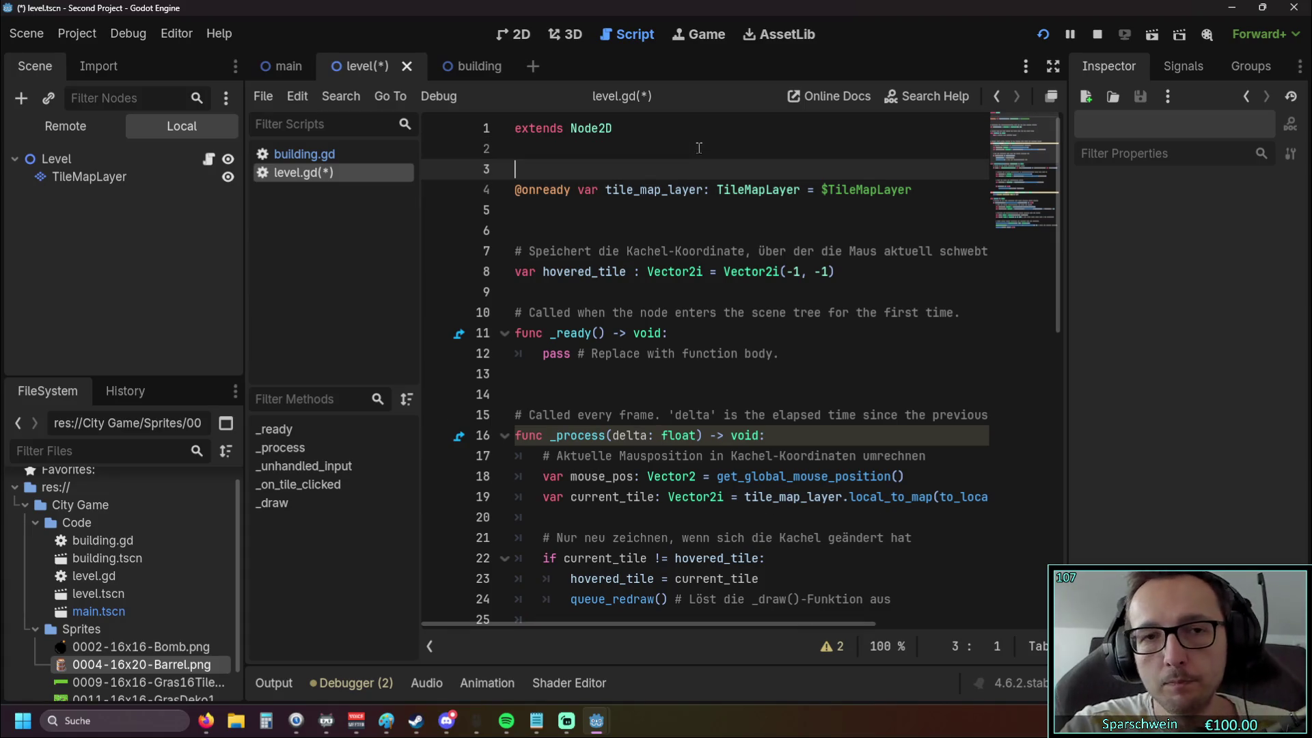
pyautogui.write('#')
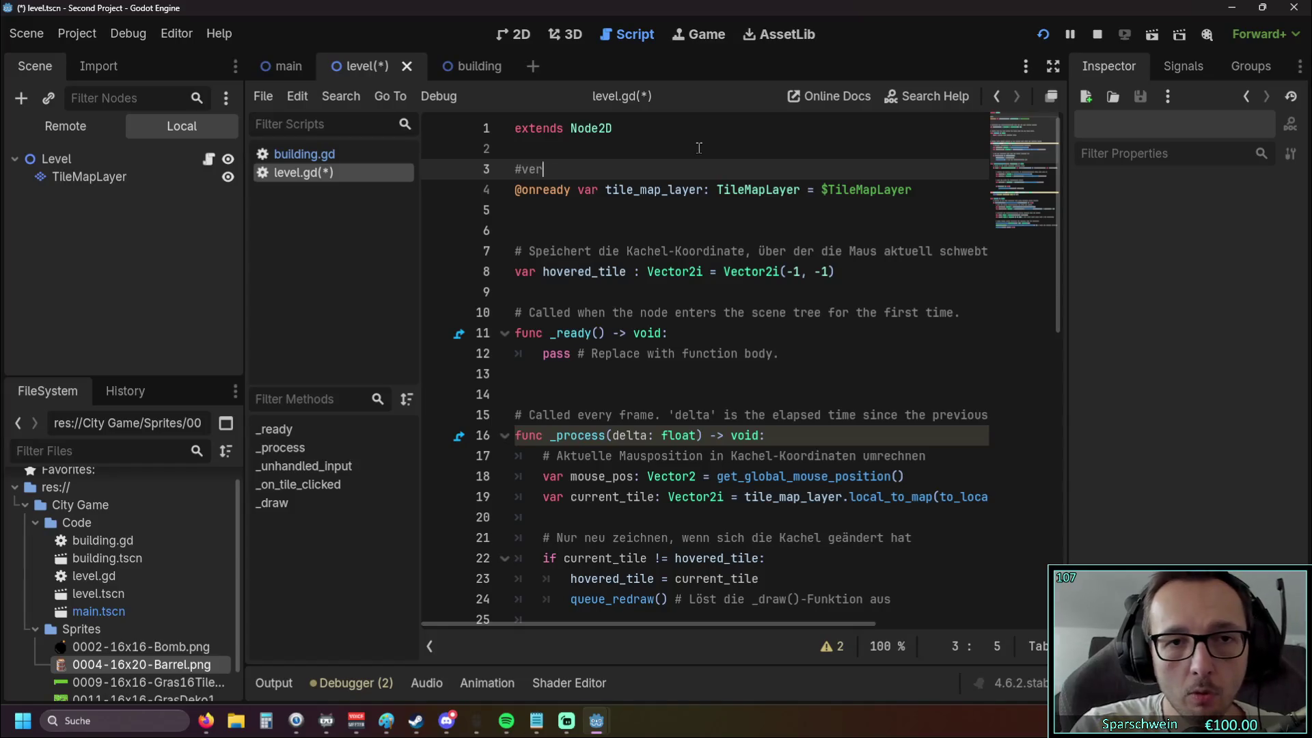
pyautogui.write(' Verküp')
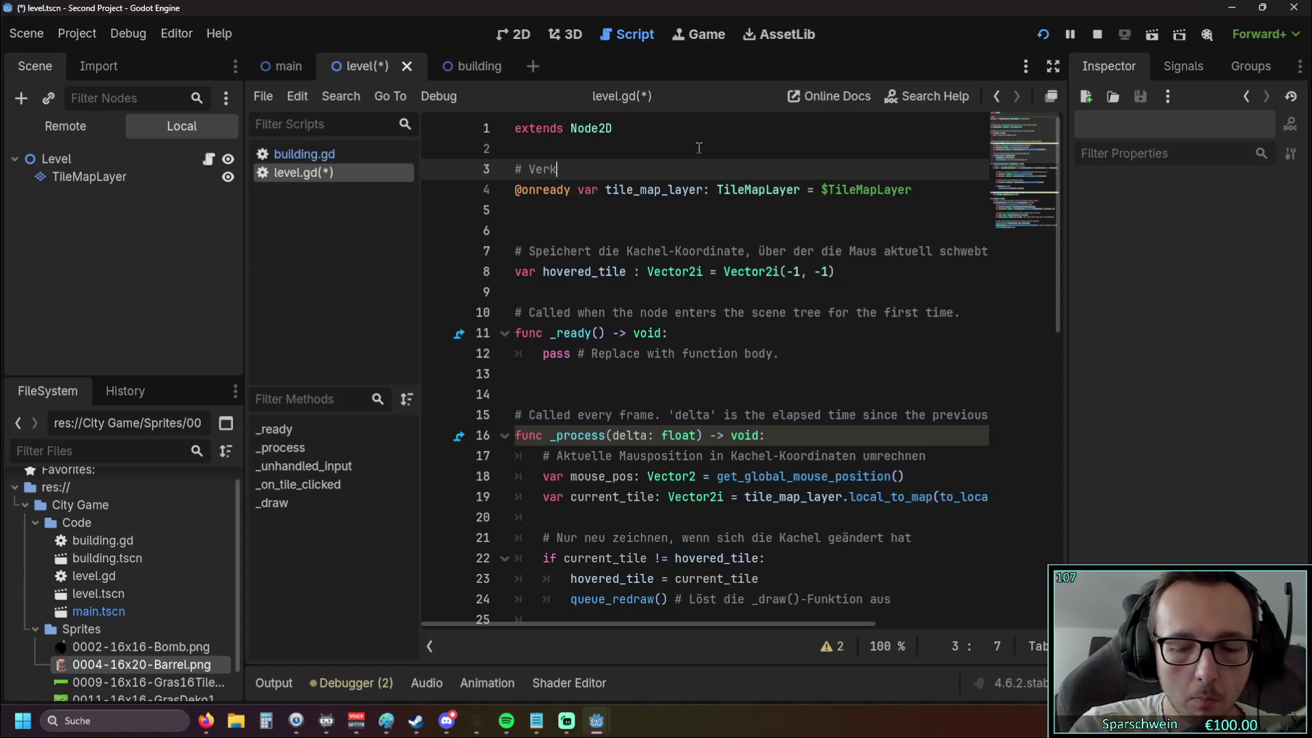
pyautogui.write('fung')
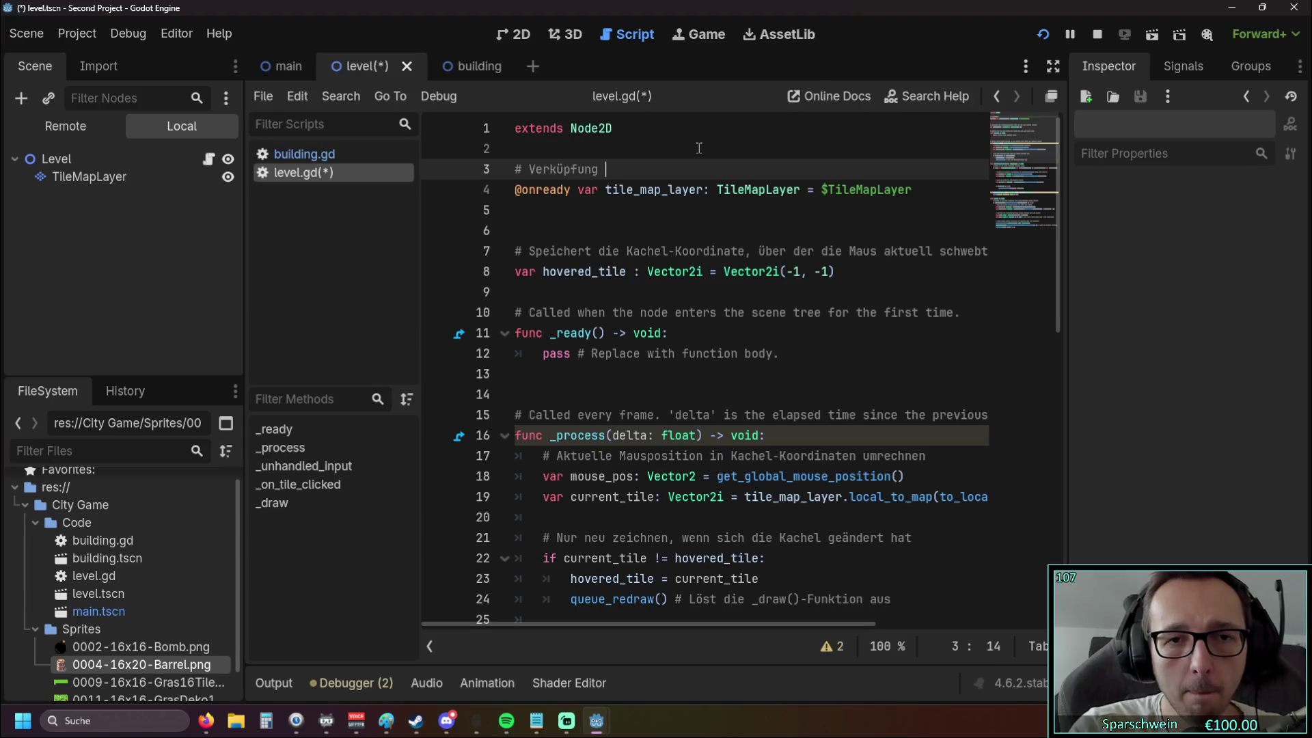
pyautogui.press('BackSpace')
pyautogui.press('BackSpace')
pyautogui.press('BackSpace')
pyautogui.write('fung')
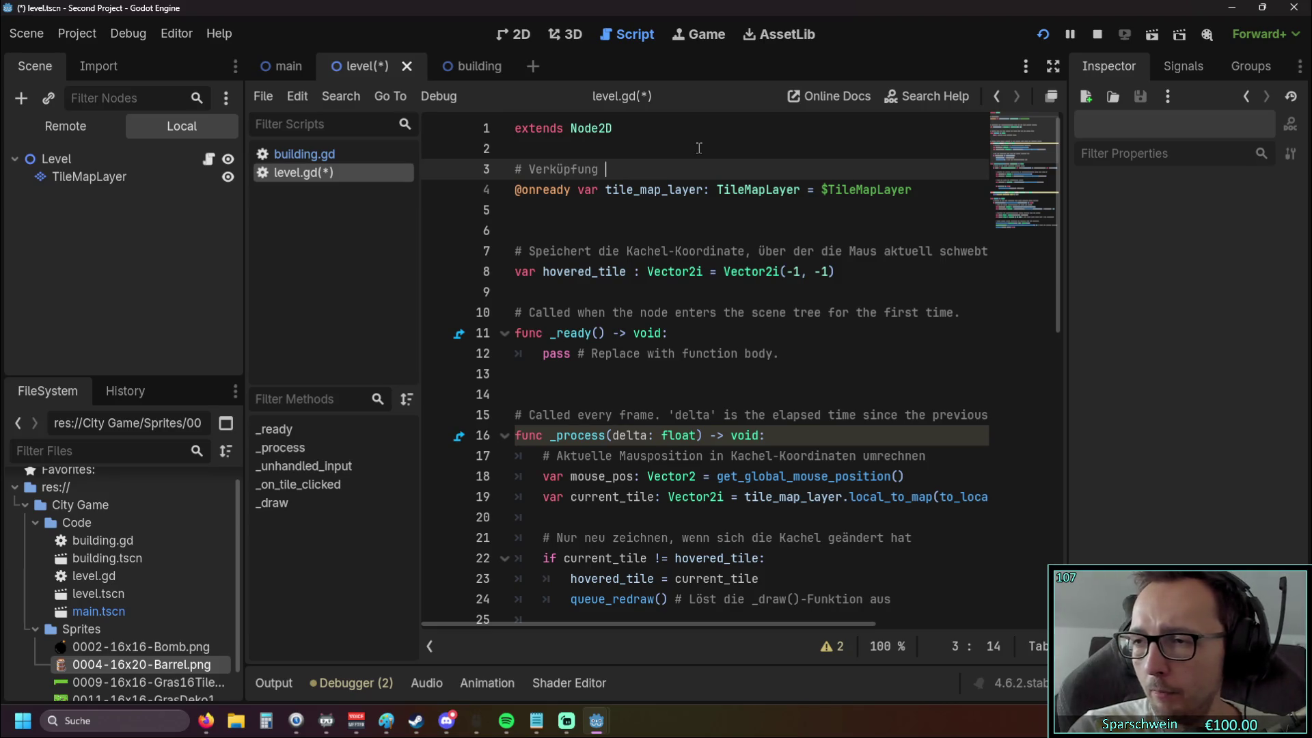
pyautogui.write('zur Tile')
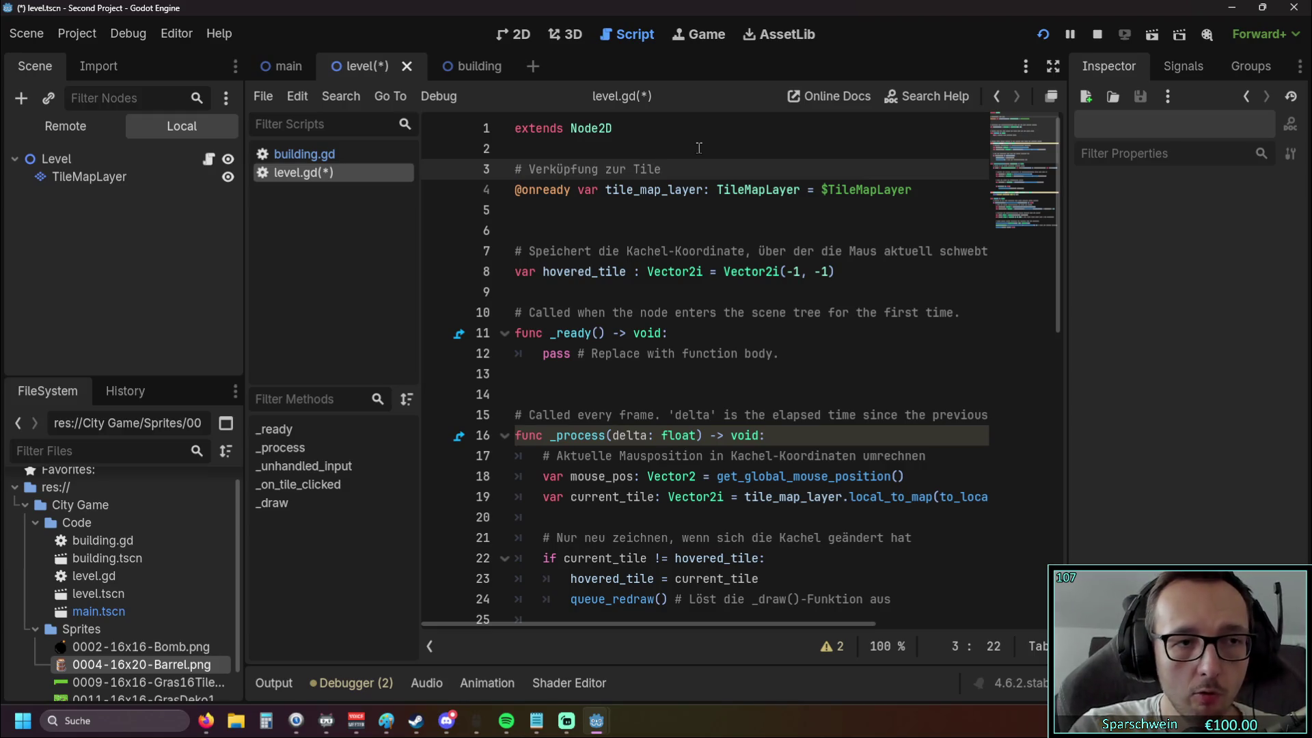
pyautogui.press('BackSpace')
pyautogui.press('BackSpace')
pyautogui.press('BackSpace')
pyautogui.press('BackSpace')
pyautogui.press('BackSpace')
pyautogui.write('T')
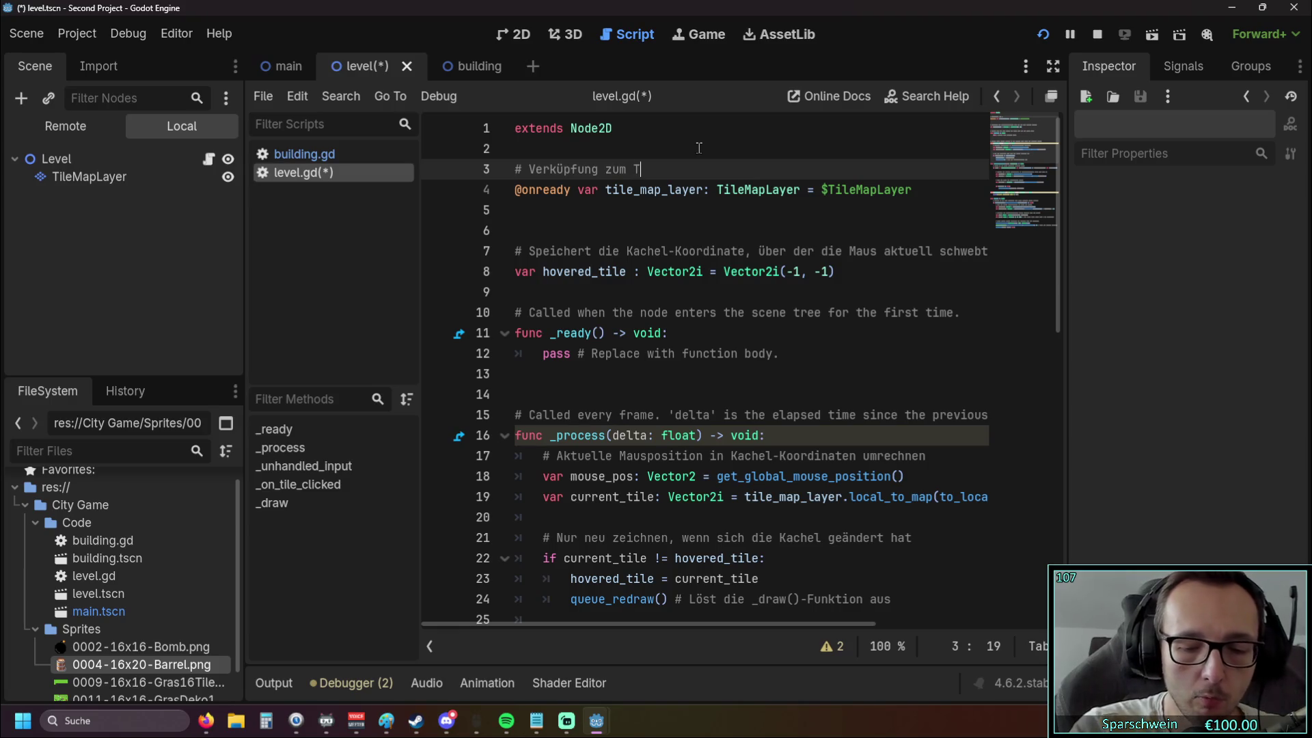
pyautogui.write('ile')
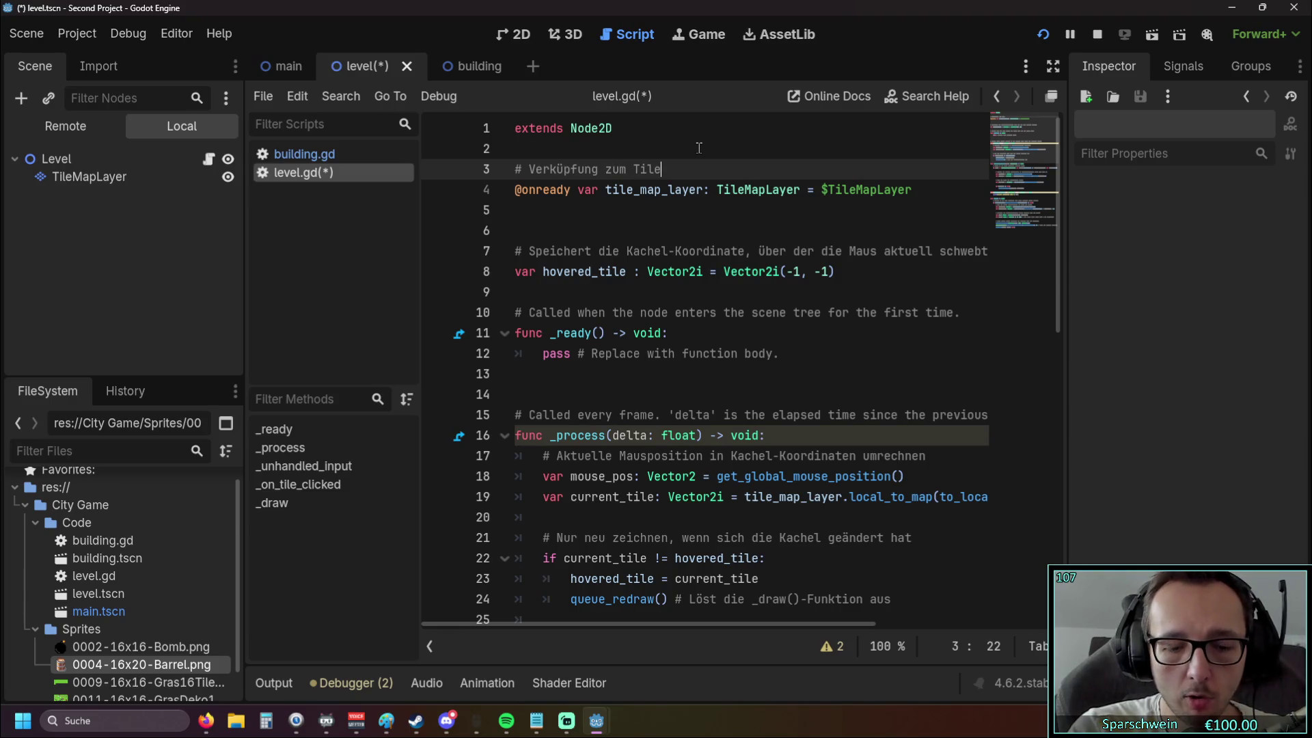
pyautogui.write('MapLayer')
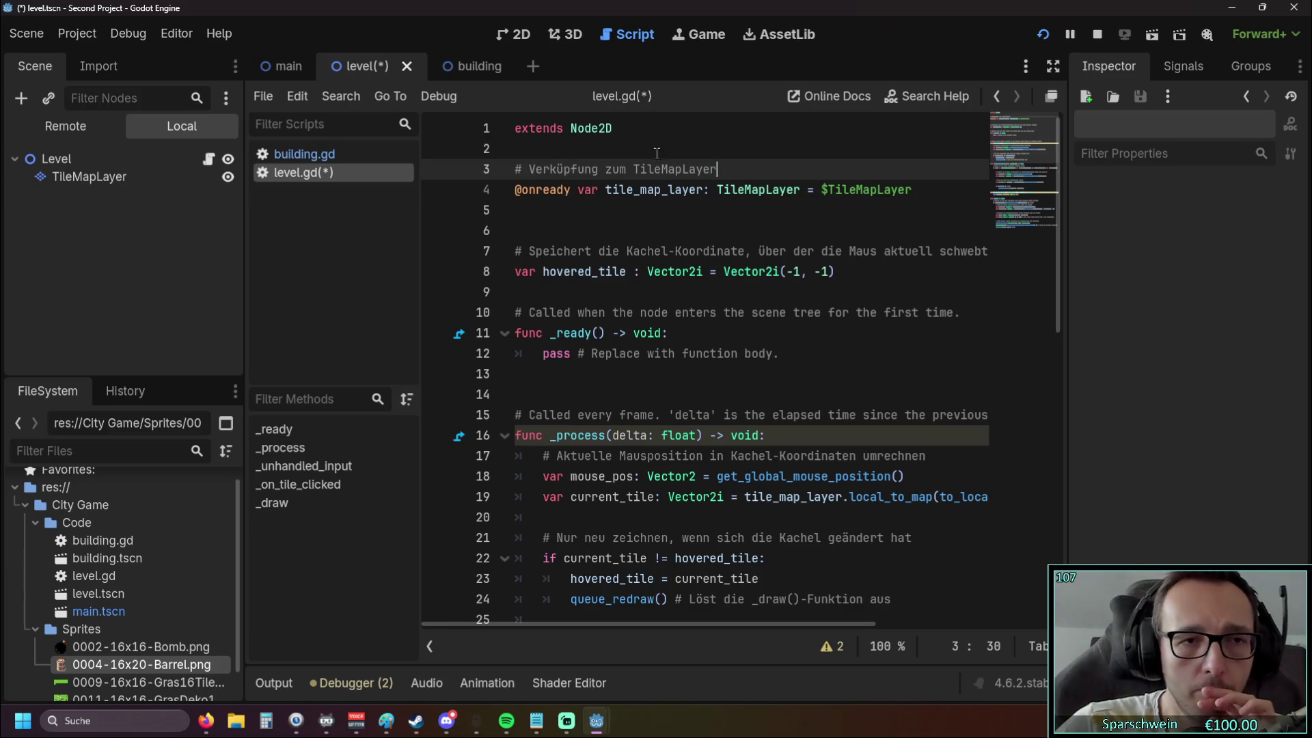
pyautogui.click(661, 226)
pyautogui.scroll(-1, 662, 231)
pyautogui.scroll(1, 660, 225)
pyautogui.scroll(-1, 659, 222)
pyautogui.scroll(1, 658, 217)
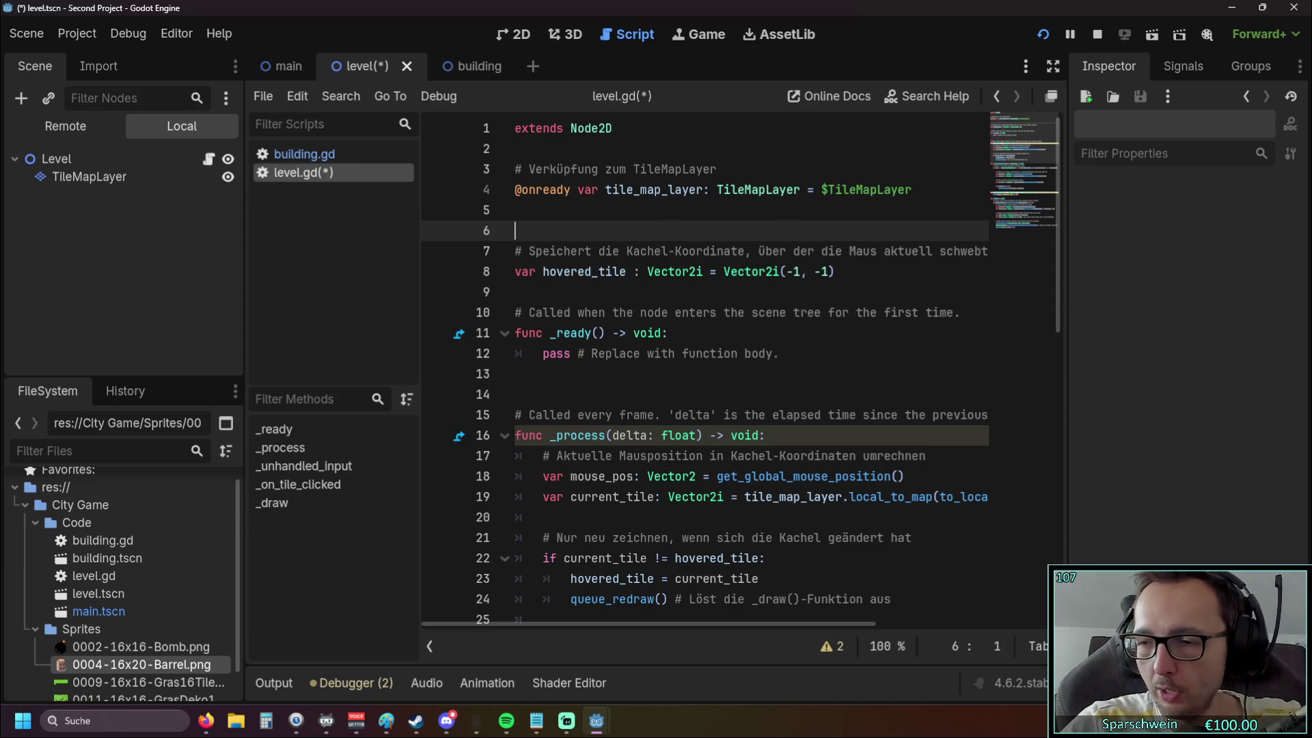
pyautogui.hotkey('alt', 'Tab')
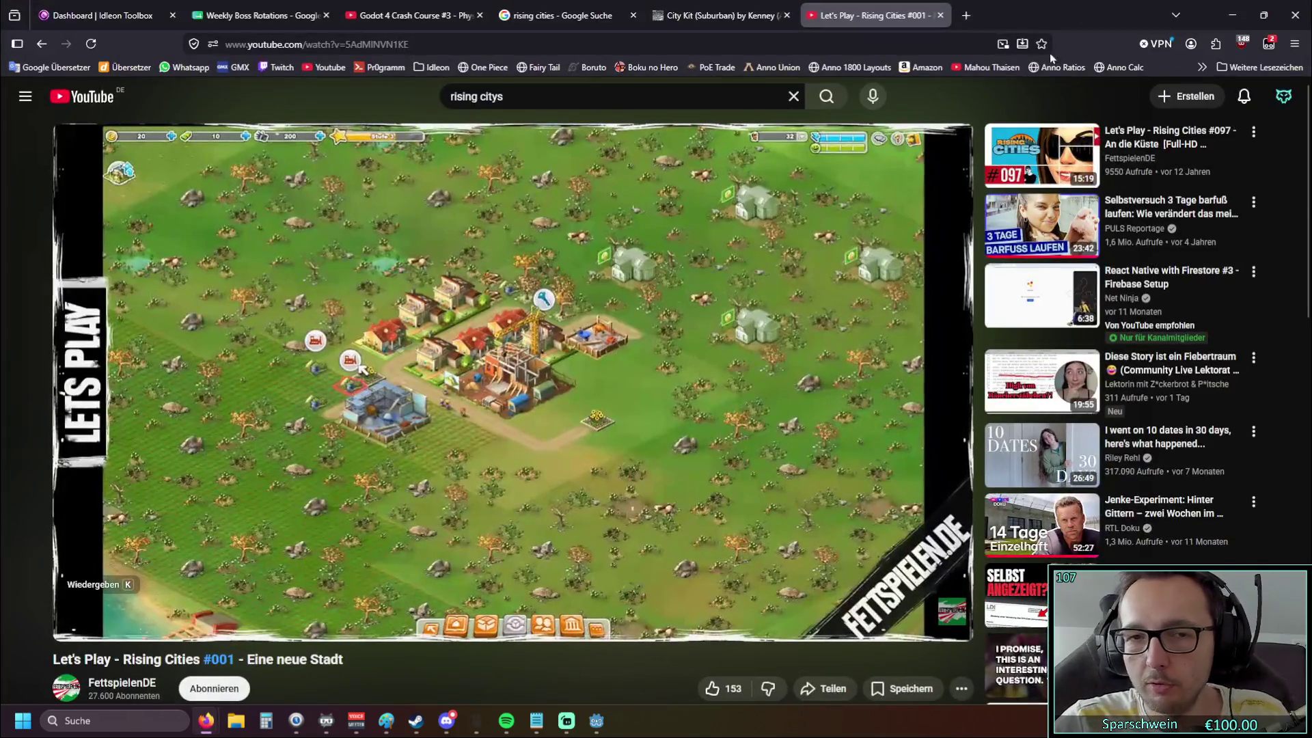
pyautogui.click(390, 15)
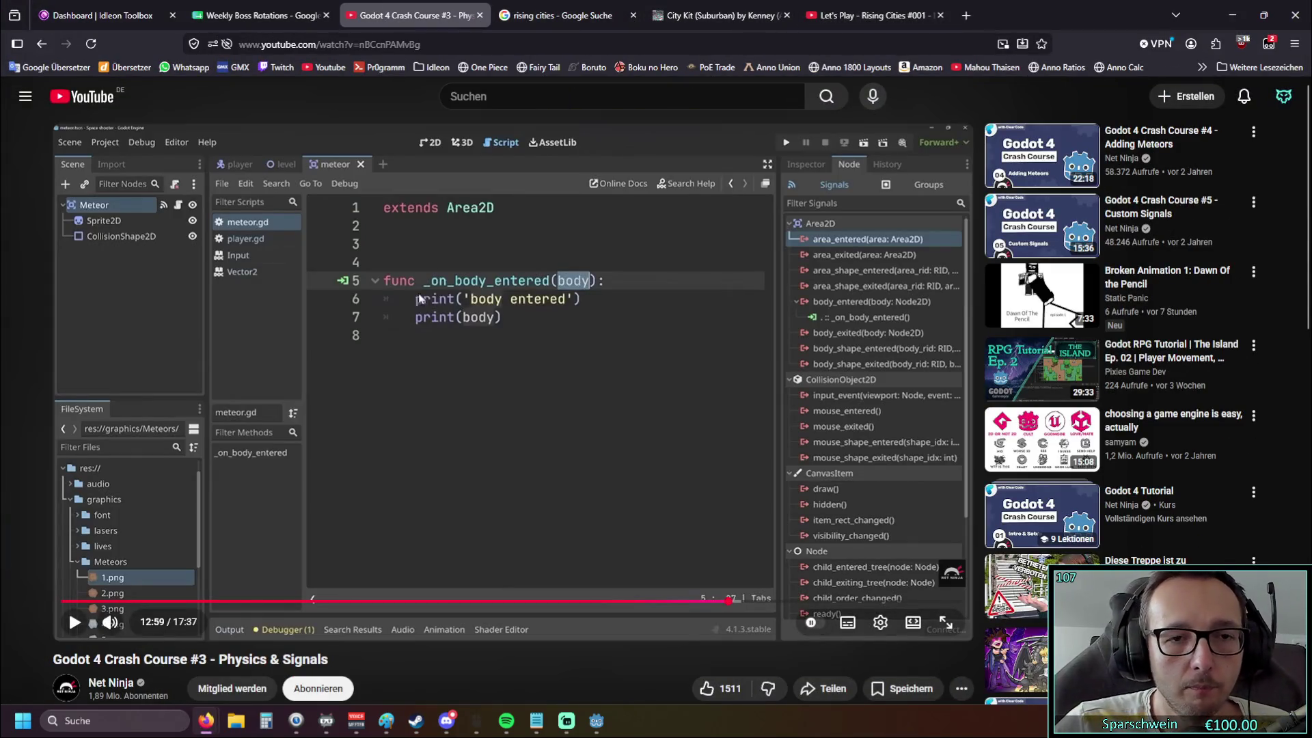
pyautogui.click(737, 603)
pyautogui.moveTo(737, 605)
pyautogui.mouseDown()
pyautogui.moveTo(676, 603)
pyautogui.moveTo(733, 604)
pyautogui.mouseUp()
pyautogui.hotkey('alt', 'Tab')
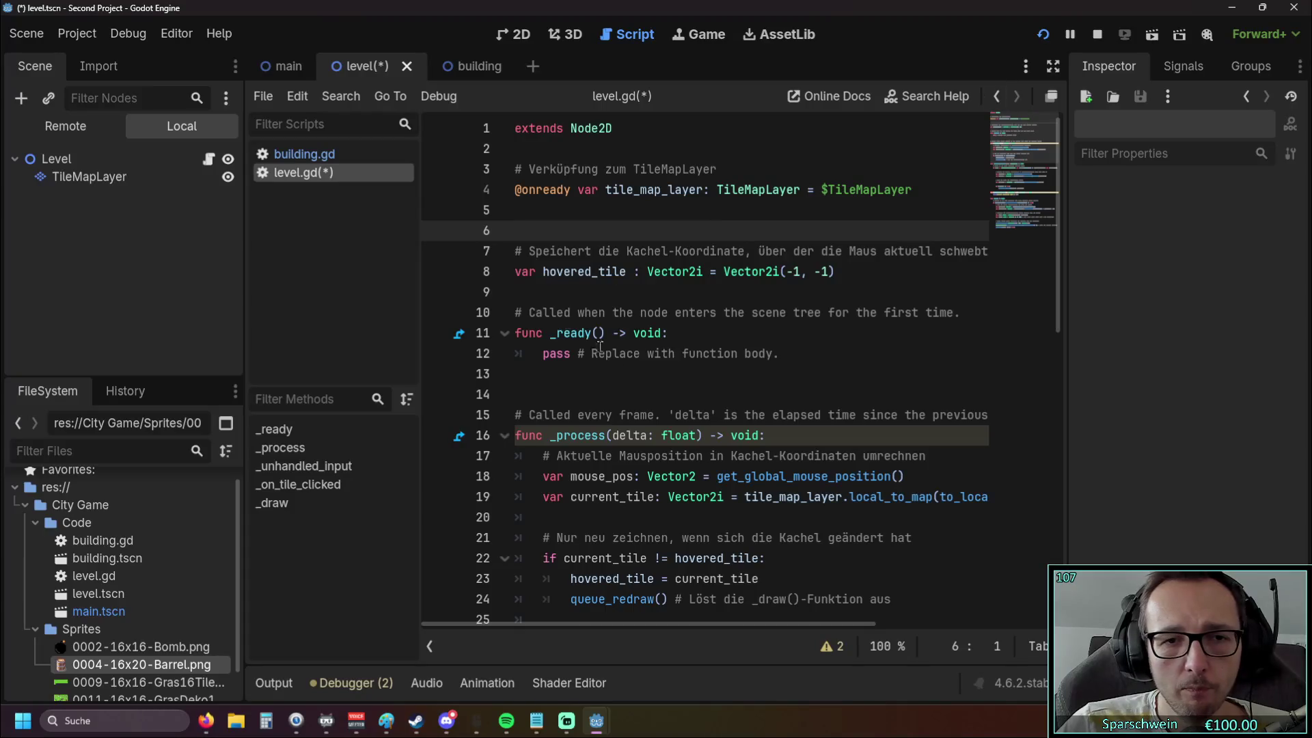
pyautogui.click(699, 413)
pyautogui.scroll(-2, 704, 410)
pyautogui.scroll(2, 707, 408)
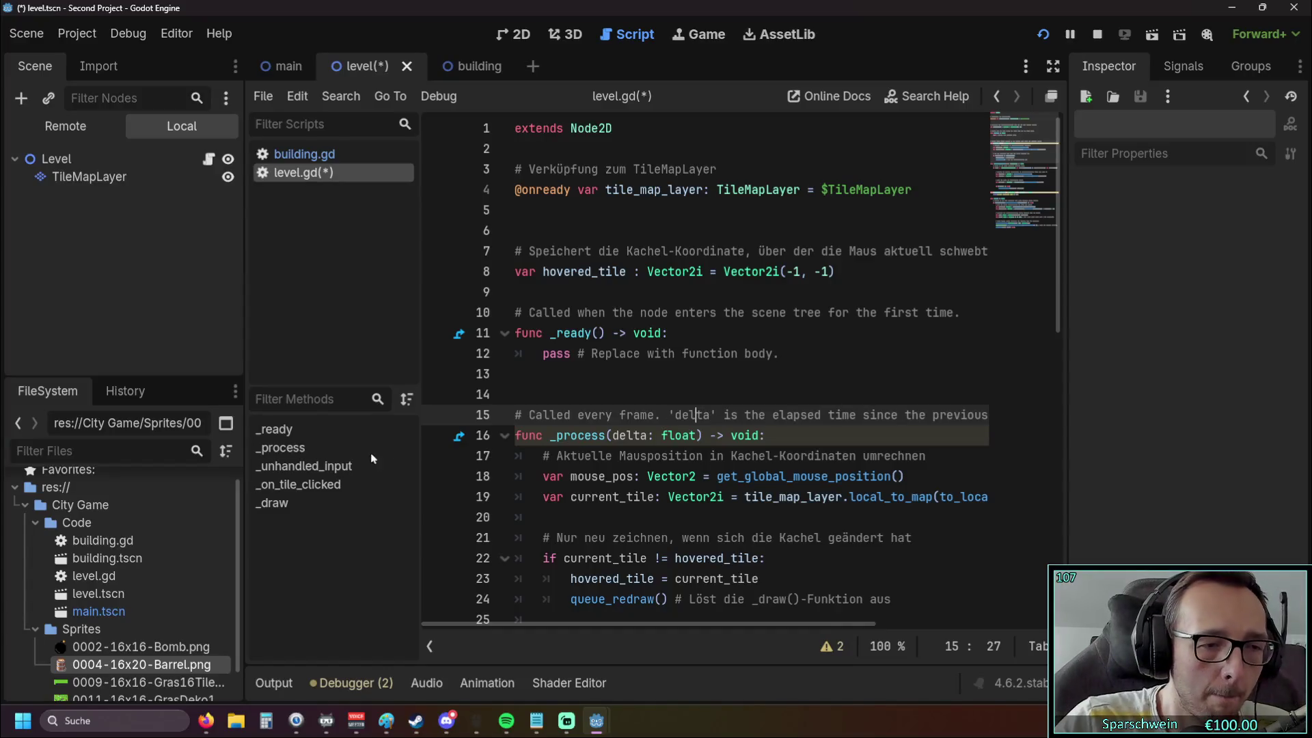
pyautogui.scroll(-1, 132, 530)
pyautogui.scroll(2, 129, 530)
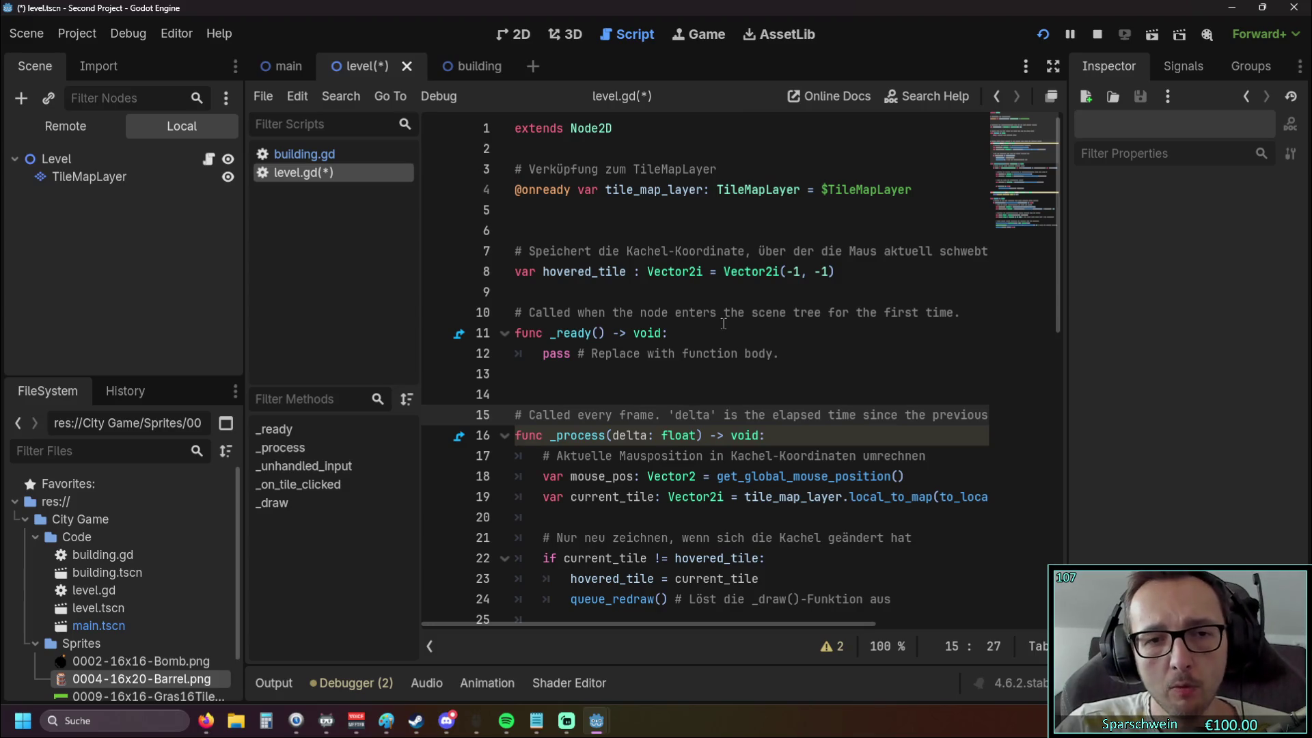
# Add the comment '# Läd die Gebäude Szene' on line 6, below the tile_map_layer declaration.
pyautogui.click(923, 195)
pyautogui.press('Return')
pyautogui.press('Return')
pyautogui.write('#l')
pyautogui.press('BackSpace')
pyautogui.write('Läd das Gebäude')
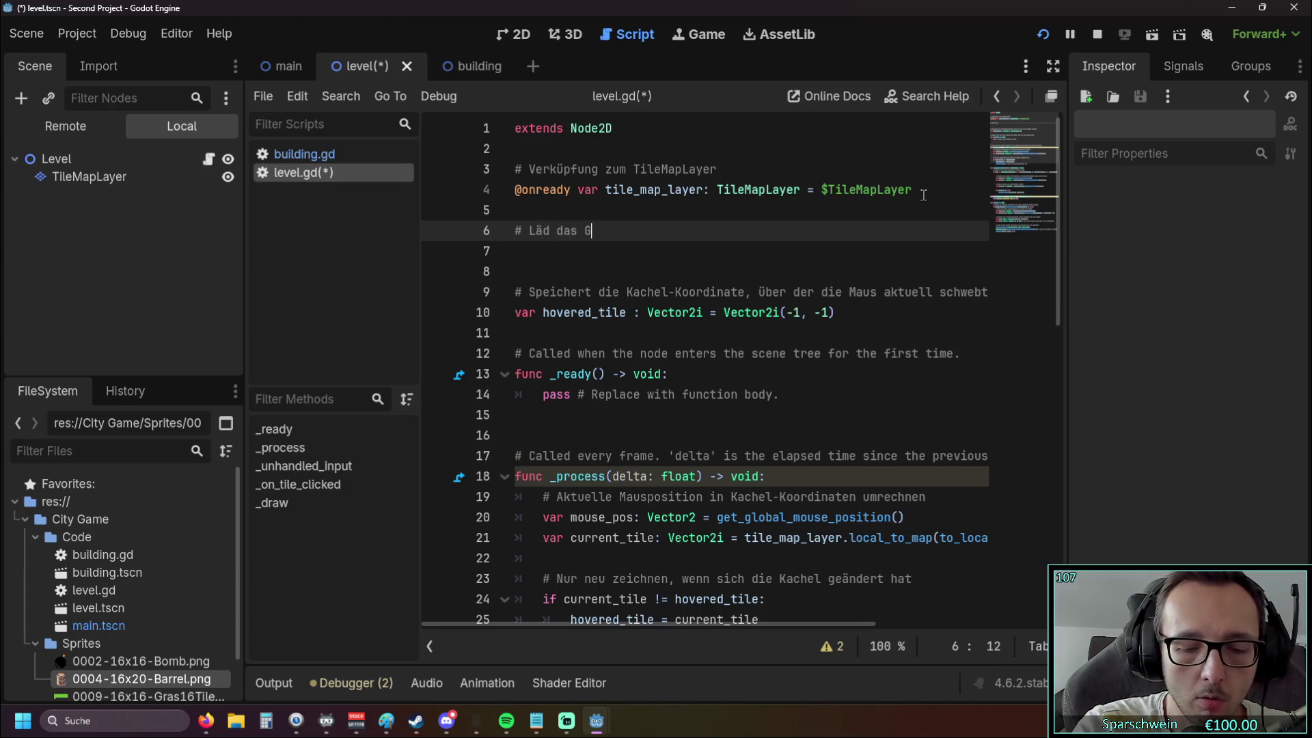
pyautogui.press('Return')
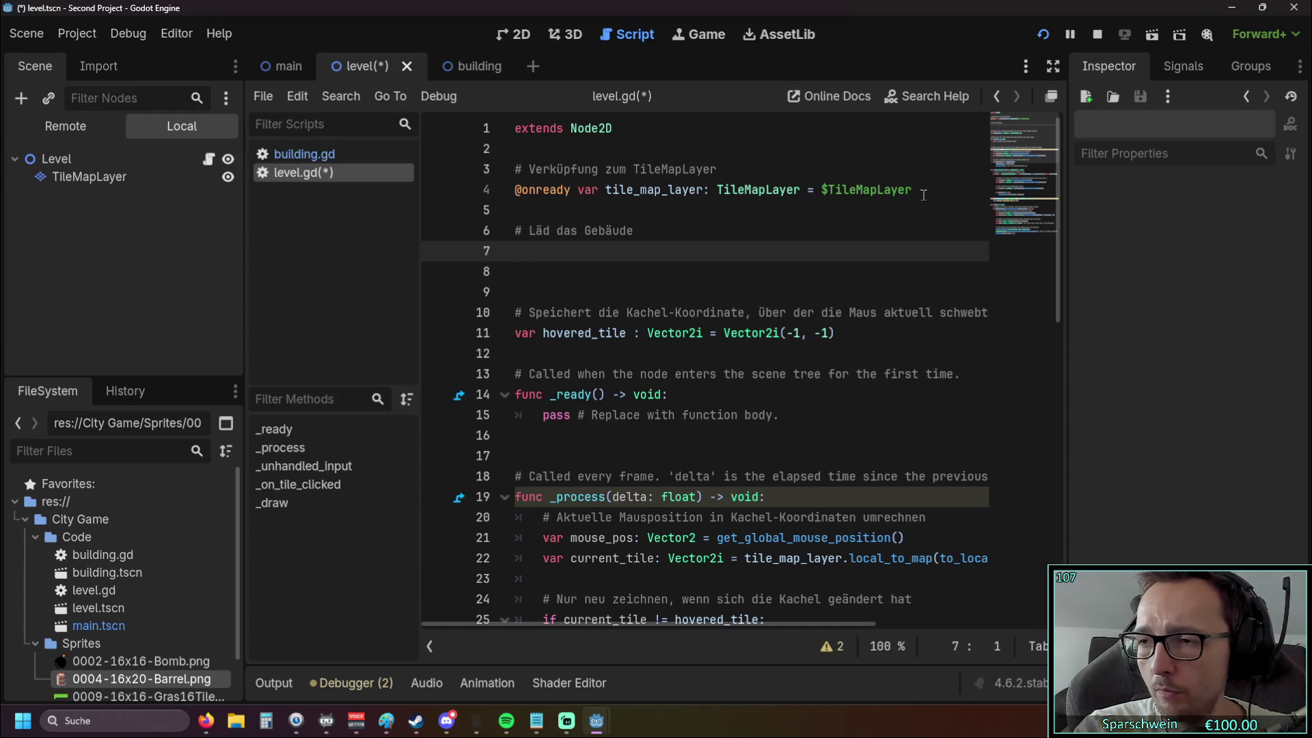
pyautogui.press('BackSpace')
pyautogui.press('BackSpace')
pyautogui.press('BackSpace')
pyautogui.write('ie Geb')
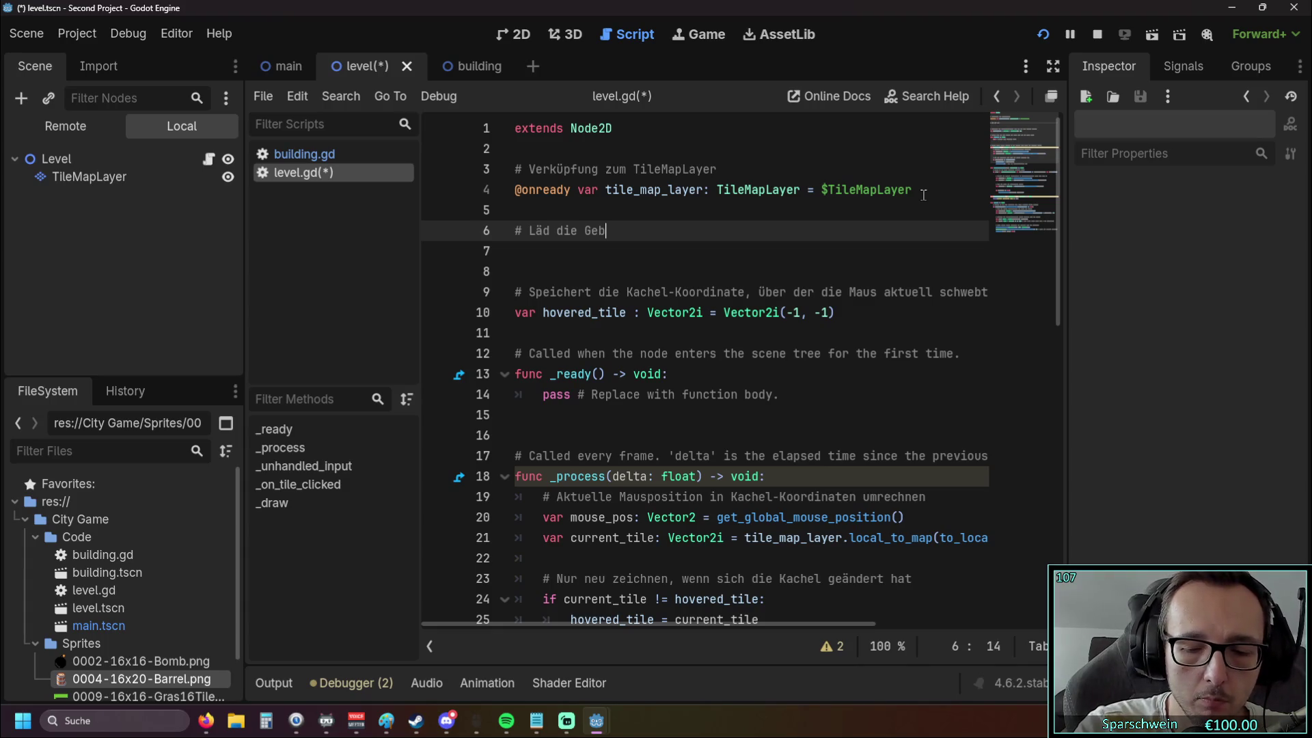
pyautogui.write('äude Szeme')
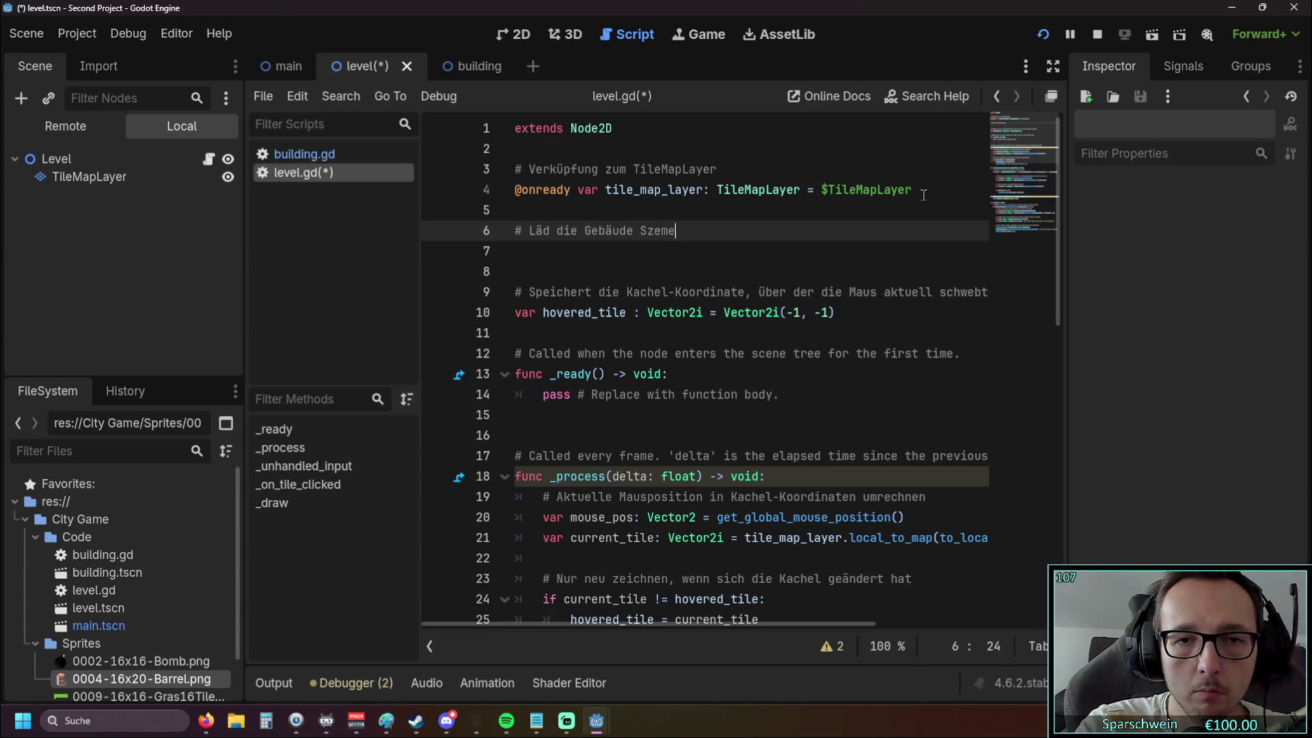
pyautogui.press('BackSpace')
pyautogui.press('BackSpace')
pyautogui.press('BackSpace')
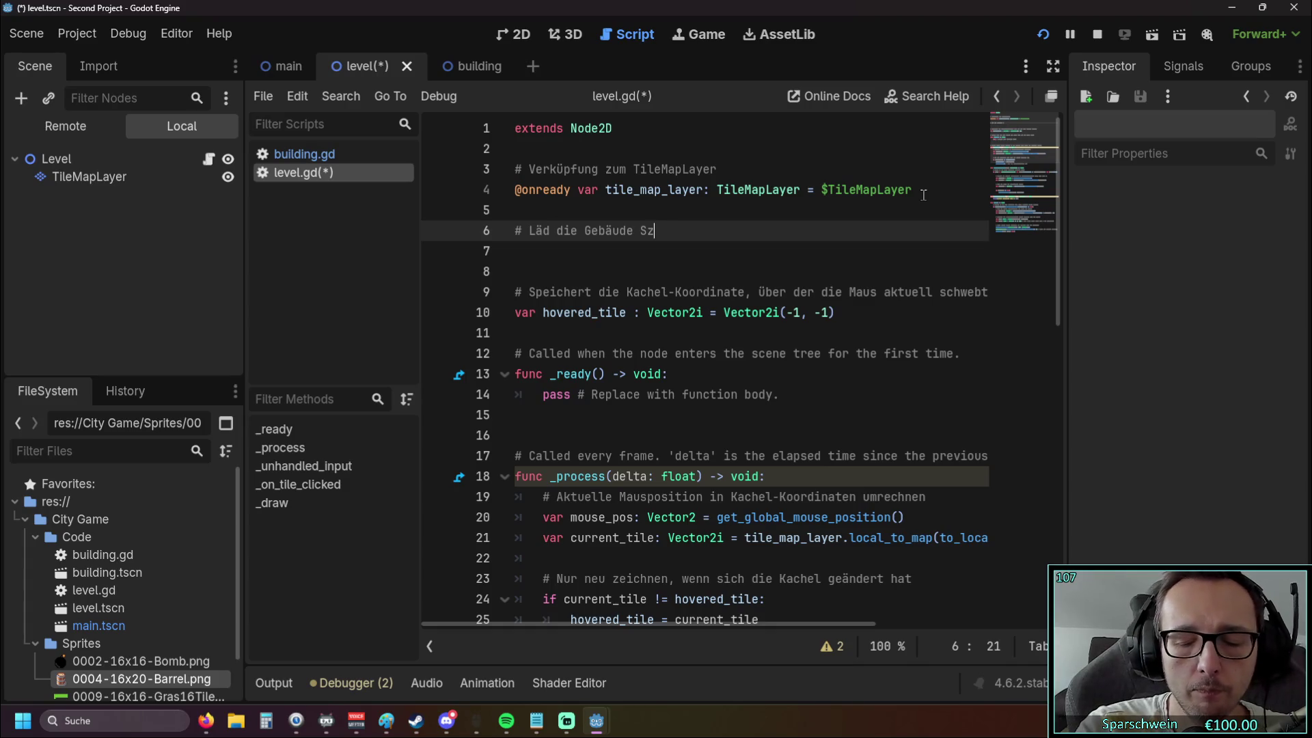
pyautogui.write('ene')
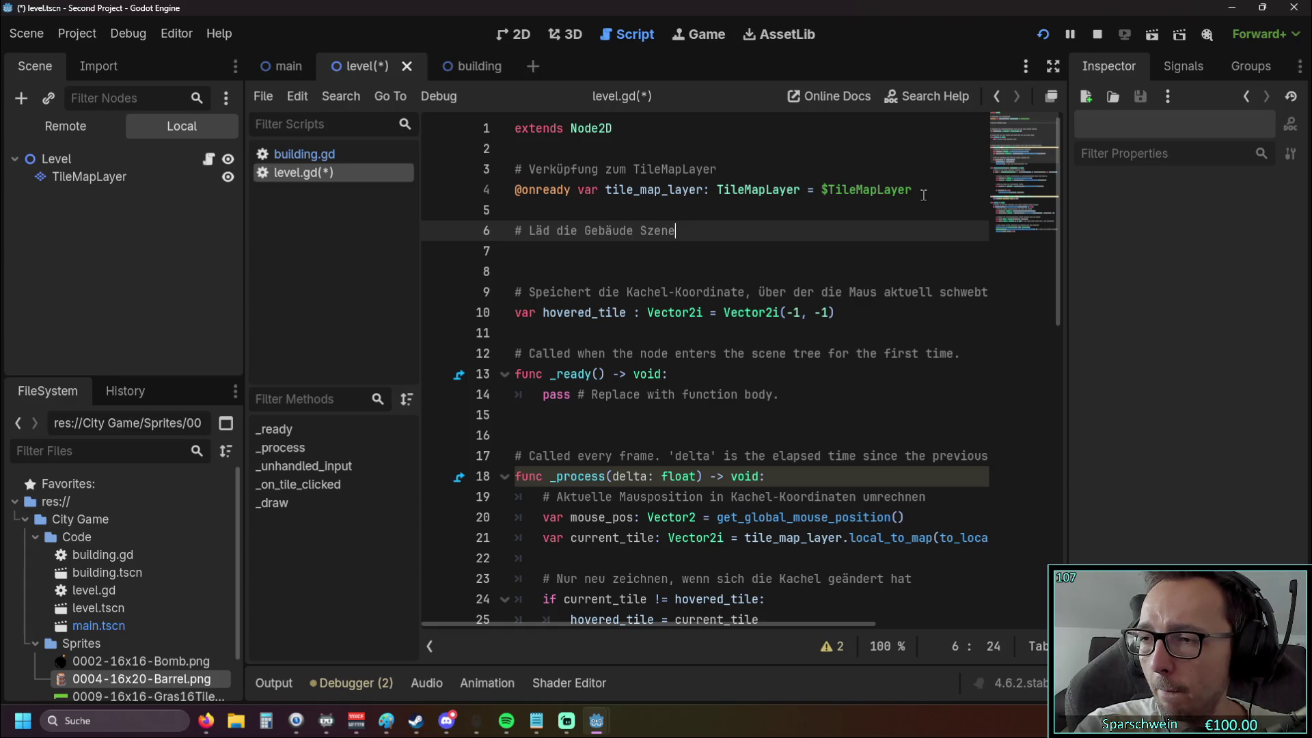
pyautogui.press('Return')
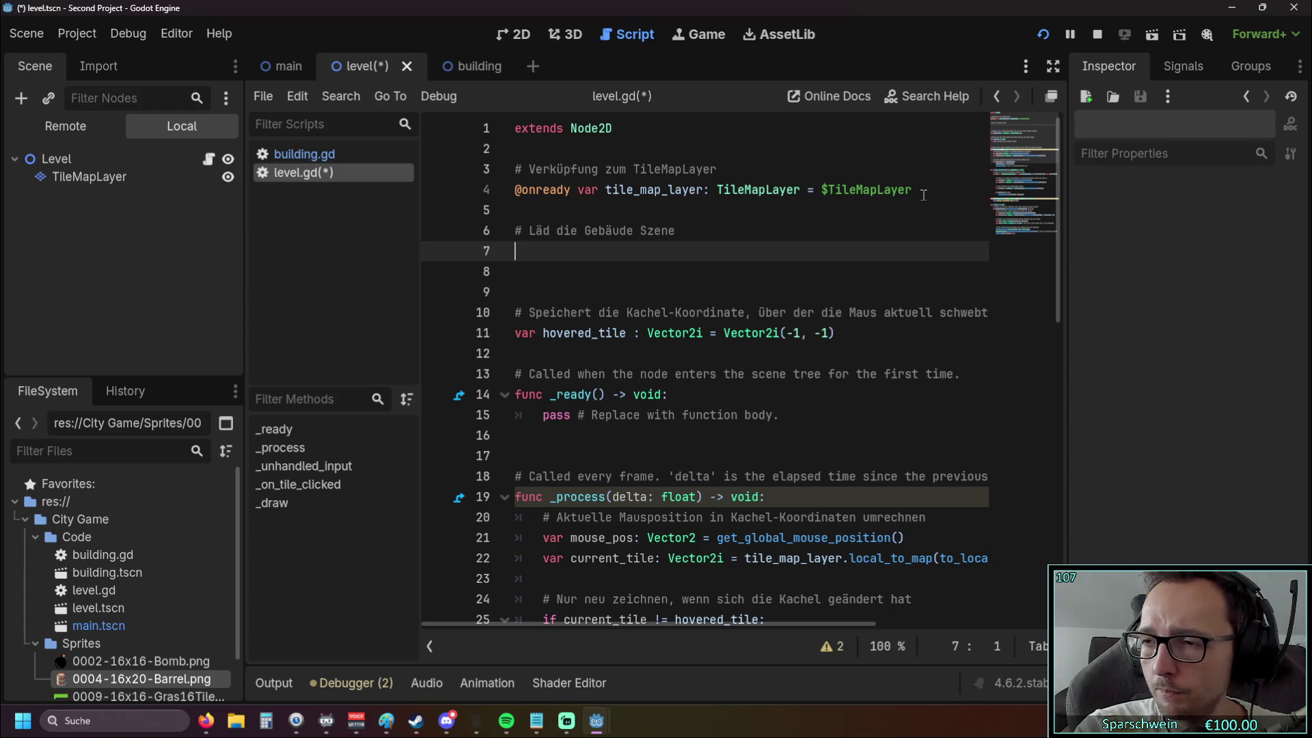
pyautogui.write('const')
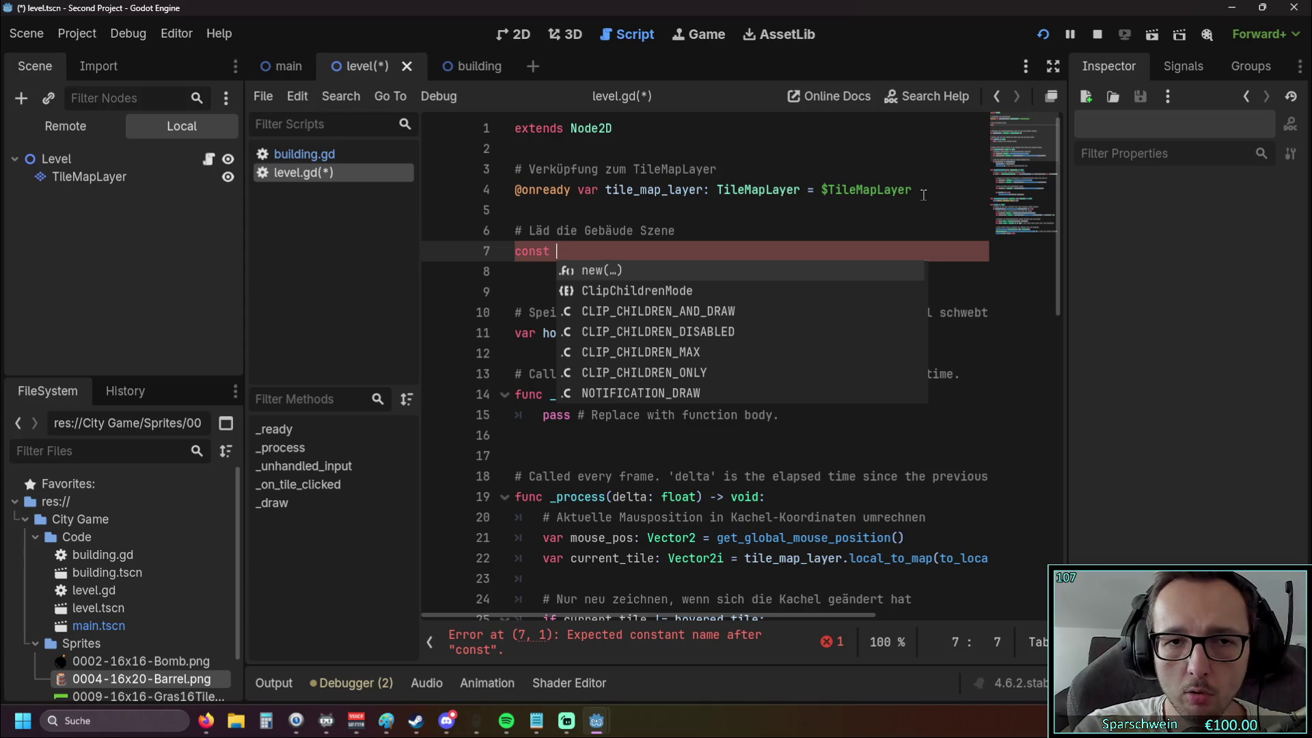
# Write const BARREL_SZENE_PFAD = "" on line 7, leaving the string empty.
pyautogui.write('Barrel')
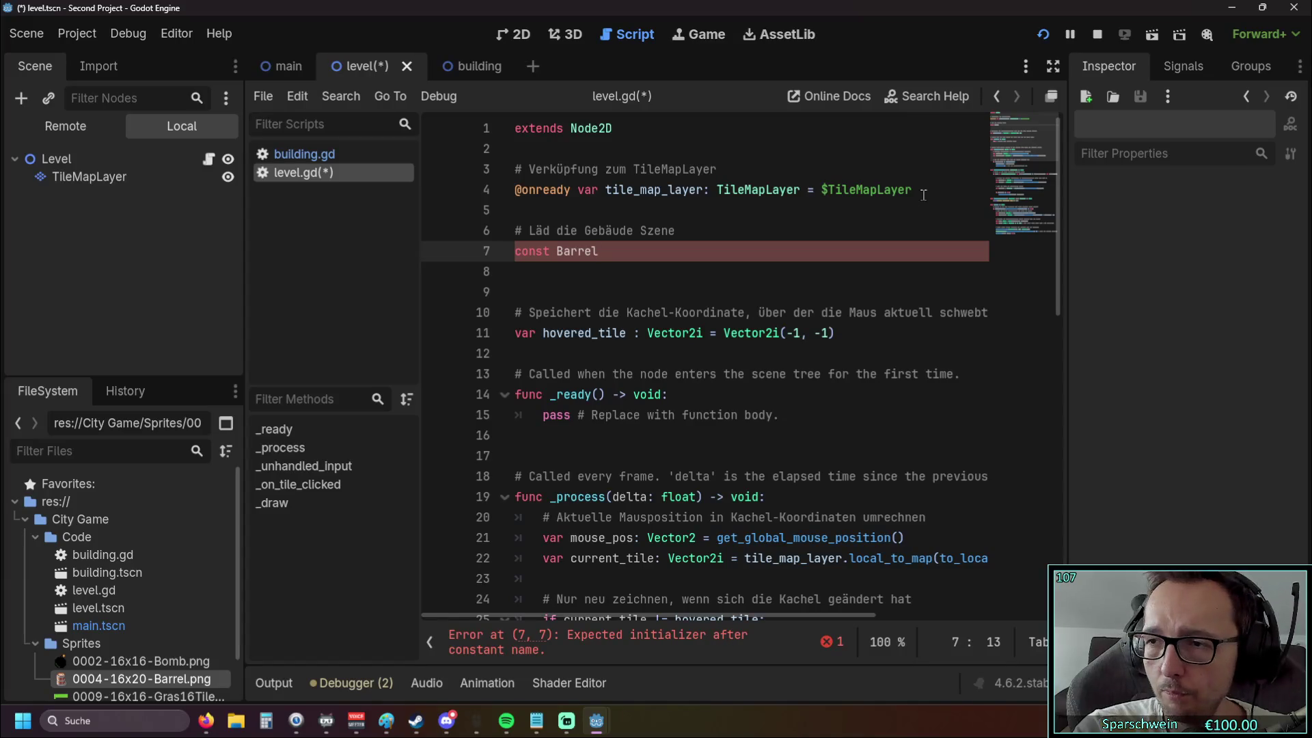
pyautogui.write('_S')
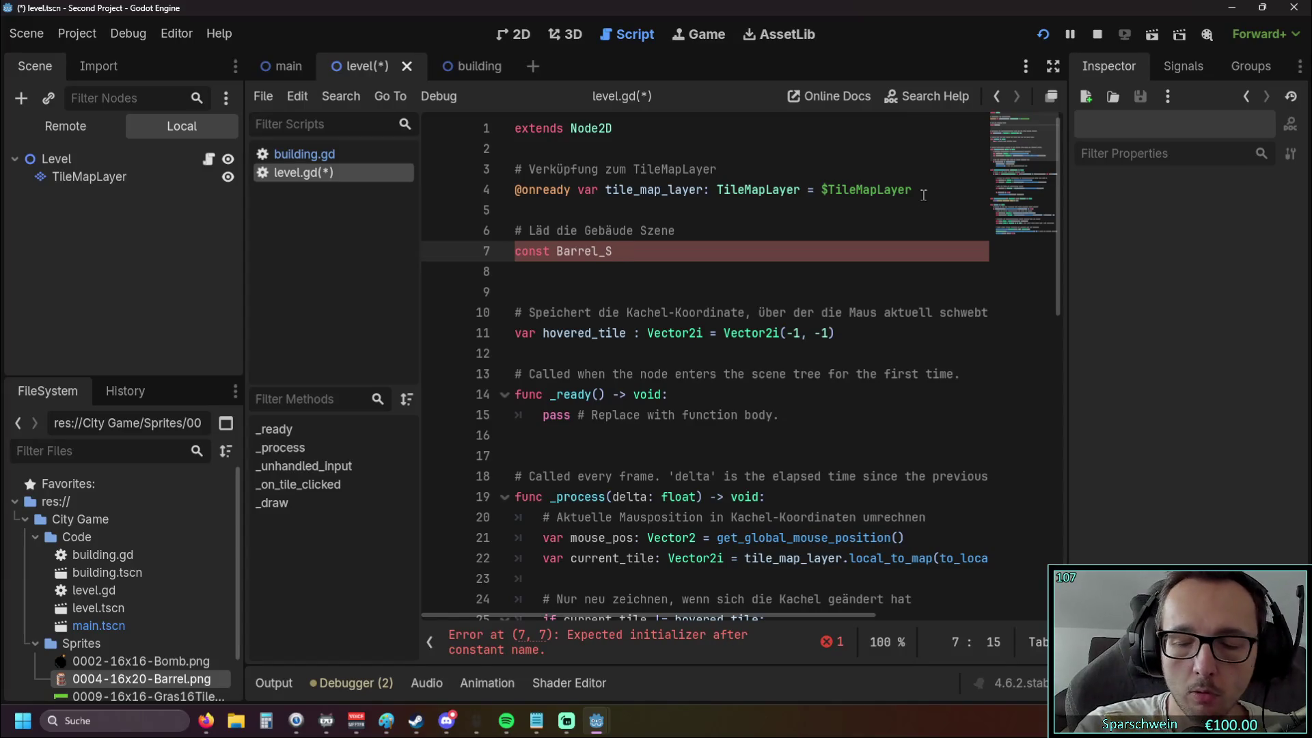
pyautogui.press('BackSpace')
pyautogui.press('BackSpace')
pyautogui.press('BackSpace')
pyautogui.write('ARREL')
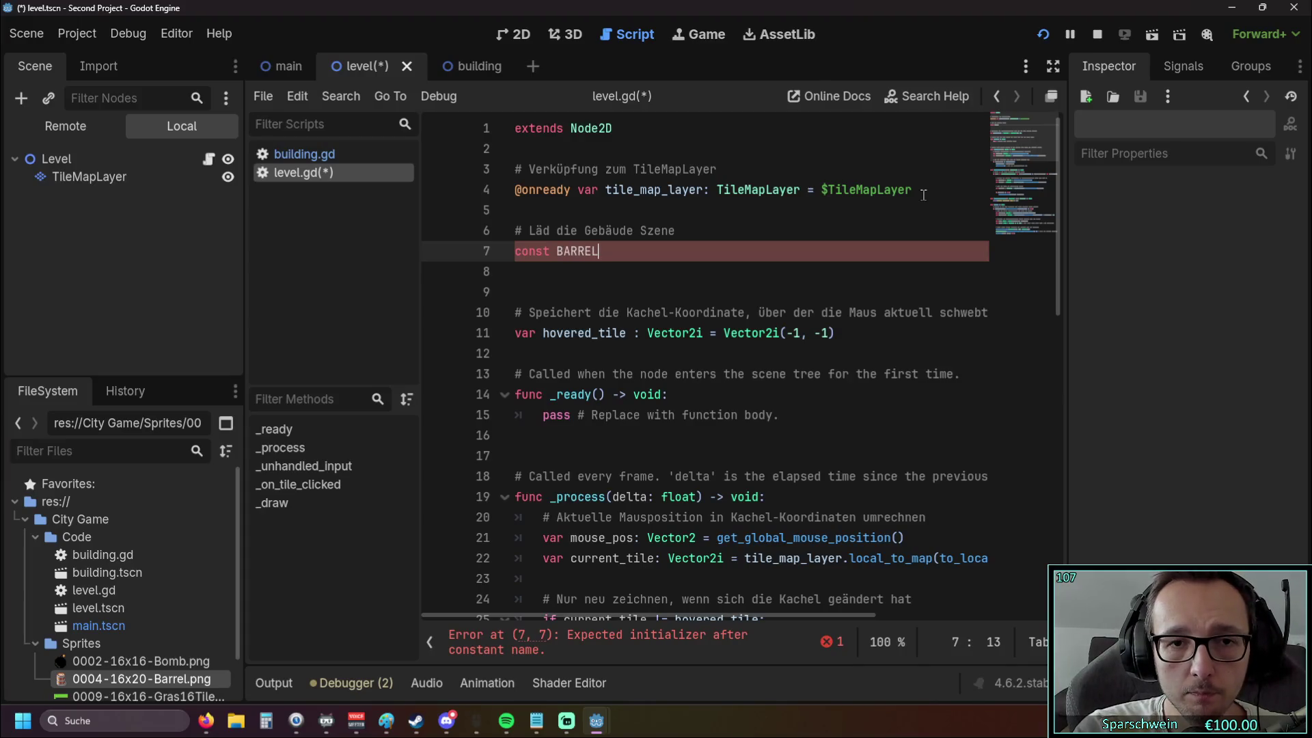
pyautogui.write('-')
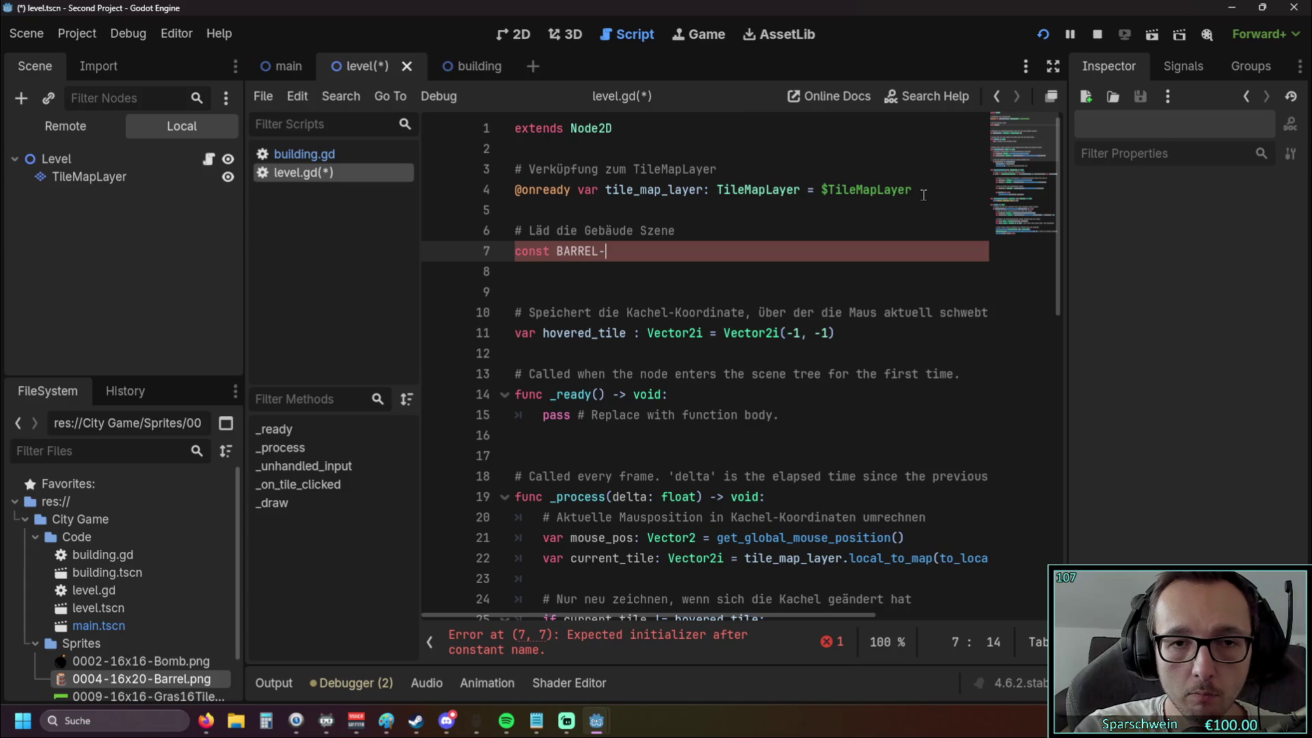
pyautogui.press('BackSpace')
pyautogui.write('_SZENE')
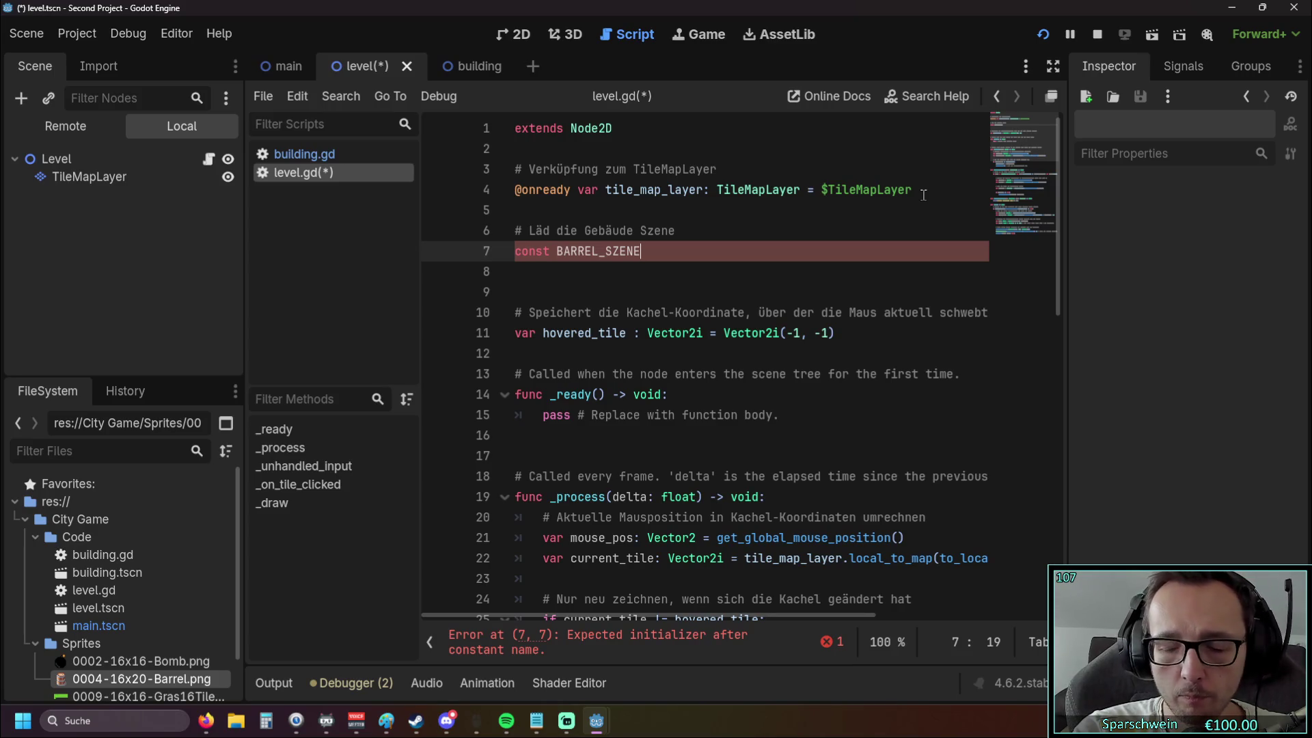
pyautogui.write('_')
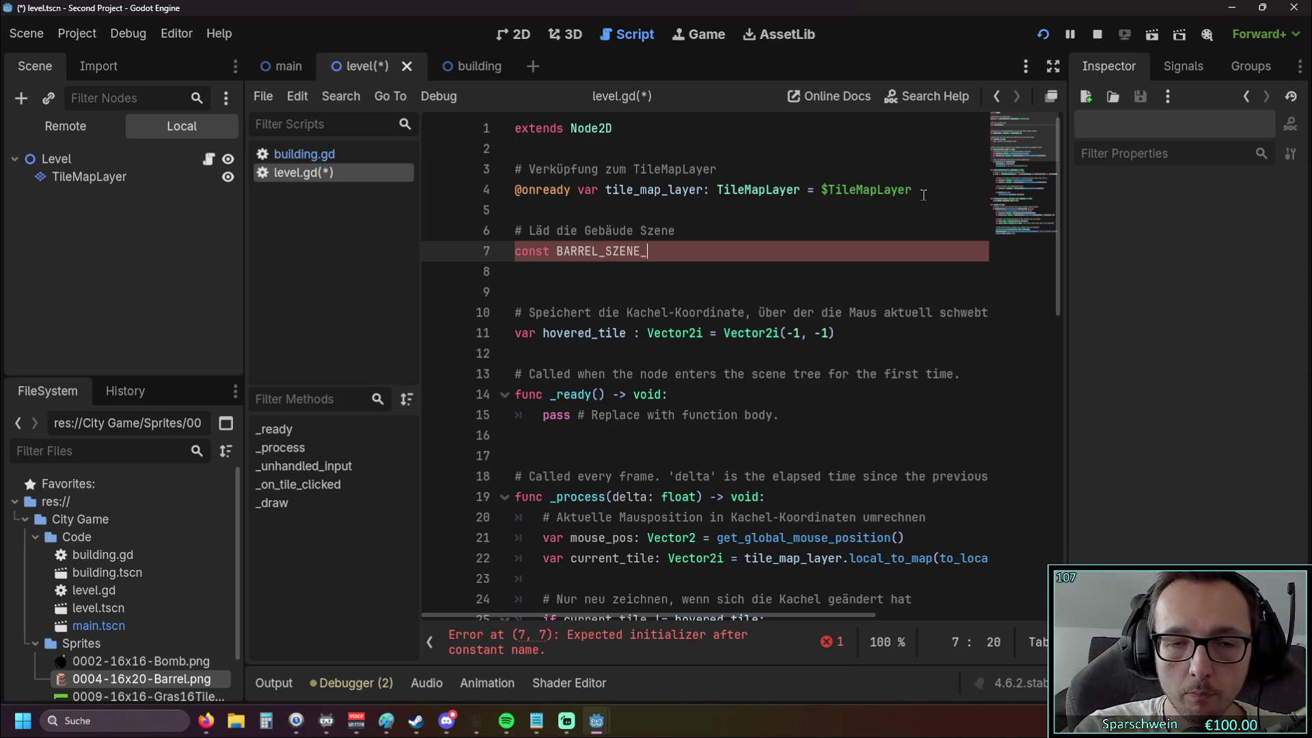
pyautogui.write('PATH')
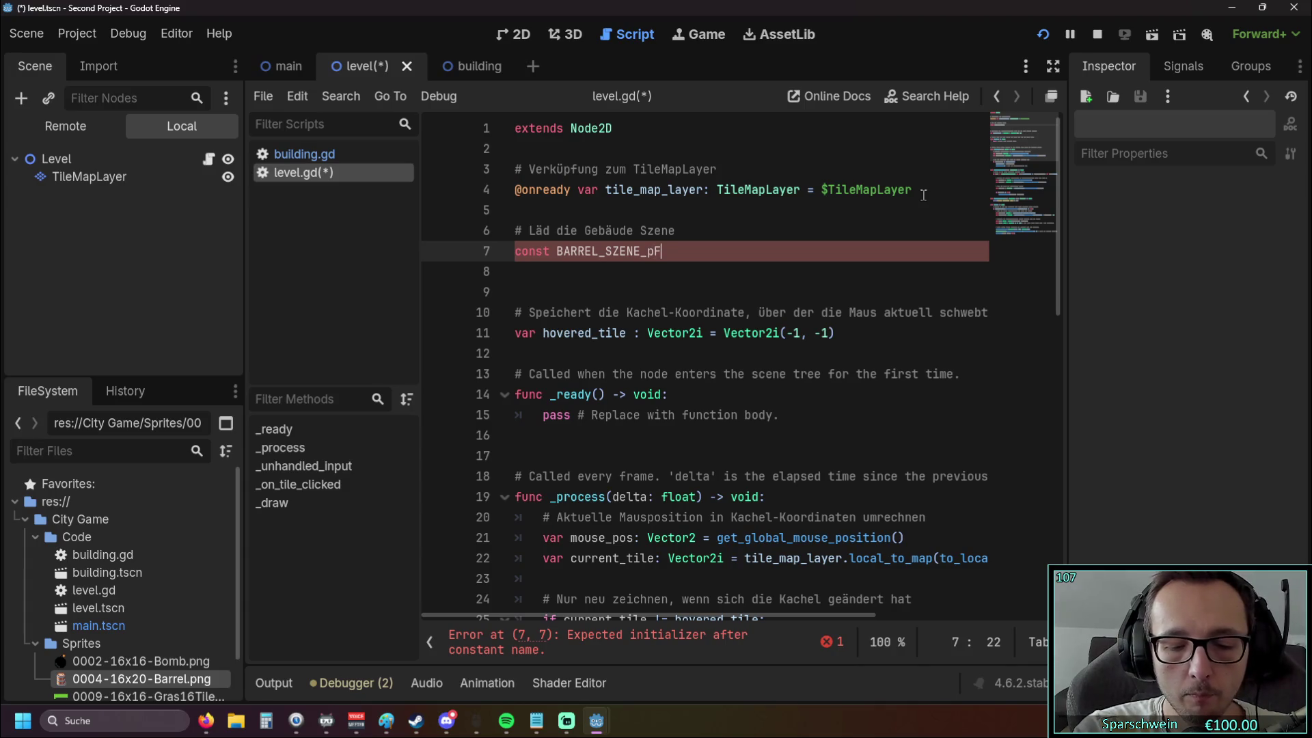
pyautogui.press('BackSpace')
pyautogui.press('BackSpace')
pyautogui.press('BackSpace')
pyautogui.write('PFAD')
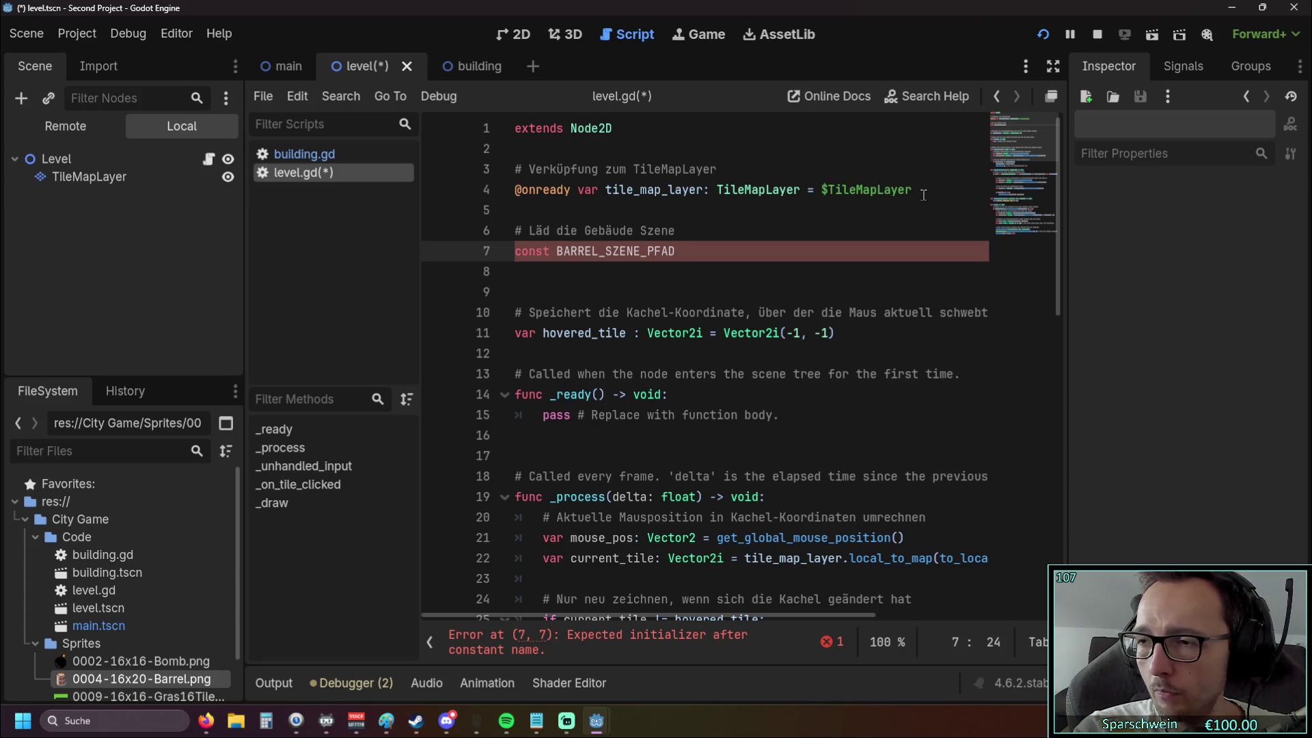
pyautogui.write(' =')
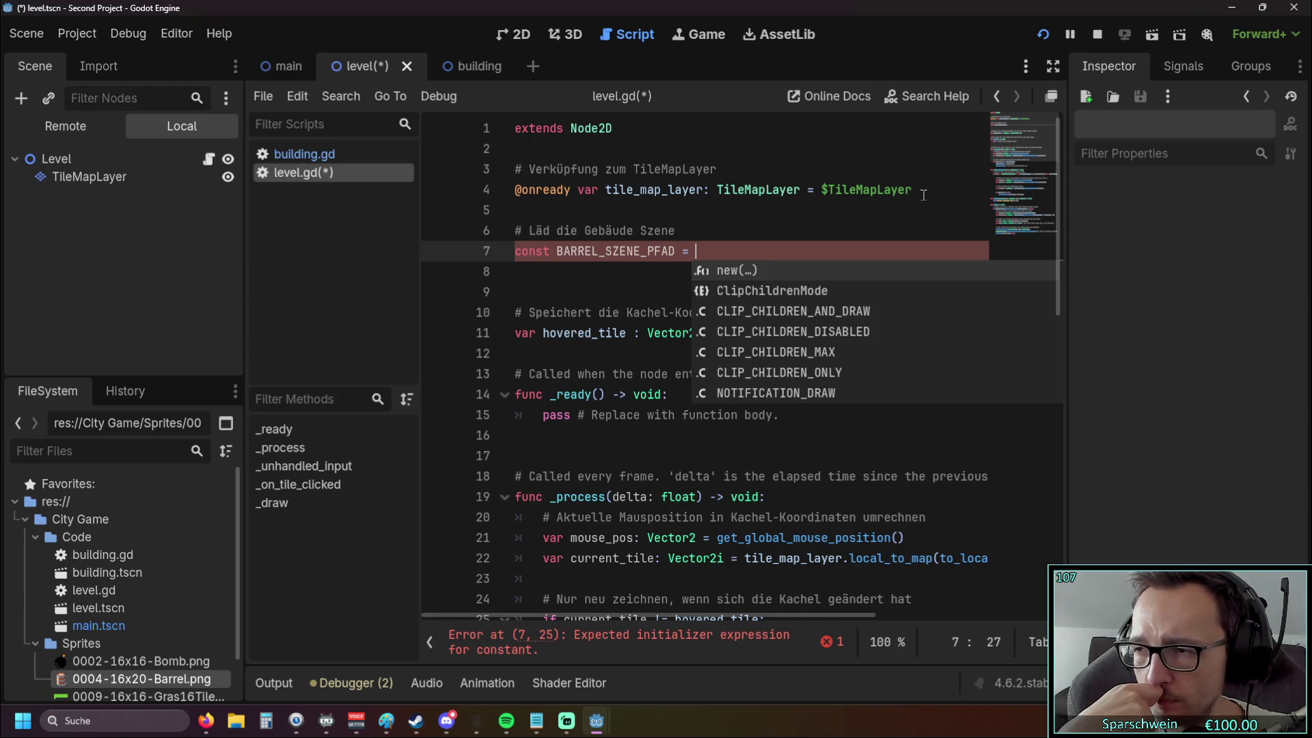
pyautogui.write('"')
pyautogui.press('Escape')
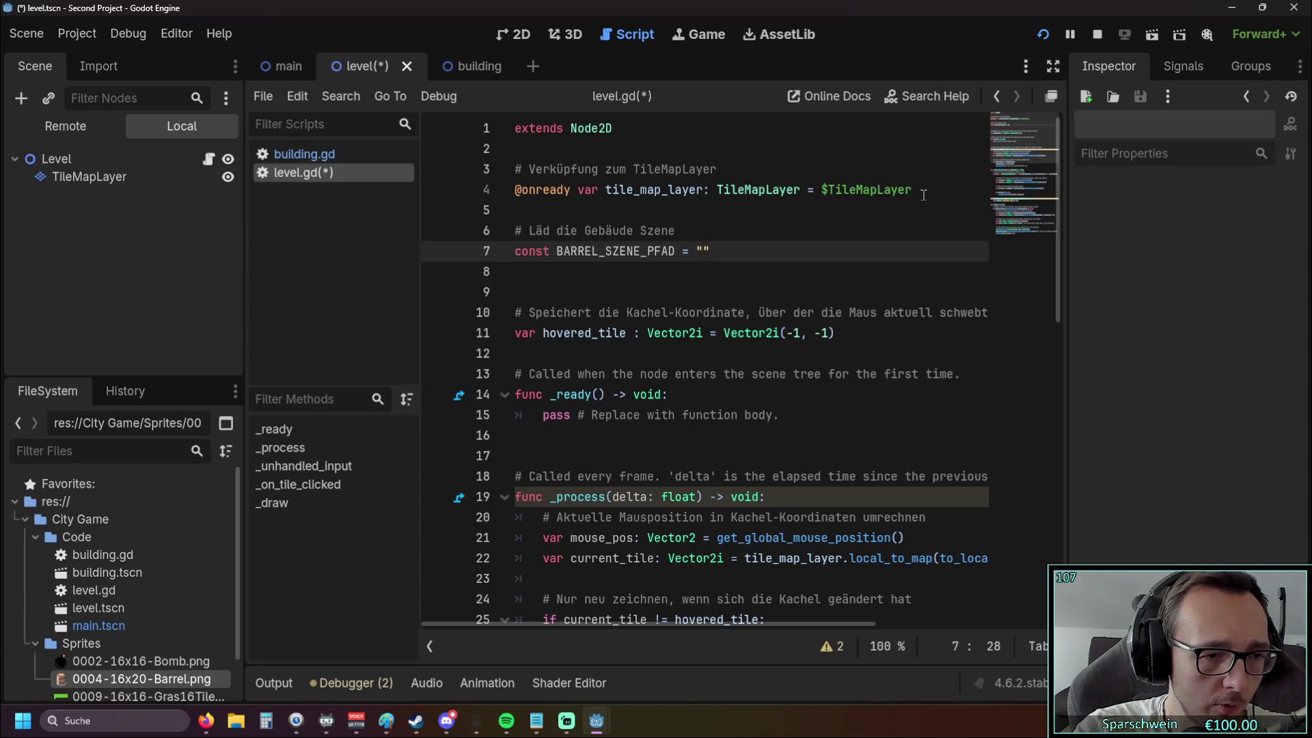
pyautogui.write('res://')
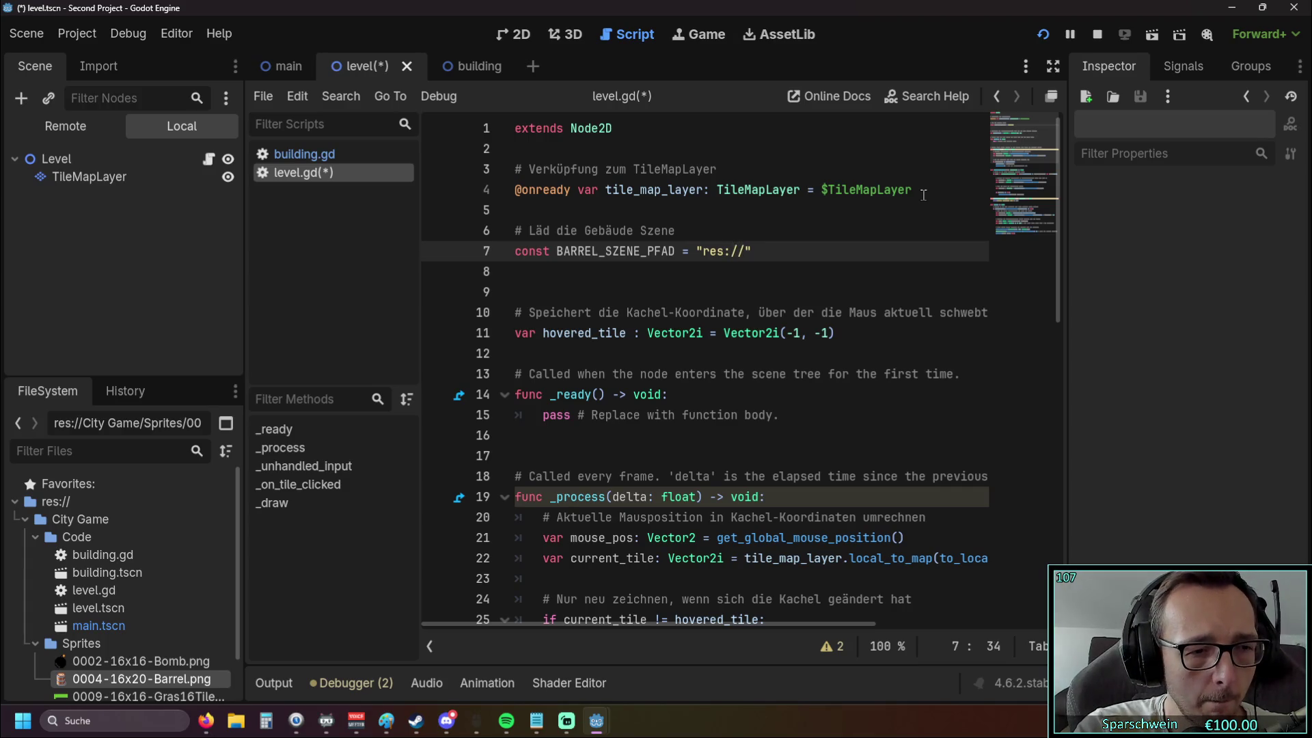
pyautogui.write('Ci')
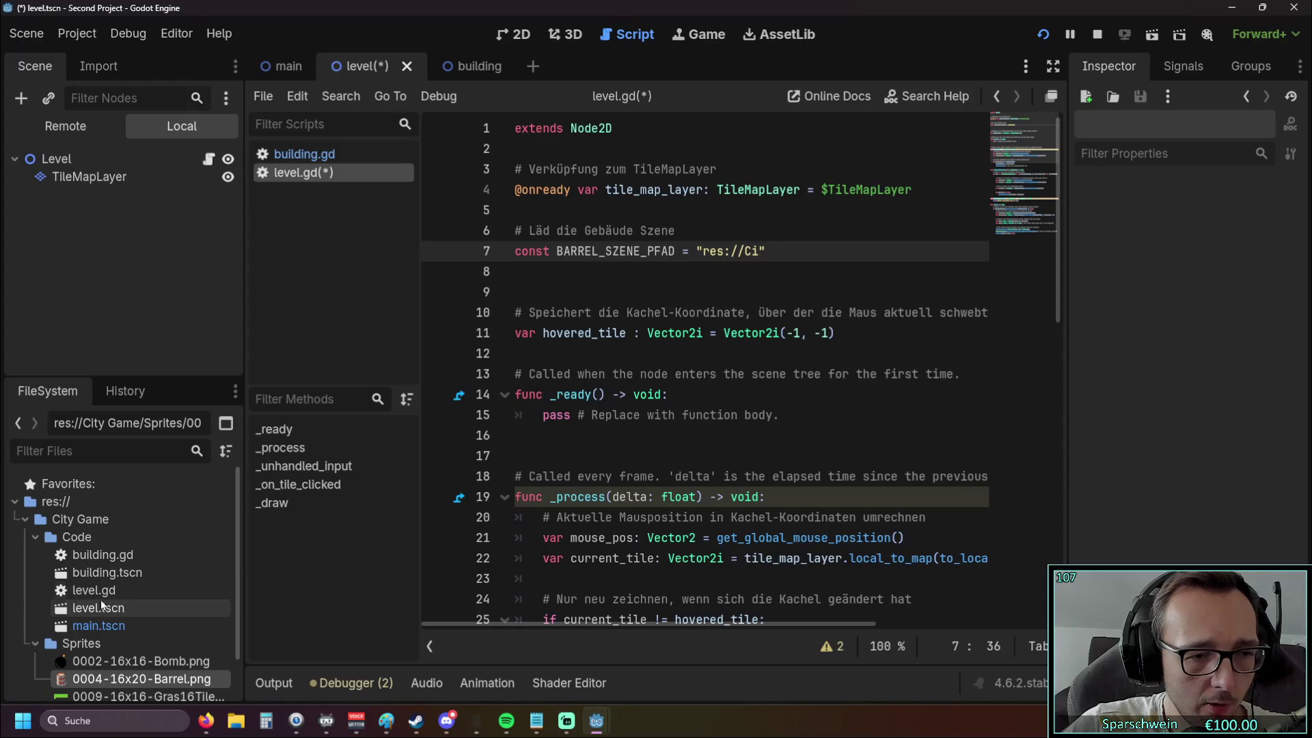
pyautogui.press('BackSpace')
pyautogui.press('BackSpace')
pyautogui.press('BackSpace')
pyautogui.press('BackSpace')
pyautogui.press('BackSpace')
pyautogui.press('BackSpace')
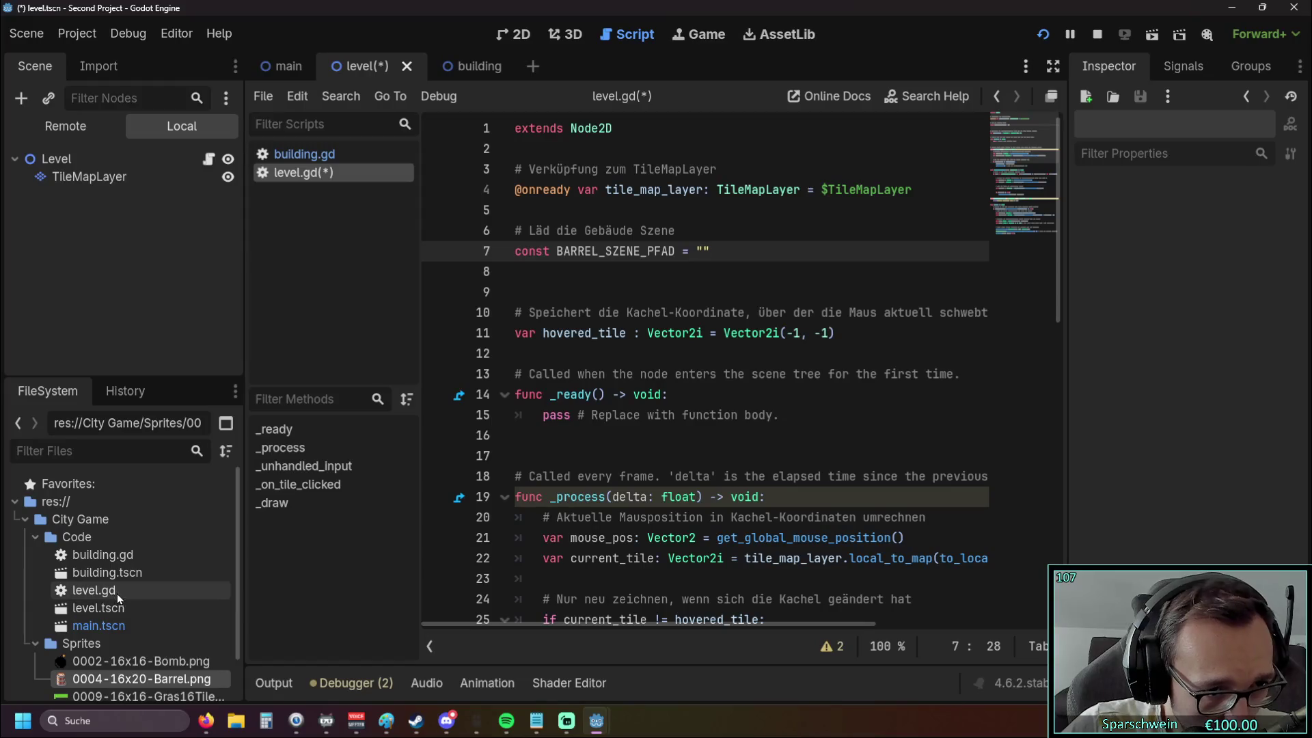
pyautogui.moveTo(97, 573); pyautogui.dragTo(404, 428)
# Drop the building.tscn path into the BARREL_SZENE_PFAD string and remove the doubled quotes.
pyautogui.moveTo(186, 550); pyautogui.dragTo(711, 254)
pyautogui.click(779, 294)
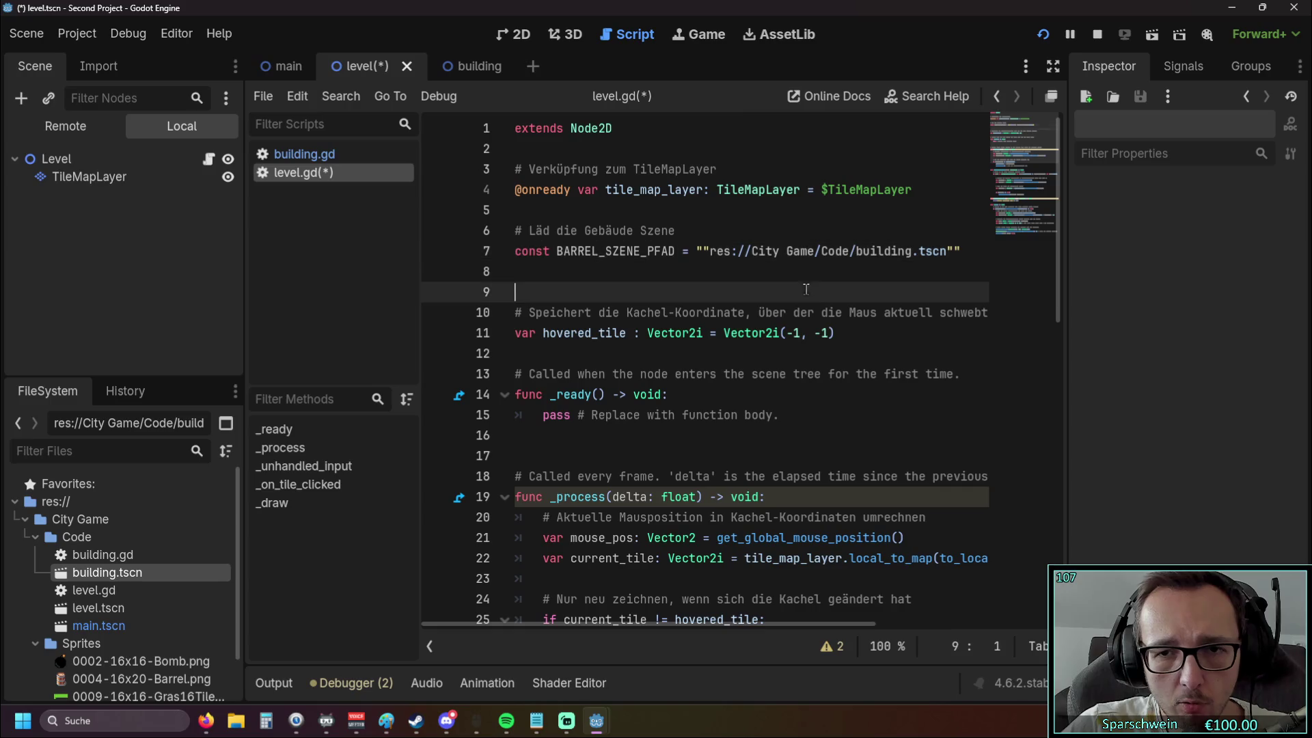
pyautogui.click(710, 250)
pyautogui.press('BackSpace')
pyautogui.press('End')
pyautogui.press('BackSpace')
pyautogui.click(905, 291)
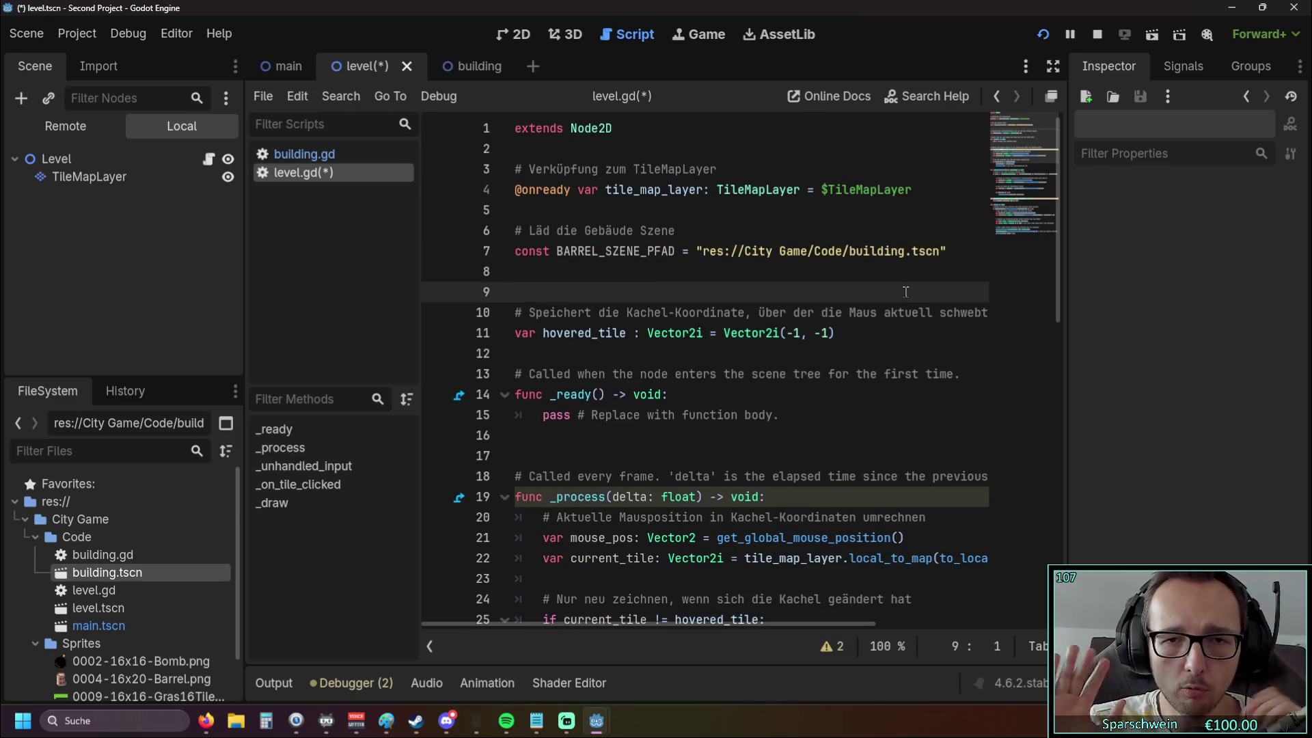
# Check the building scene, return to level, and drop a building.tscn preload into the script.
pyautogui.click(475, 70)
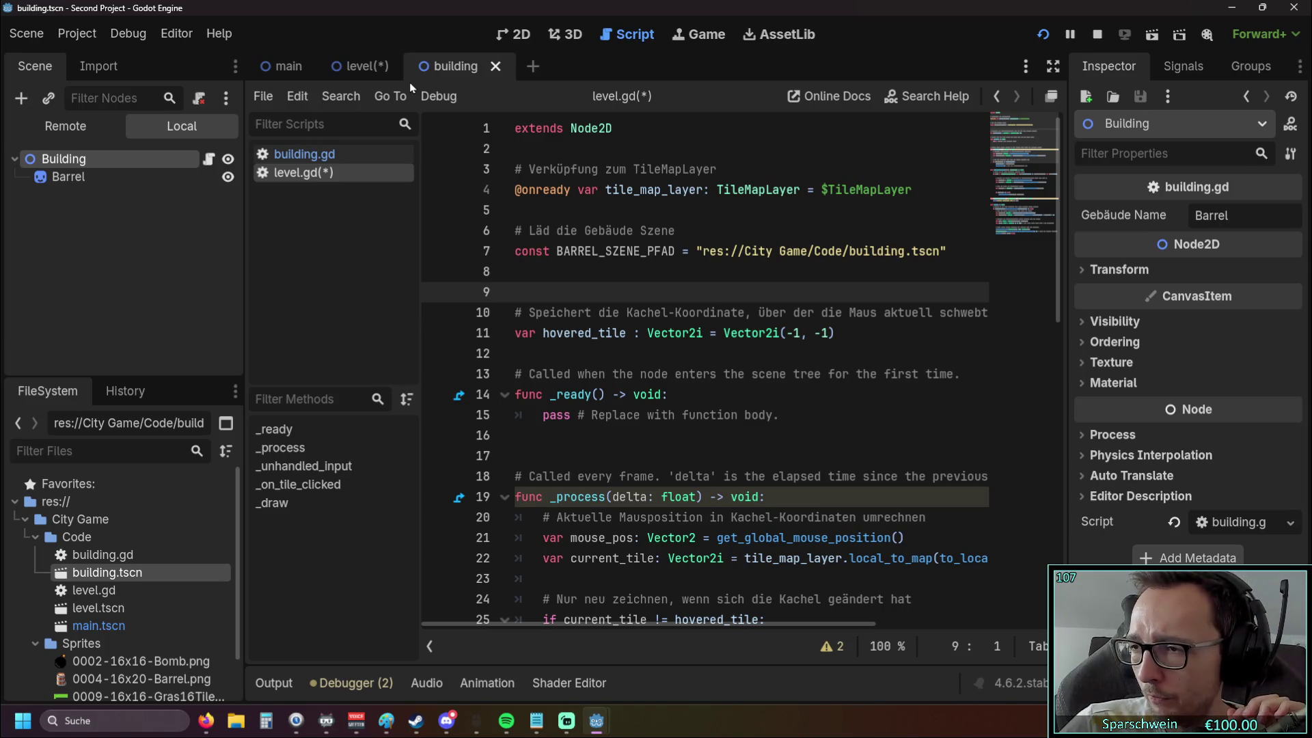
pyautogui.click(356, 71)
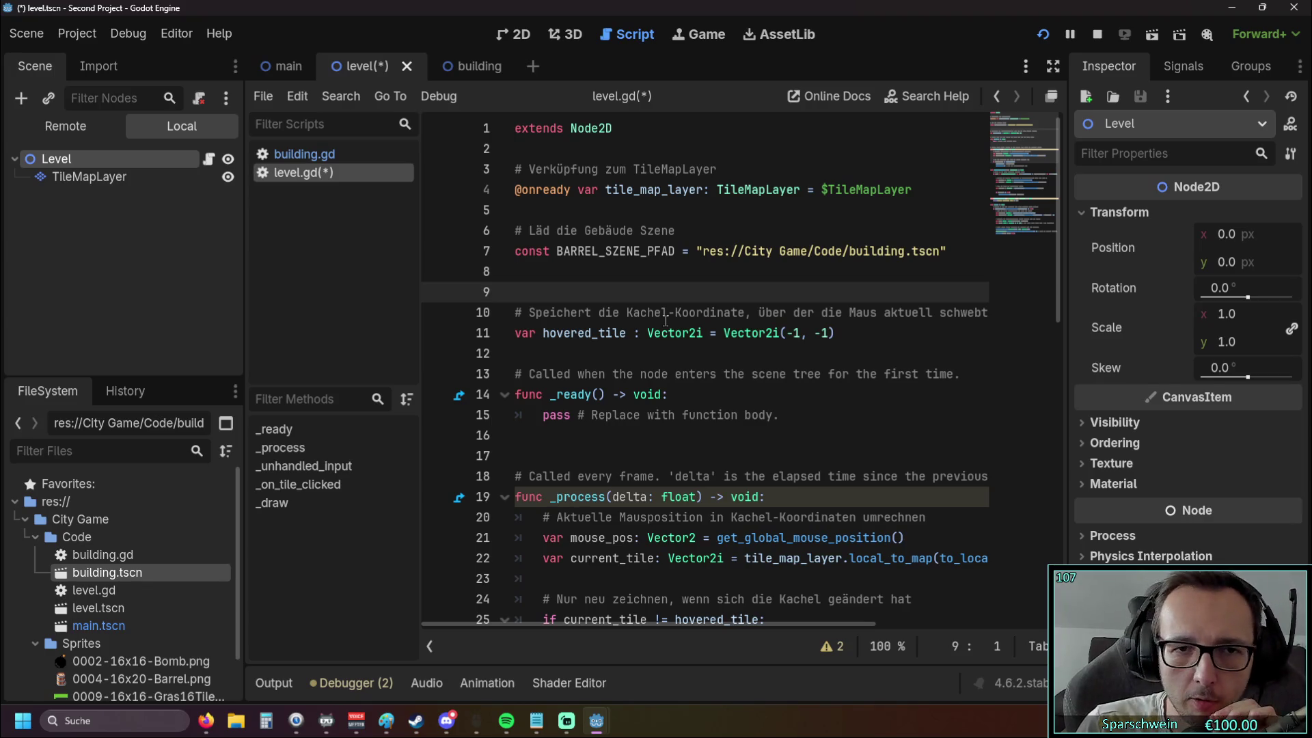
pyautogui.moveTo(87, 571)
pyautogui.mouseDown()
pyautogui.moveTo(355, 444)
pyautogui.moveTo(574, 273)
pyautogui.mouseUp()
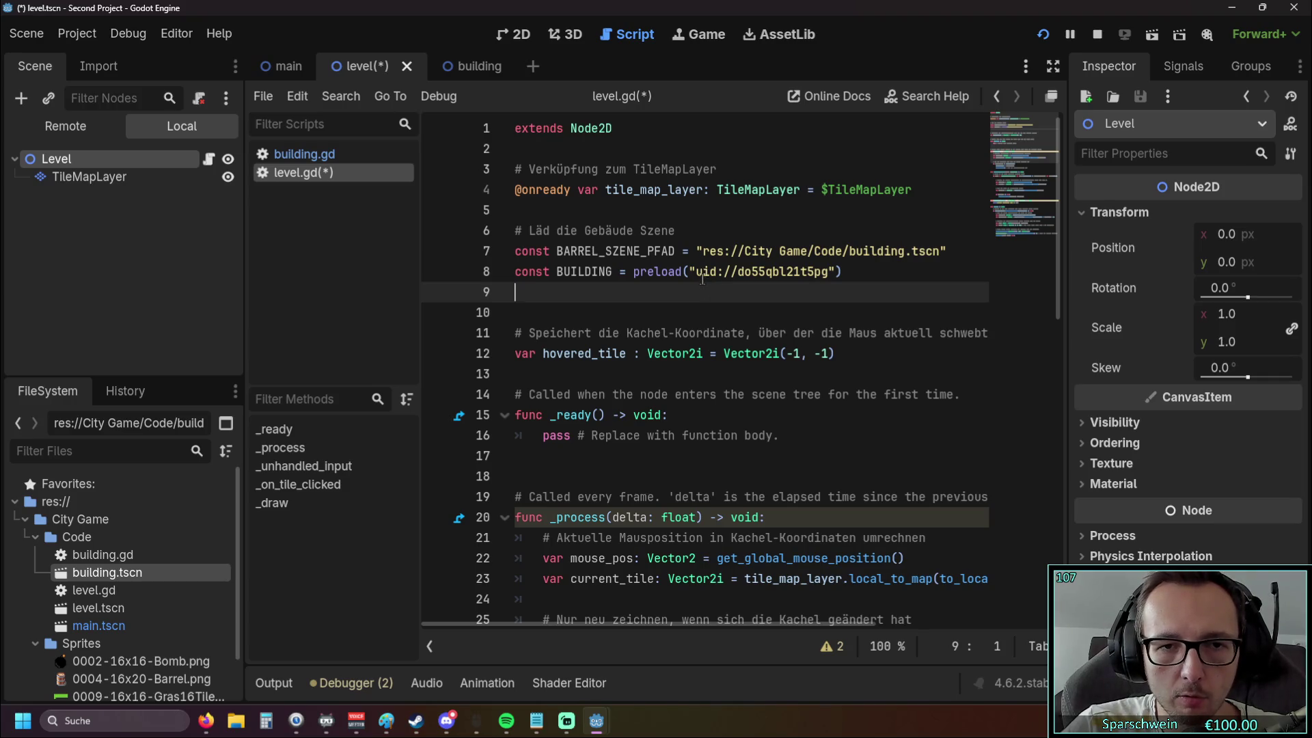
# Place const BUILDING = preload("uid://...") for building.tscn on line 8.
pyautogui.moveTo(701, 280)
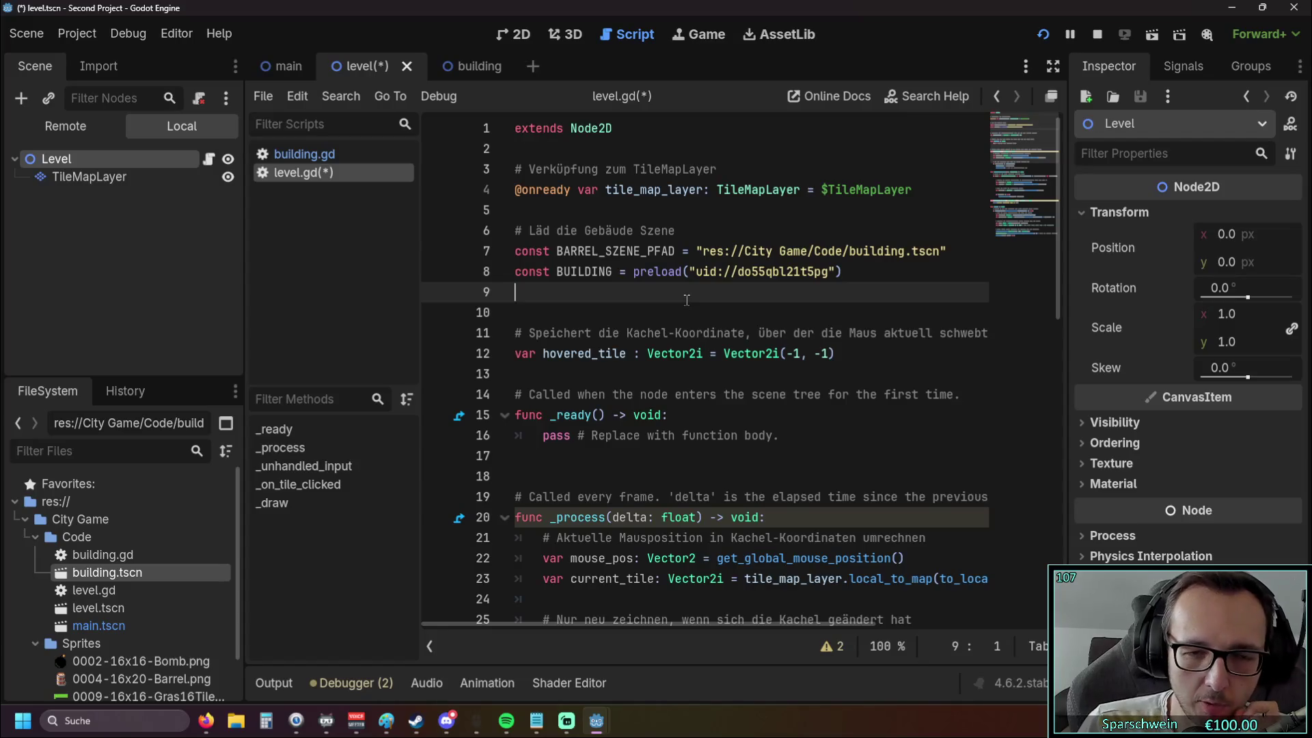
pyautogui.moveTo(748, 269)
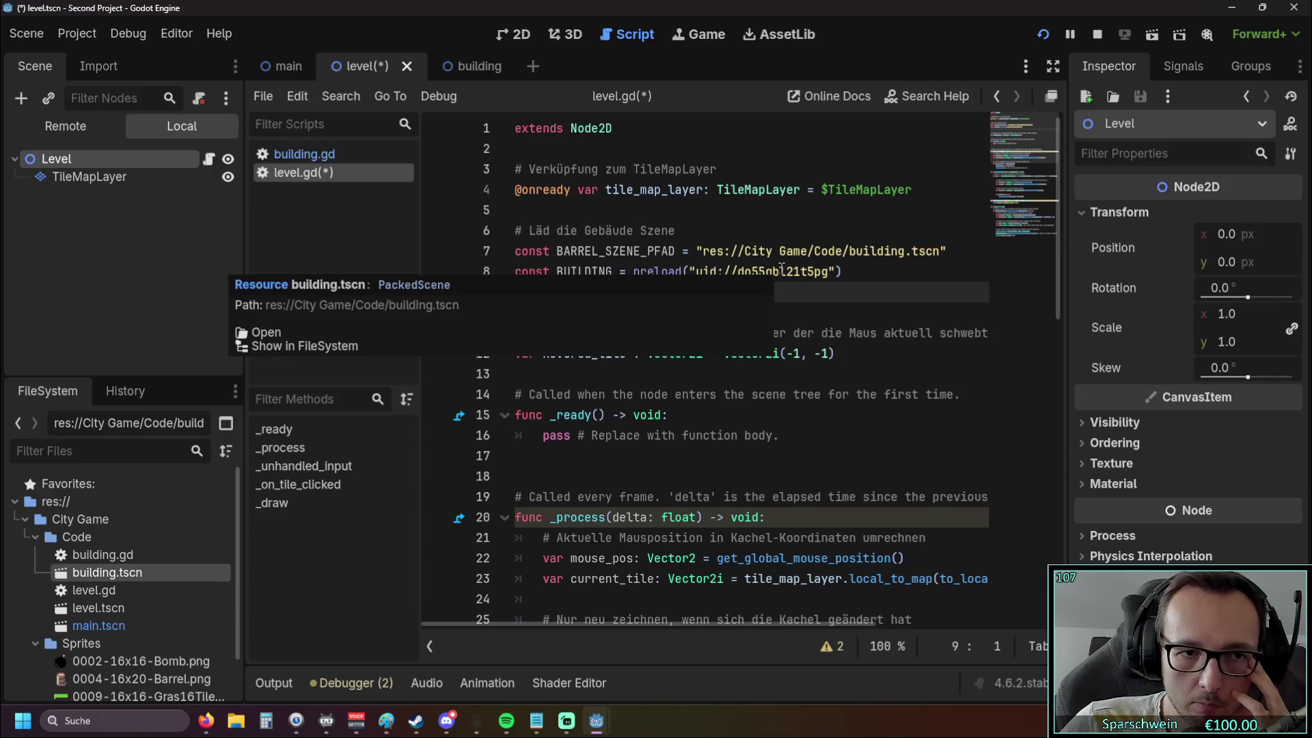
# Replace the BUILDING preload line with 'var baarel_szene: PackedScene =' on line 8.
pyautogui.moveTo(846, 271); pyautogui.dragTo(515, 271)
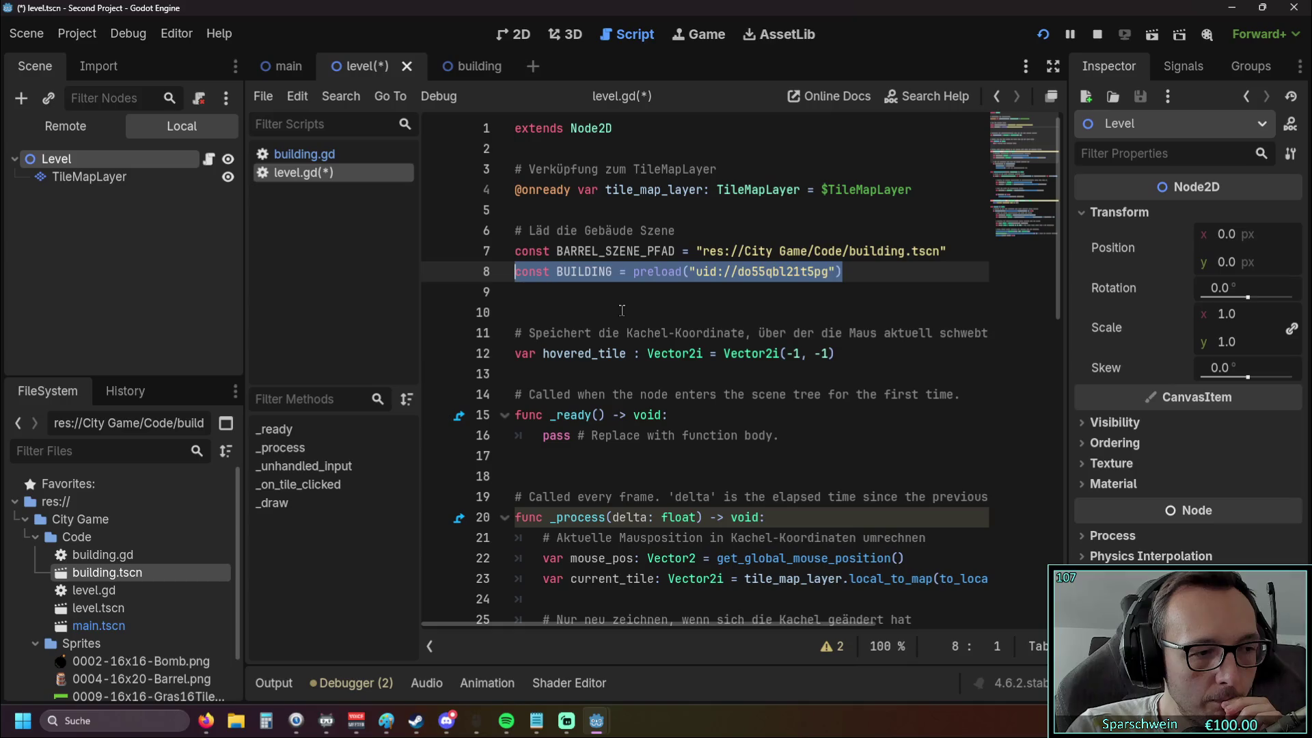
pyautogui.press('BackSpace')
pyautogui.press('Left')
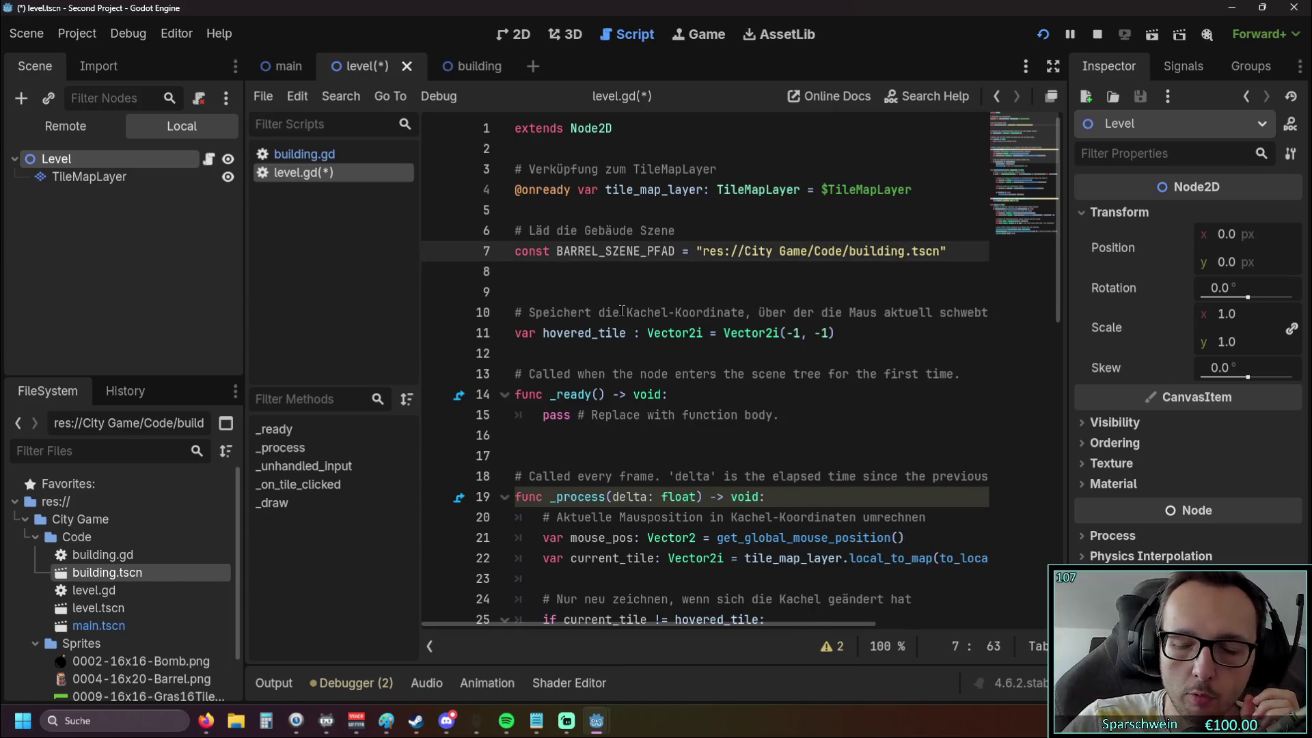
pyautogui.press('Right')
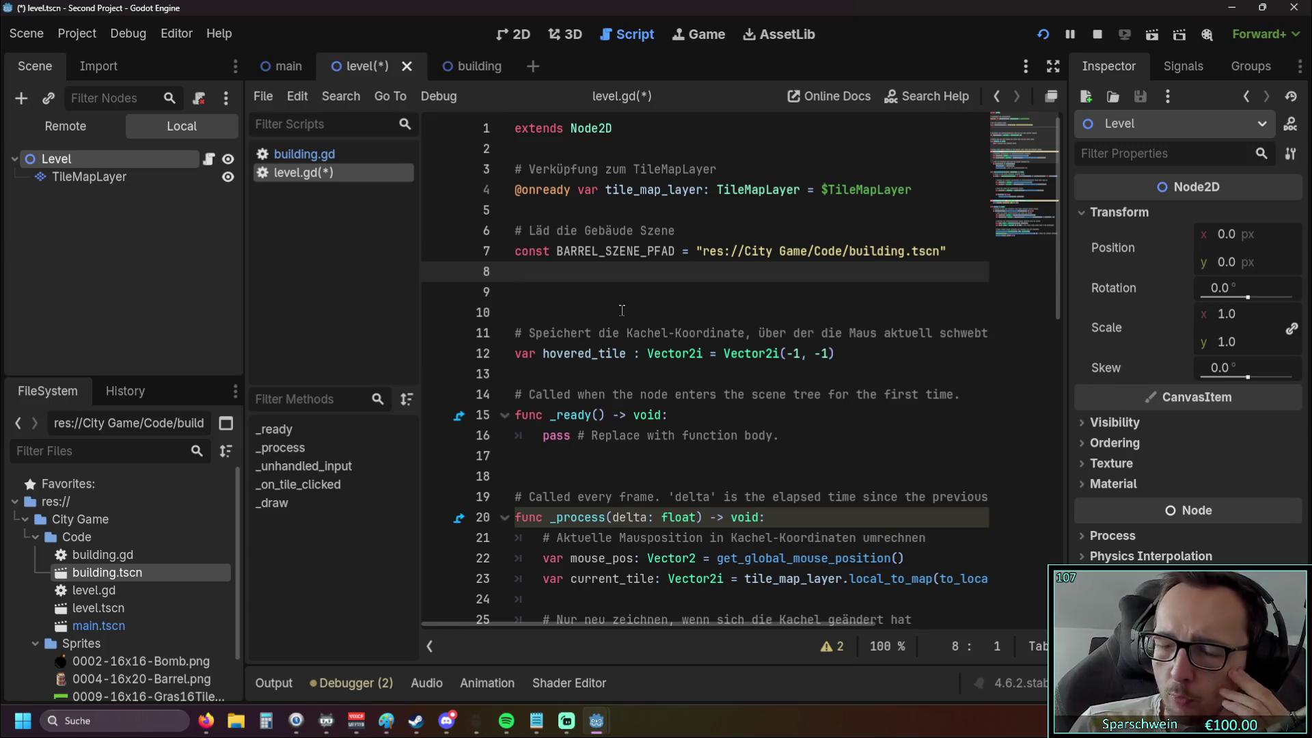
pyautogui.write('var')
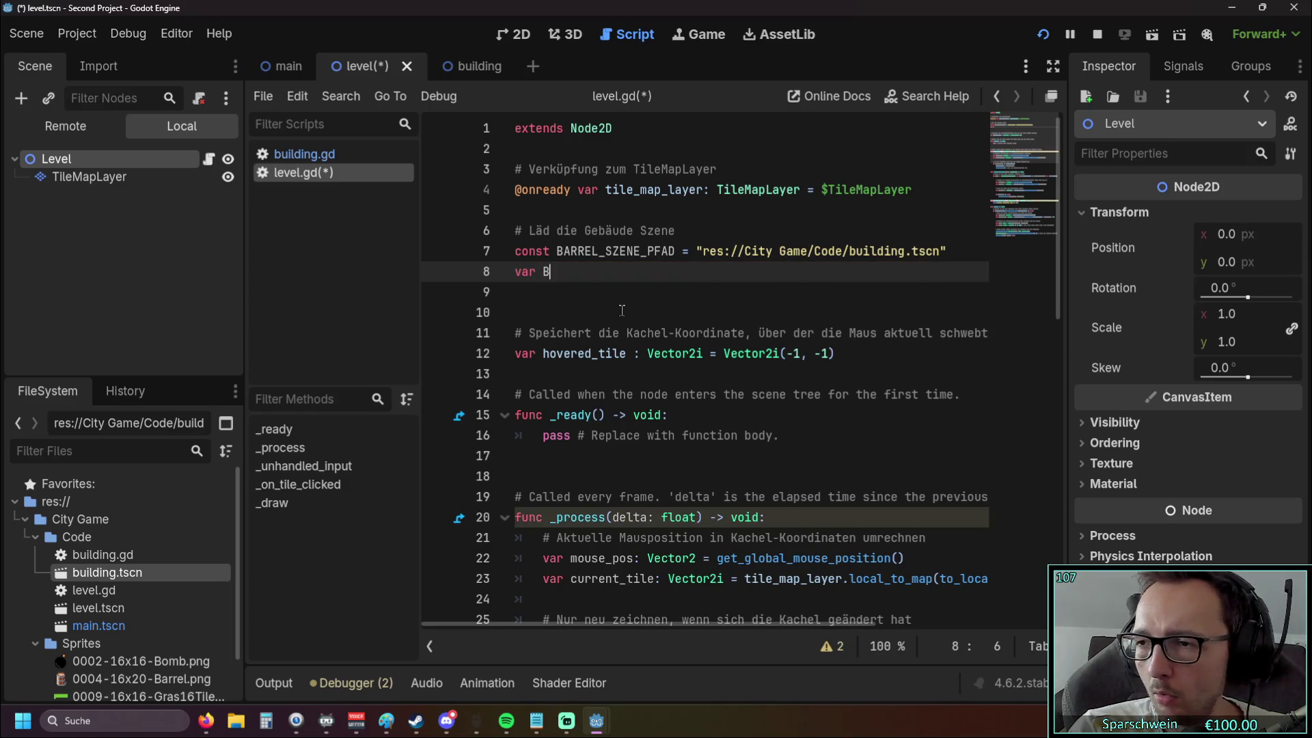
pyautogui.write('baar')
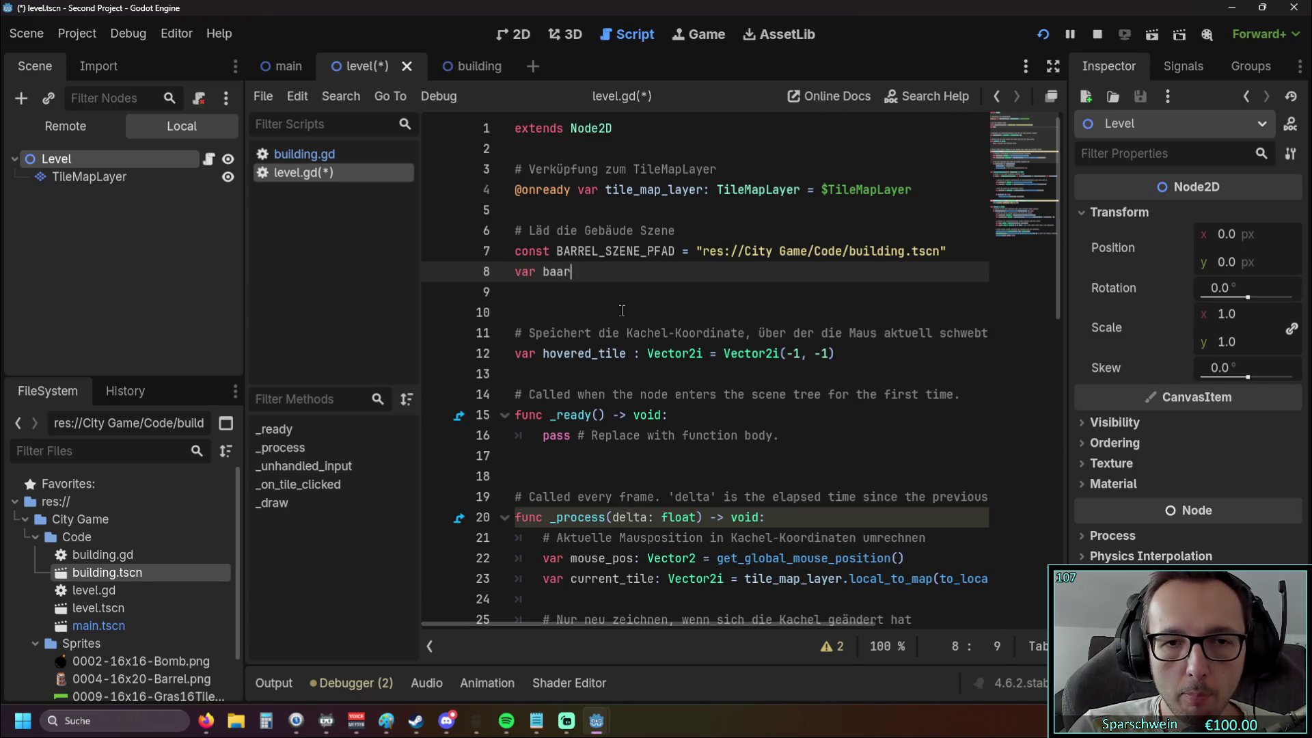
pyautogui.write('el')
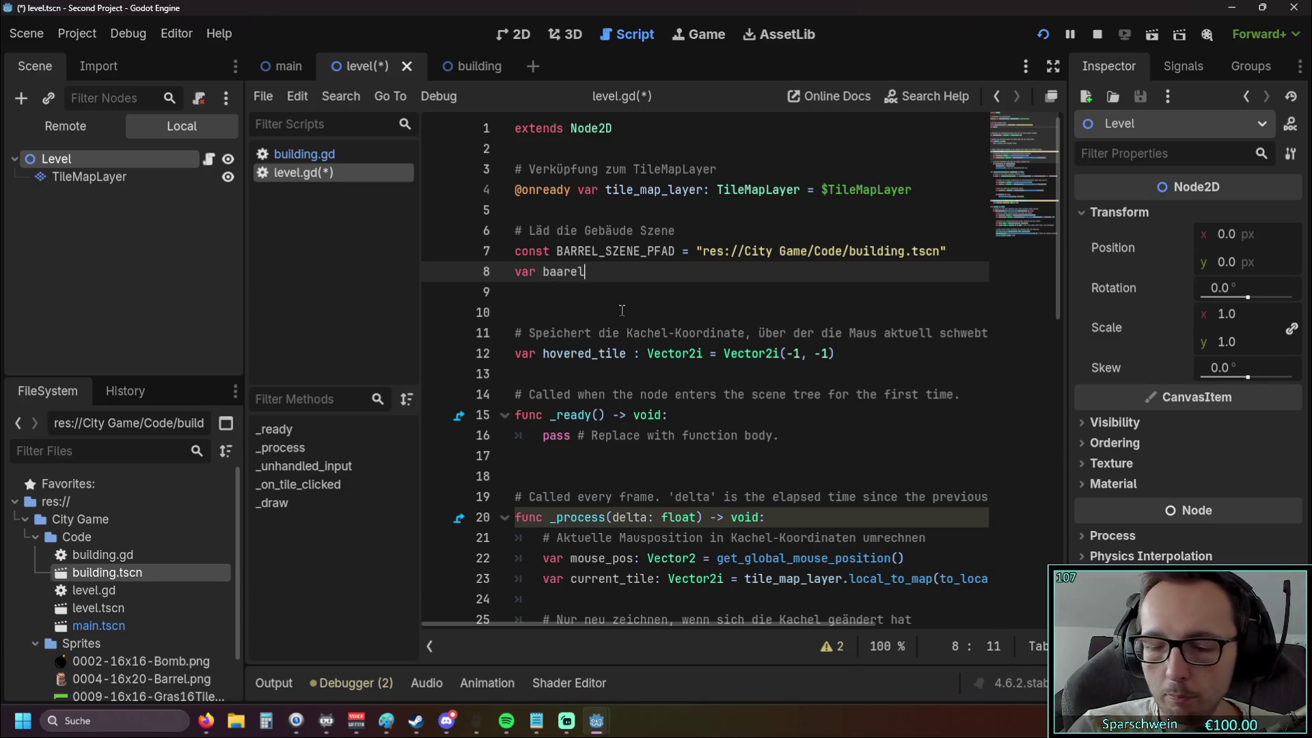
pyautogui.write('_szene =')
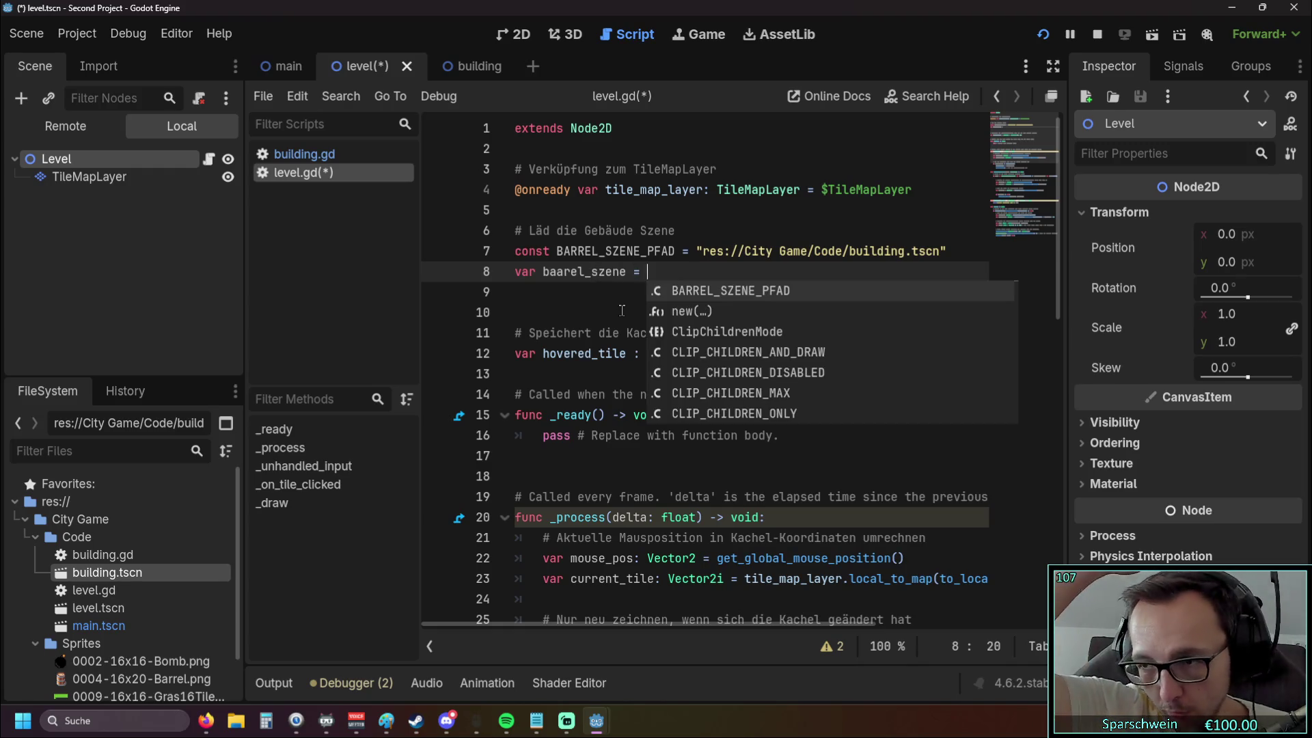
pyautogui.press('BackSpace')
pyautogui.press('BackSpace')
pyautogui.press('BackSpace')
pyautogui.write(': ')
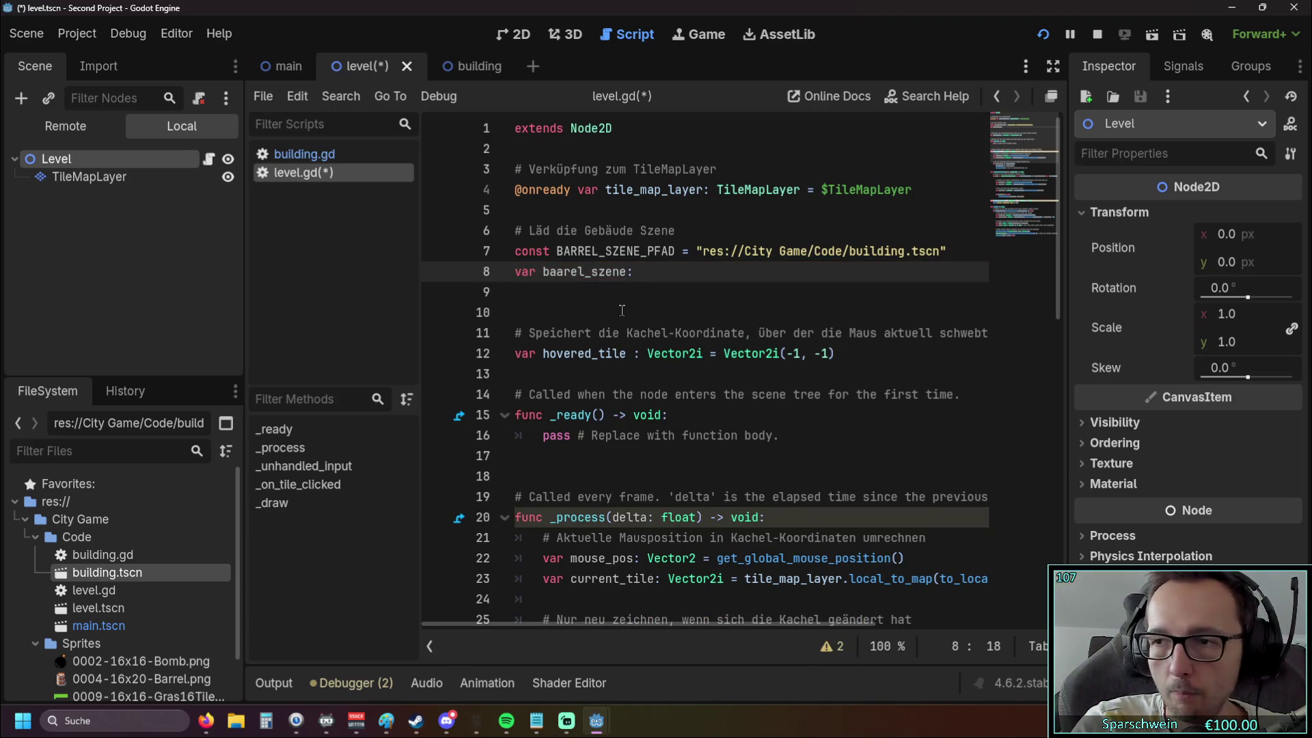
pyautogui.write('Packed')
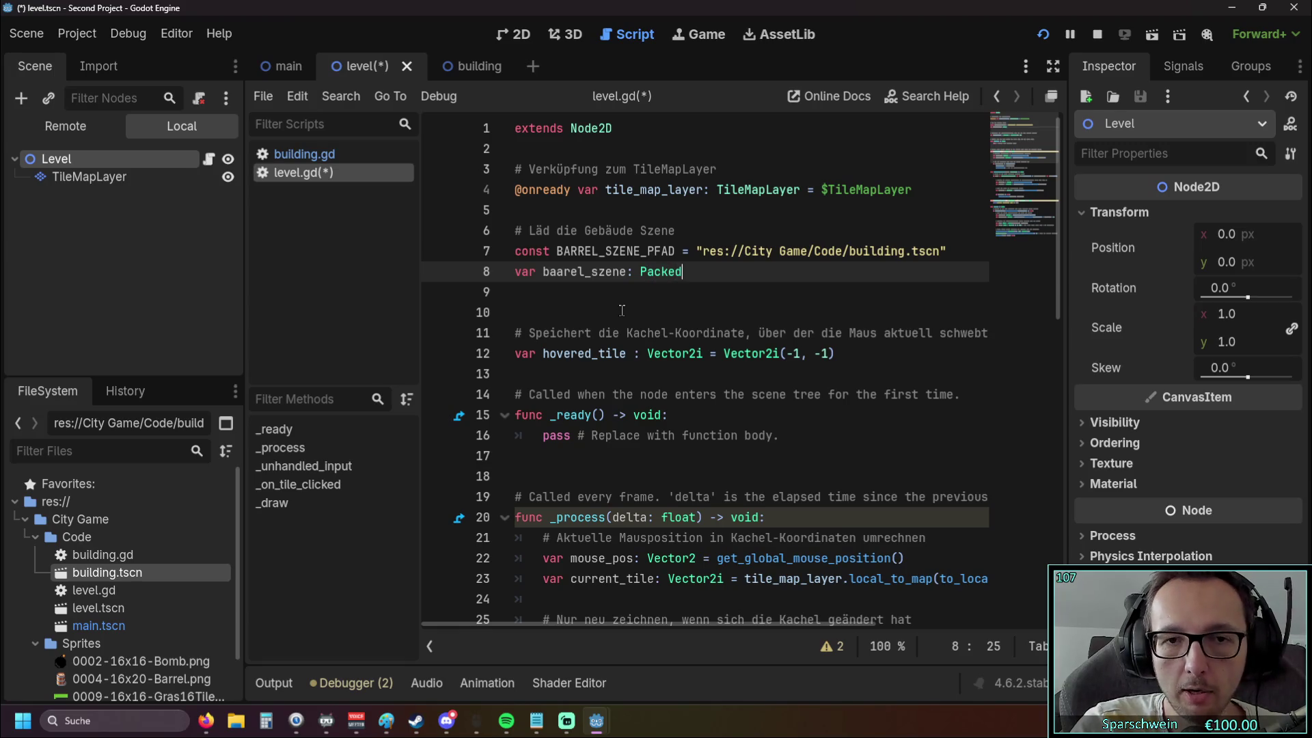
pyautogui.write('Sc')
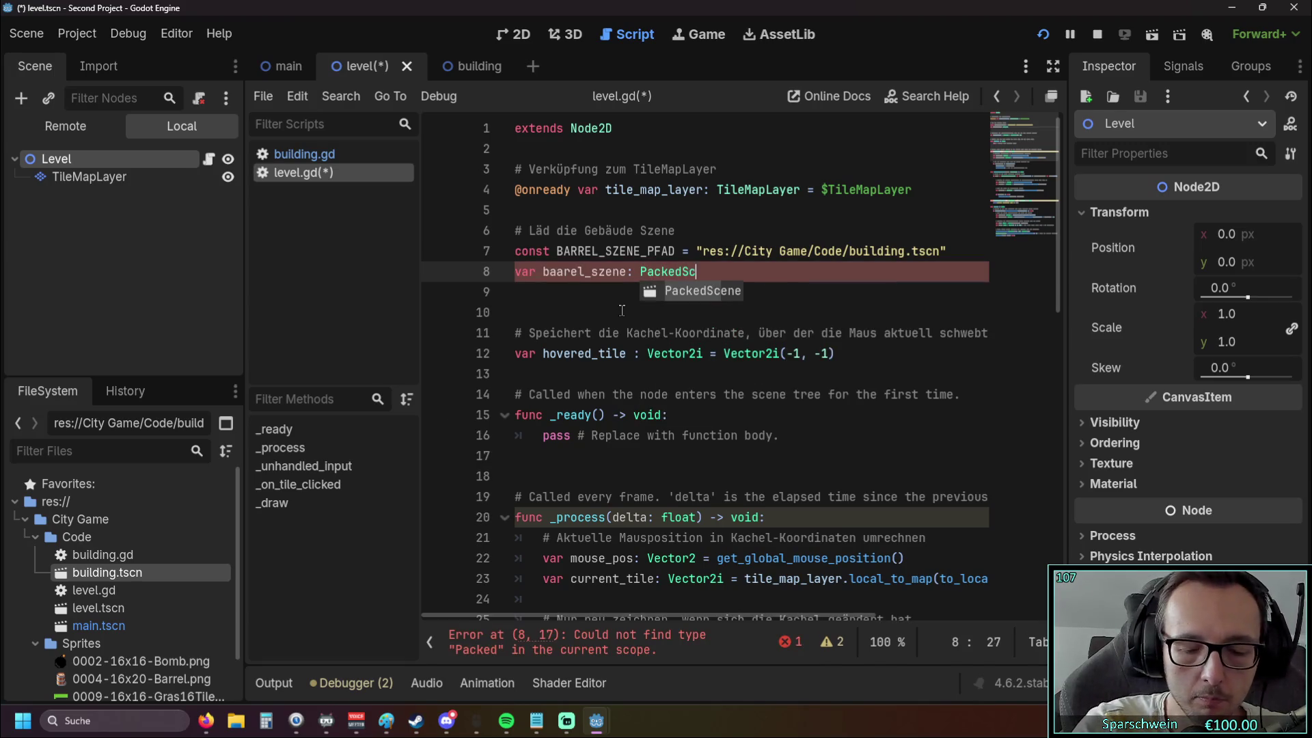
pyautogui.press('Return')
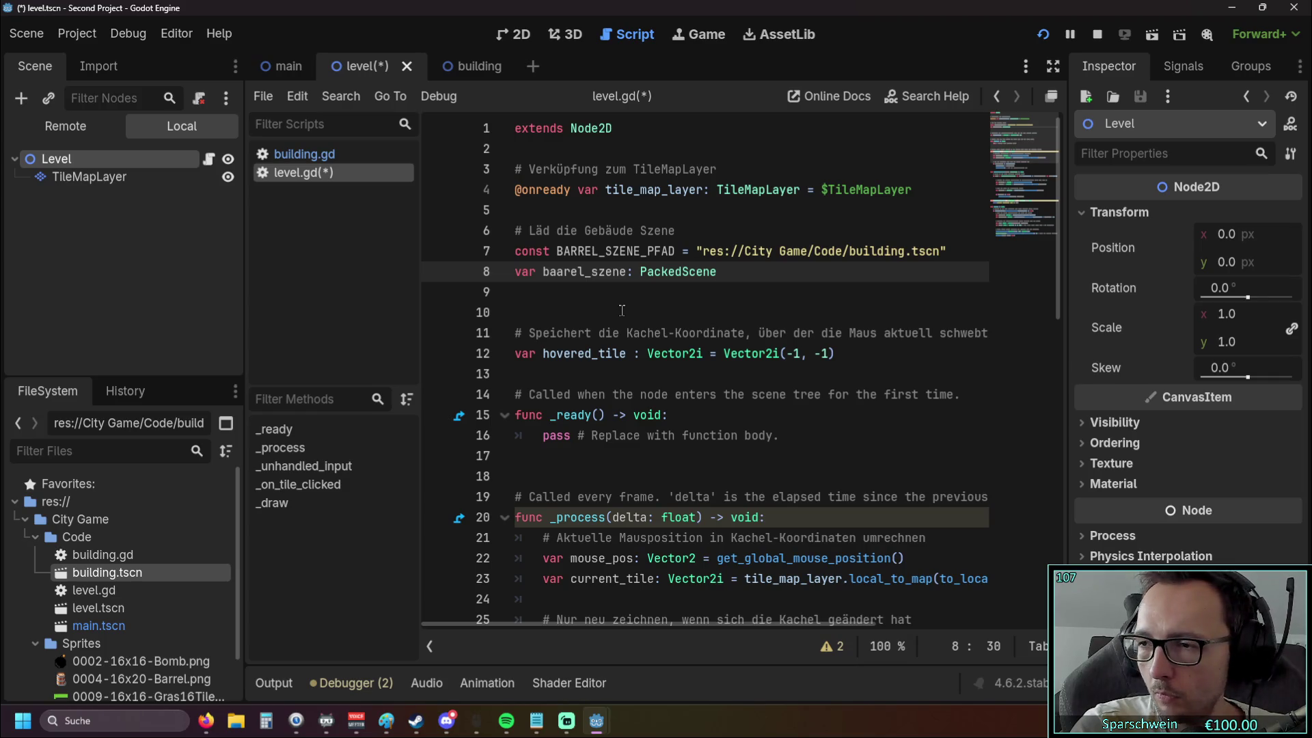
pyautogui.write('=')
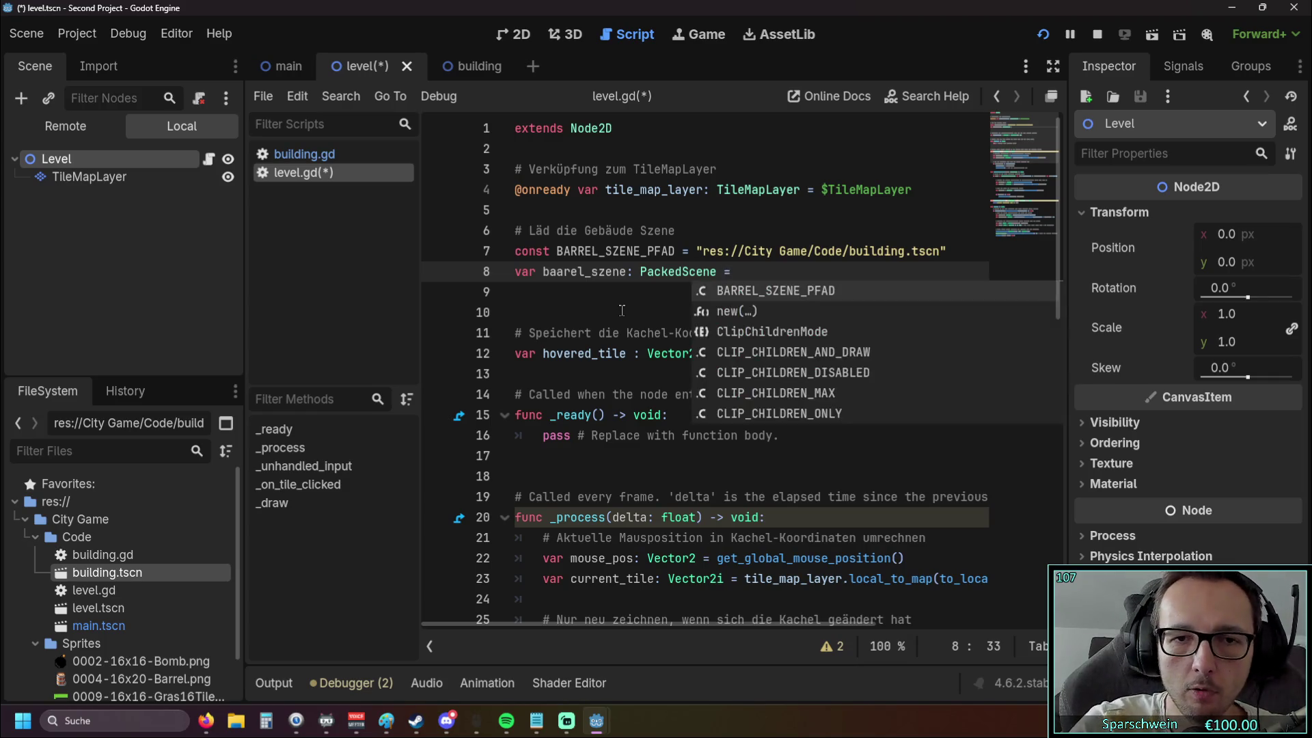
pyautogui.moveTo(660, 274)
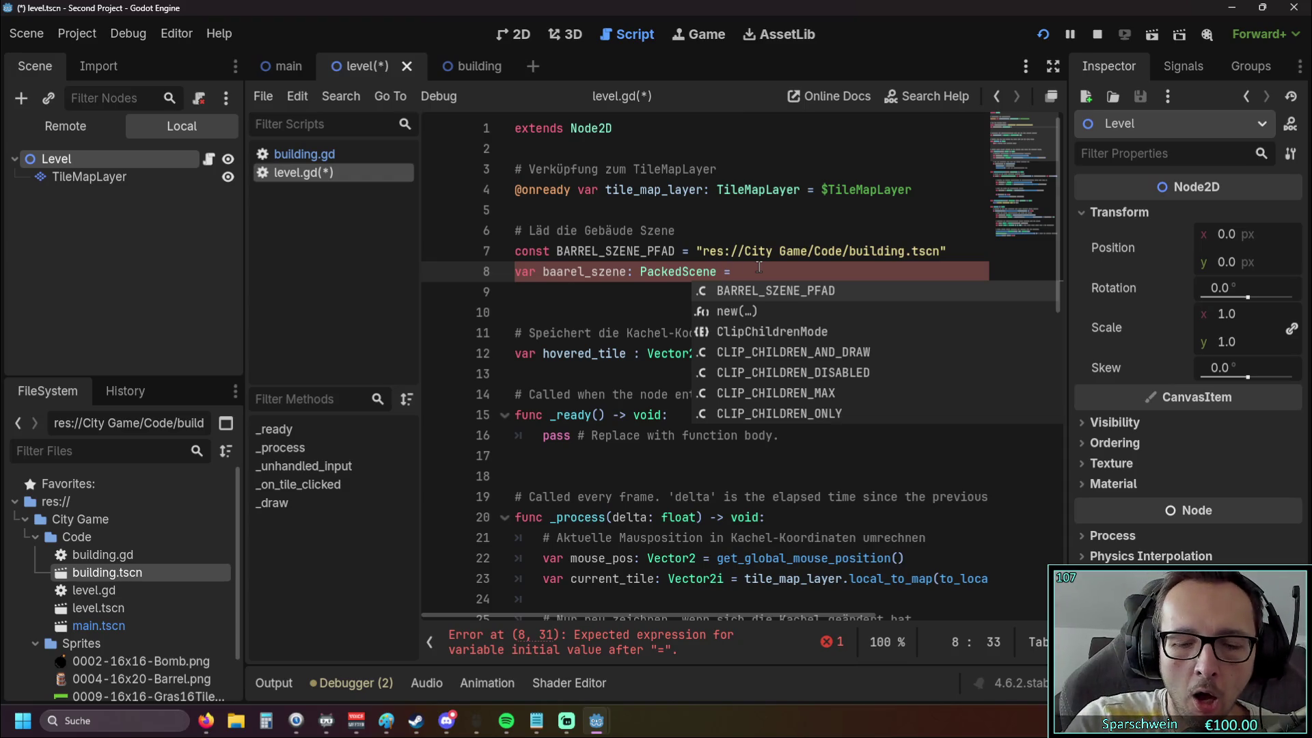
# Assign baarel_szene load(BARREL_SZENE_PFAD), removing the wrongly autocompleted Barrel sprite path.
pyautogui.write('load')
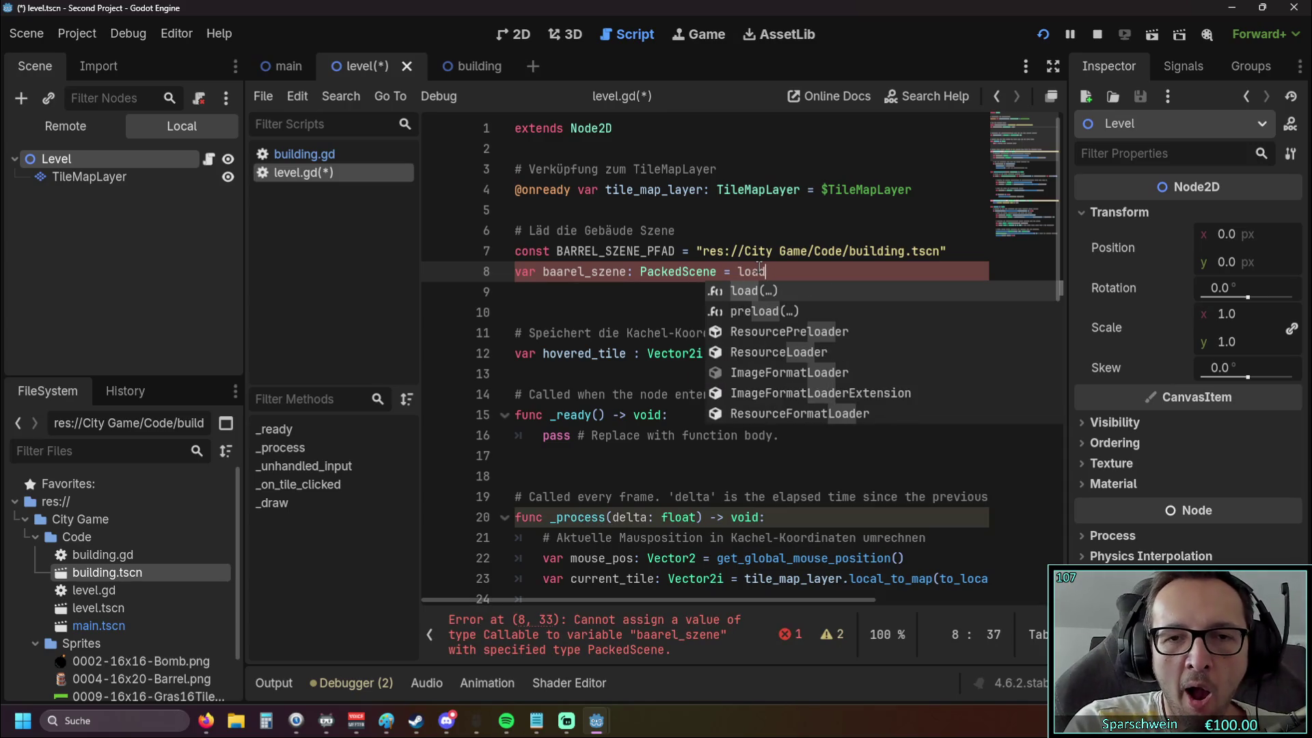
pyautogui.write('(')
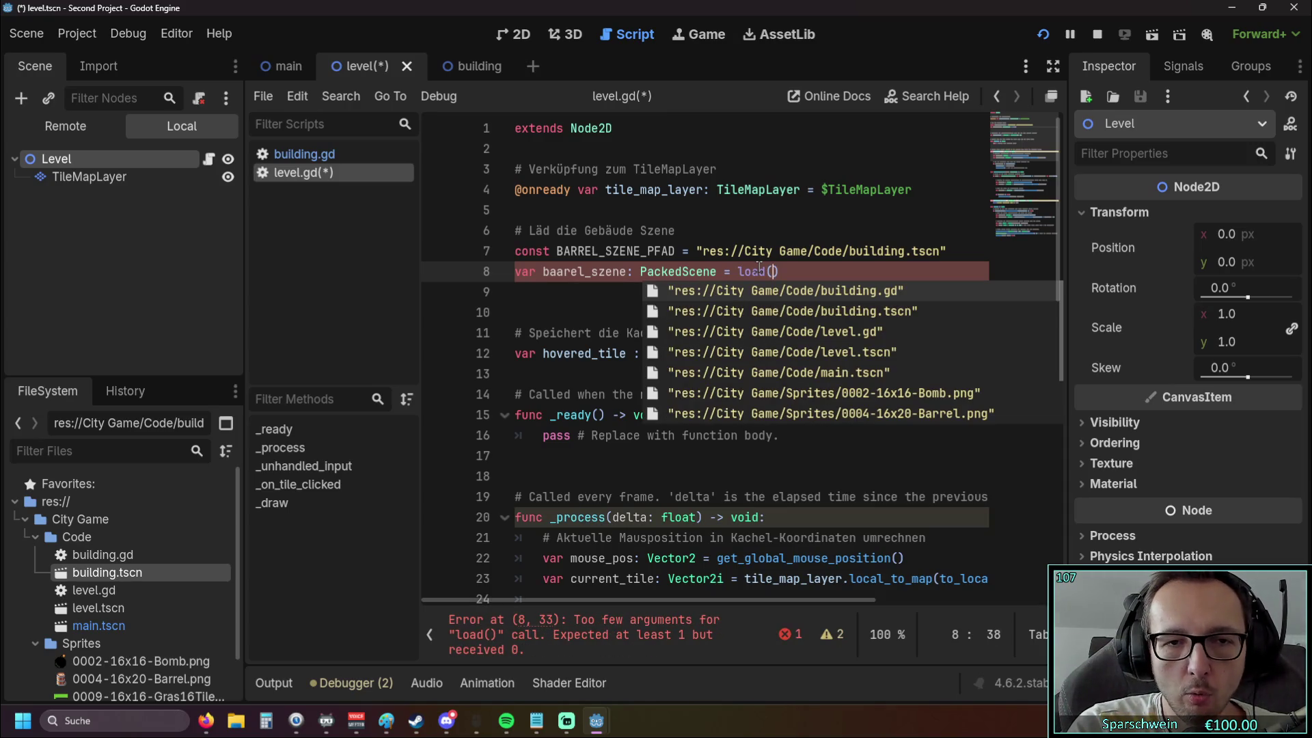
pyautogui.write('Ba')
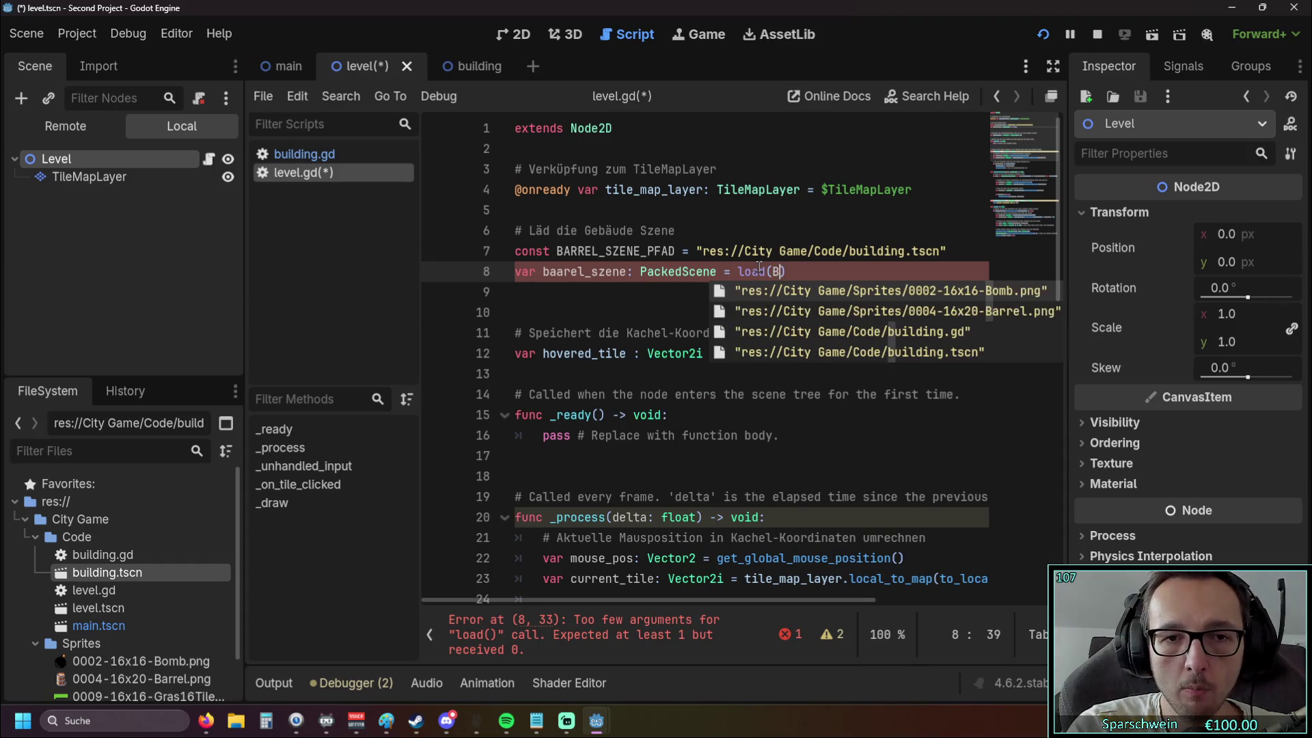
pyautogui.press('Return')
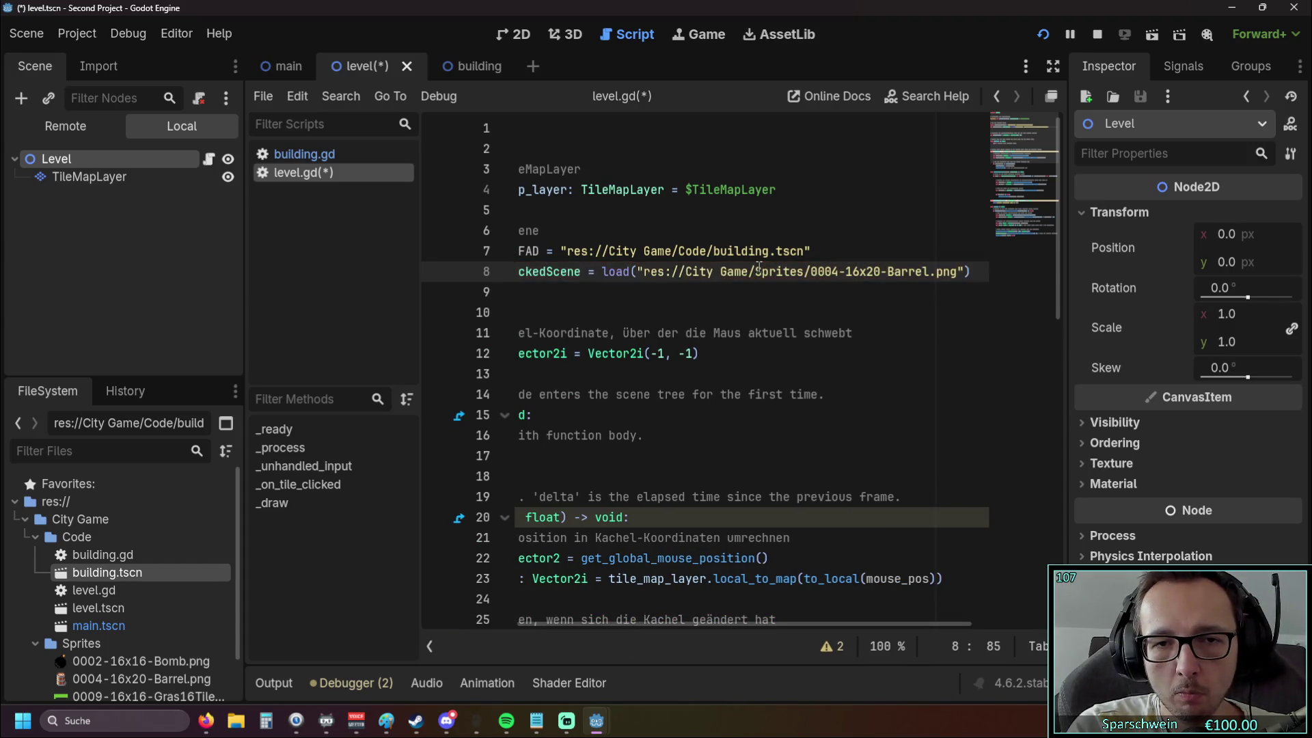
pyautogui.press('BackSpace')
pyautogui.press('BackSpace')
pyautogui.press('BackSpace')
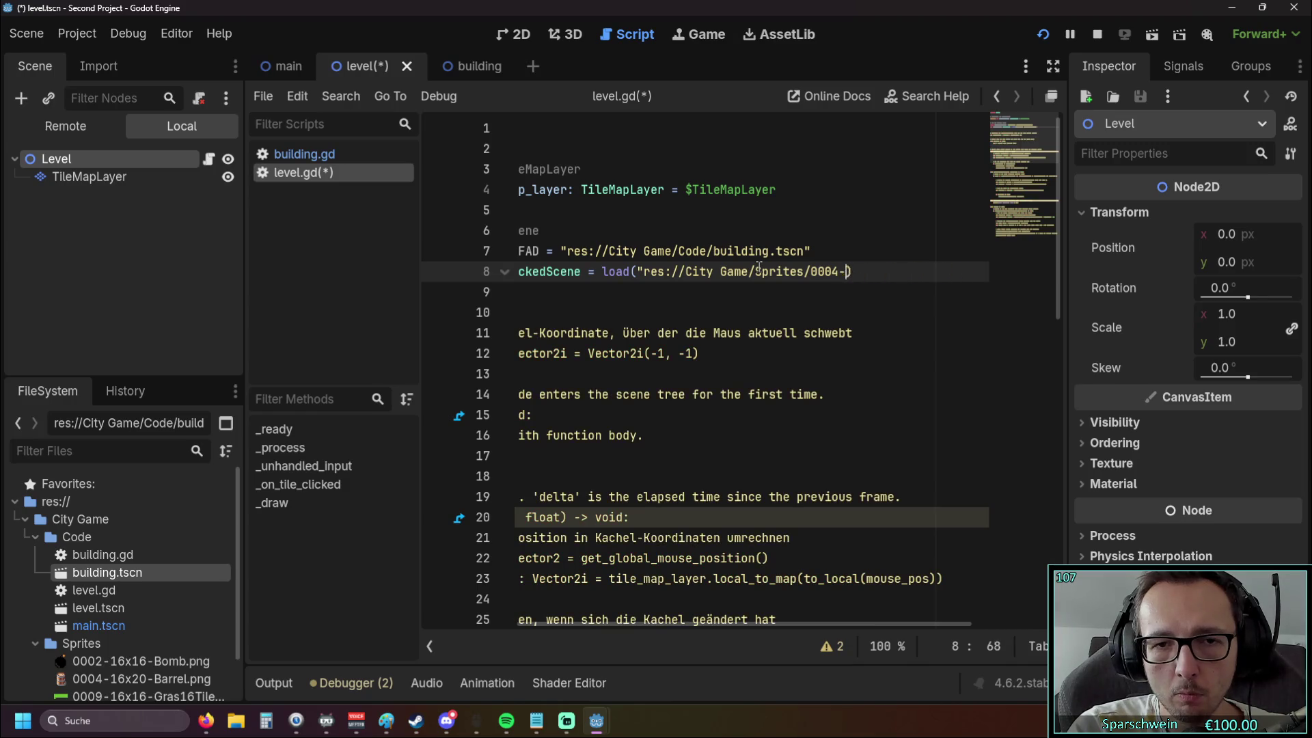
pyautogui.press('BackSpace')
pyautogui.press('BackSpace')
pyautogui.press('BackSpace')
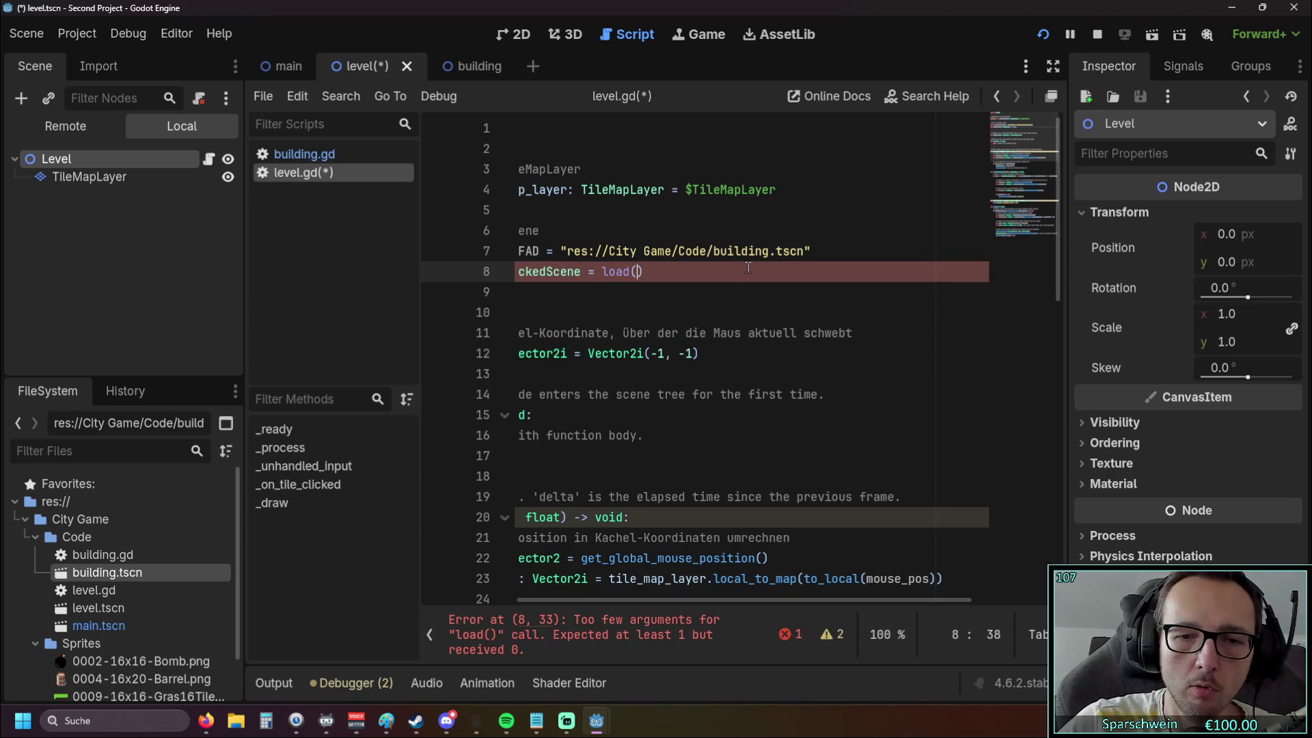
pyautogui.moveTo(725, 604); pyautogui.dragTo(629, 604)
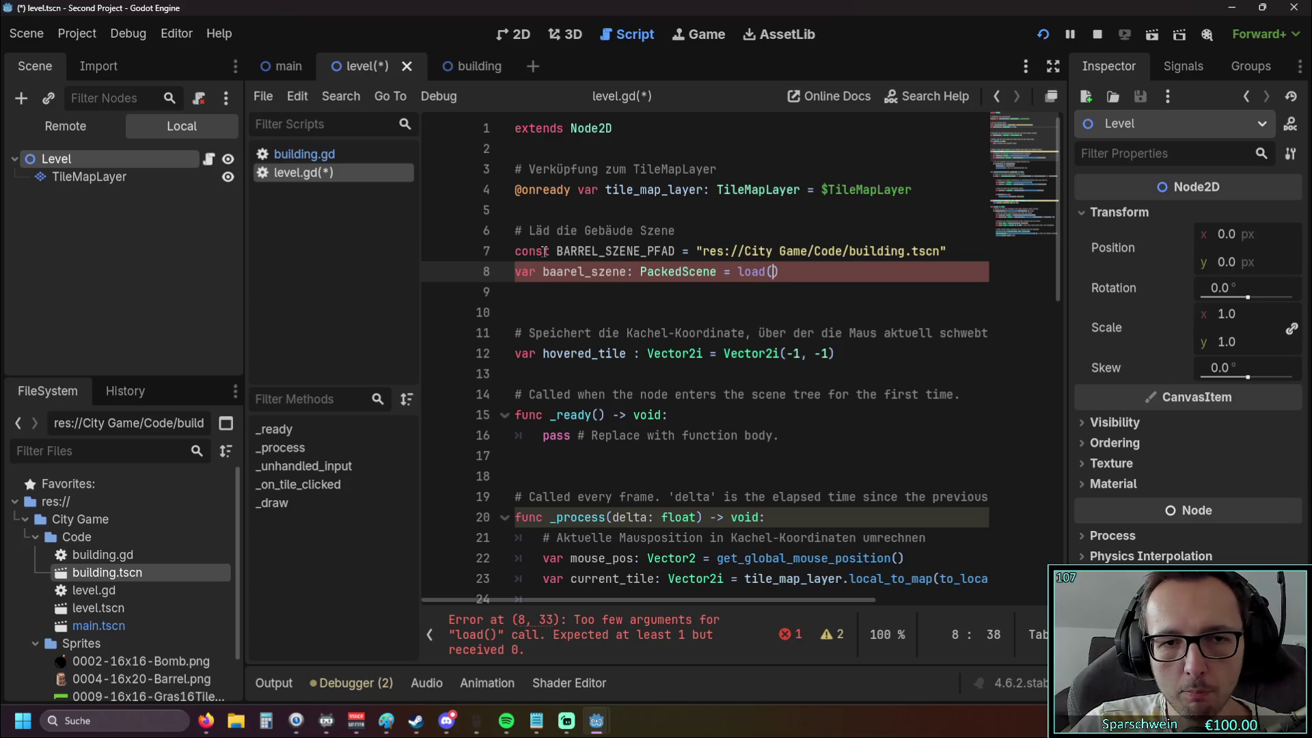
pyautogui.write('BARRE')
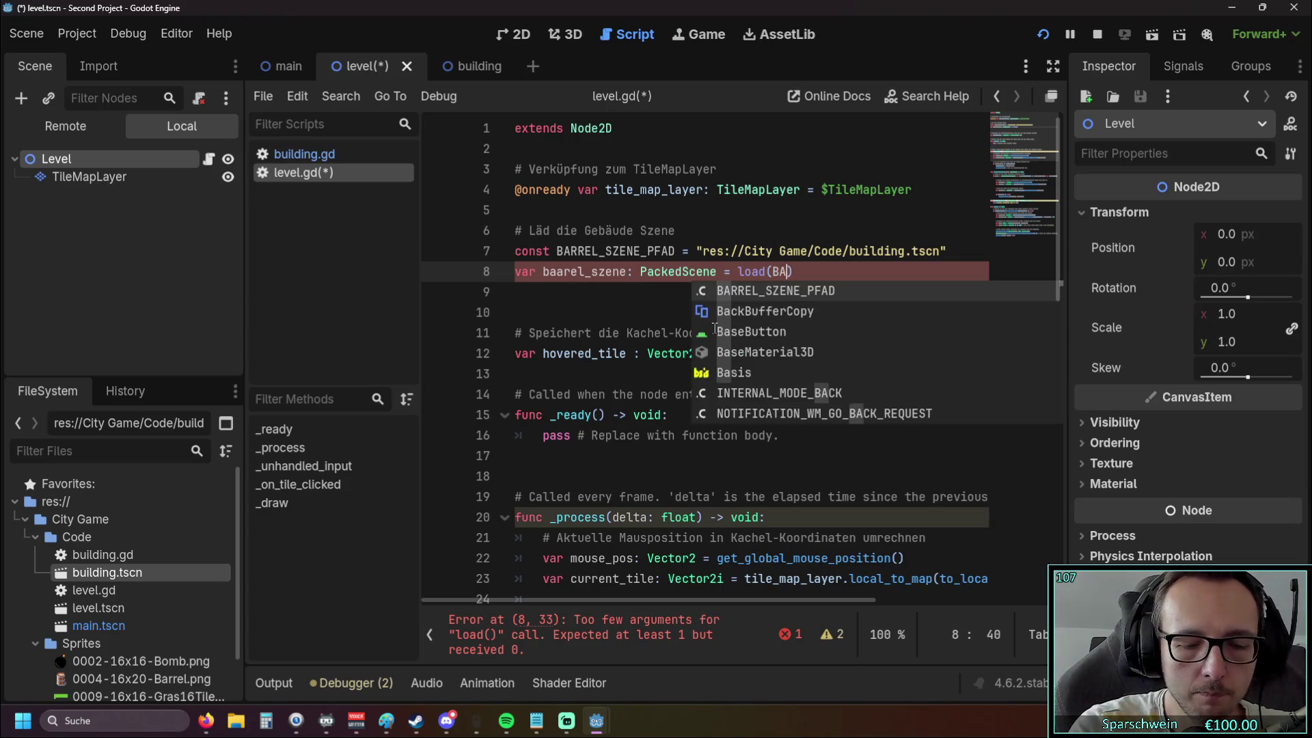
pyautogui.click(760, 292)
pyautogui.click(754, 315)
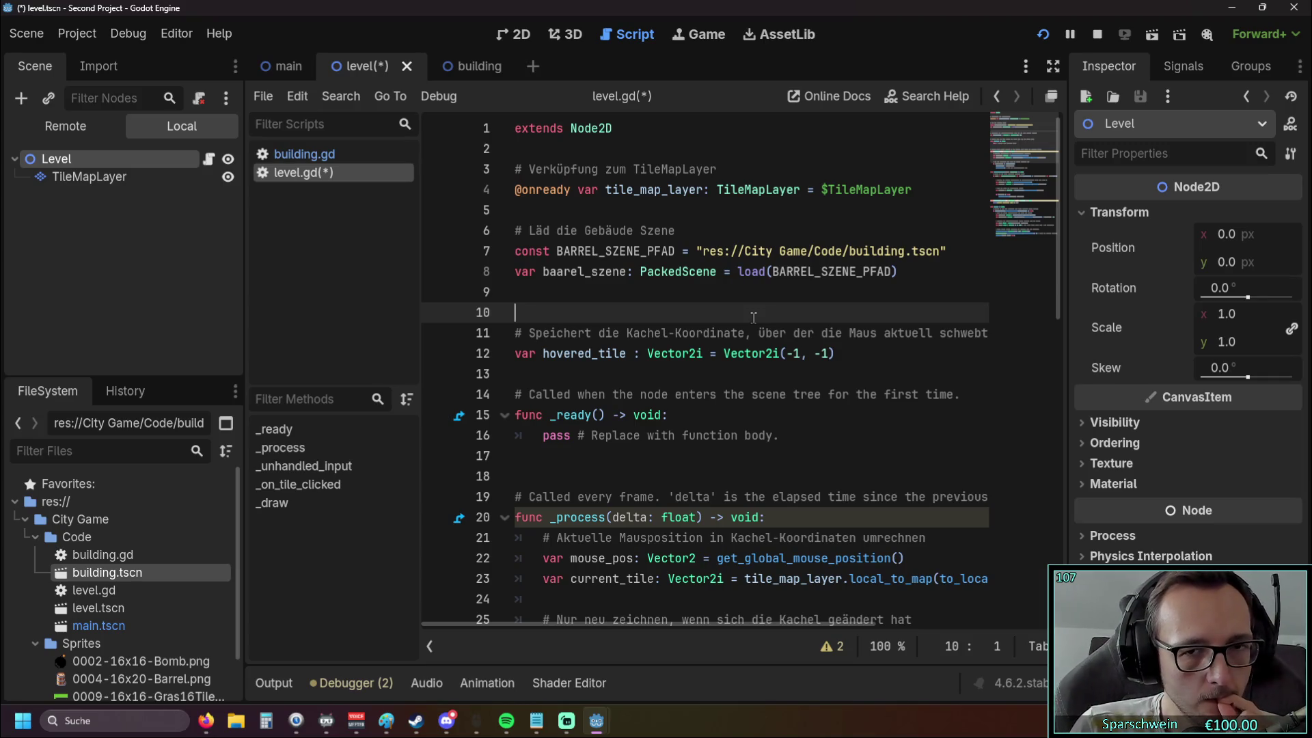
pyautogui.click(705, 251)
pyautogui.click(933, 272)
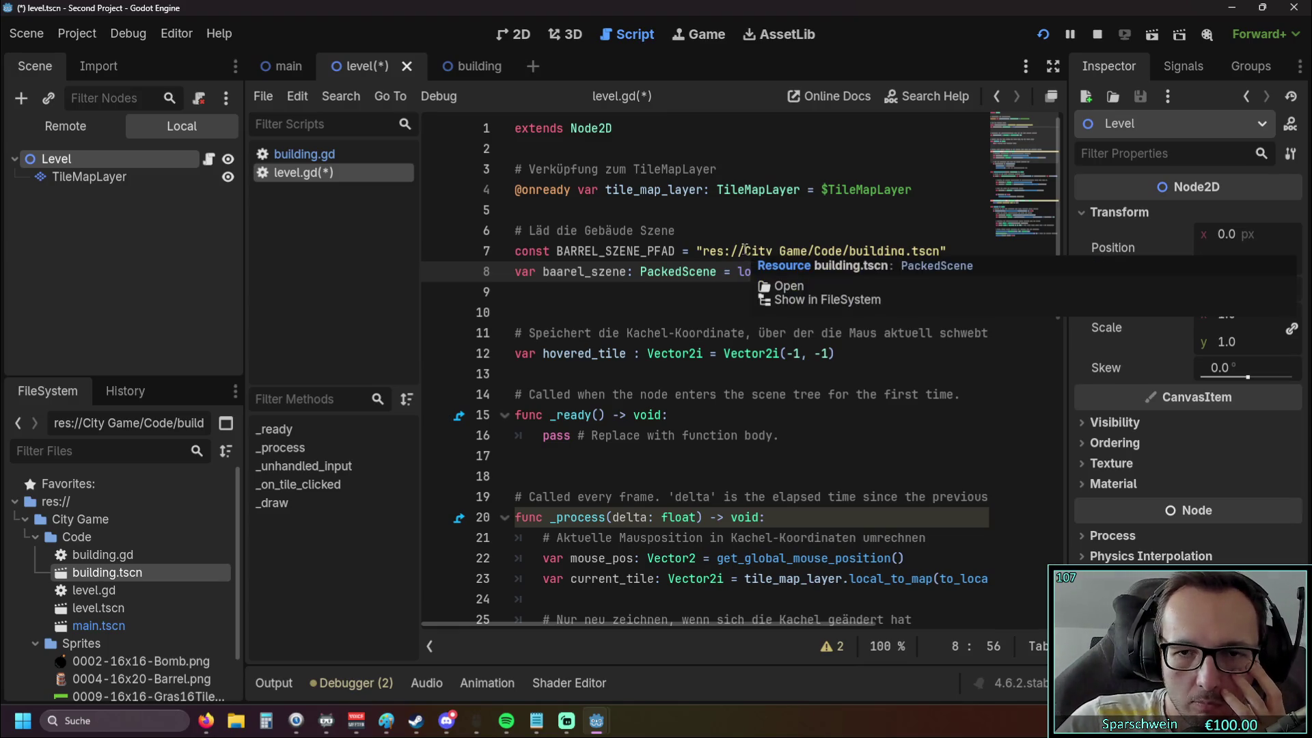
# Inspect the building.tscn path string on line 7 of level.gd.
pyautogui.moveTo(749, 251); pyautogui.dragTo(920, 251)
pyautogui.click(840, 307)
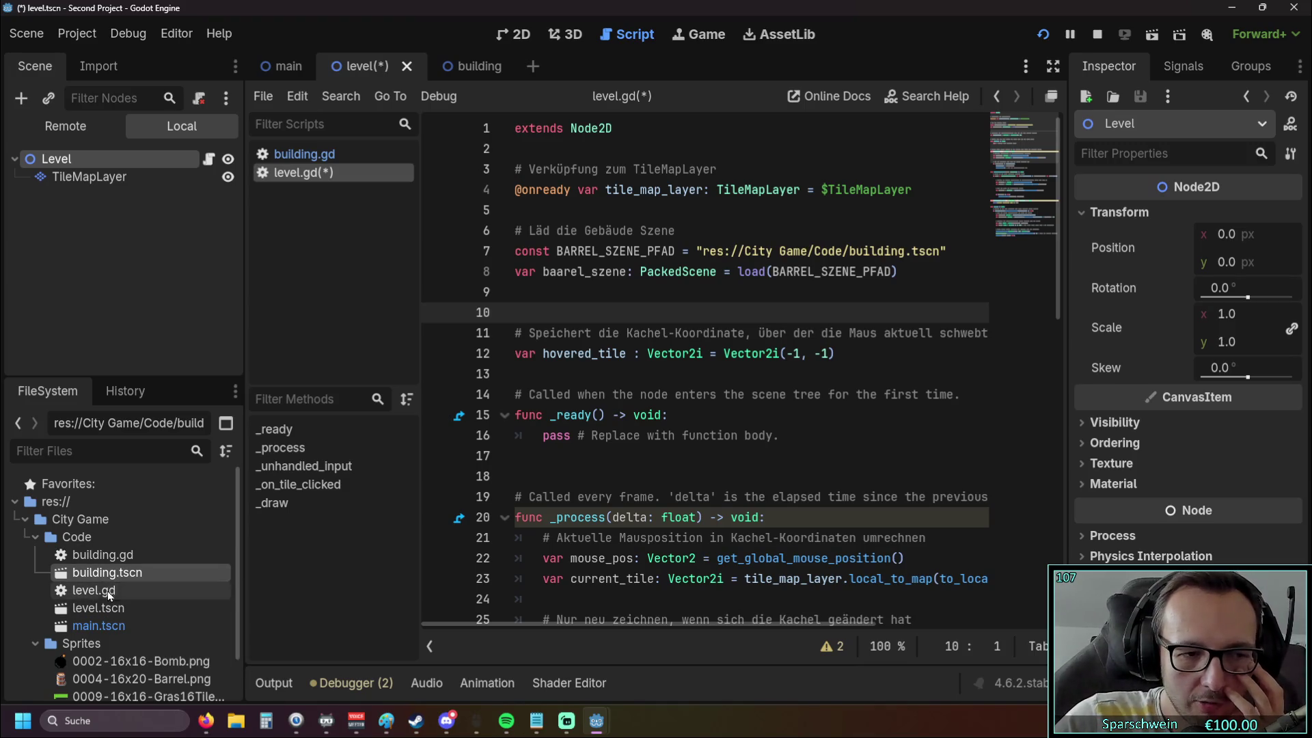
pyautogui.moveTo(785, 250); pyautogui.dragTo(878, 251)
pyautogui.click(744, 311)
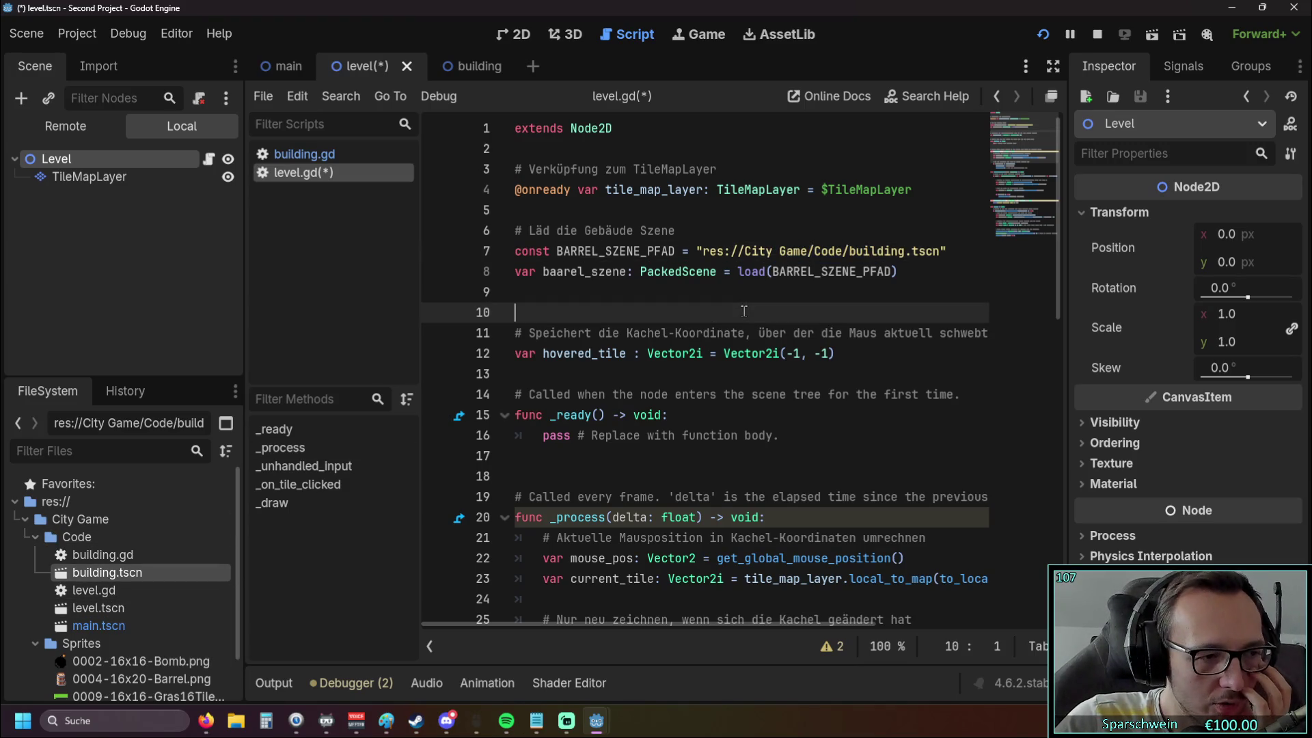
pyautogui.click(877, 250)
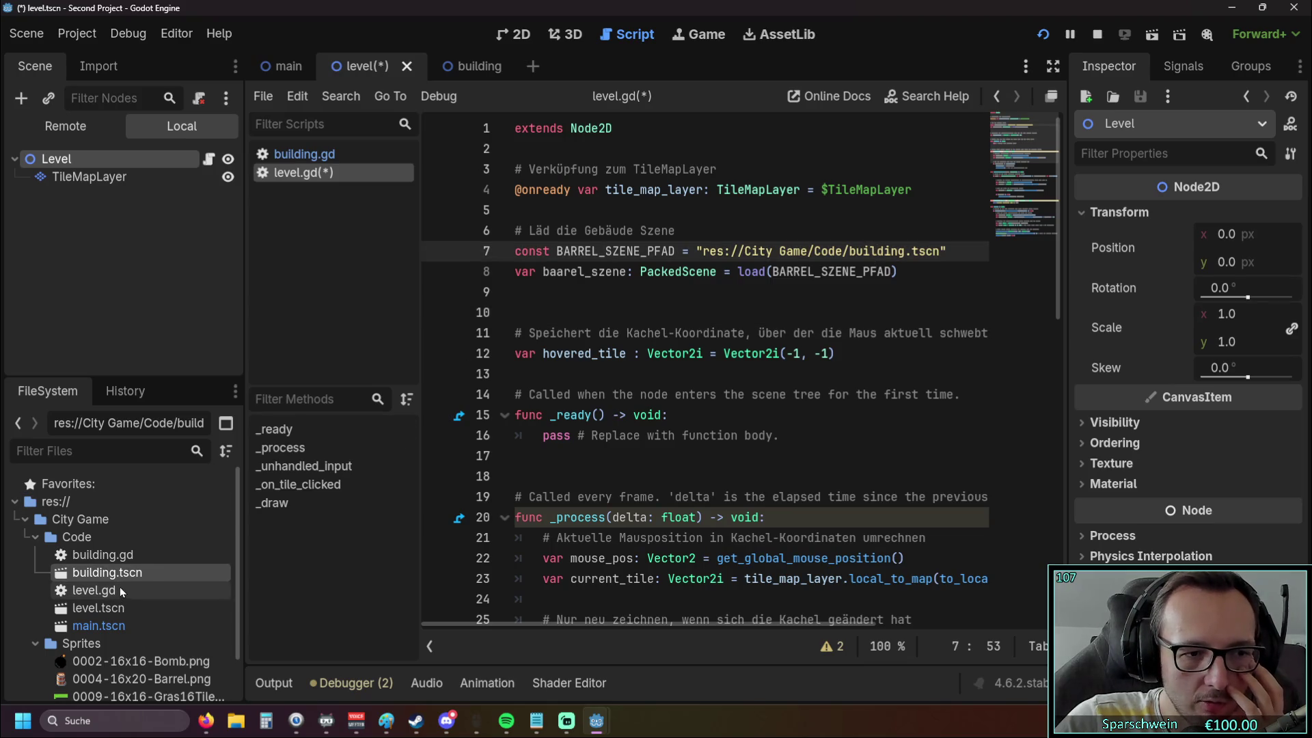
# Move building.tscn out of the Code folder and back in, confirming both moves.
pyautogui.moveTo(116, 574); pyautogui.dragTo(91, 531)
pyautogui.click(590, 384)
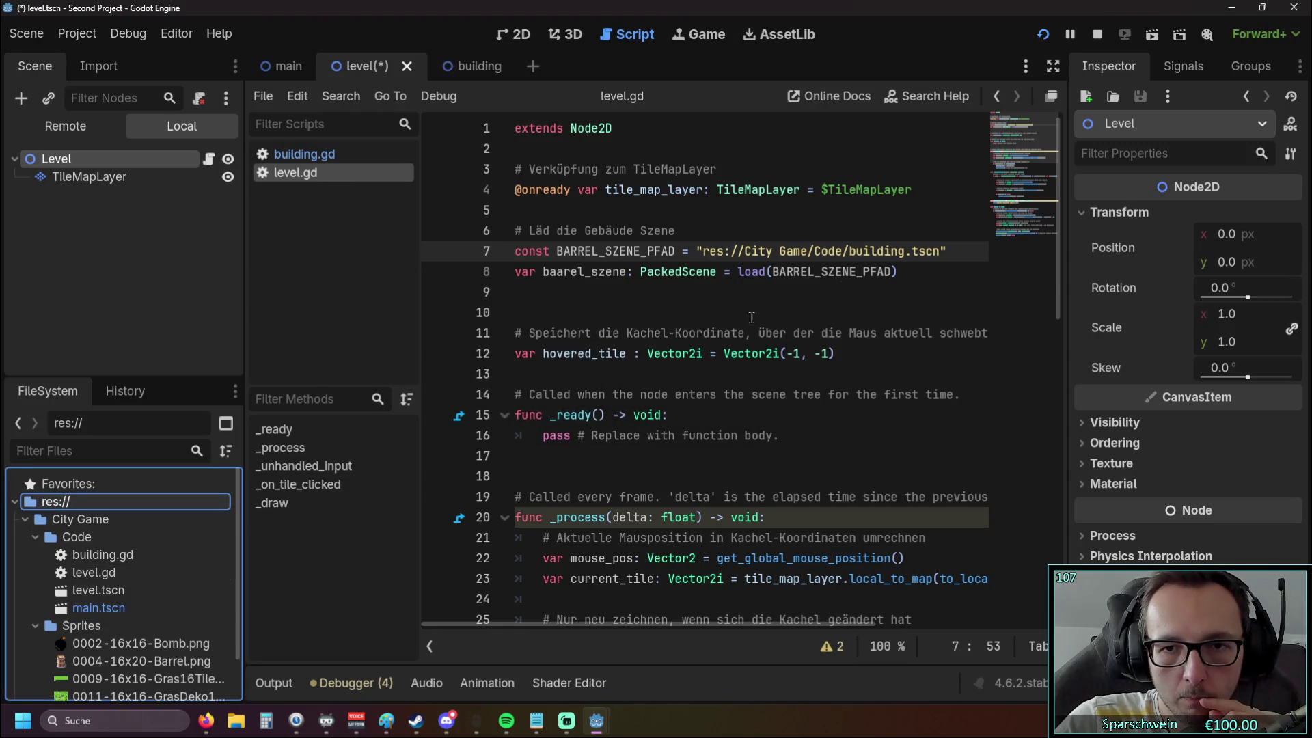
pyautogui.click(797, 292)
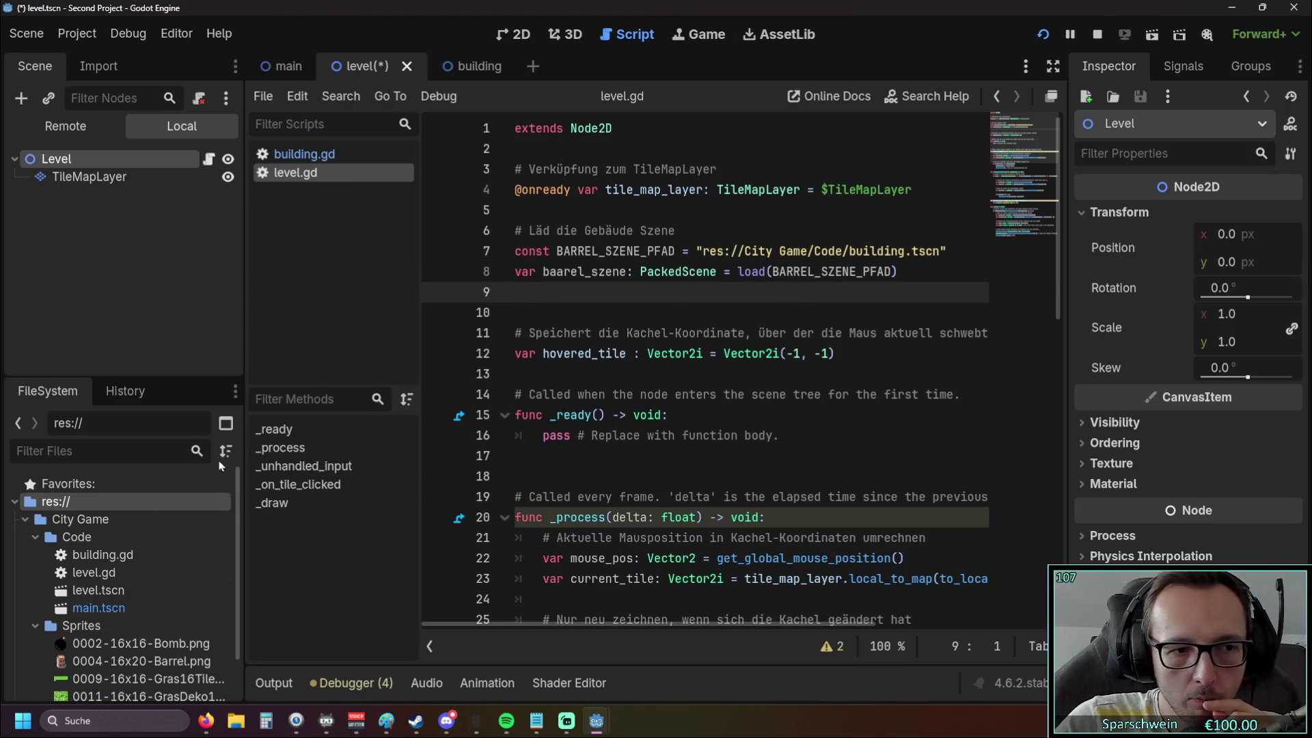
pyautogui.scroll(-3, 88, 615)
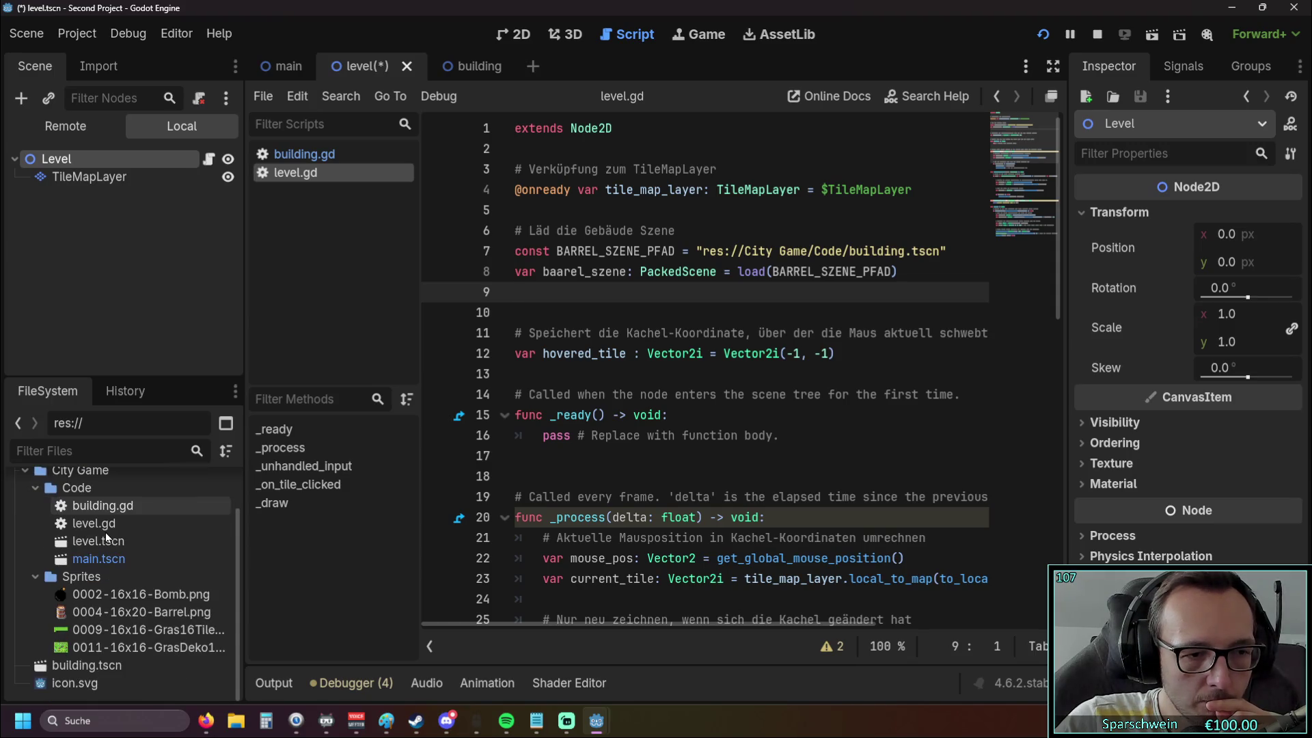
pyautogui.moveTo(74, 664); pyautogui.dragTo(120, 523)
pyautogui.press('Return')
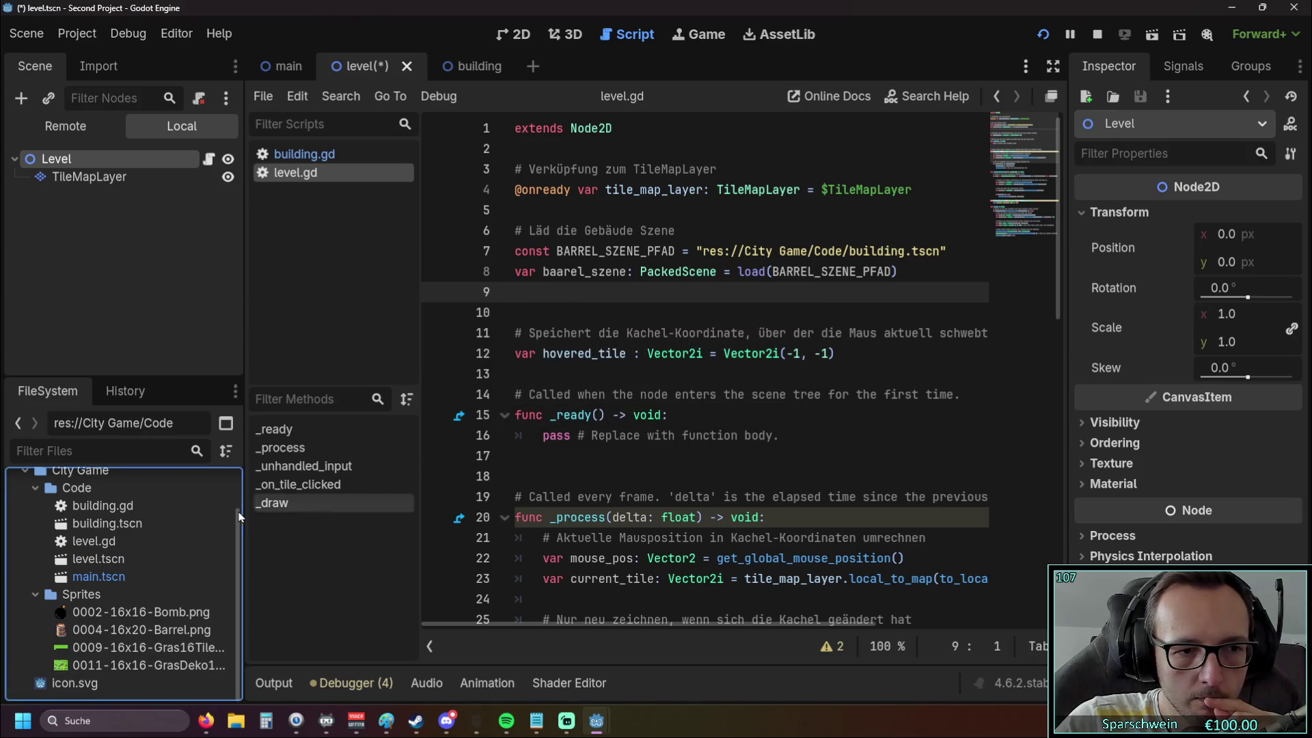
pyautogui.click(112, 557)
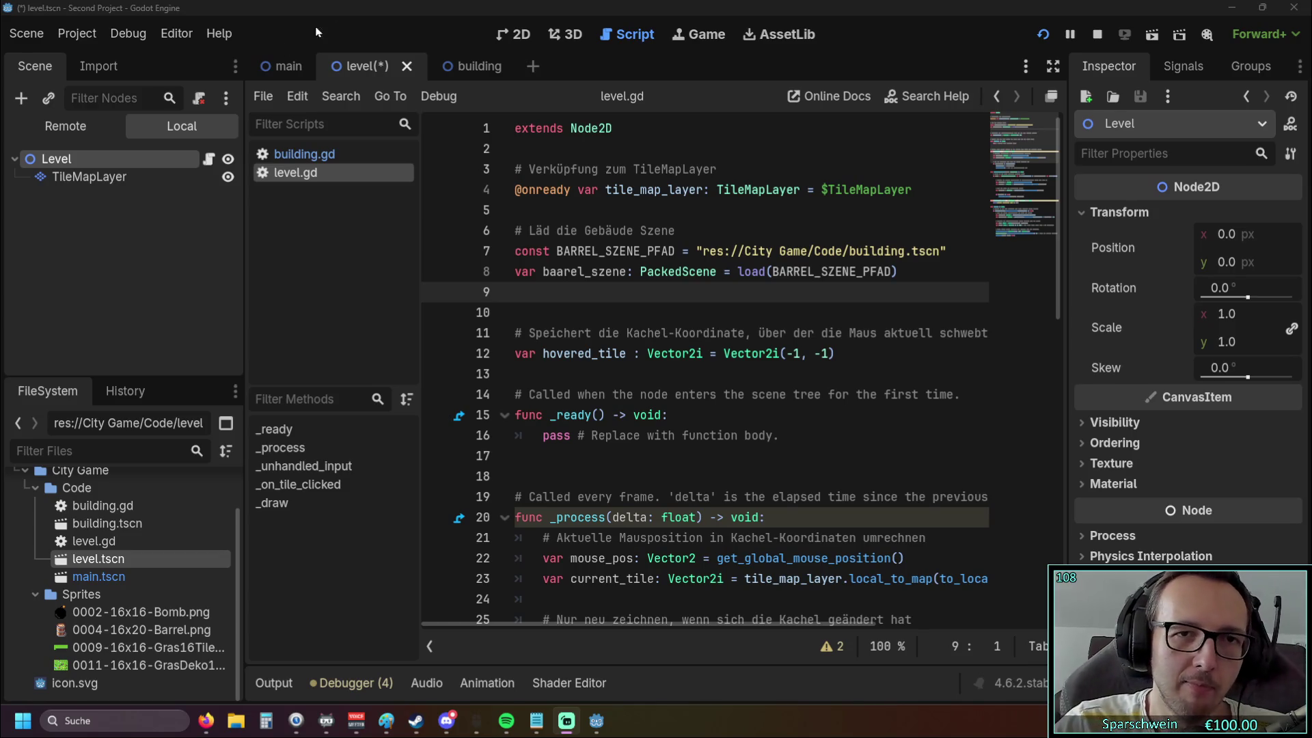
# Switch to the 2D view and zoom in on the level's grass tilemap.
pyautogui.click(511, 34)
pyautogui.moveTo(459, 206); pyautogui.dragTo(441, 271)
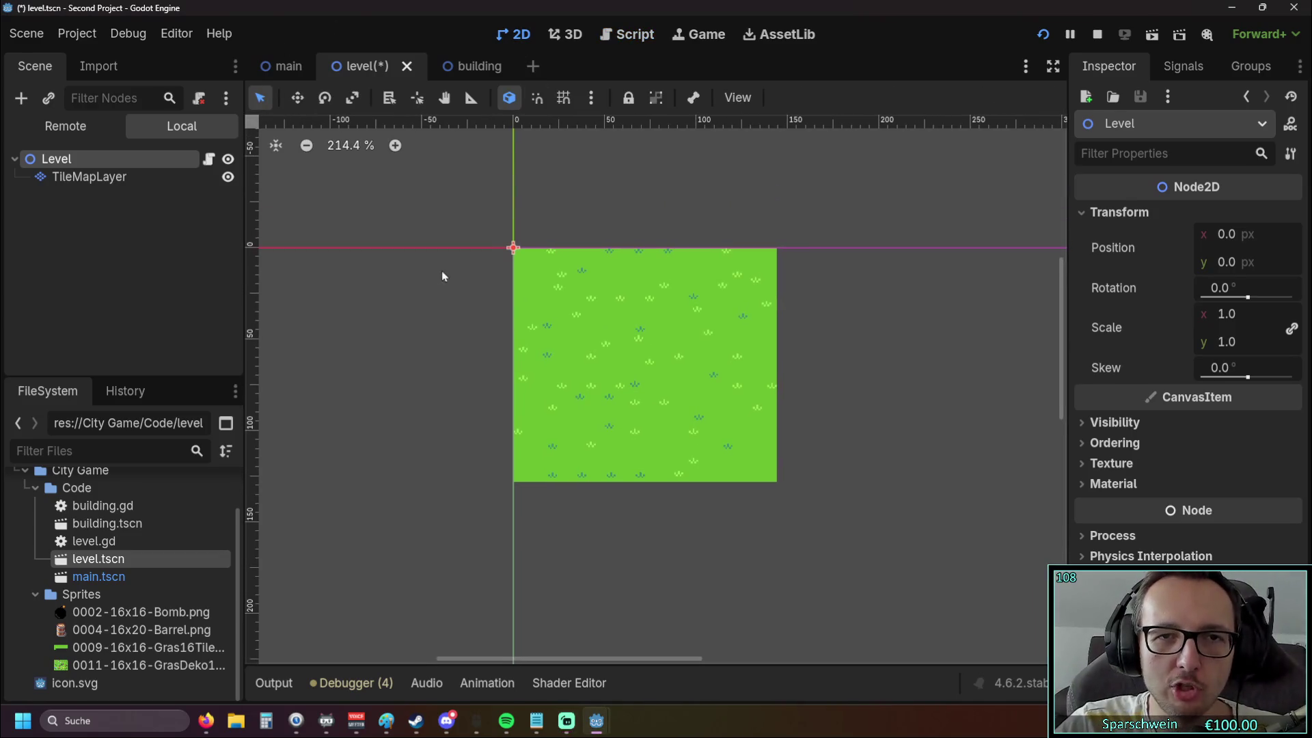
pyautogui.scroll(3, 505, 297)
pyautogui.moveTo(505, 298); pyautogui.dragTo(433, 296)
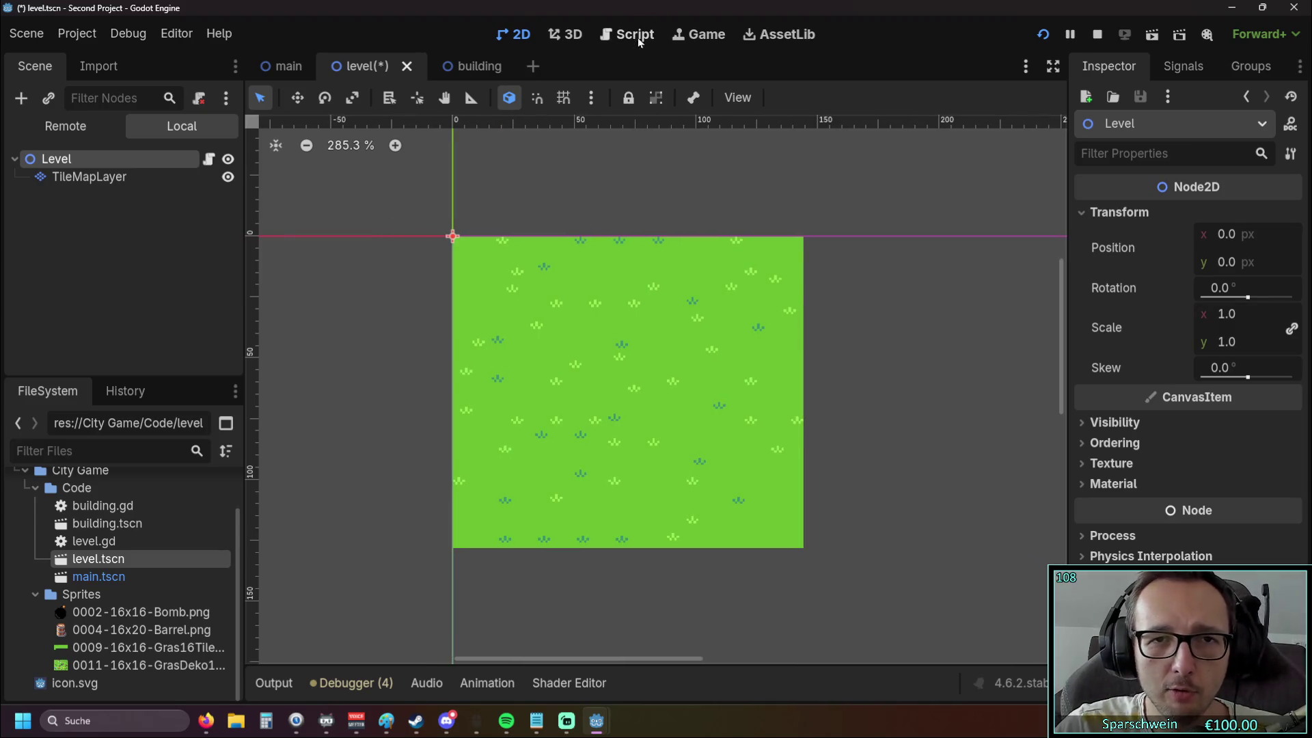
# Check the barrel in the building scene, return to the level, and run it.
pyautogui.click(460, 72)
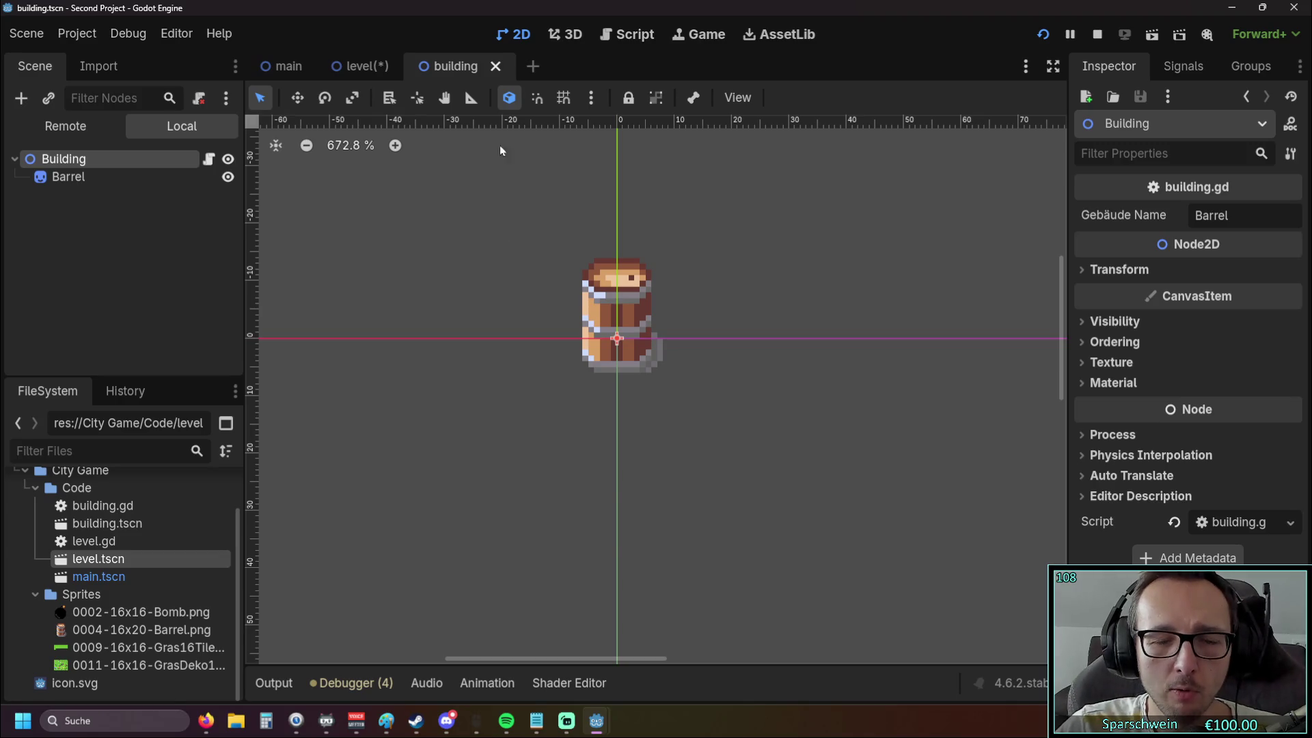
pyautogui.click(352, 67)
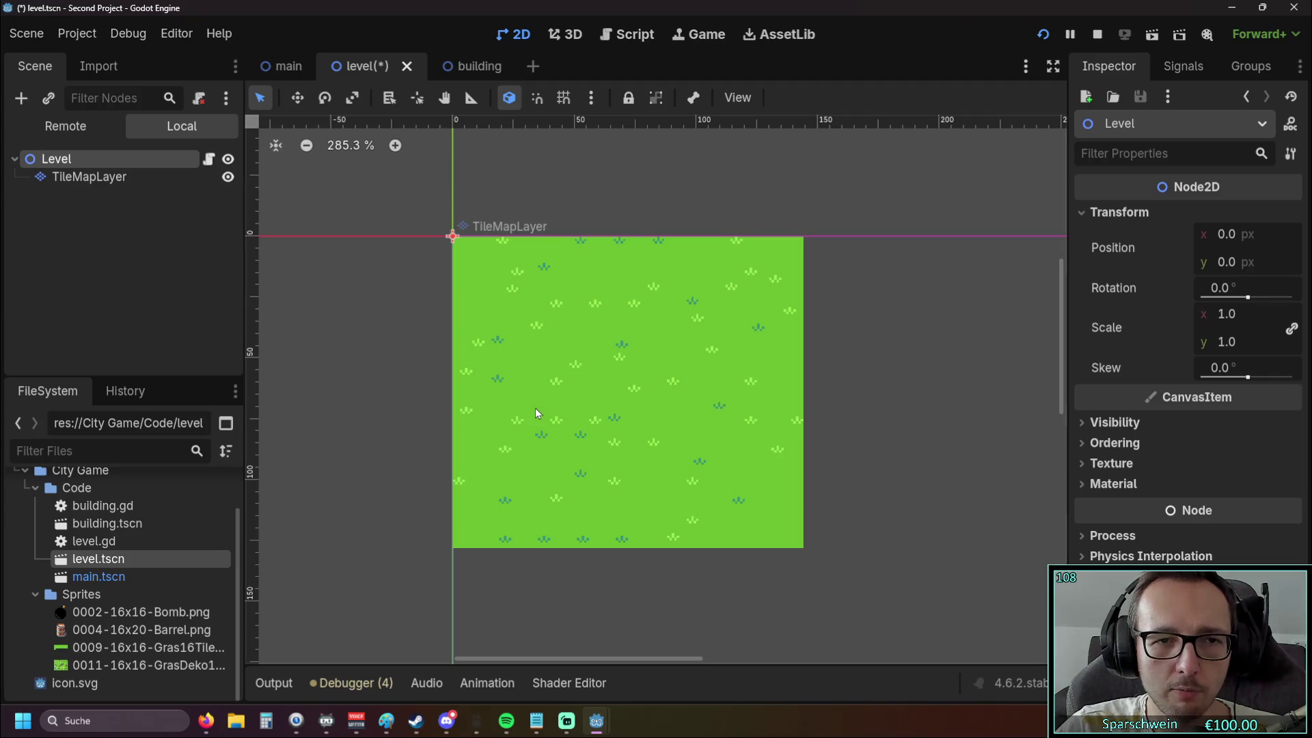
pyautogui.click(1042, 34)
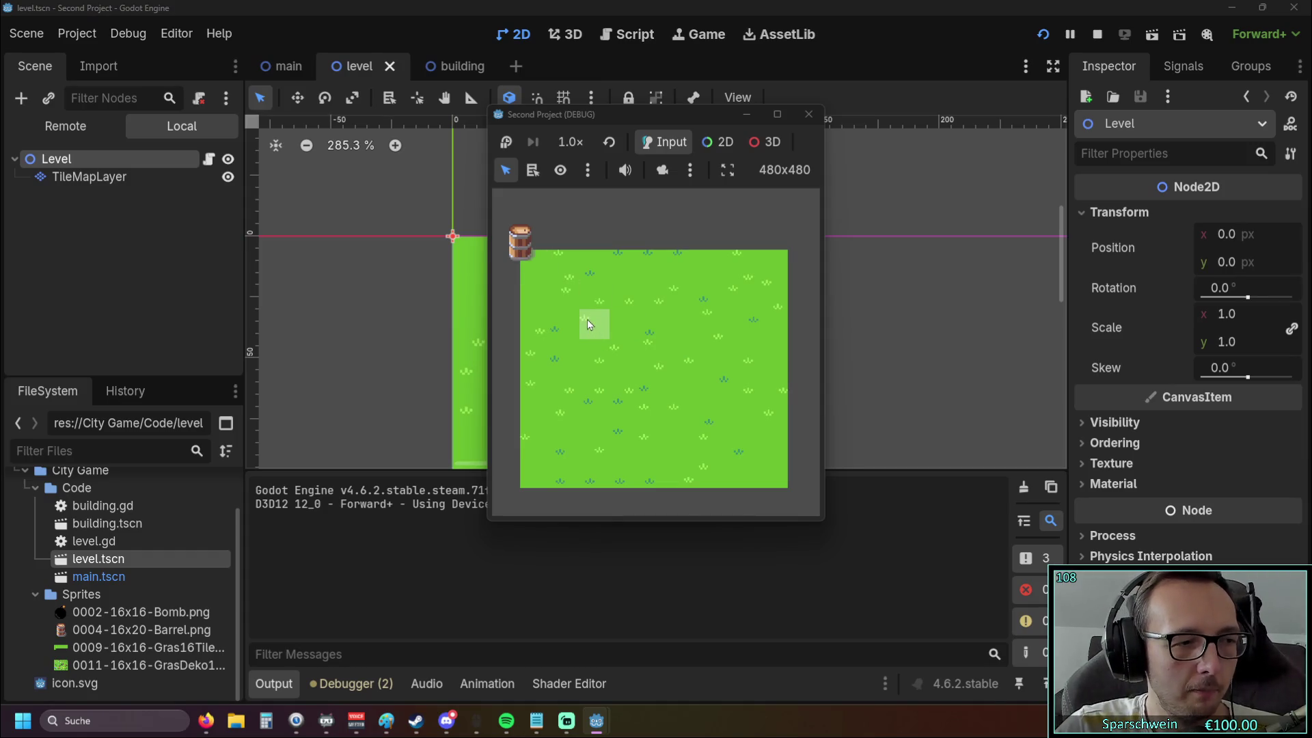
# Close the debug game window, check the building scene, and return to editing level.gd.
pyautogui.click(810, 119)
pyautogui.moveTo(575, 216); pyautogui.dragTo(595, 160)
pyautogui.scroll(-1, 589, 190)
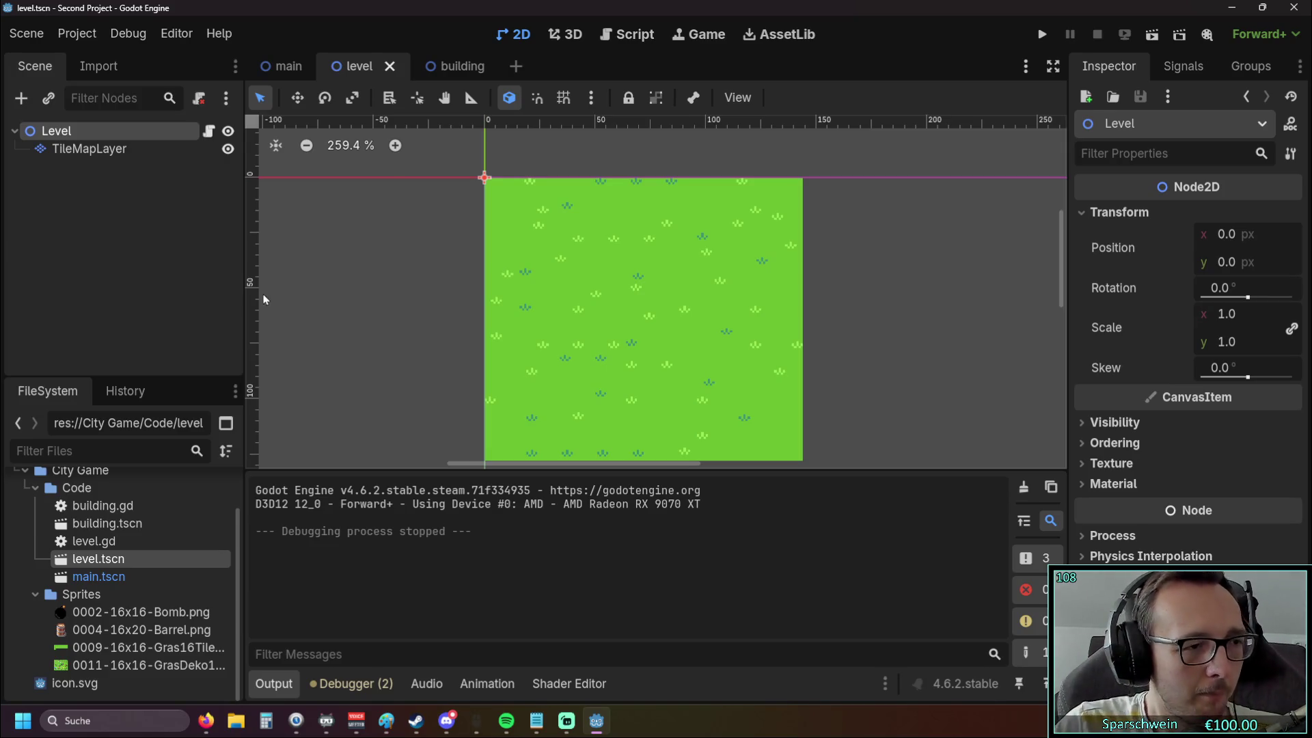
pyautogui.click(460, 69)
pyautogui.click(355, 66)
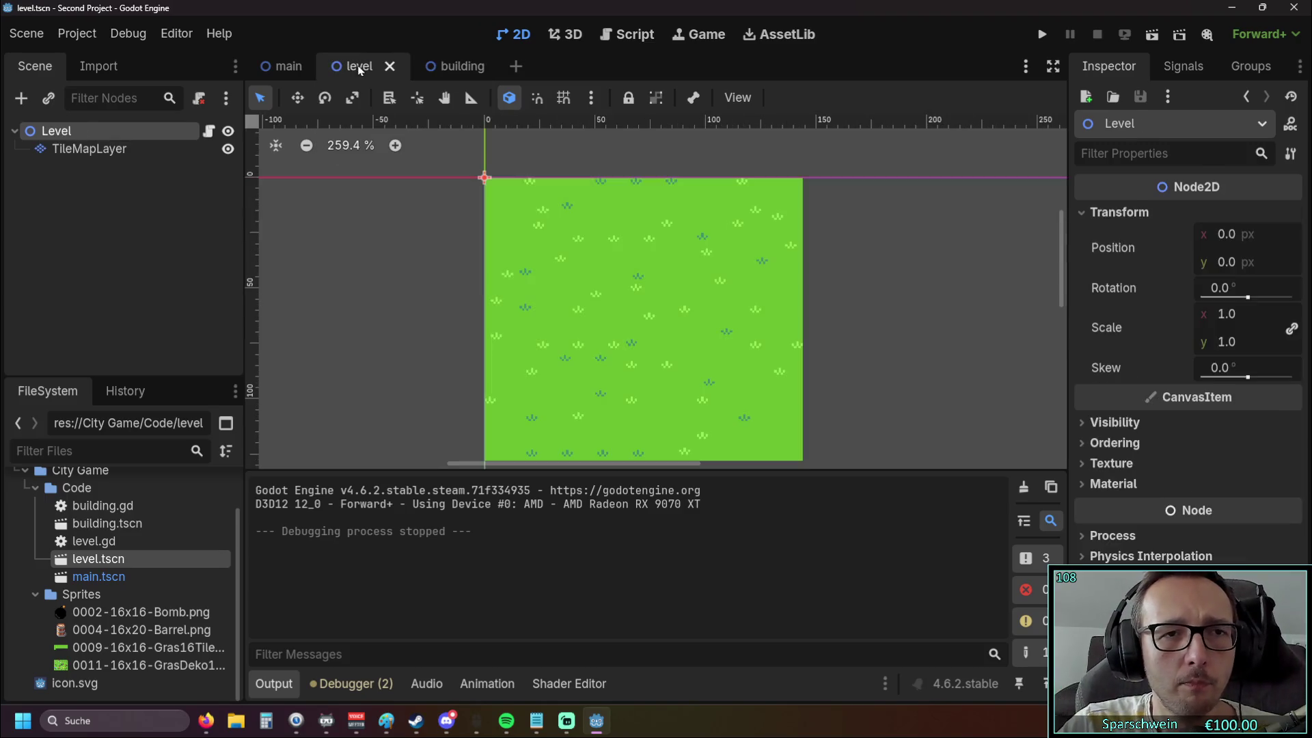
pyautogui.click(626, 34)
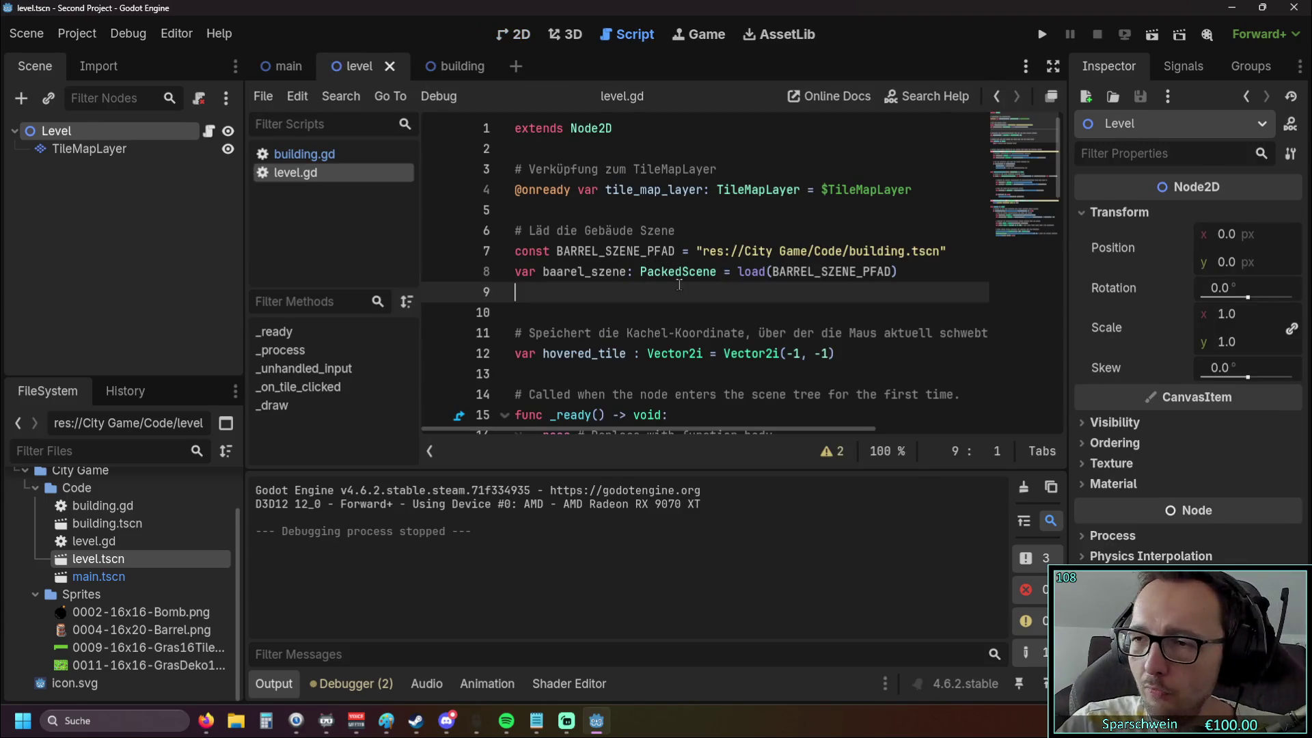
pyautogui.scroll(-1, 666, 293)
pyautogui.scroll(1, 663, 270)
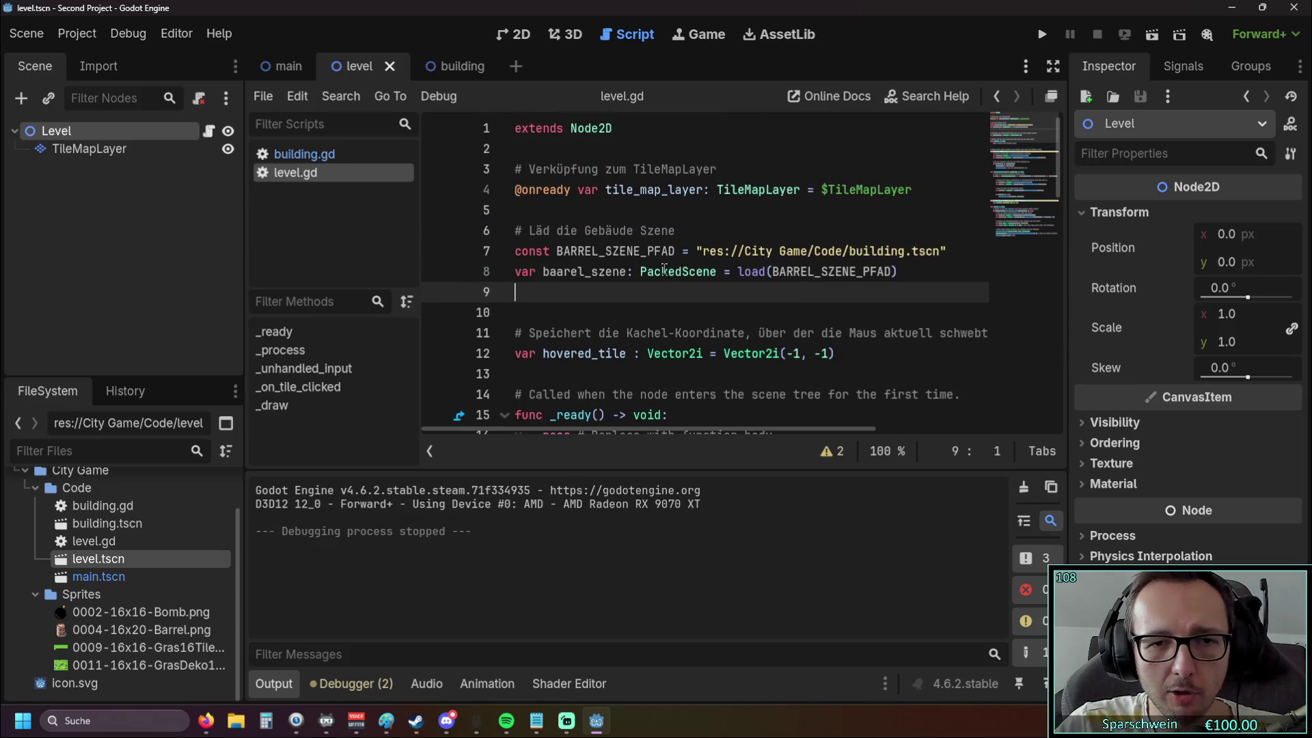
pyautogui.moveTo(451, 69)
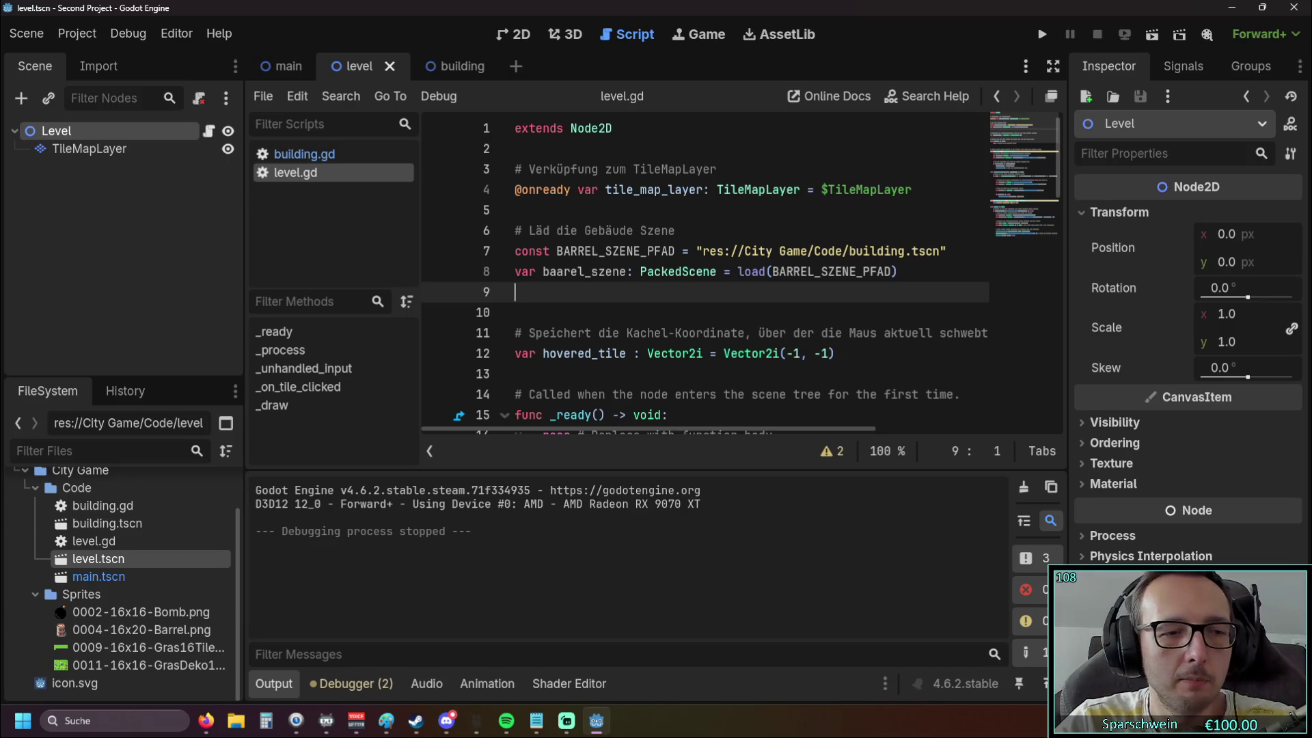
pyautogui.click(102, 525)
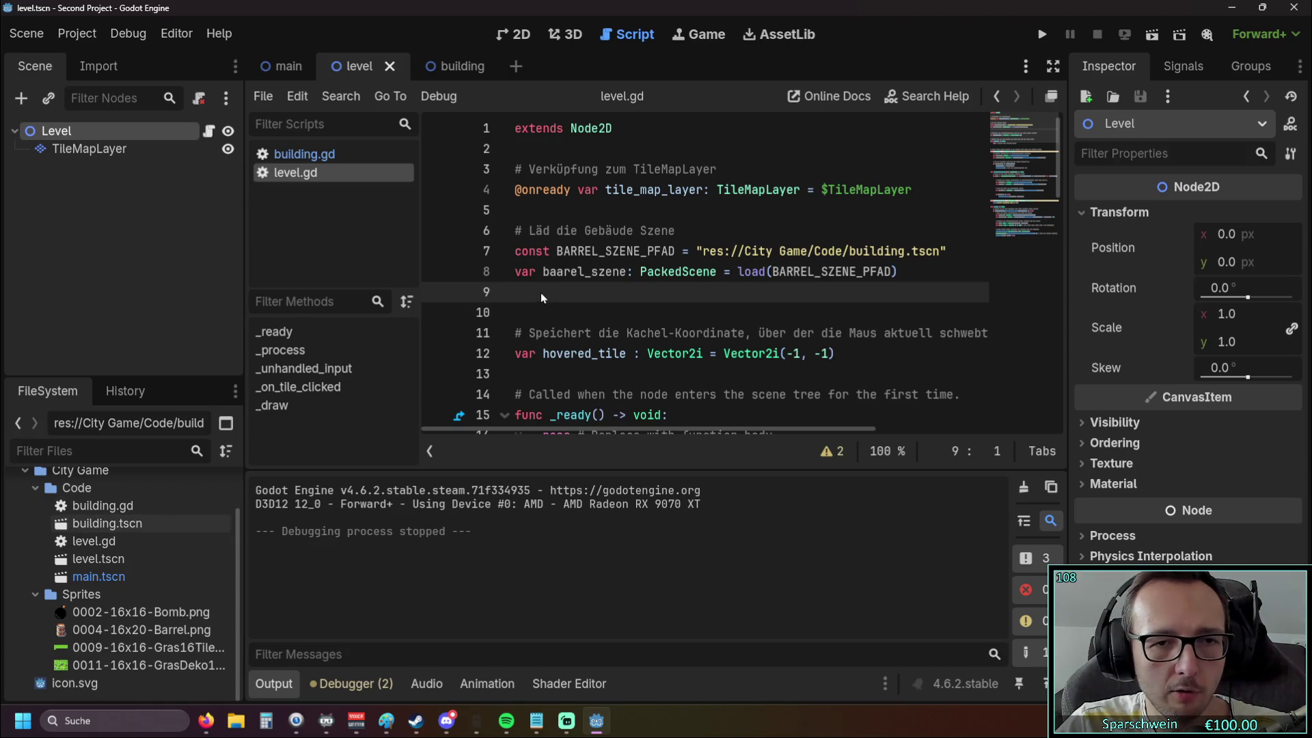
pyautogui.moveTo(119, 523); pyautogui.dragTo(560, 300)
pyautogui.press('Return')
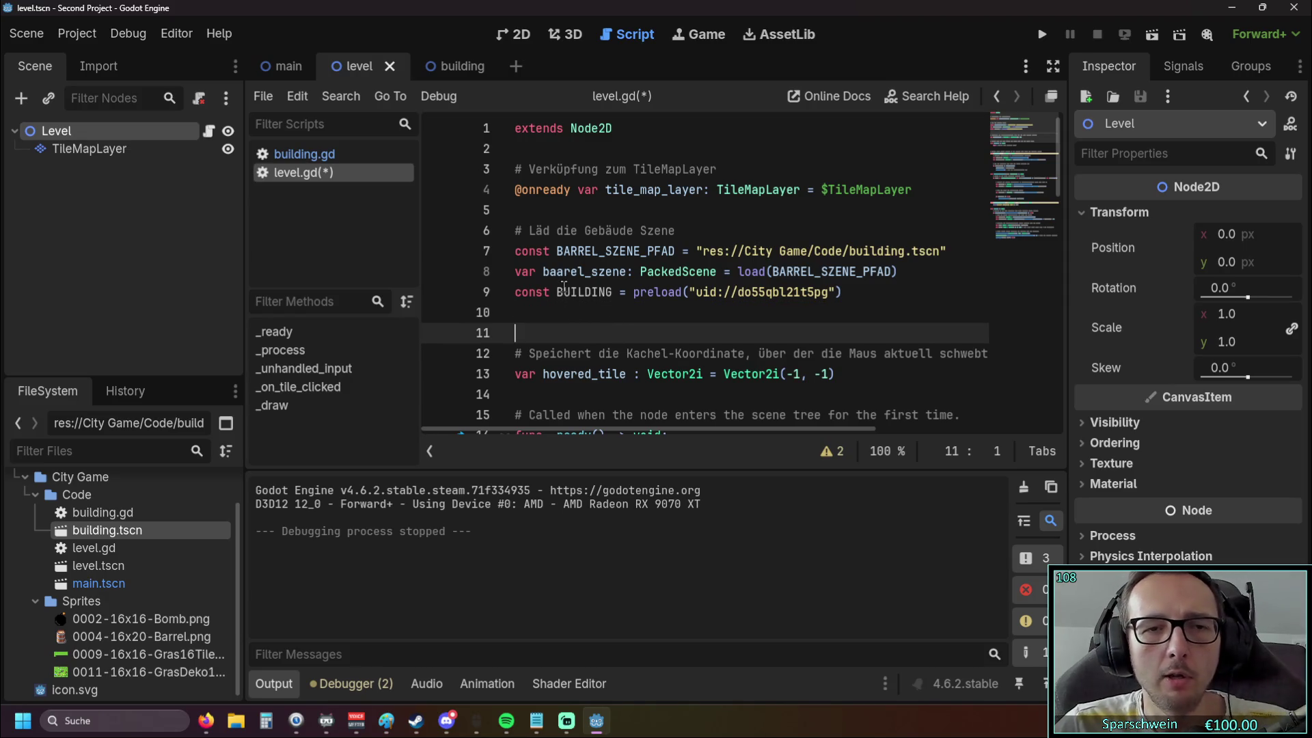
pyautogui.click(602, 306)
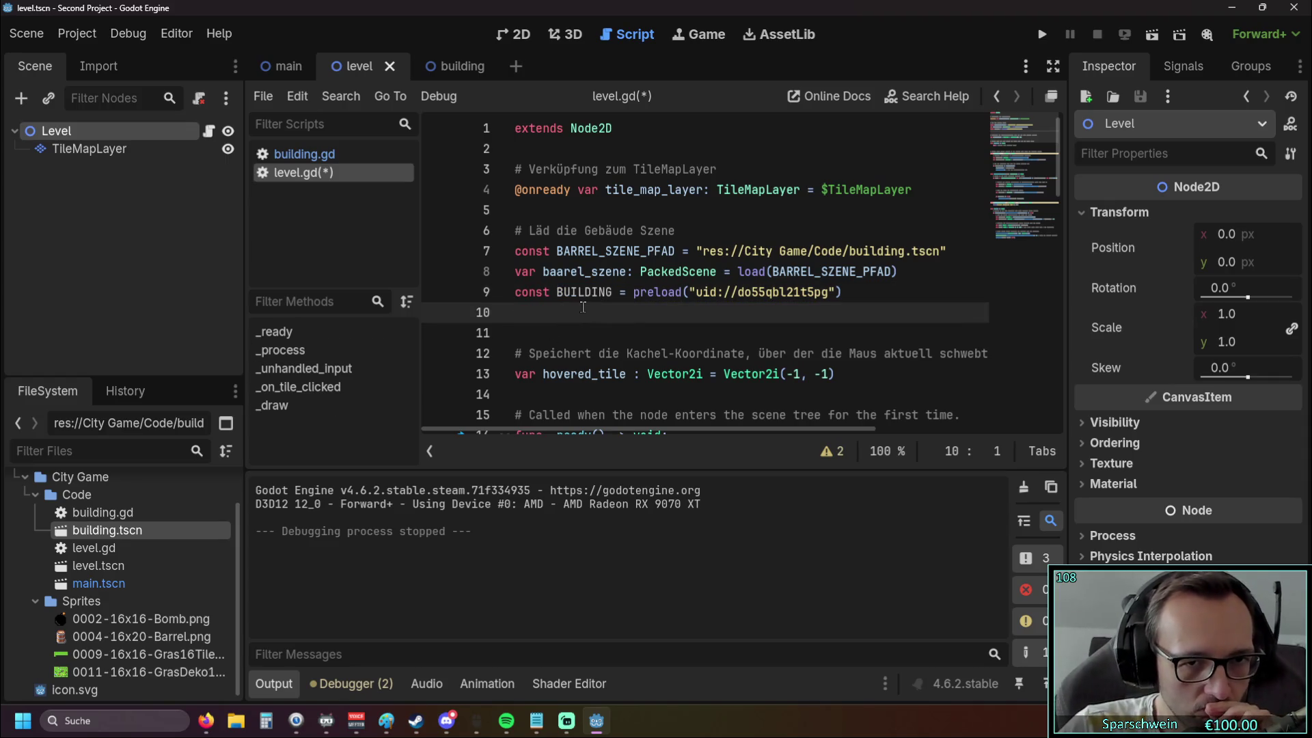
pyautogui.moveTo(937, 271)
pyautogui.mouseDown()
pyautogui.moveTo(777, 252)
pyautogui.moveTo(476, 257)
pyautogui.mouseUp()
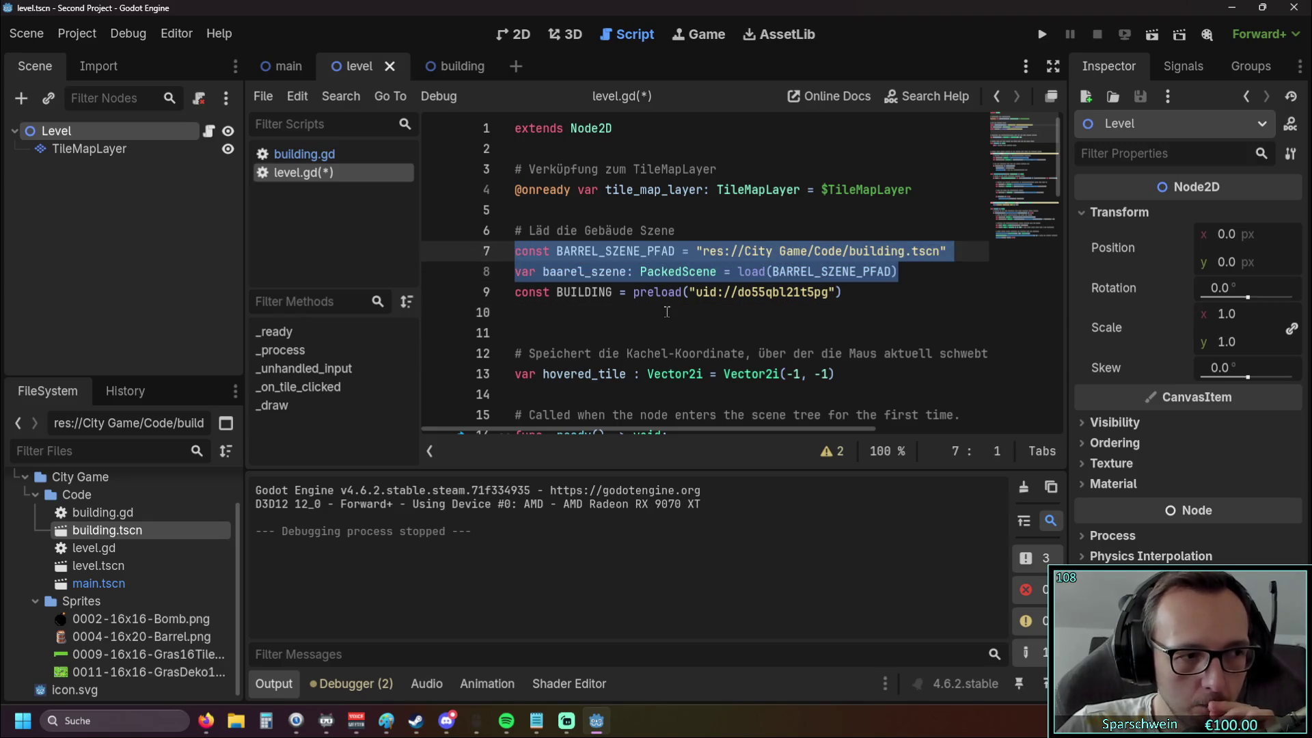
pyautogui.press('BackSpace')
pyautogui.press('BackSpace')
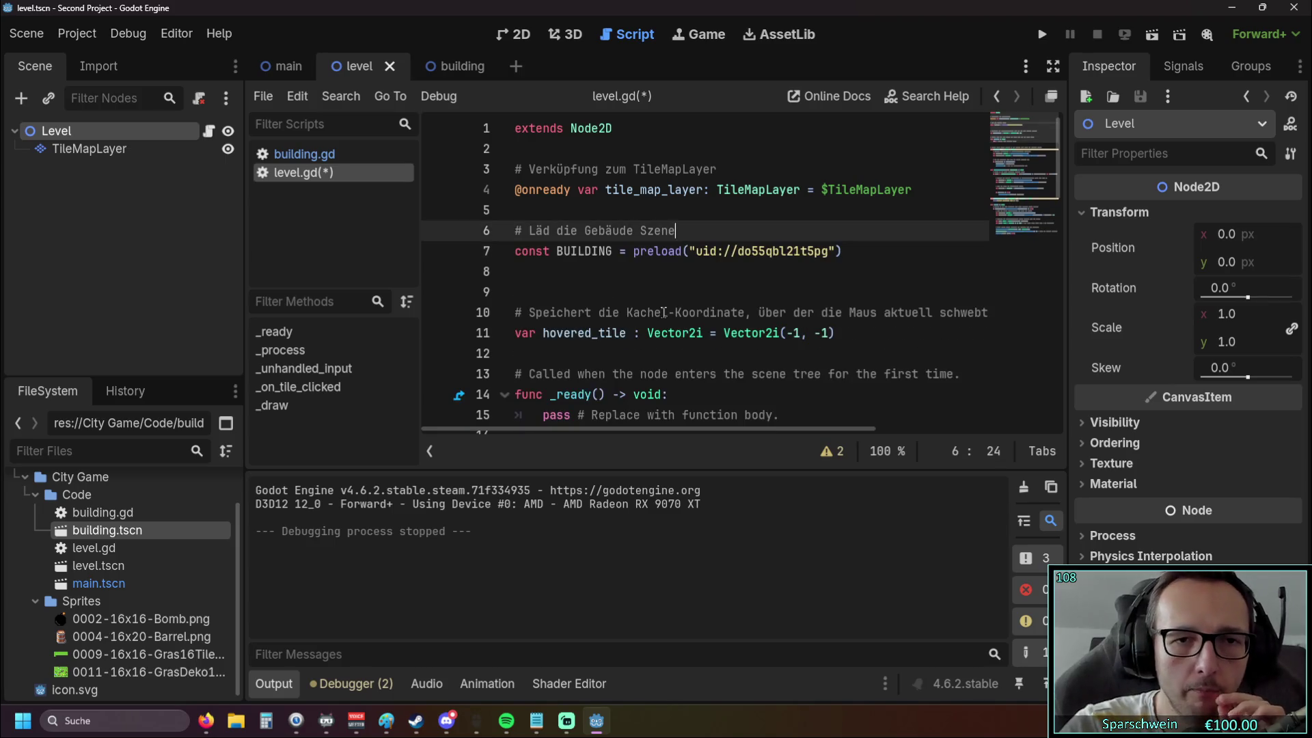
pyautogui.click(660, 274)
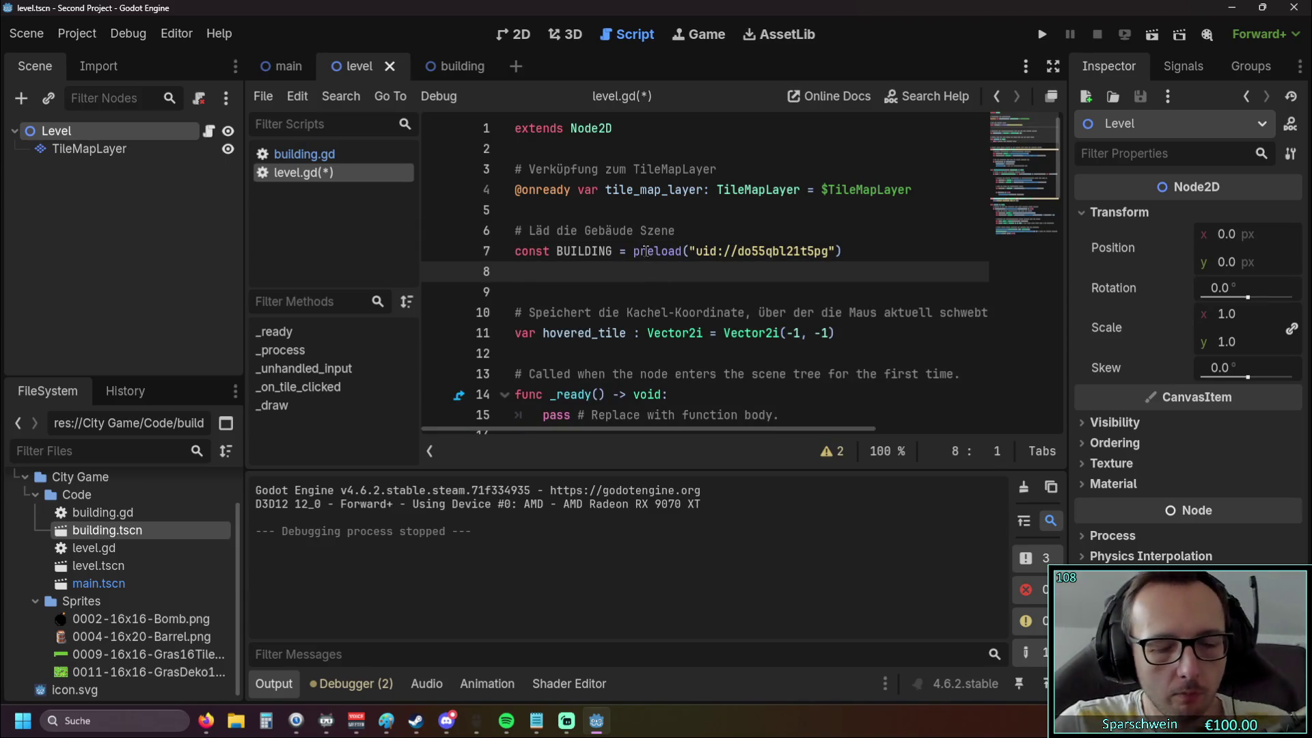
pyautogui.hotkey('ctrl', 'z')
pyautogui.click(668, 328)
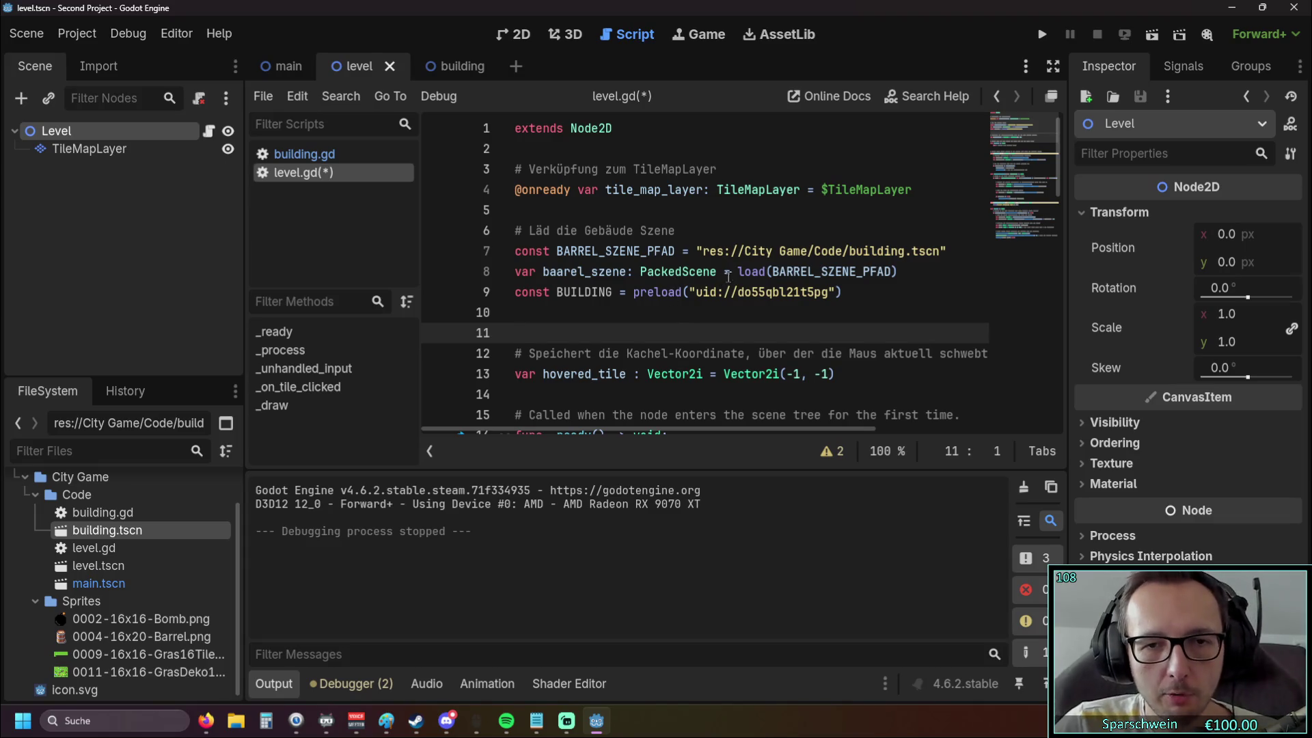
pyautogui.doubleClick(739, 271)
pyautogui.click(636, 292)
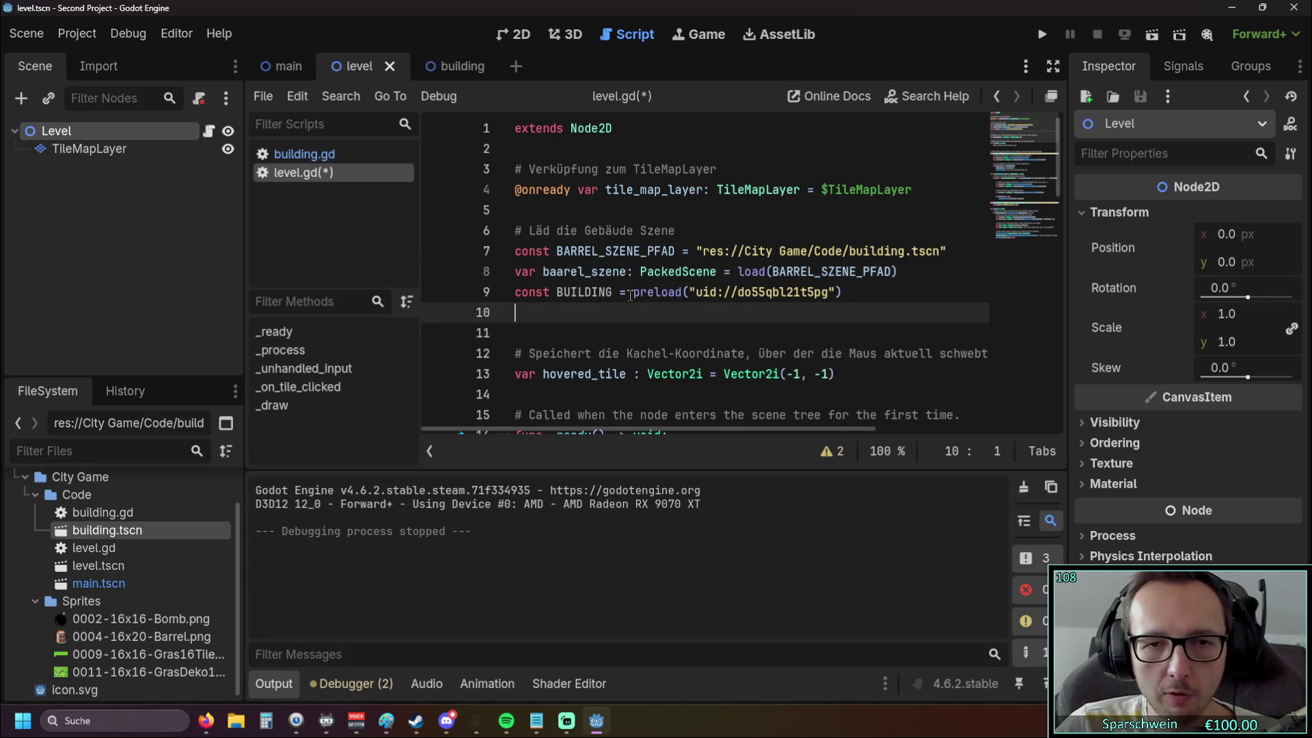
pyautogui.doubleClick(659, 295)
pyautogui.click(663, 331)
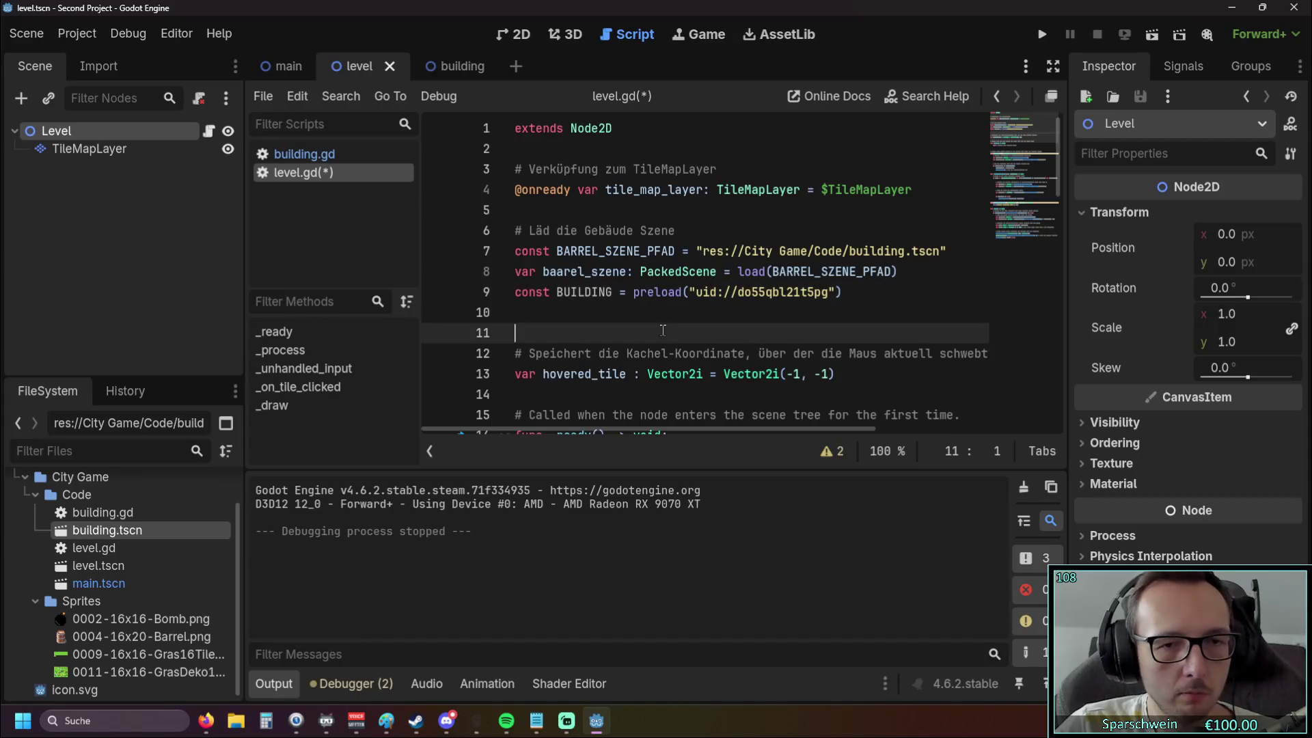
pyautogui.moveTo(517, 273)
pyautogui.mouseDown()
pyautogui.moveTo(538, 273)
pyautogui.moveTo(523, 294)
pyautogui.moveTo(555, 292)
pyautogui.mouseUp()
pyautogui.click(540, 332)
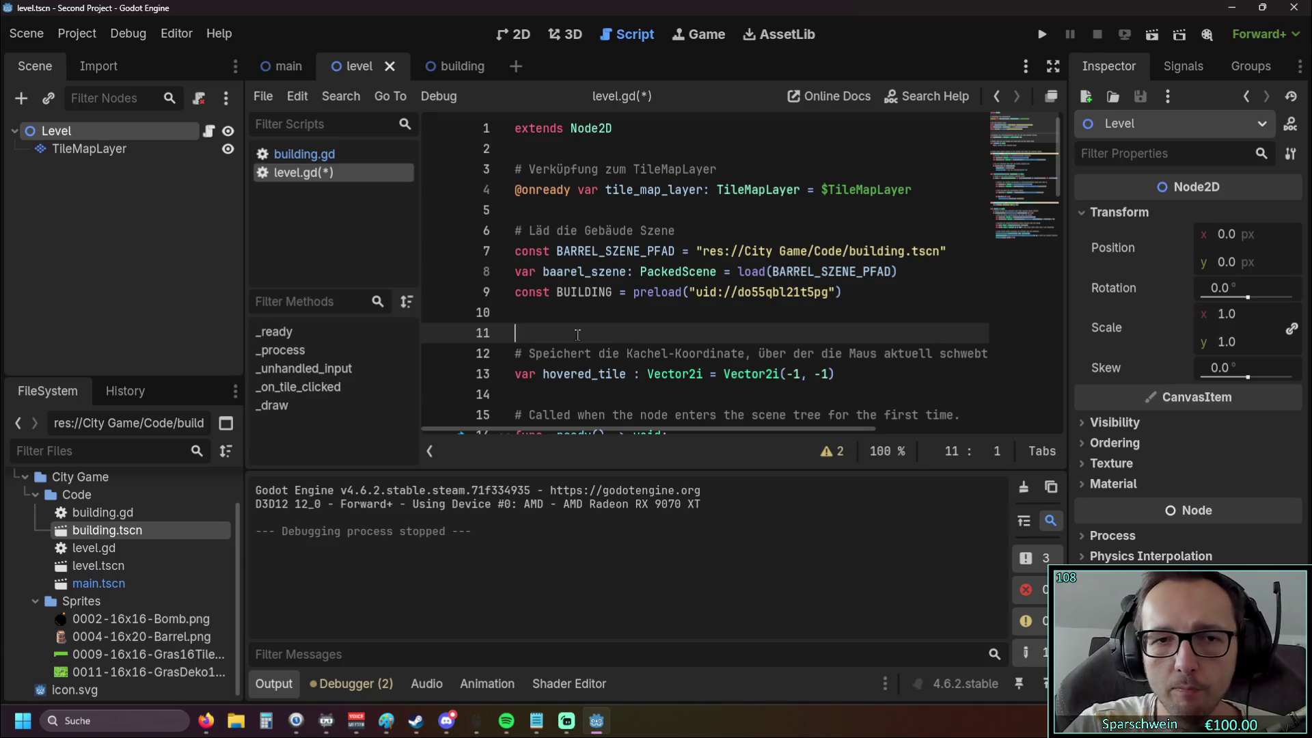
pyautogui.click(557, 271)
# Correct baarel_szene to barrel_szene on line 8.
pyautogui.press('Delete')
pyautogui.write('r')
pyautogui.click(576, 334)
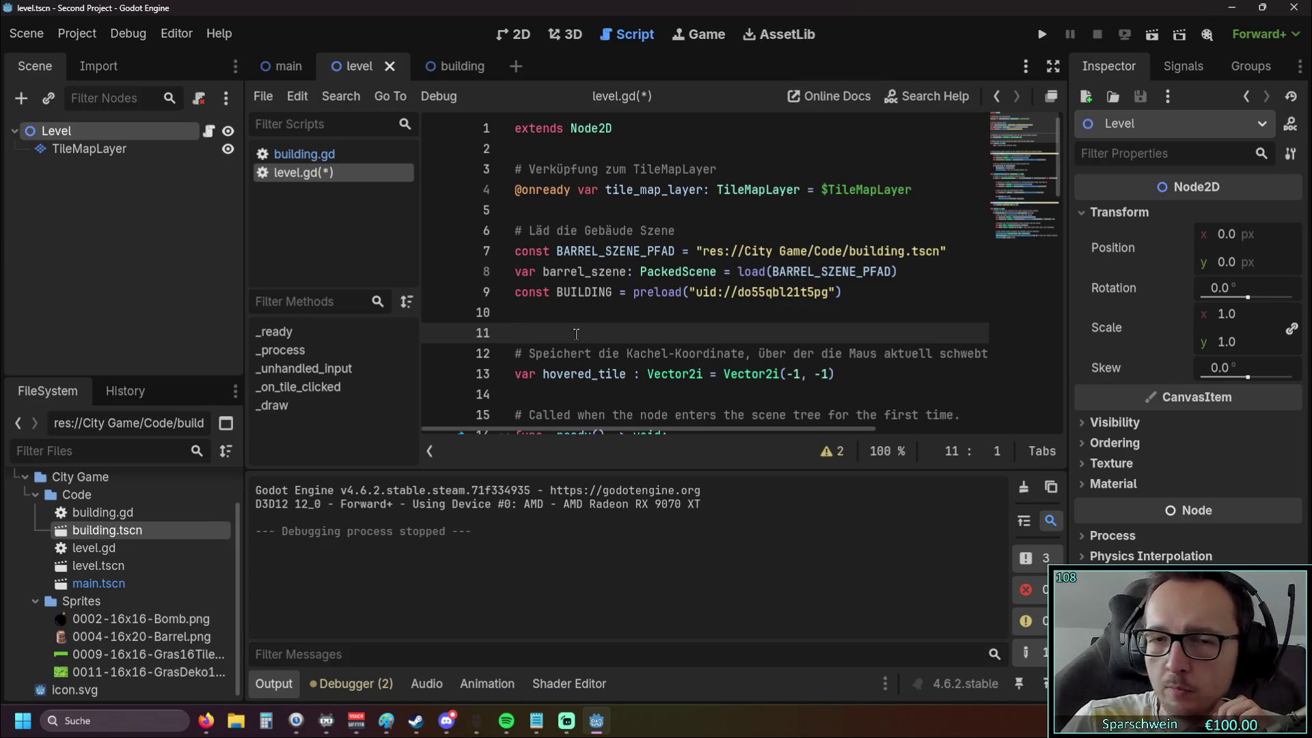
# Examine the uid string on line 9 and select the constant name BUILDING.
pyautogui.moveTo(645, 285)
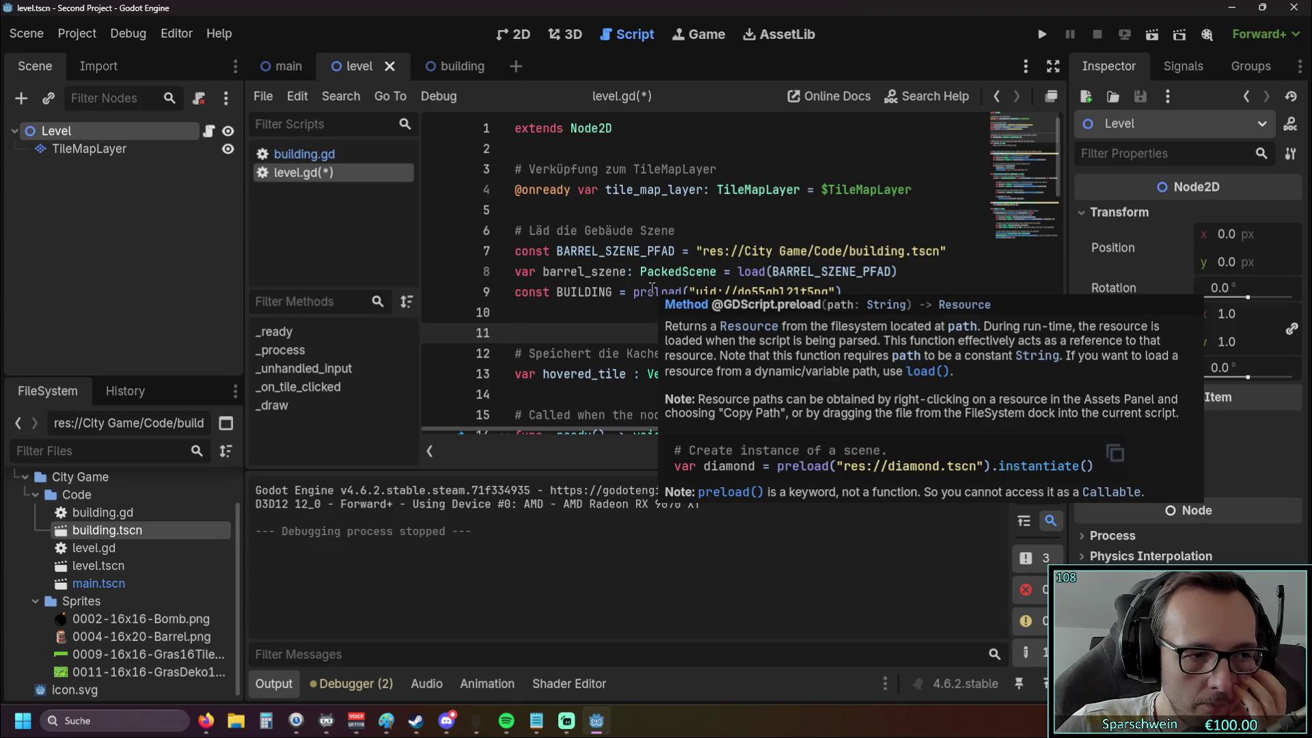
pyautogui.moveTo(752, 266)
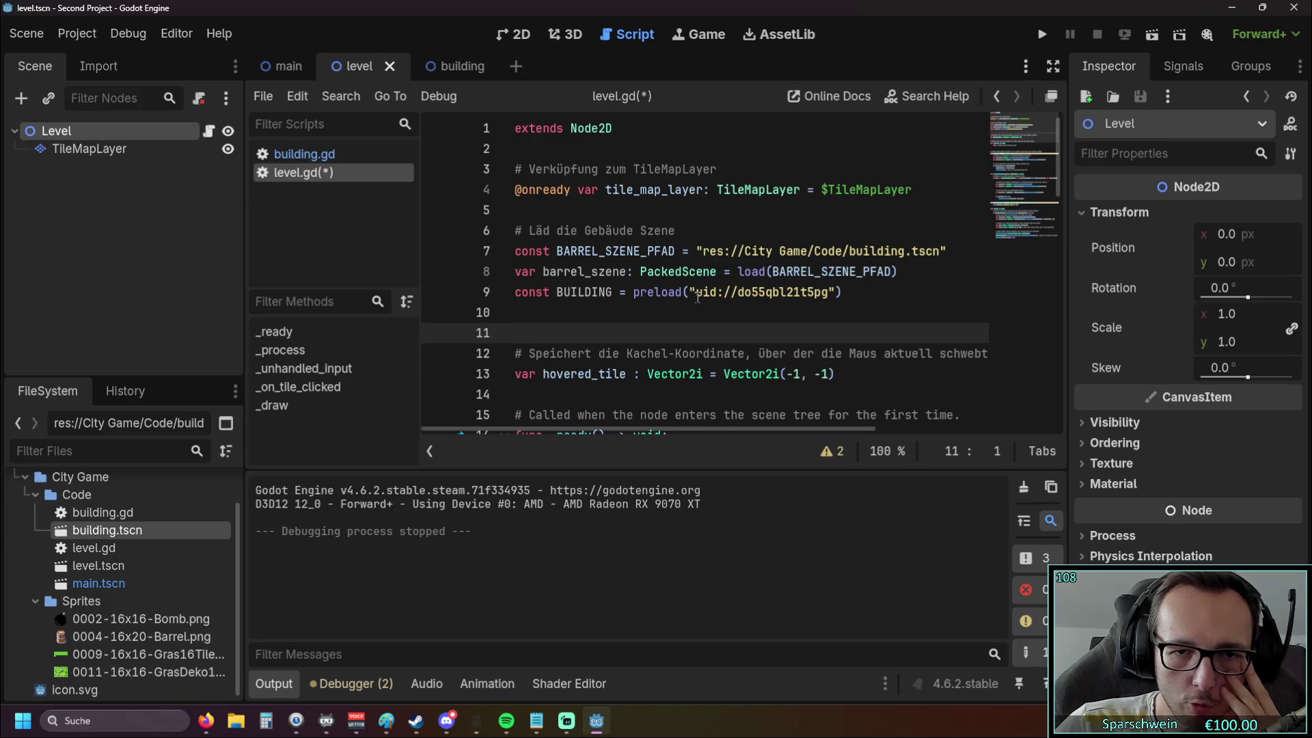
pyautogui.moveTo(825, 294)
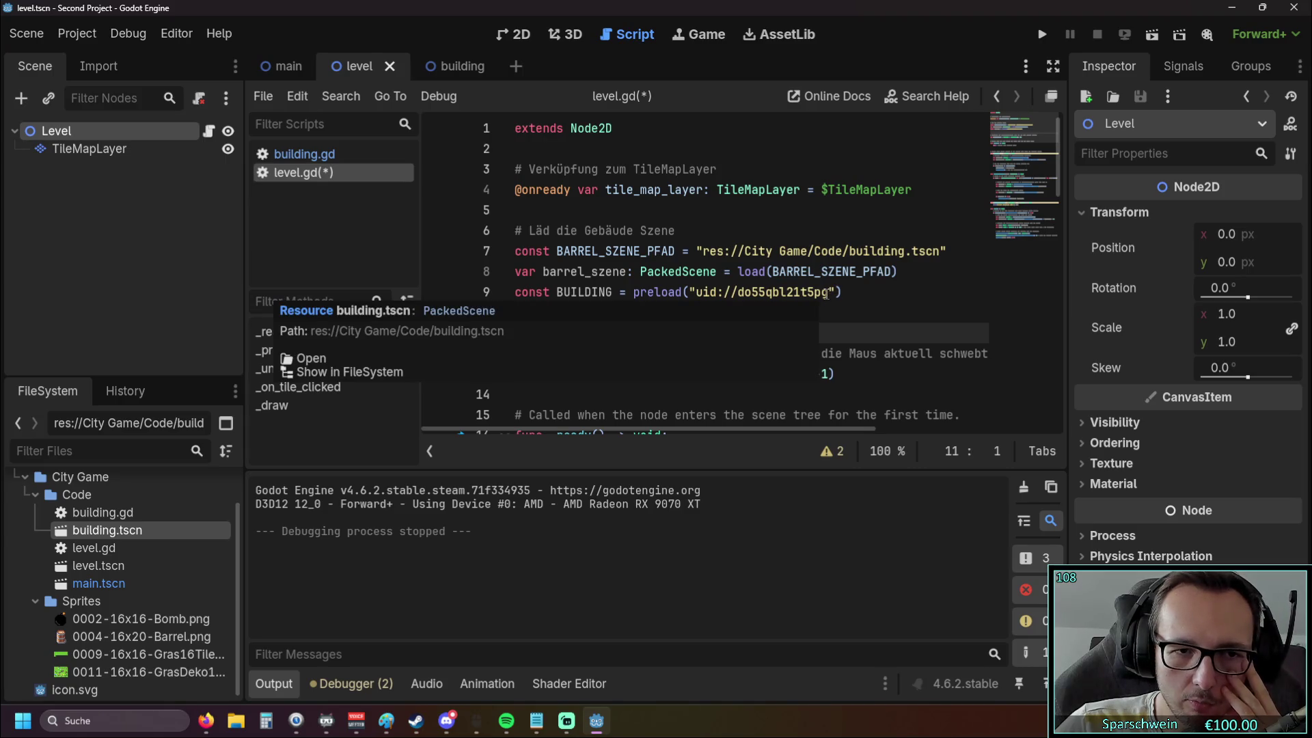
pyautogui.moveTo(696, 292); pyautogui.dragTo(833, 293)
pyautogui.click(810, 334)
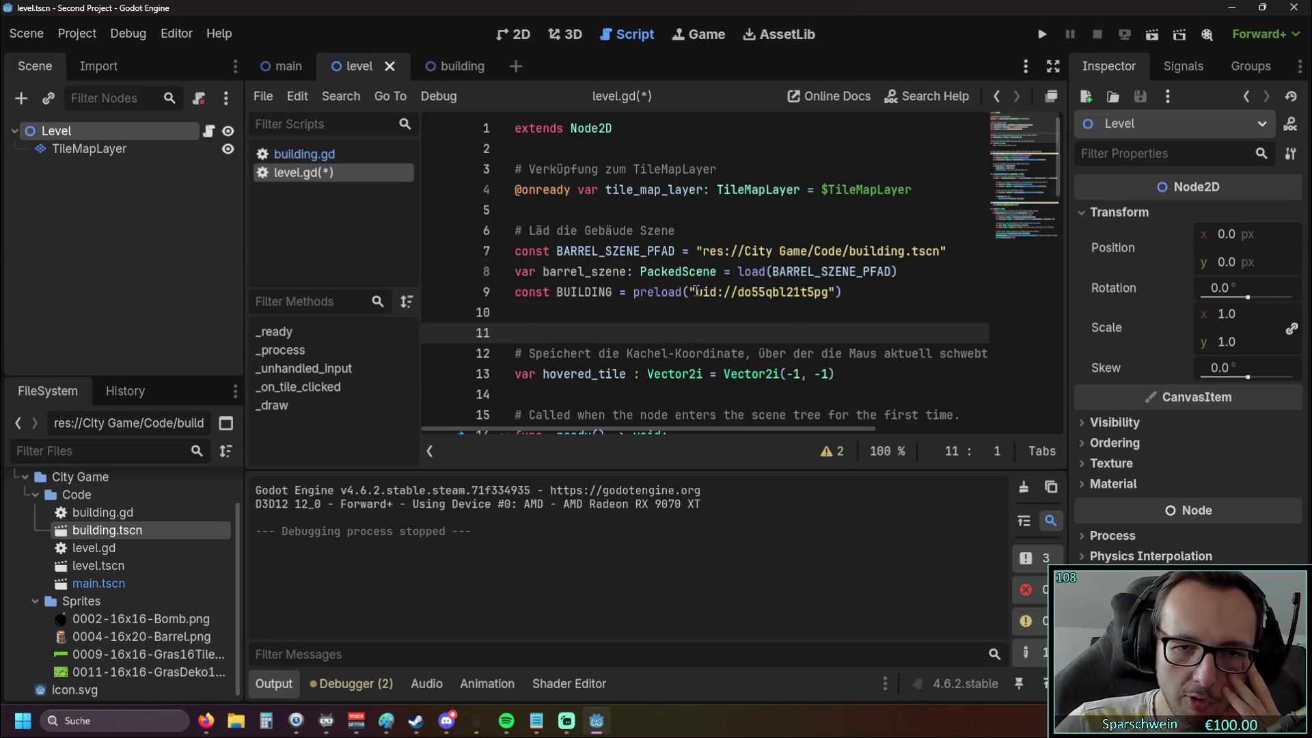
pyautogui.moveTo(695, 292); pyautogui.dragTo(825, 293)
pyautogui.click(766, 329)
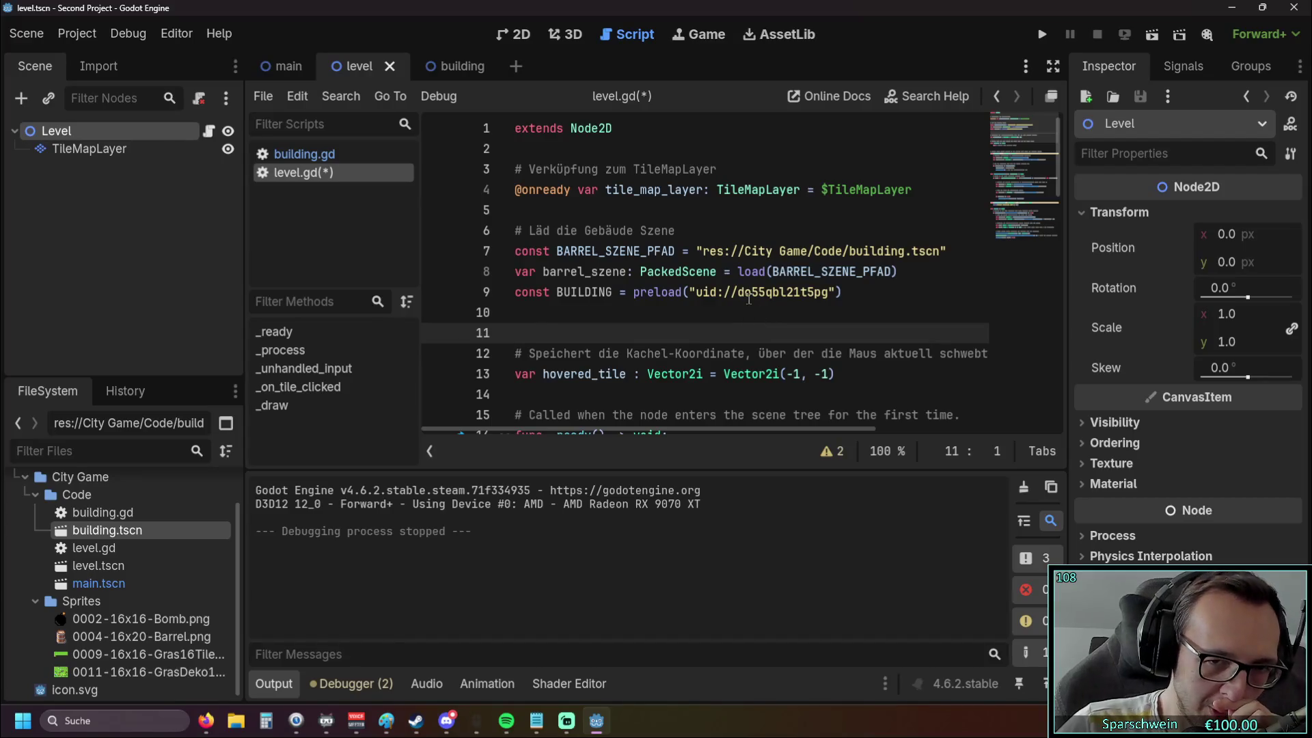
pyautogui.moveTo(749, 298)
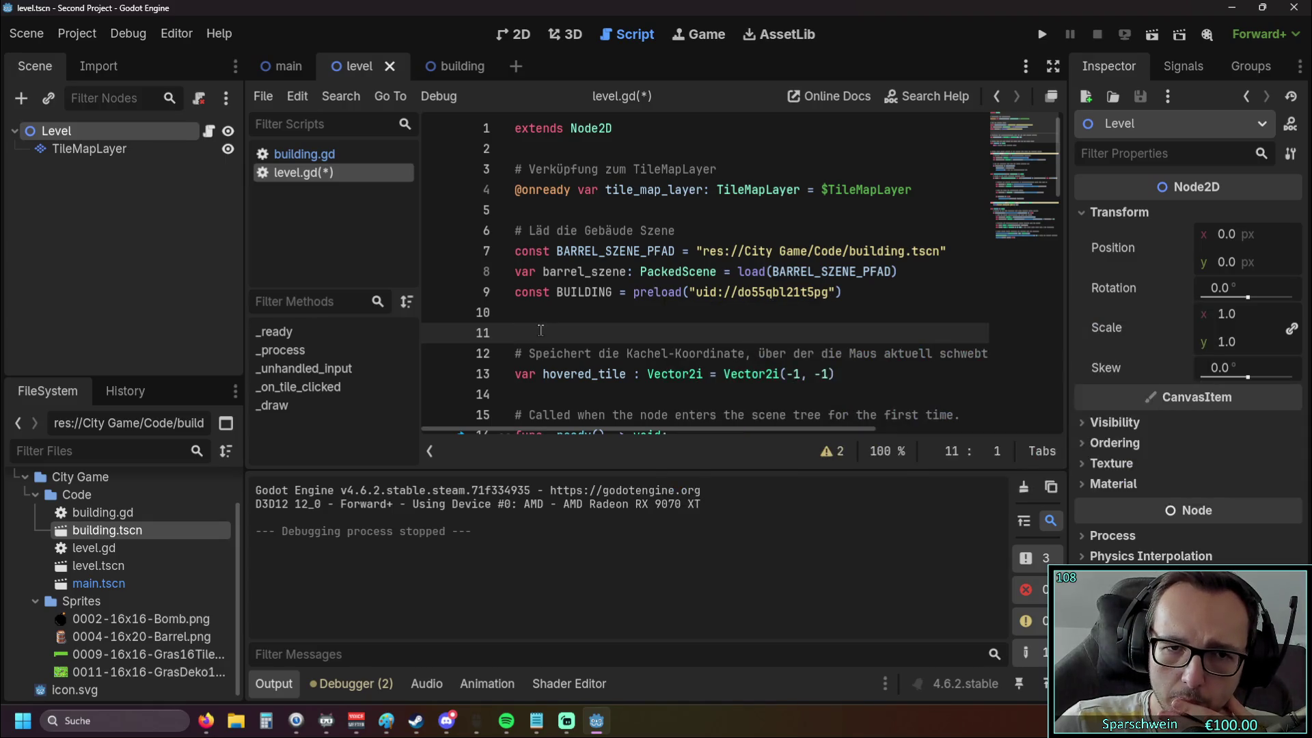
pyautogui.moveTo(557, 292); pyautogui.dragTo(612, 293)
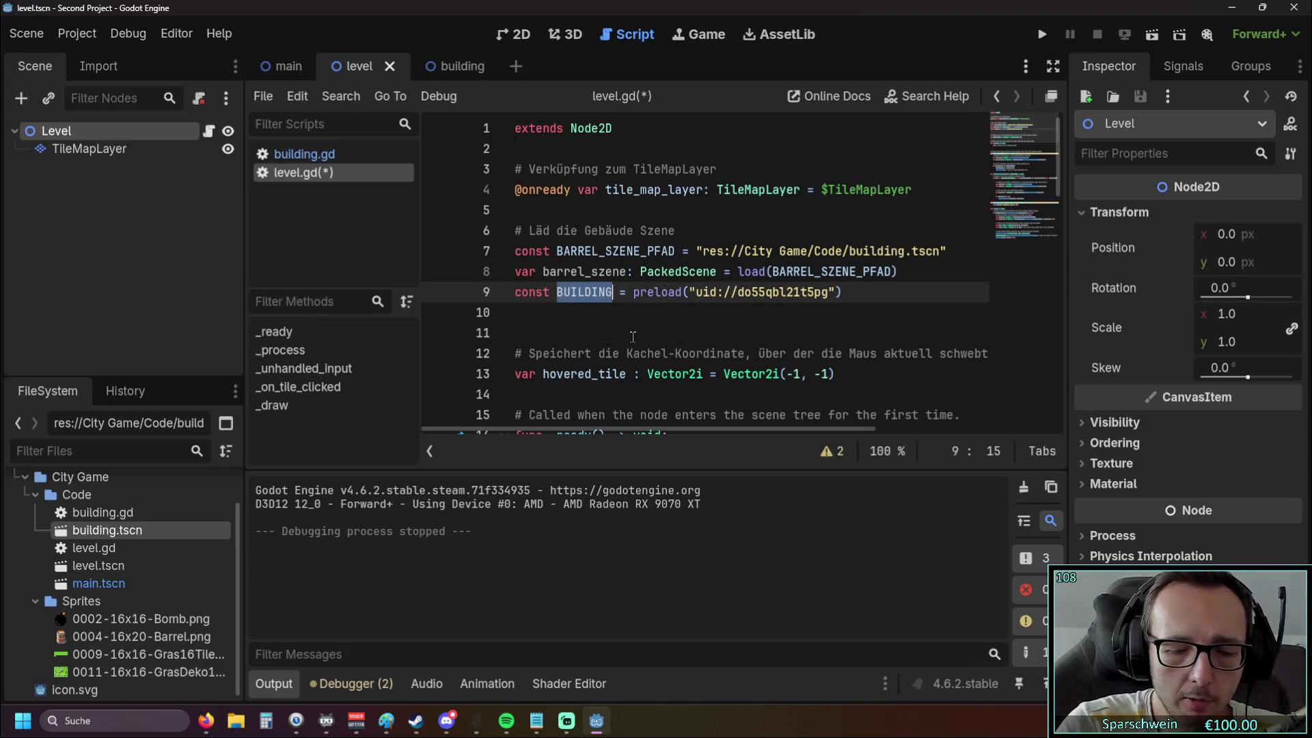
# Rename the constant to BARREL and delete the path constant and barrel_szene lines.
pyautogui.write('BARREL')
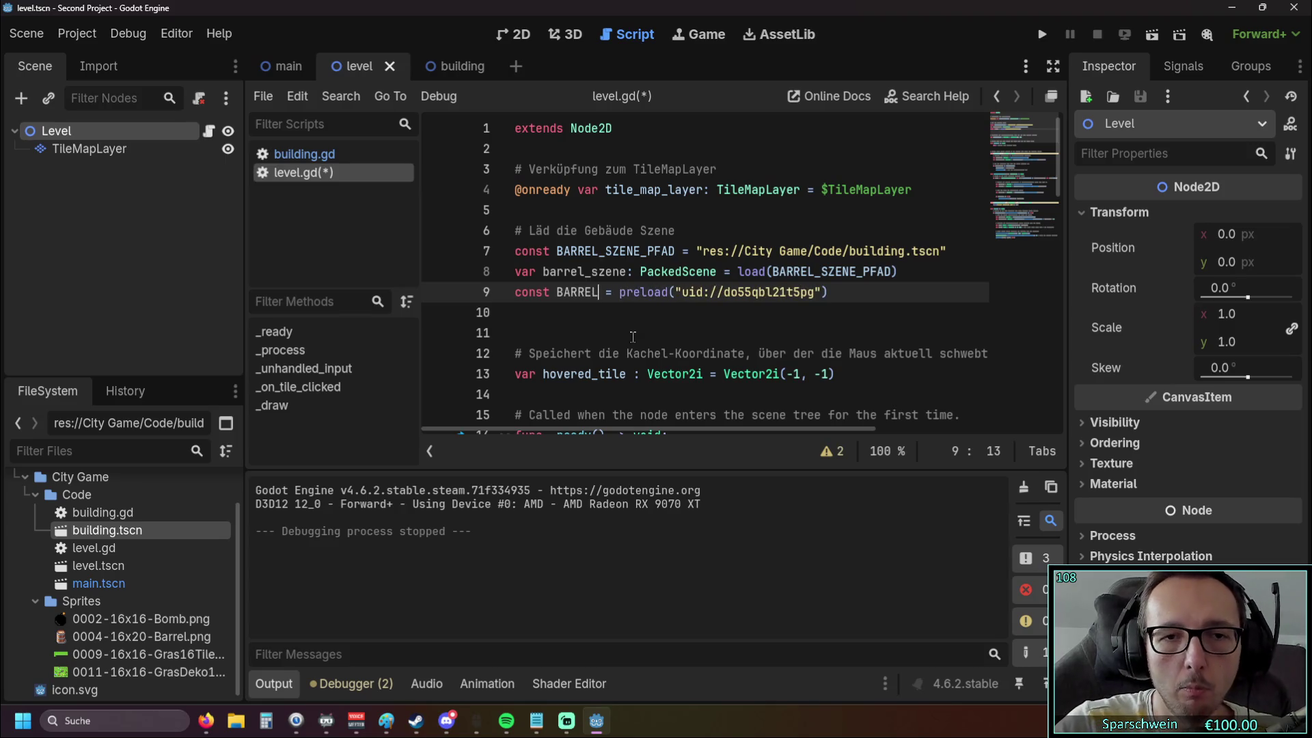
pyautogui.click(633, 334)
pyautogui.moveTo(915, 271); pyautogui.dragTo(516, 251)
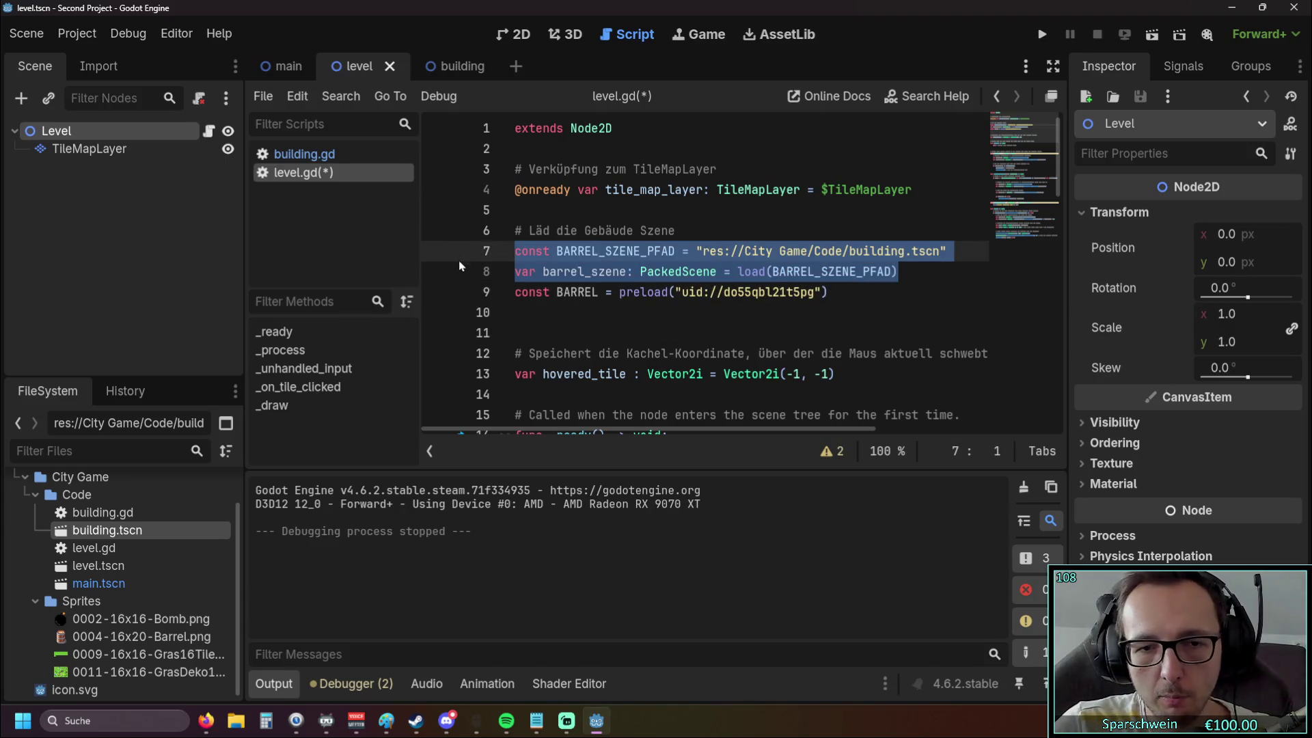
pyautogui.press('BackSpace')
pyautogui.click(619, 287)
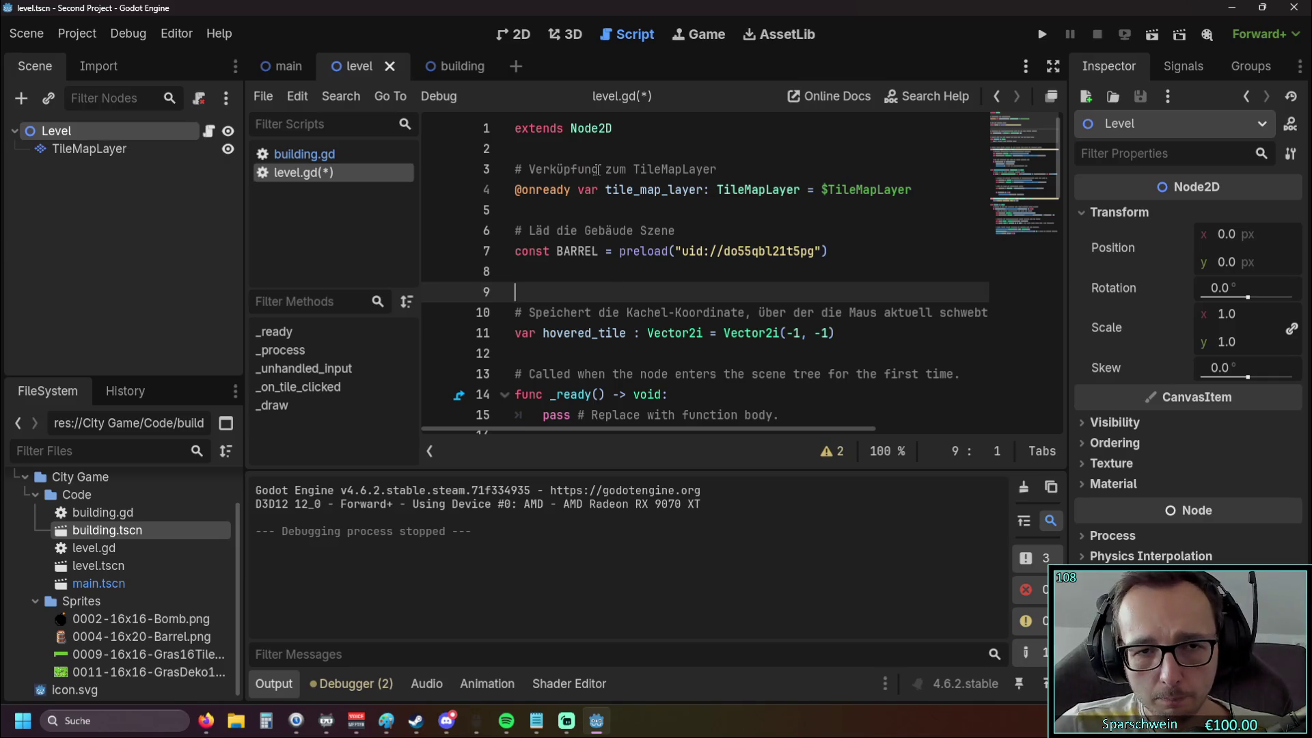
# Check the BARREL constant, then drag building.tscn up to the project root.
pyautogui.click(557, 252)
pyautogui.doubleClick(557, 252)
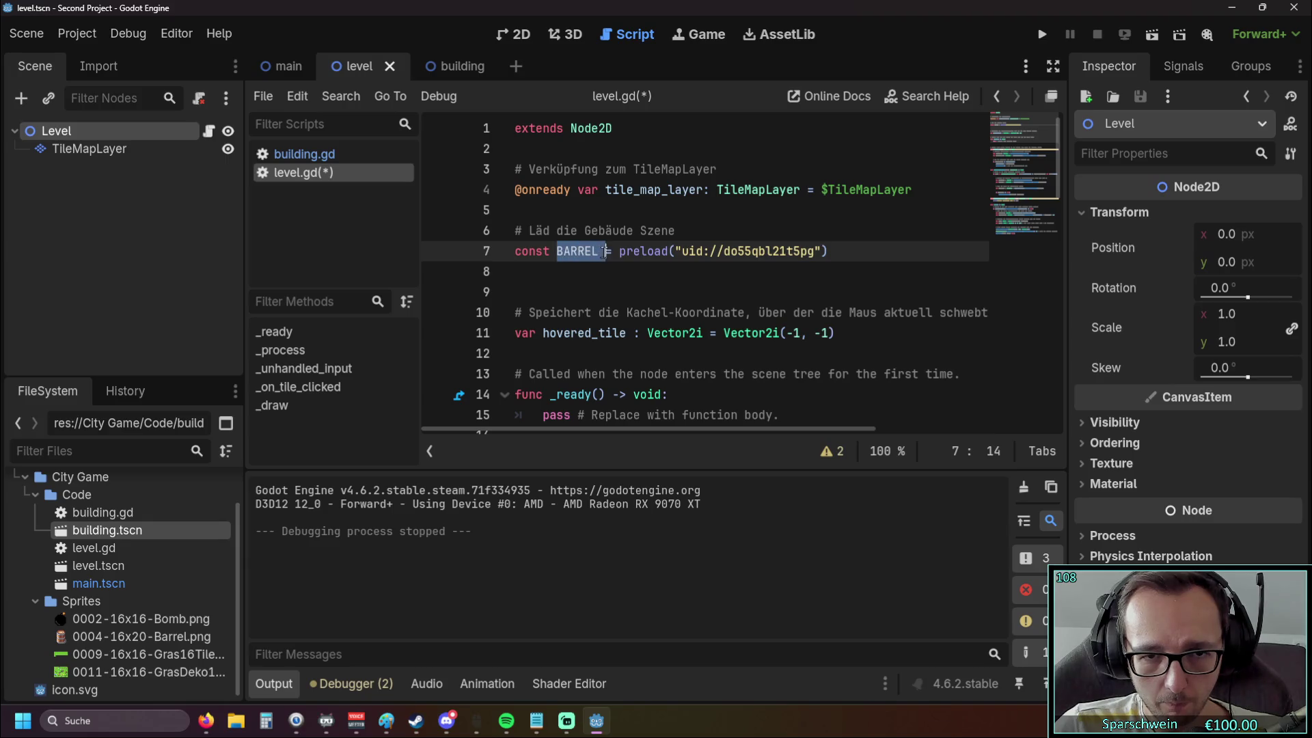
pyautogui.click(585, 284)
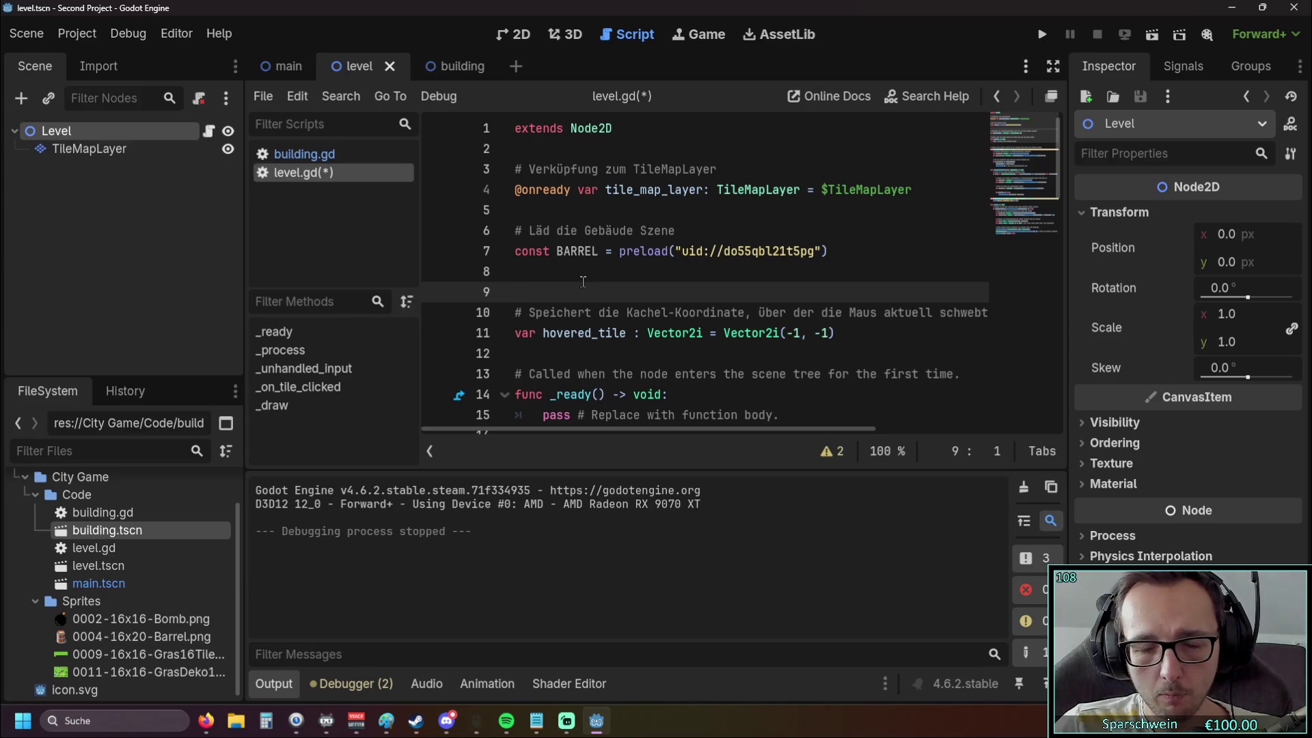
pyautogui.moveTo(722, 249)
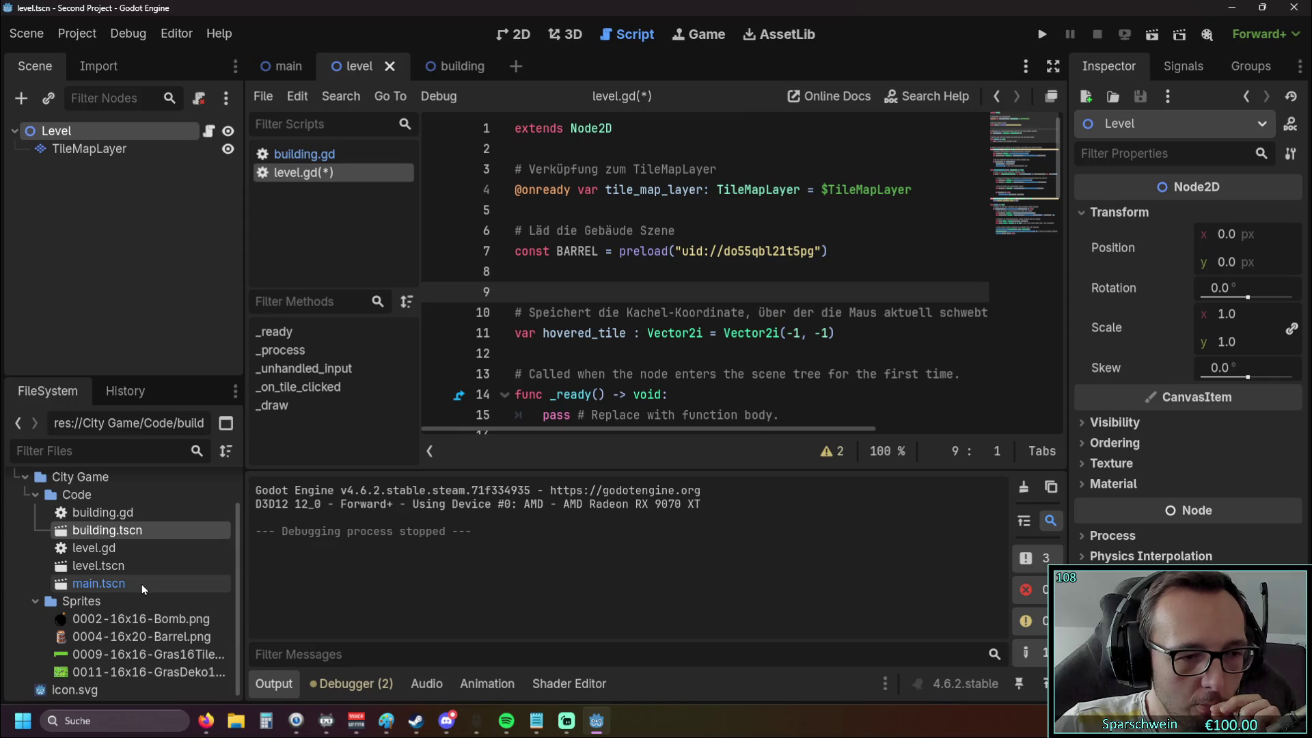
pyautogui.moveTo(100, 535)
pyautogui.mouseDown()
pyautogui.moveTo(87, 578)
pyautogui.moveTo(103, 556)
pyautogui.moveTo(86, 537)
pyautogui.moveTo(92, 512)
pyautogui.mouseUp()
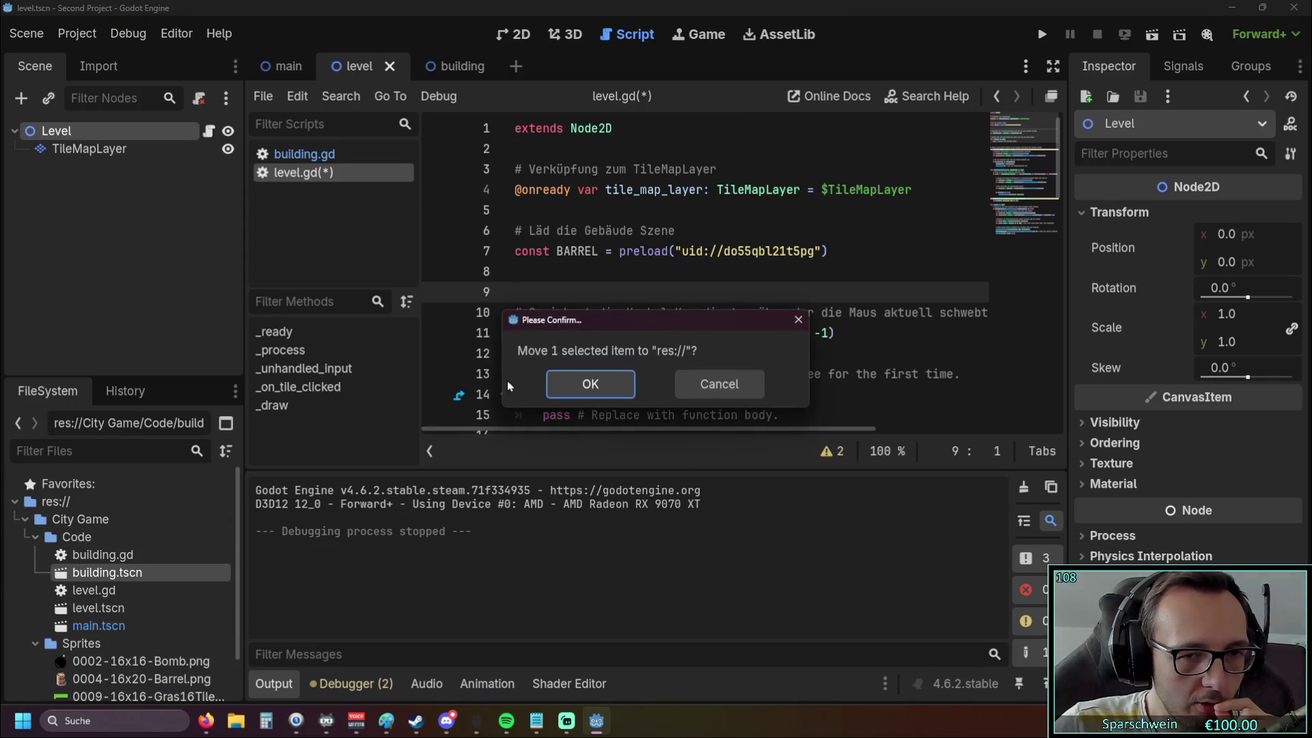
# Confirm moving building.tscn to res://, then move it back into Code and confirm.
pyautogui.click(572, 384)
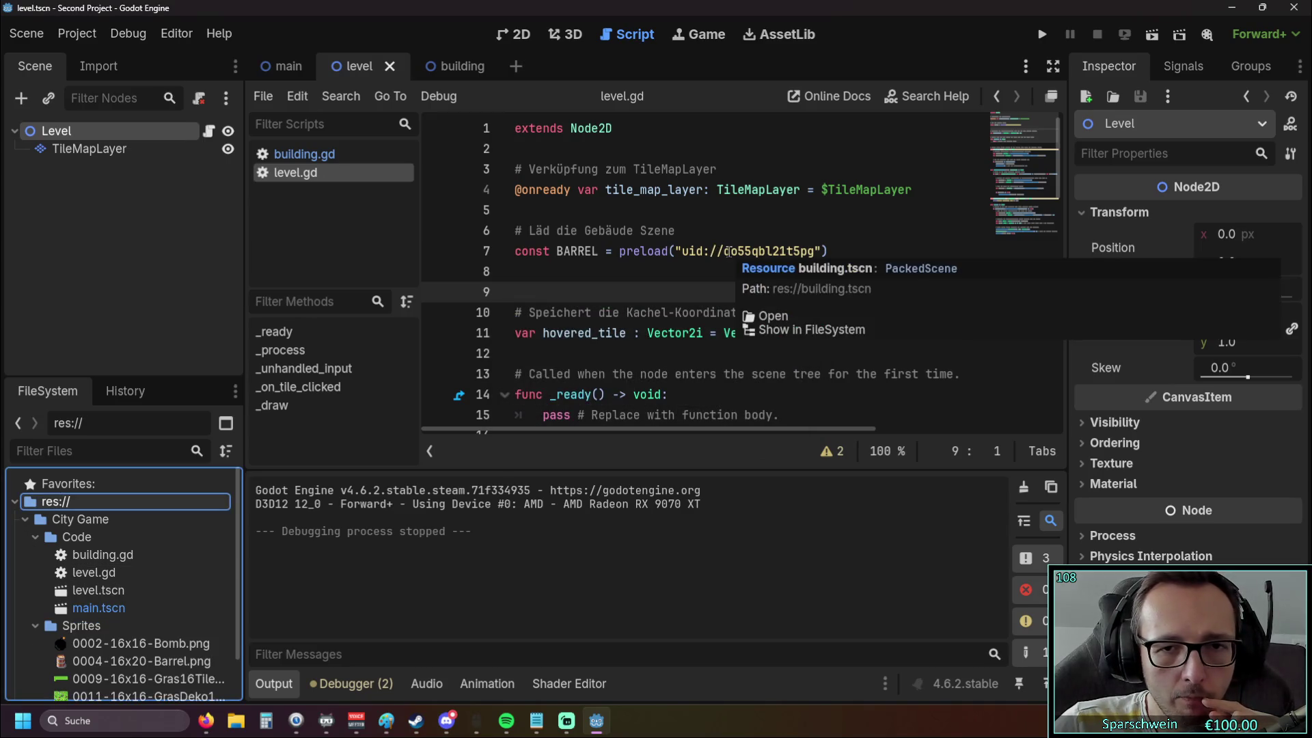
pyautogui.scroll(-2, 97, 582)
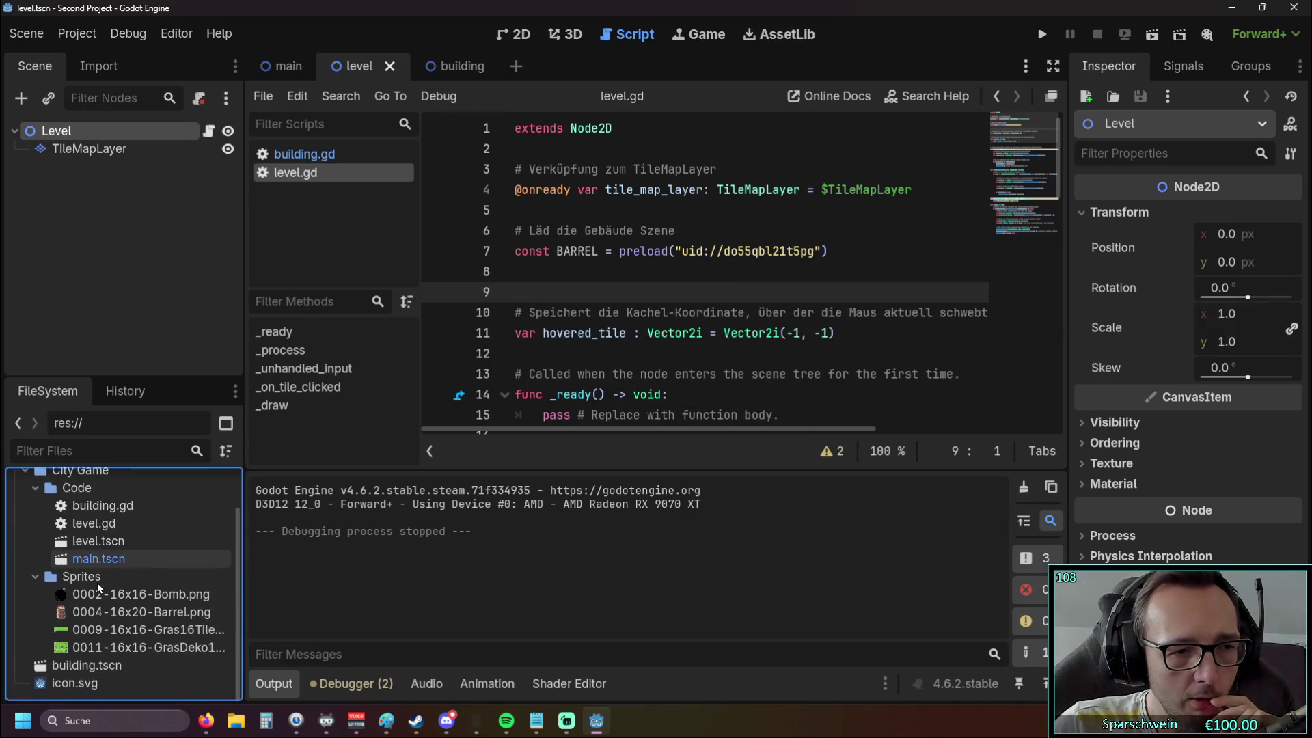
pyautogui.moveTo(71, 669); pyautogui.dragTo(121, 519)
pyautogui.click(604, 398)
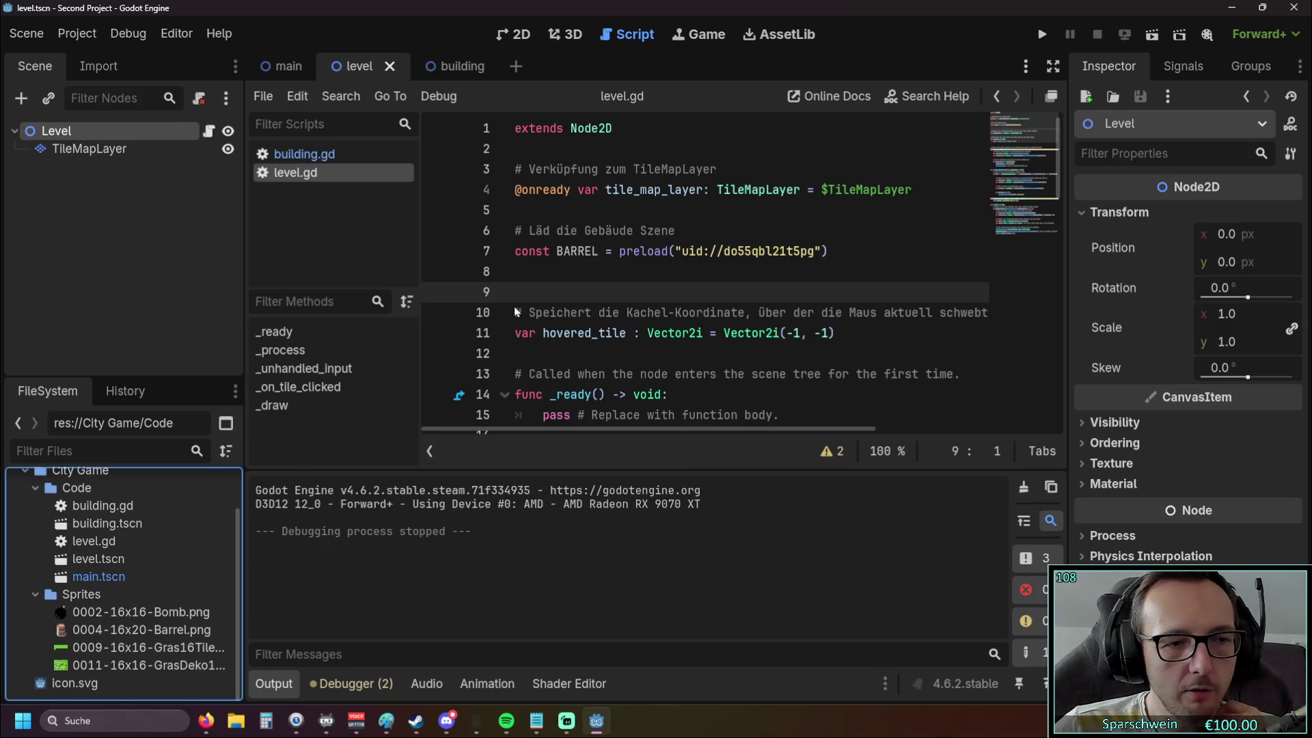
pyautogui.scroll(2, 122, 547)
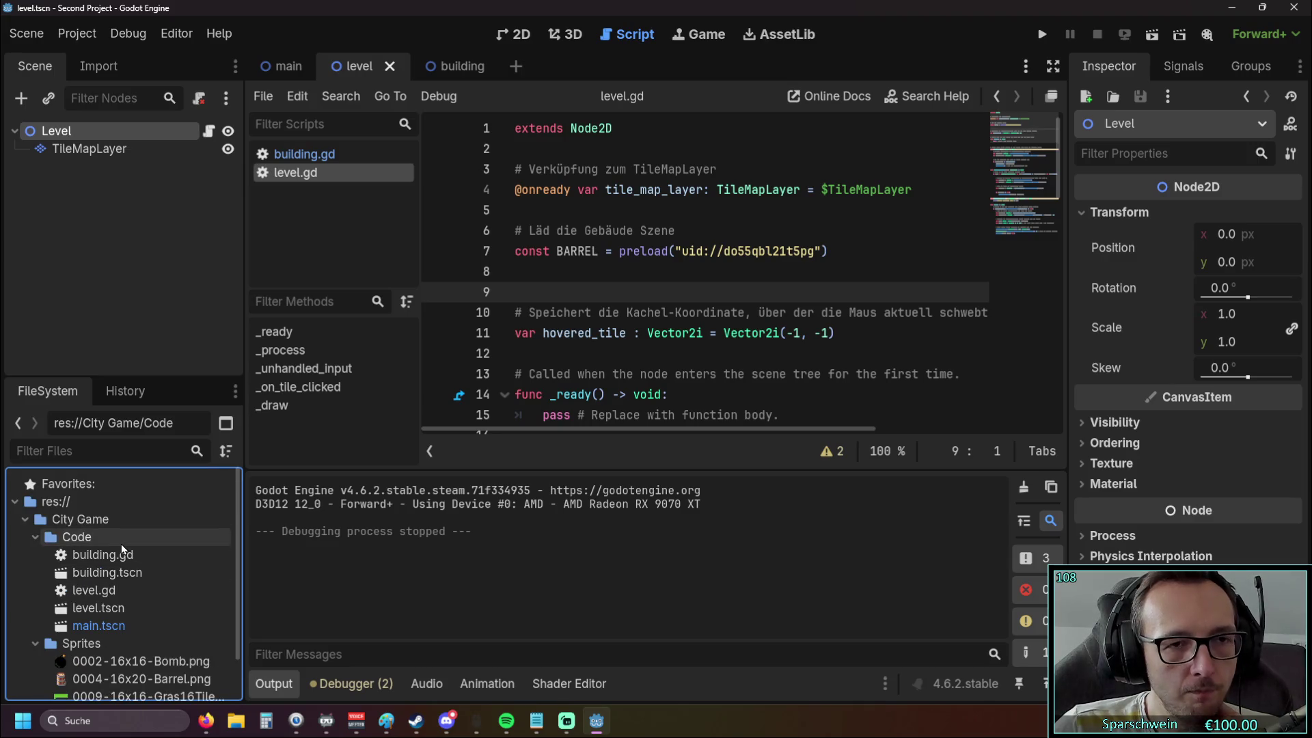
pyautogui.scroll(-2, 122, 544)
pyautogui.scroll(2, 121, 544)
pyautogui.scroll(-2, 123, 544)
pyautogui.scroll(1, 123, 544)
pyautogui.scroll(1, 123, 548)
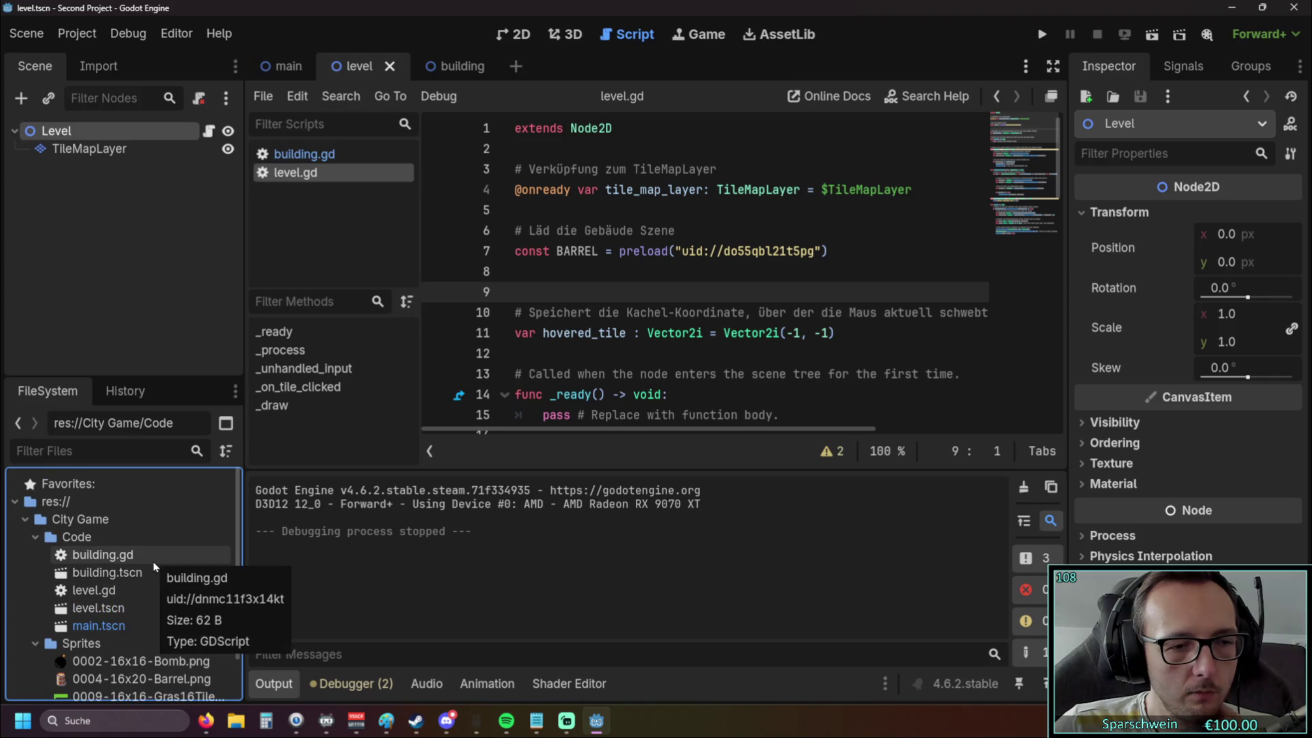
pyautogui.click(437, 68)
# Toggle between the level and building scene tabs, ending on the building scene.
pyautogui.click(359, 69)
pyautogui.click(432, 68)
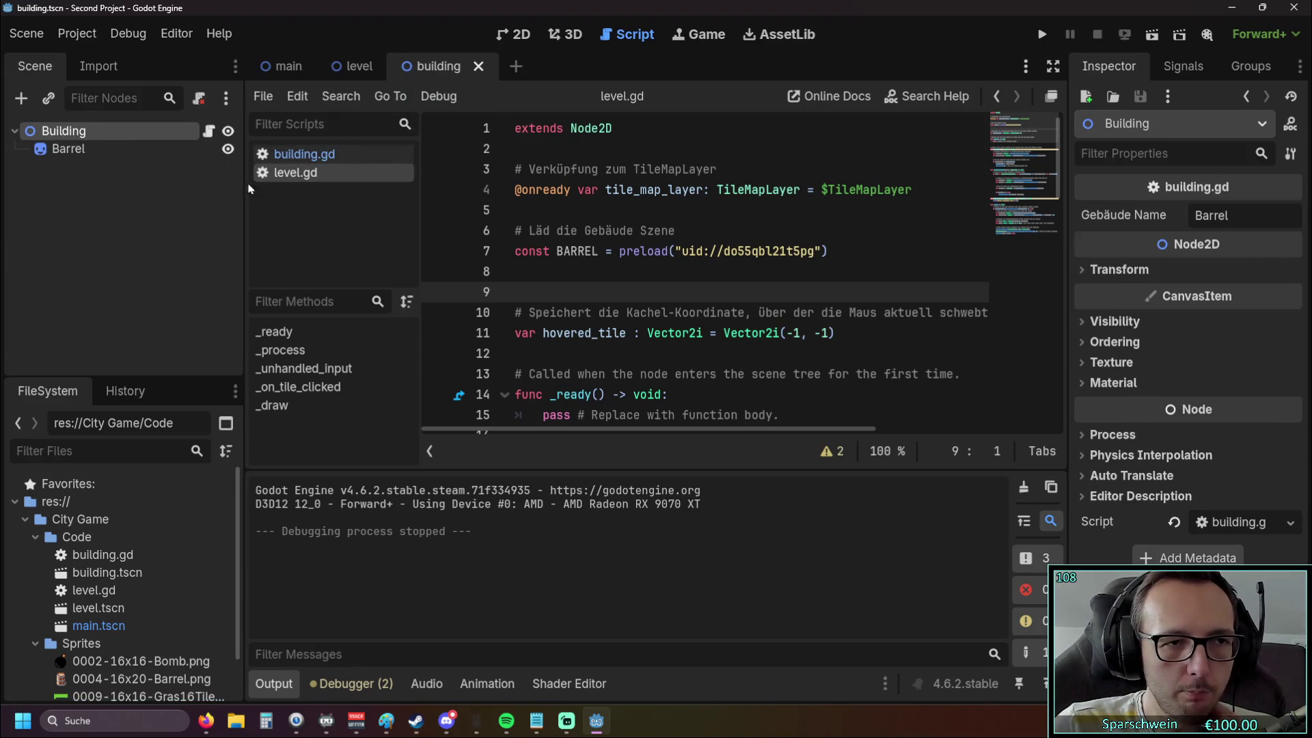
pyautogui.click(355, 67)
pyautogui.click(434, 66)
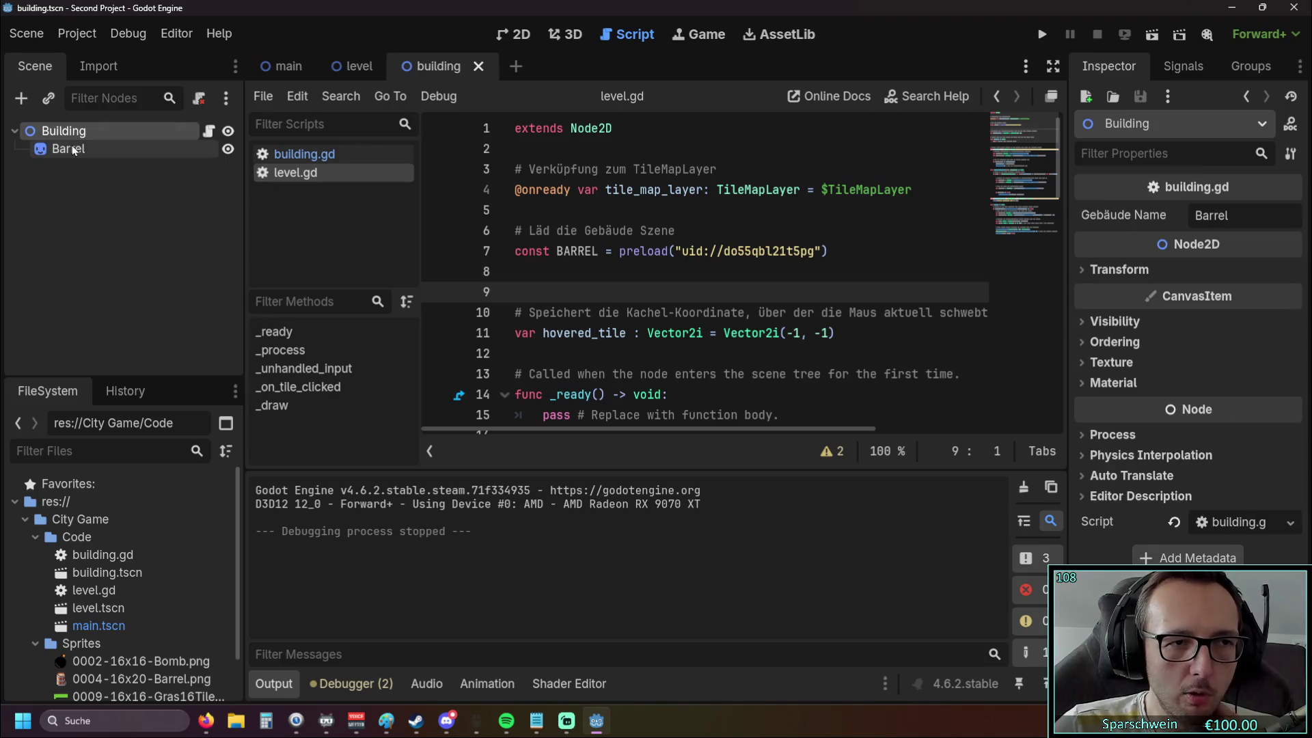
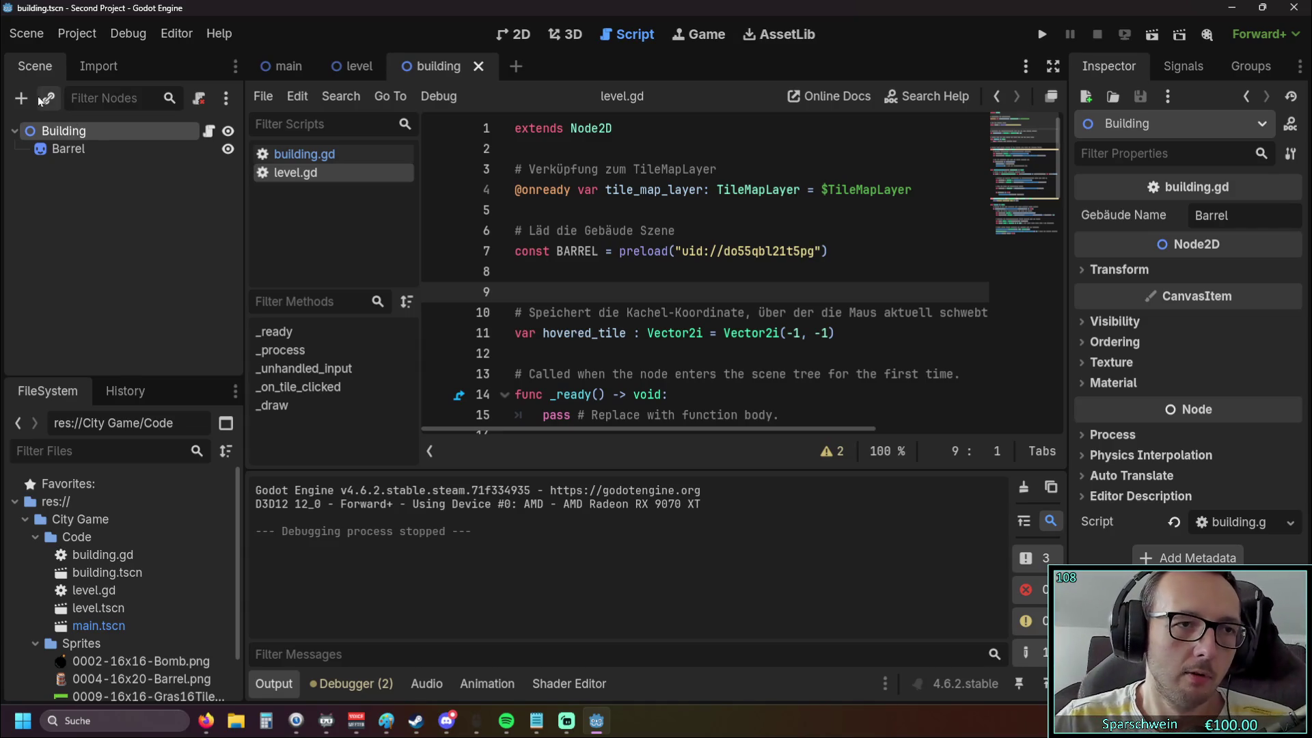
# Select the Barrel node, inspect the BARREL constant on line 7, and make level.gd distraction-free.
pyautogui.click(65, 148)
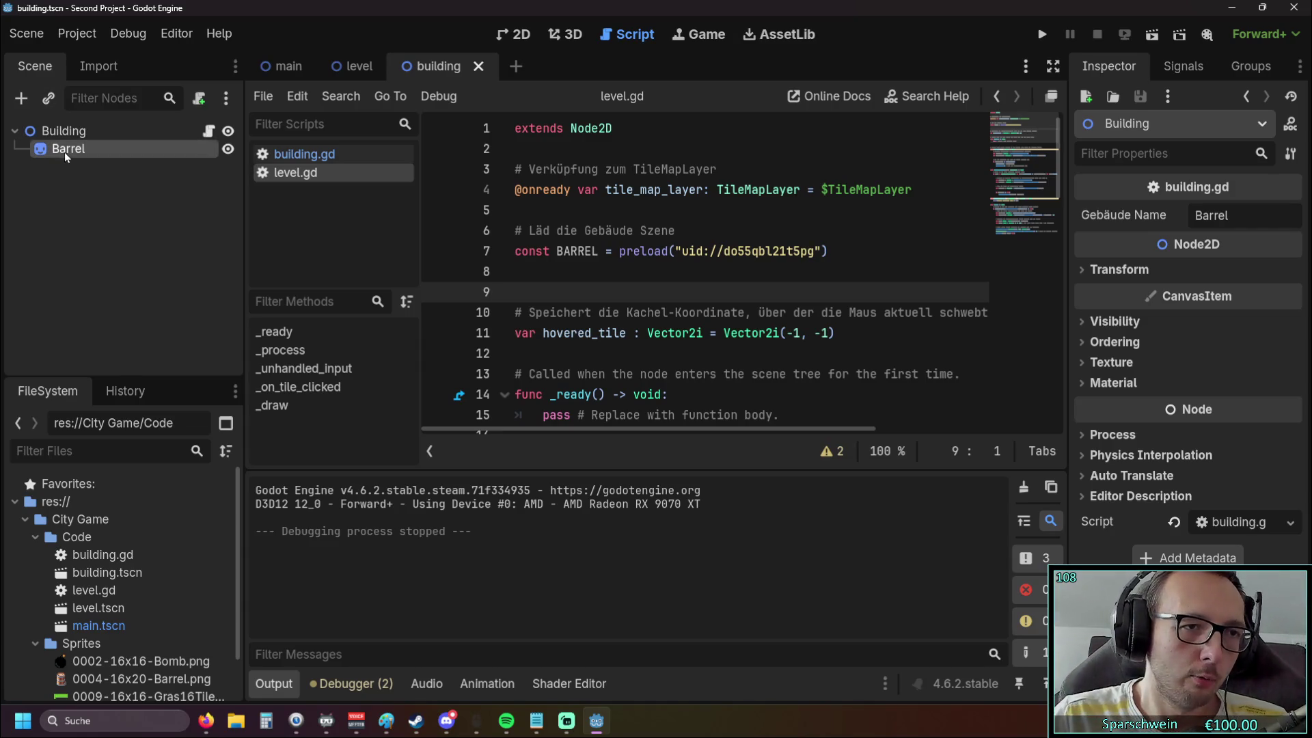
pyautogui.doubleClick(574, 251)
pyautogui.hotkey('ctrl', 'z')
pyautogui.moveTo(559, 252); pyautogui.dragTo(599, 253)
pyautogui.hotkey('ctrl', 'z')
pyautogui.doubleClick(599, 250)
pyautogui.hotkey('ctrl', 'z')
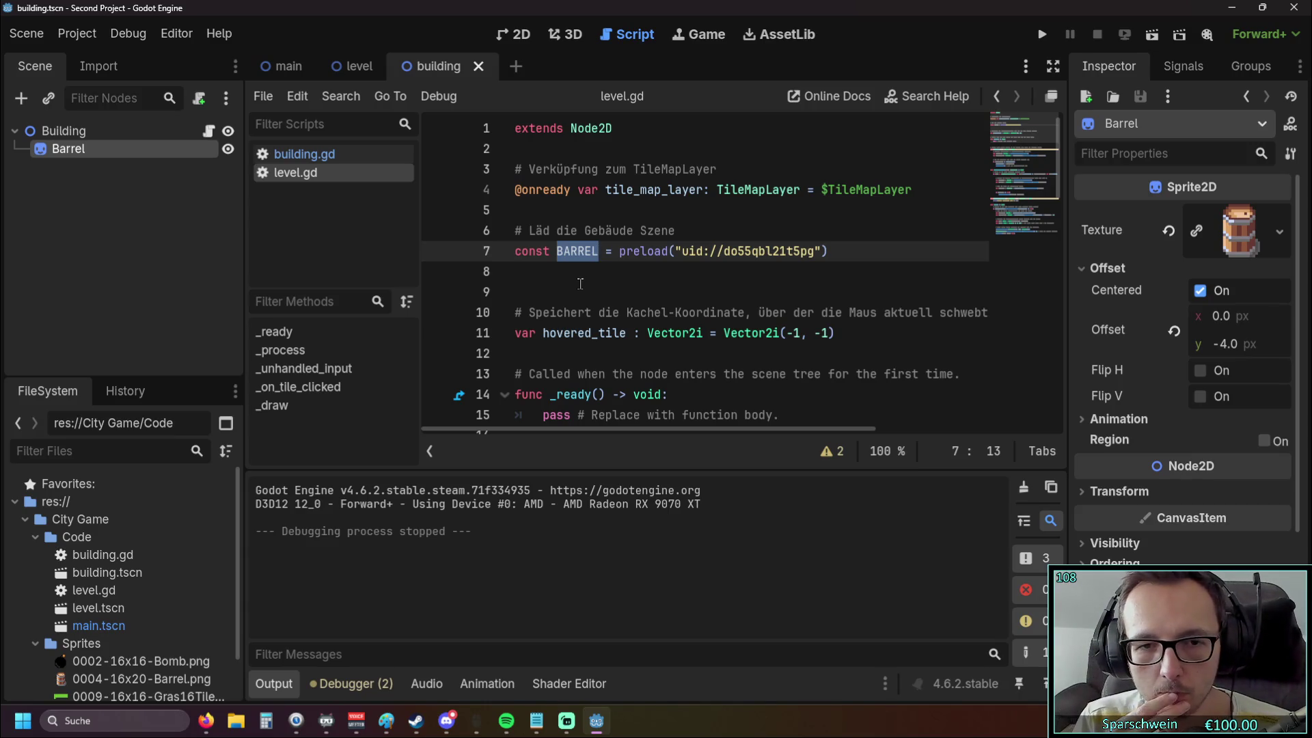
pyautogui.scroll(-15, 580, 283)
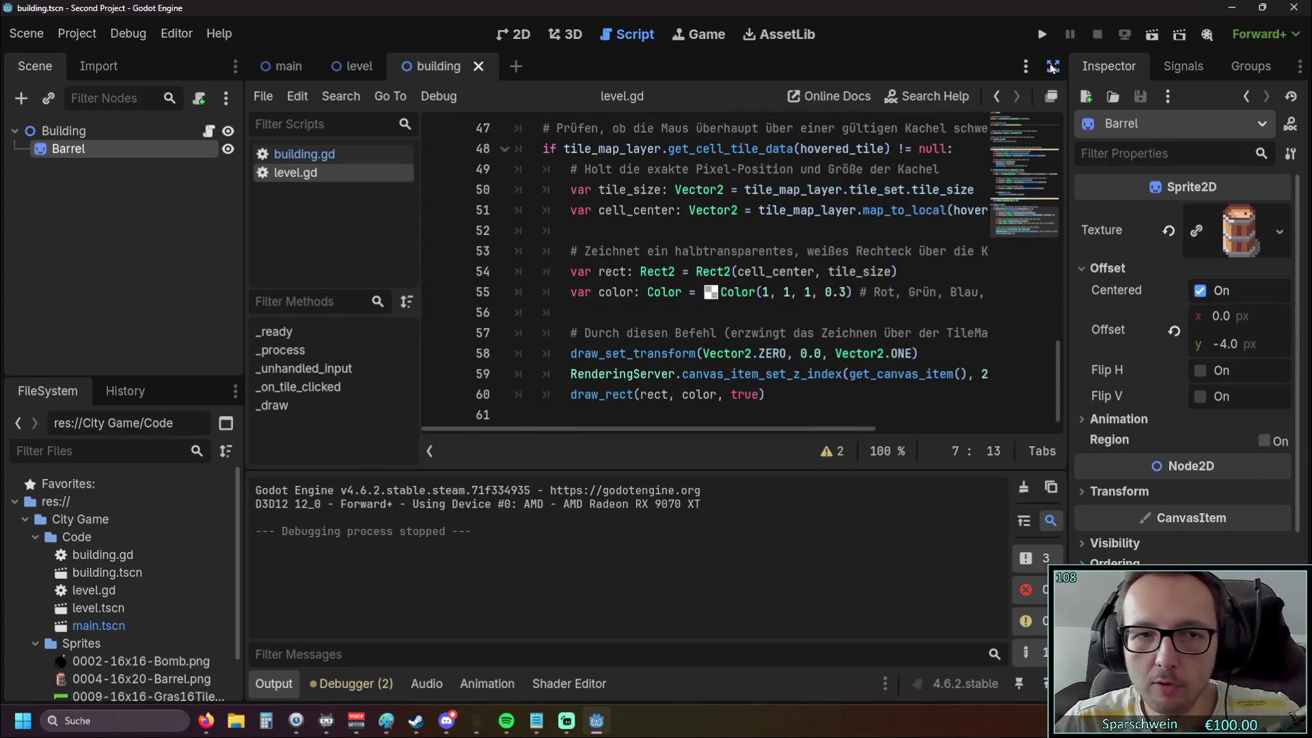
pyautogui.click(1052, 100)
# Below the draw_rect line, write the header 'func baukosten(holz, stein, eisen):'.
pyautogui.click(566, 368)
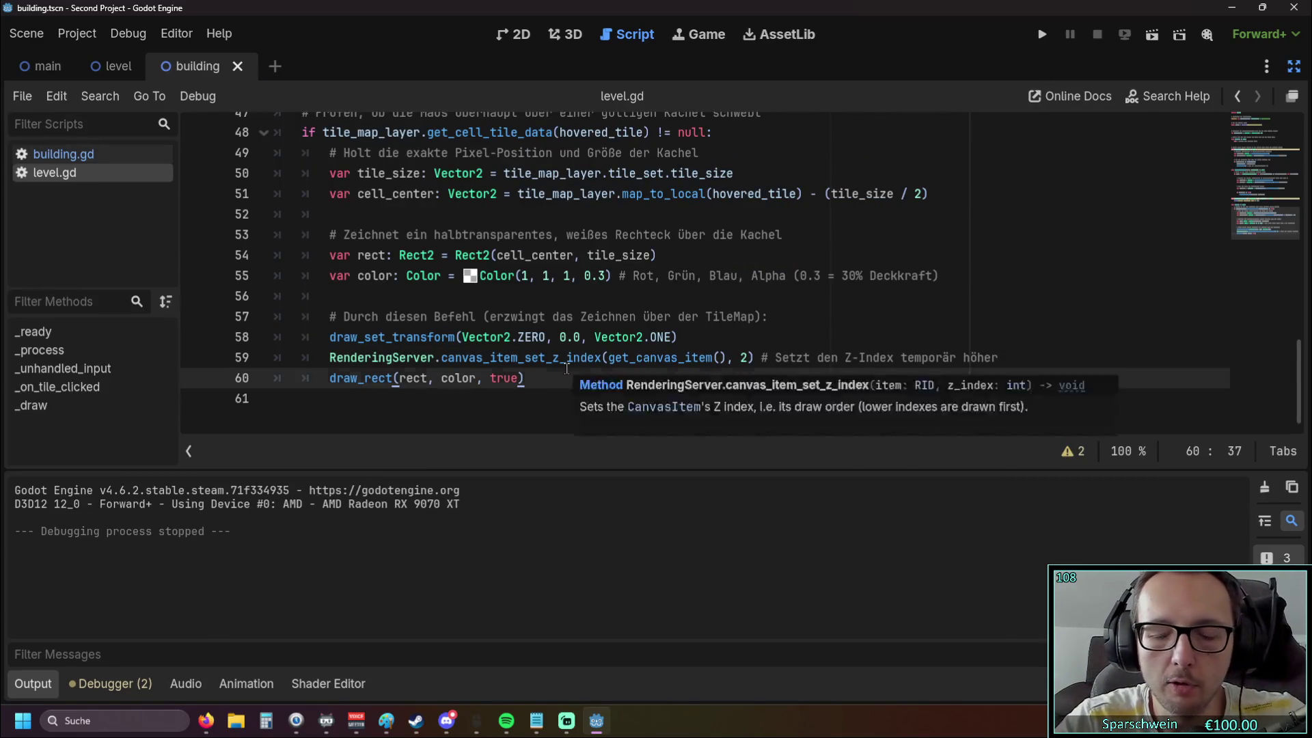
pyautogui.press('Return')
pyautogui.press('Return')
pyautogui.write('func')
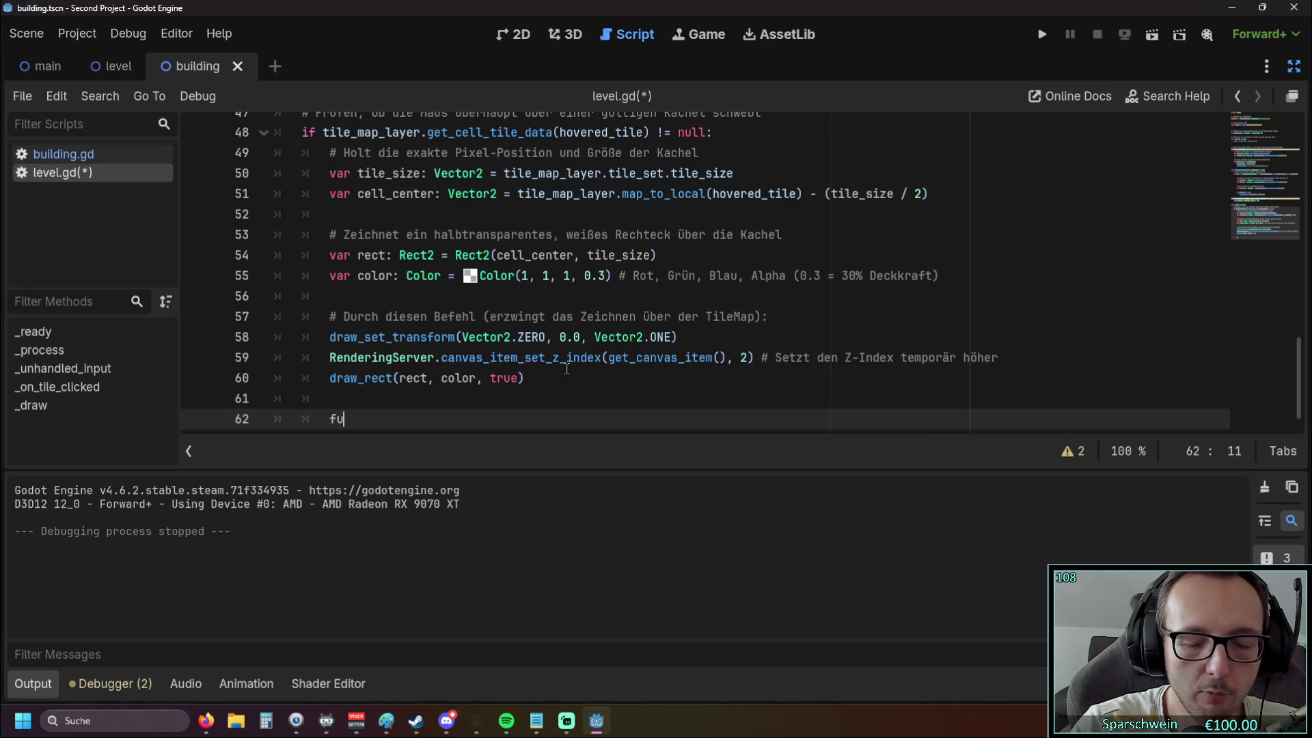
pyautogui.write(' bau')
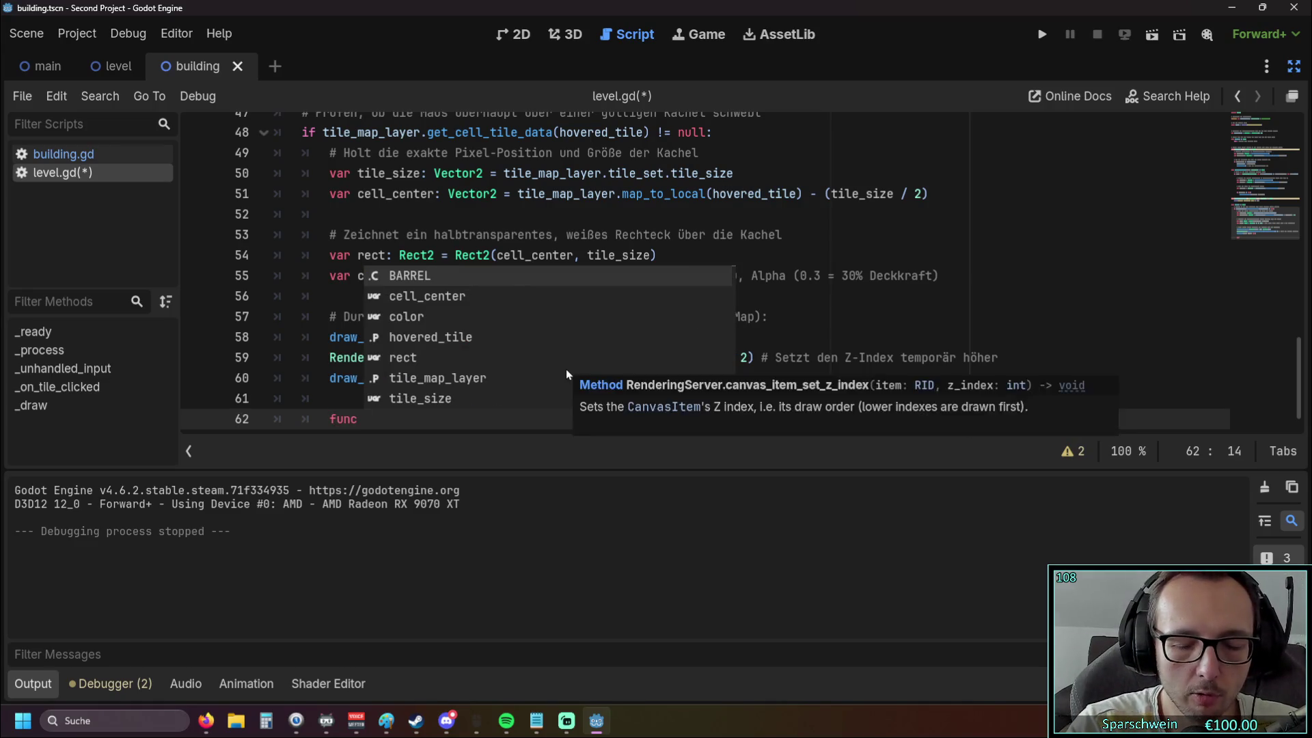
pyautogui.write('kosten')
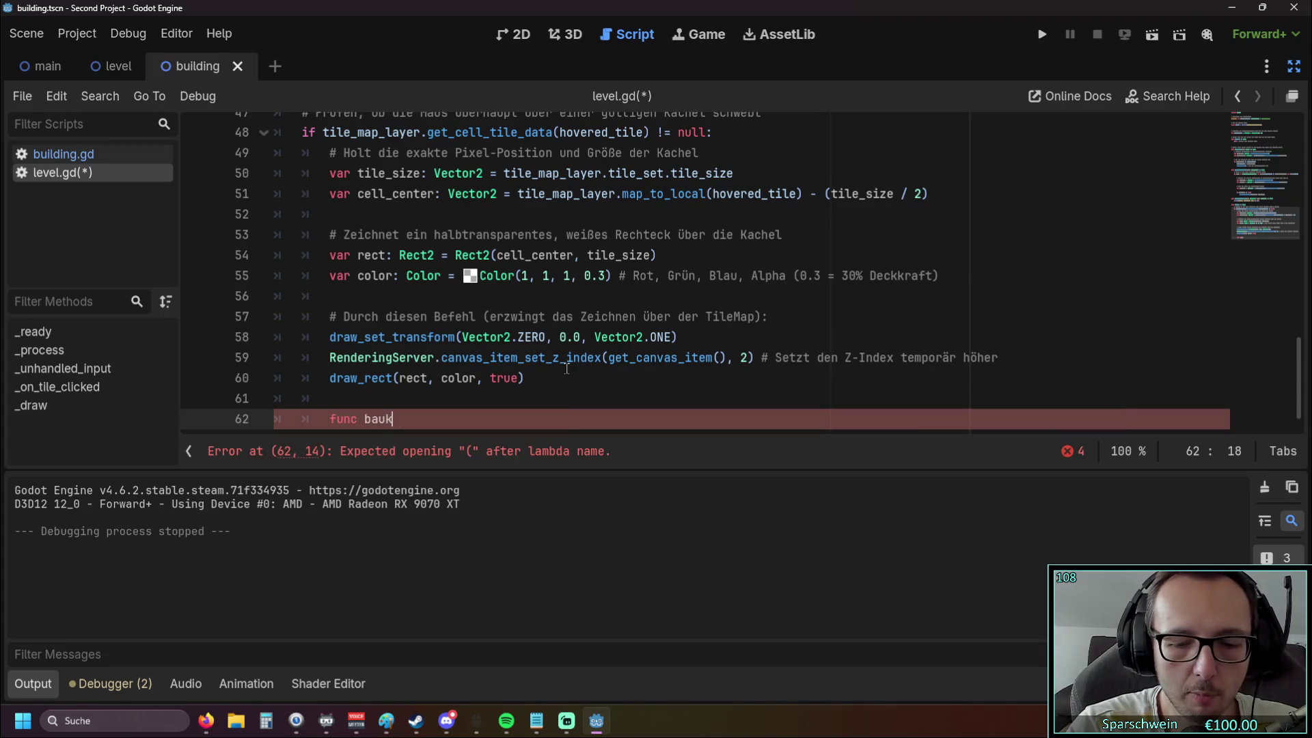
pyautogui.press('Return')
pyautogui.press('BackSpace')
pyautogui.press('BackSpace')
pyautogui.press('BackSpace')
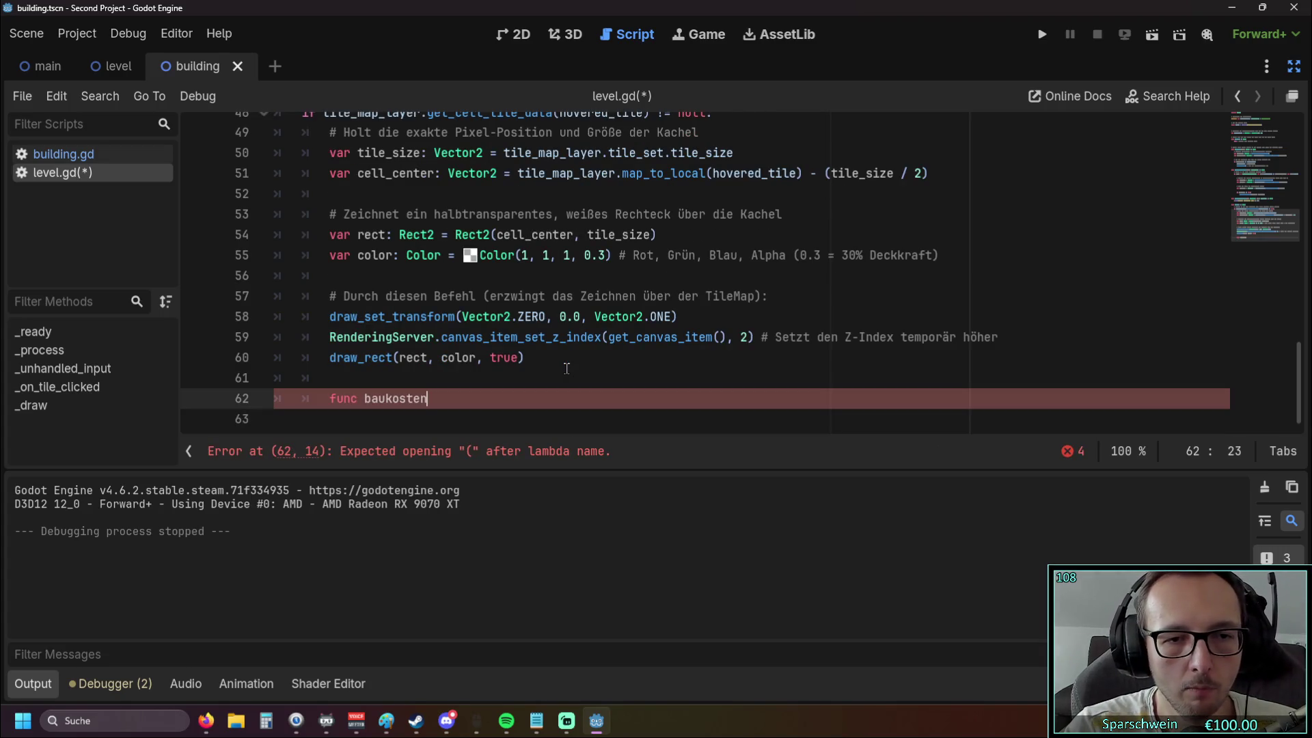
pyautogui.write('(')
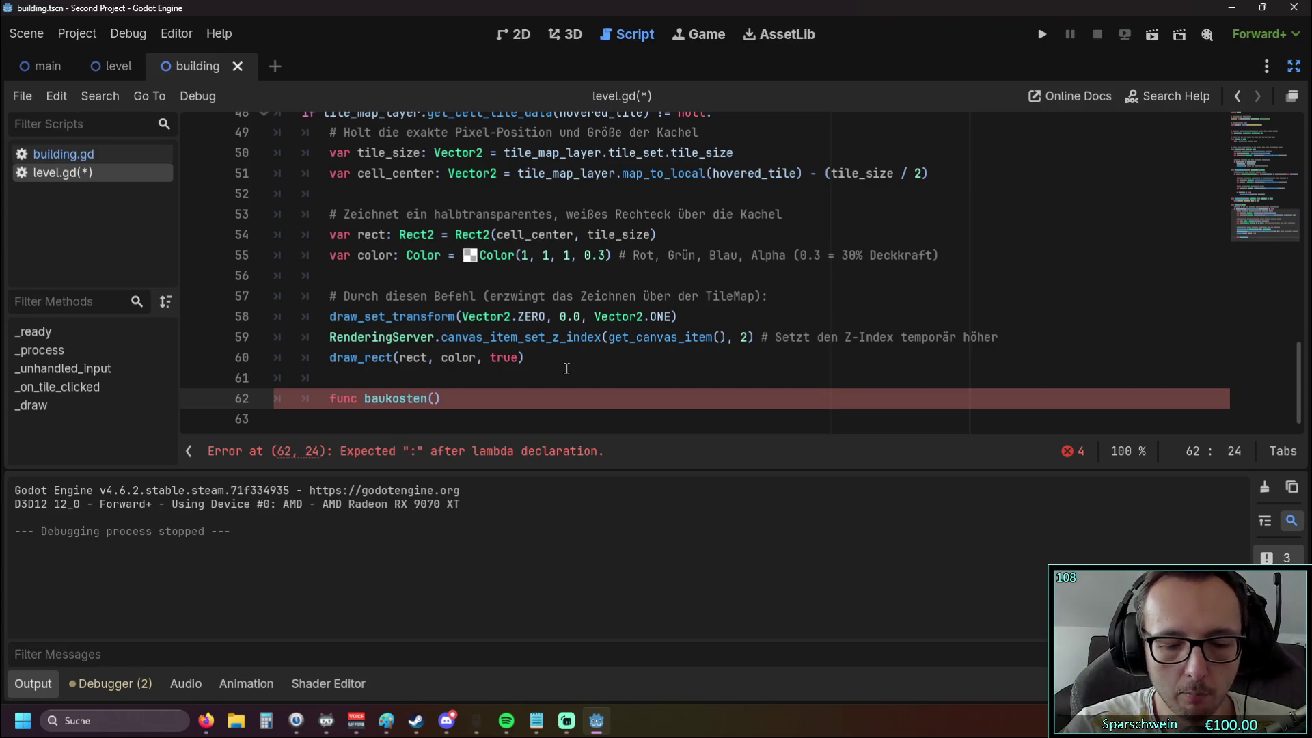
pyautogui.write('holz')
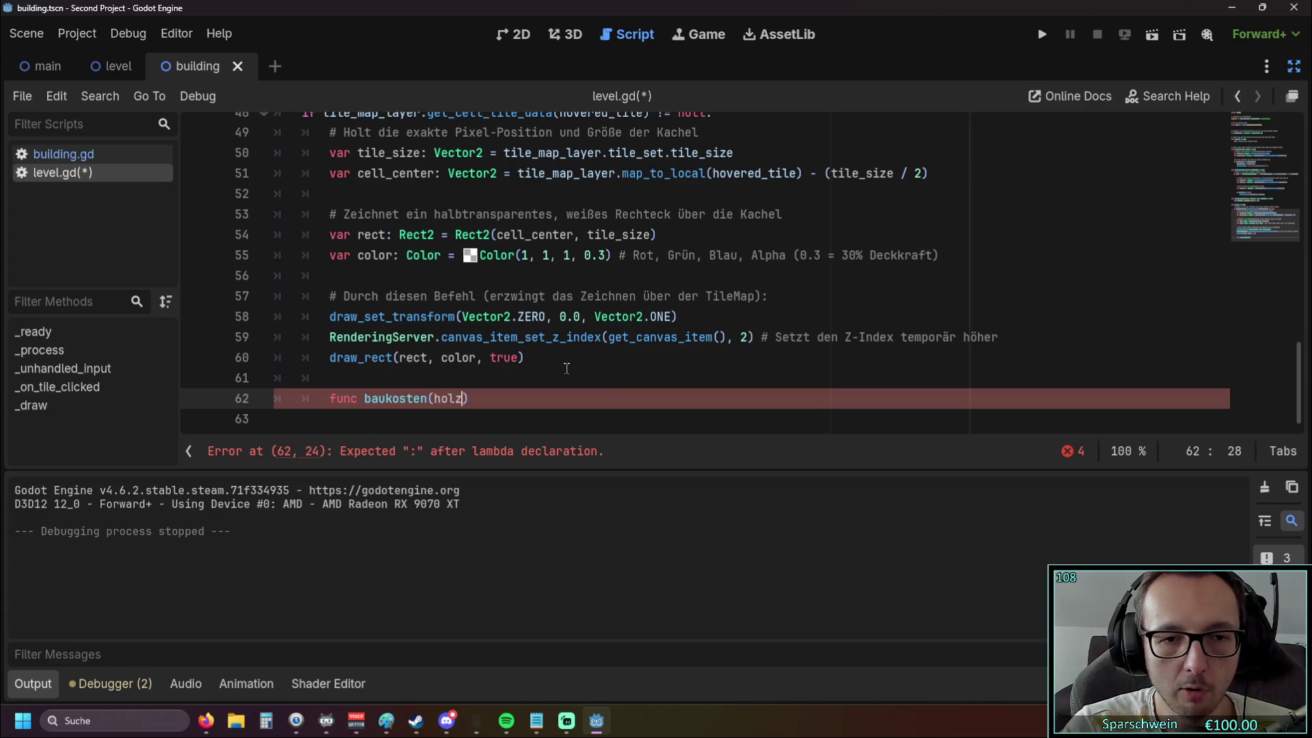
pyautogui.write(', eisen')
pyautogui.press('BackSpace')
pyautogui.press('BackSpace')
pyautogui.press('BackSpace')
pyautogui.write('stein, eisen):')
pyautogui.press('Return')
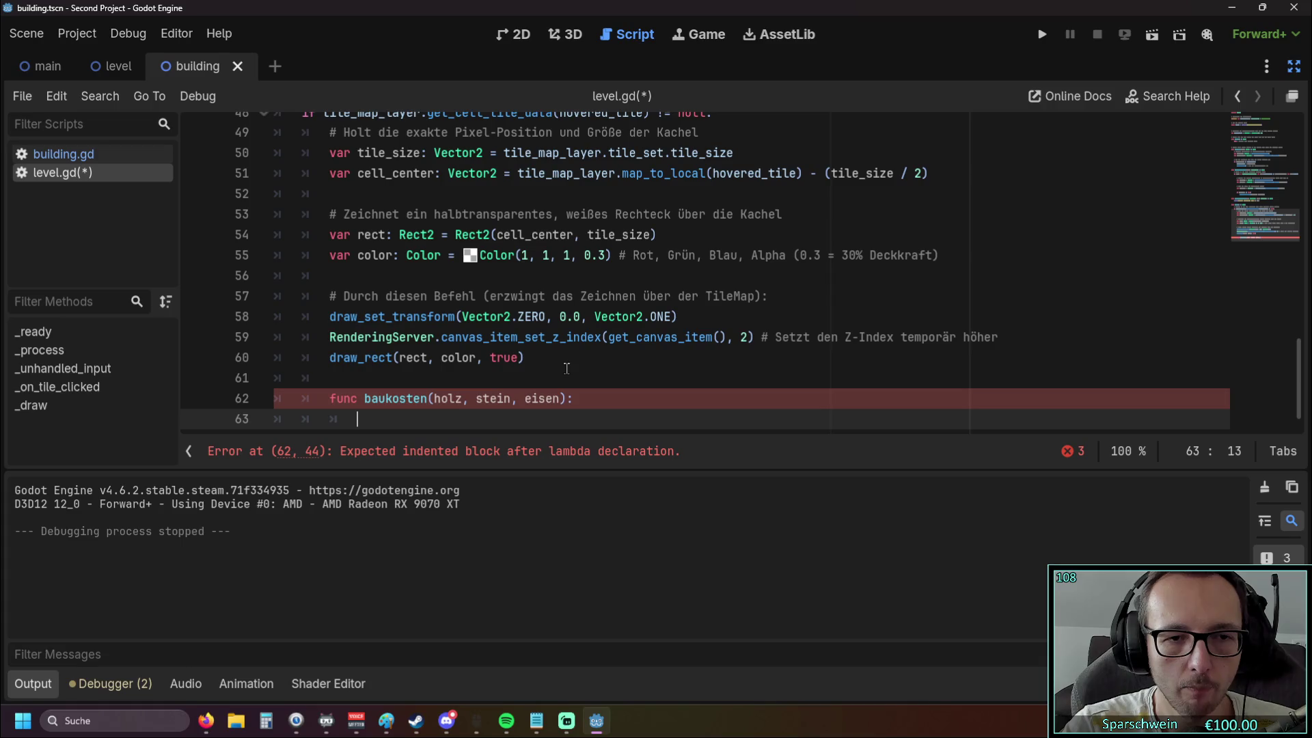
# Write the indented body line 'holzlager = holzlager - holz' in baukosten.
pyautogui.scroll(-1, 566, 369)
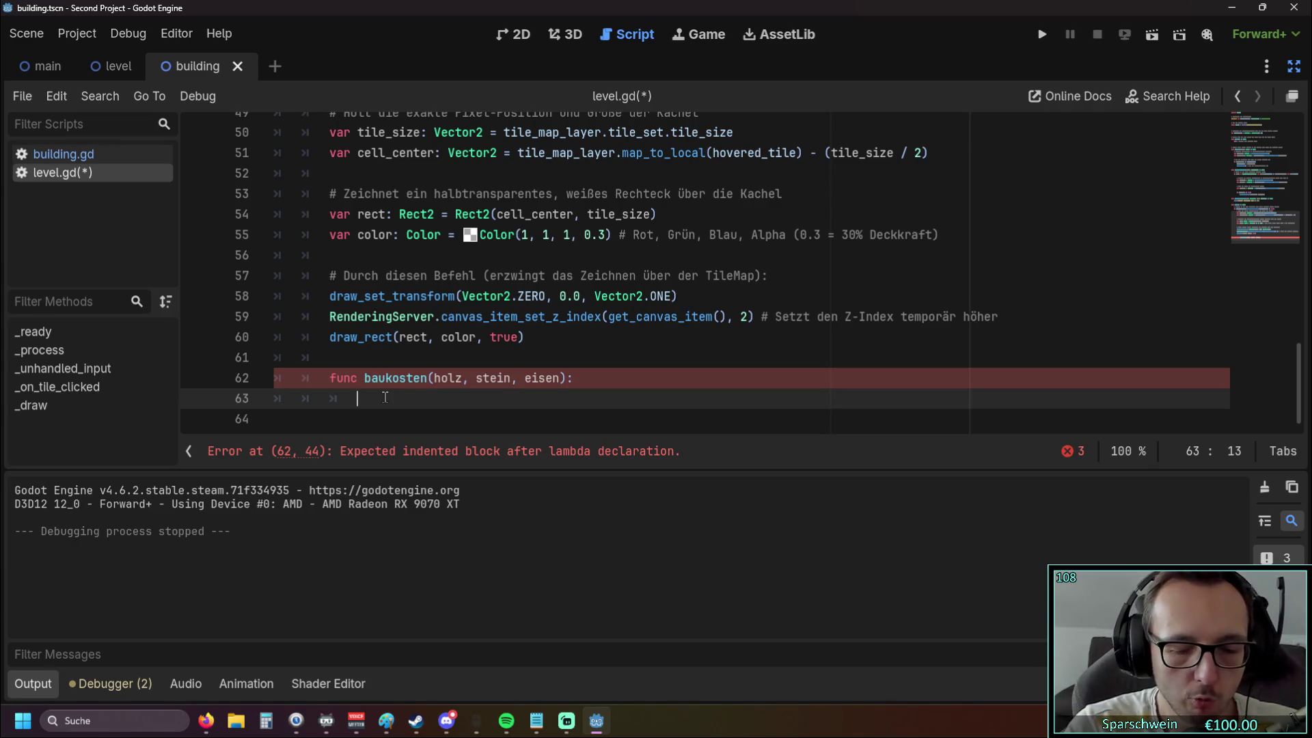
pyautogui.write('var ')
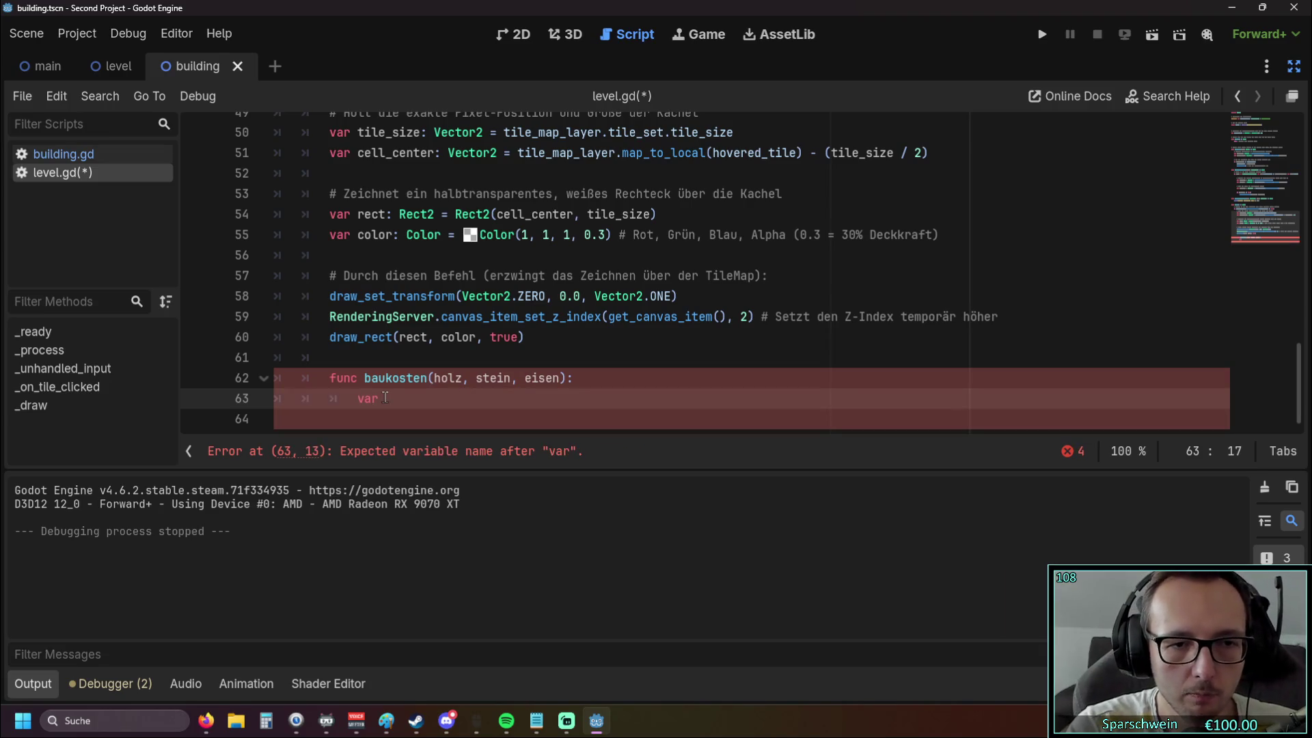
pyautogui.write('holz')
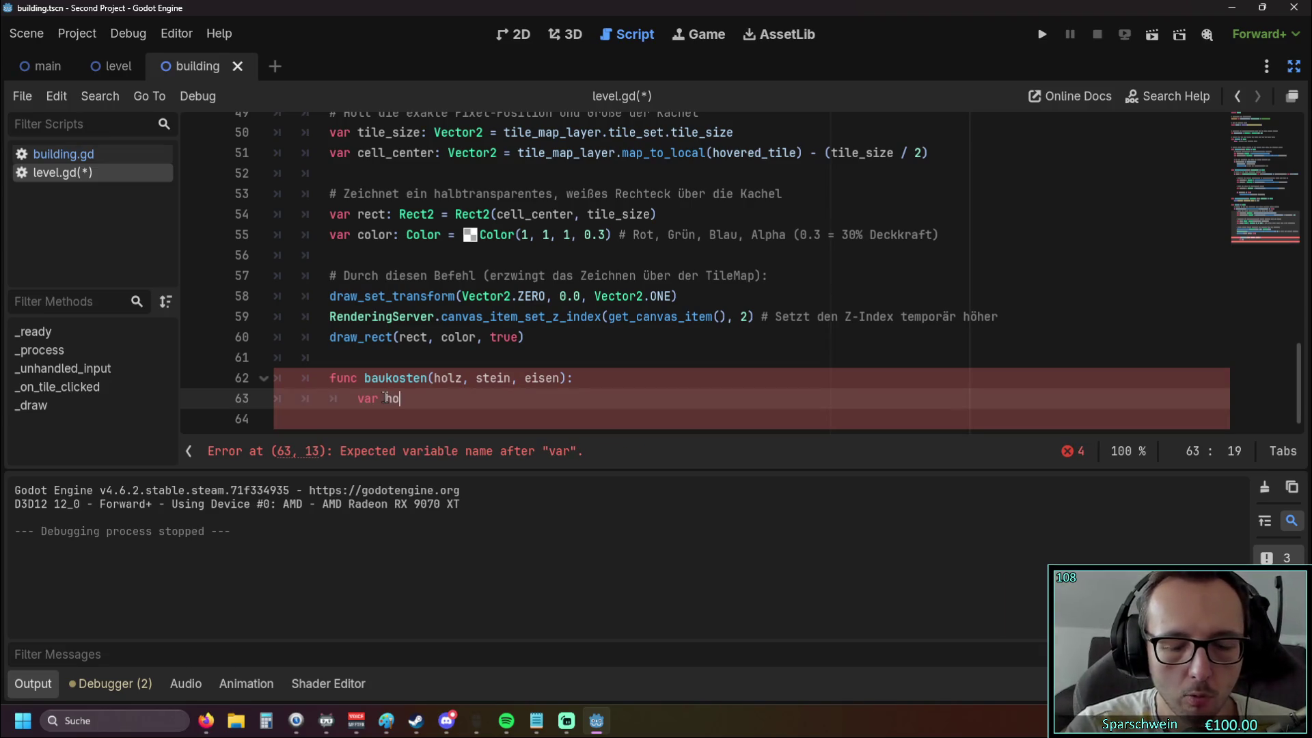
pyautogui.press('BackSpace')
pyautogui.press('BackSpace')
pyautogui.press('BackSpace')
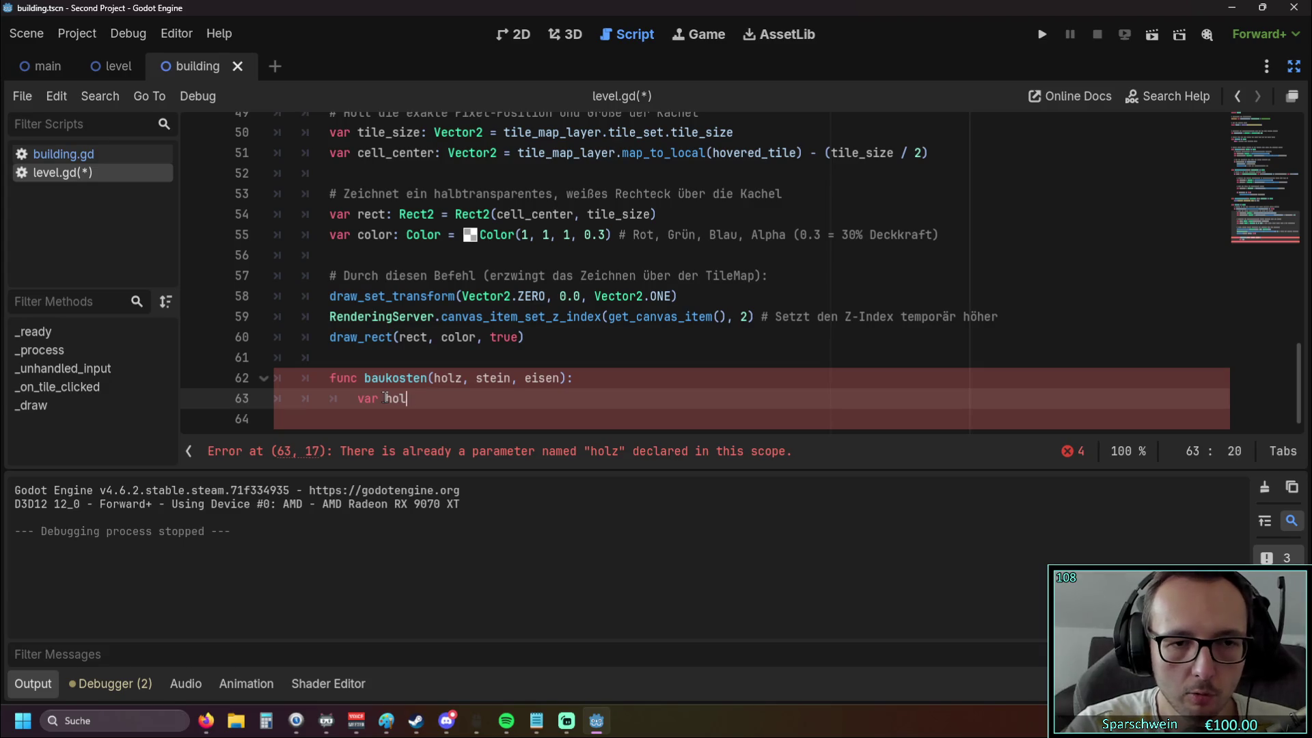
pyautogui.write('holzlager')
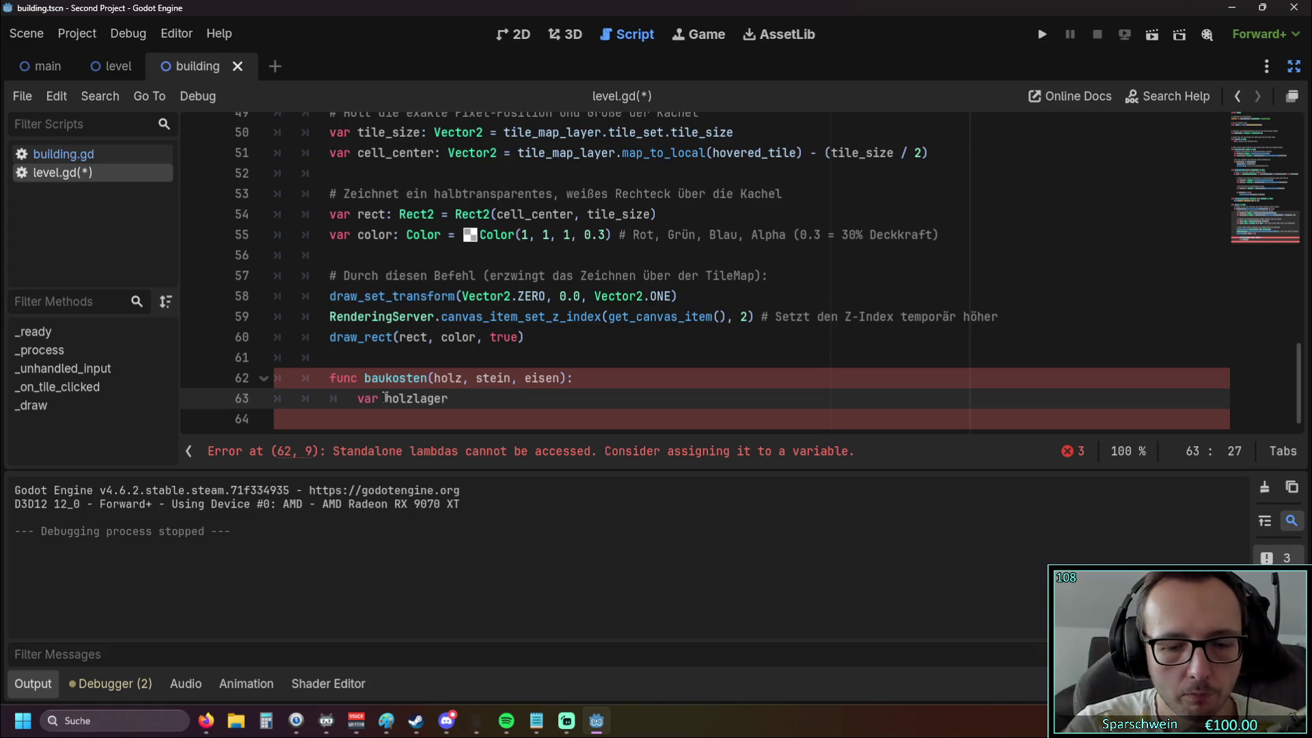
pyautogui.write('=')
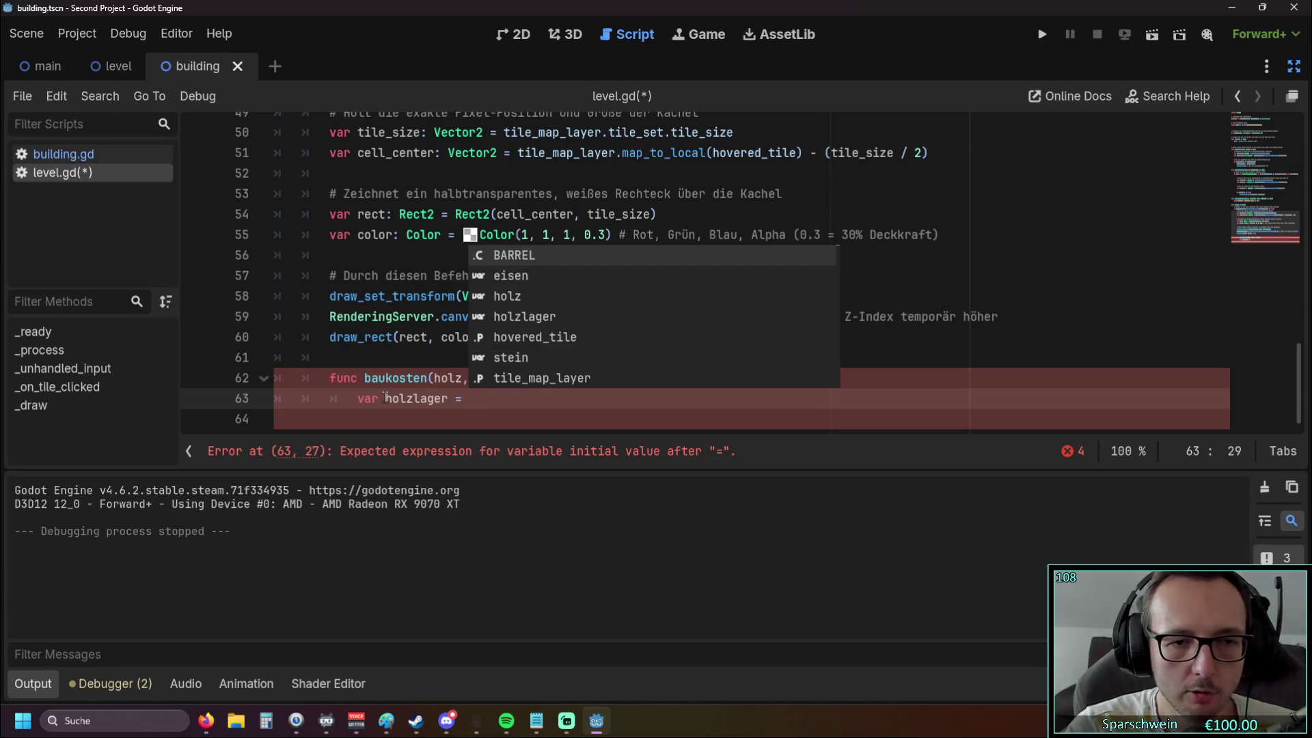
pyautogui.click(385, 398)
pyautogui.press('BackSpace')
pyautogui.press('BackSpace')
pyautogui.press('BackSpace')
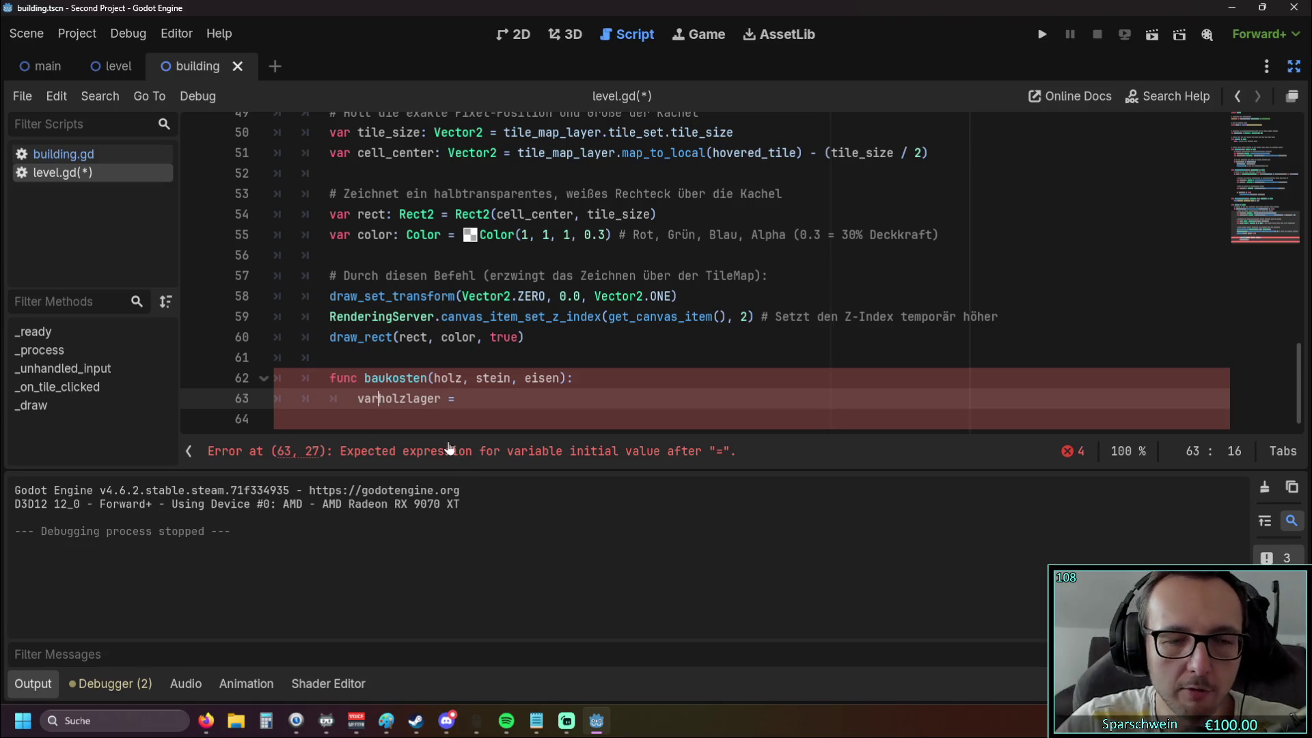
pyautogui.click(458, 408)
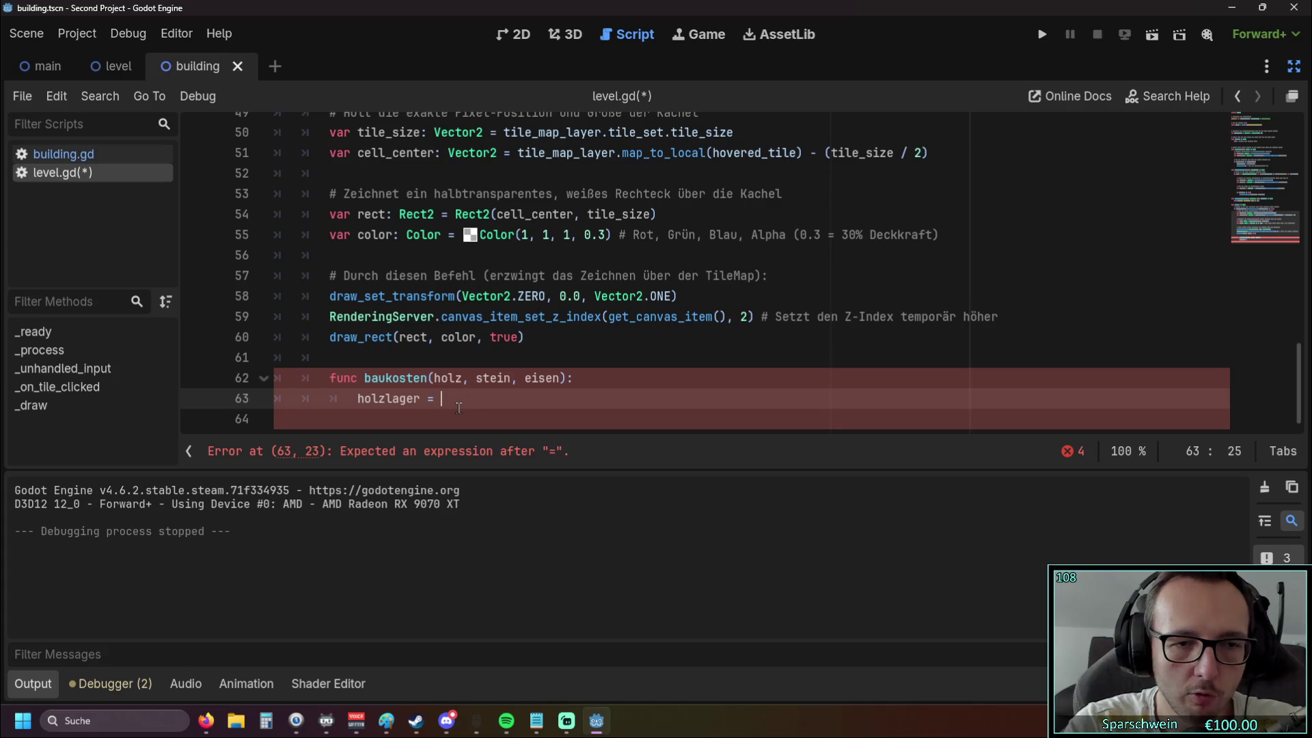
pyautogui.write('holz')
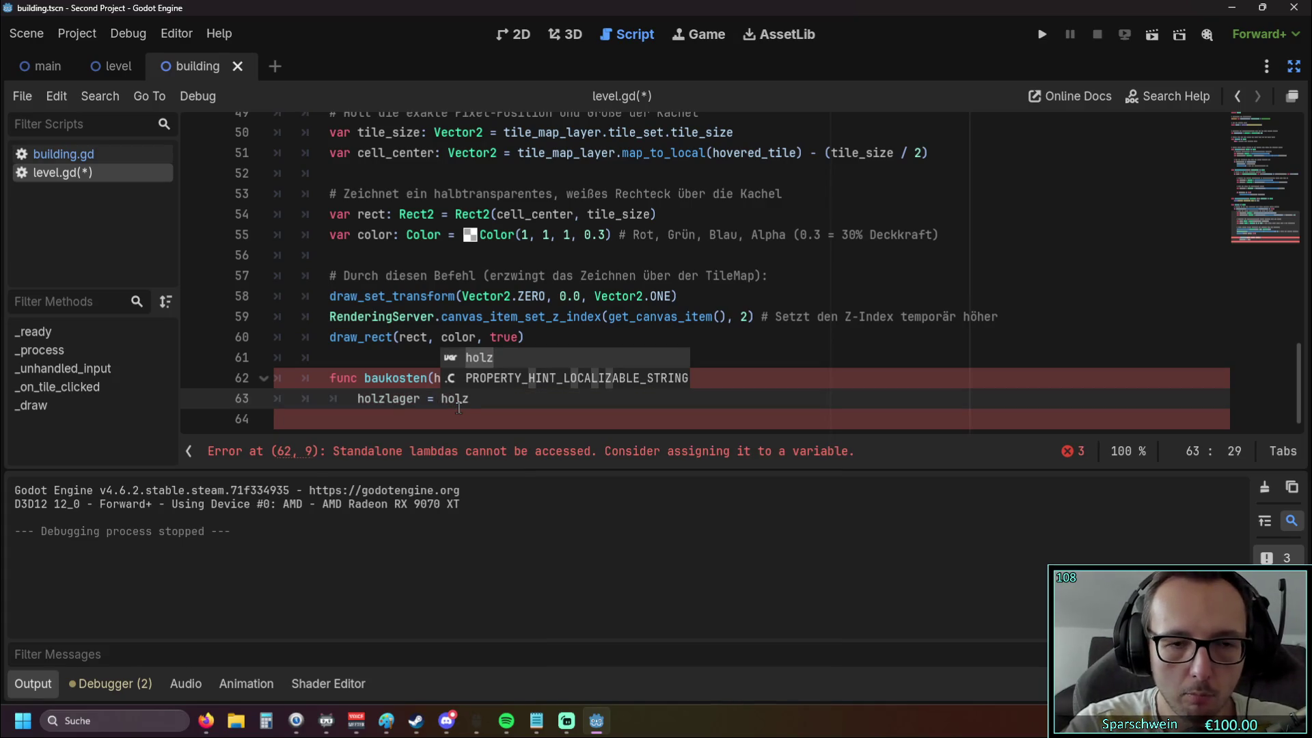
pyautogui.write('lager')
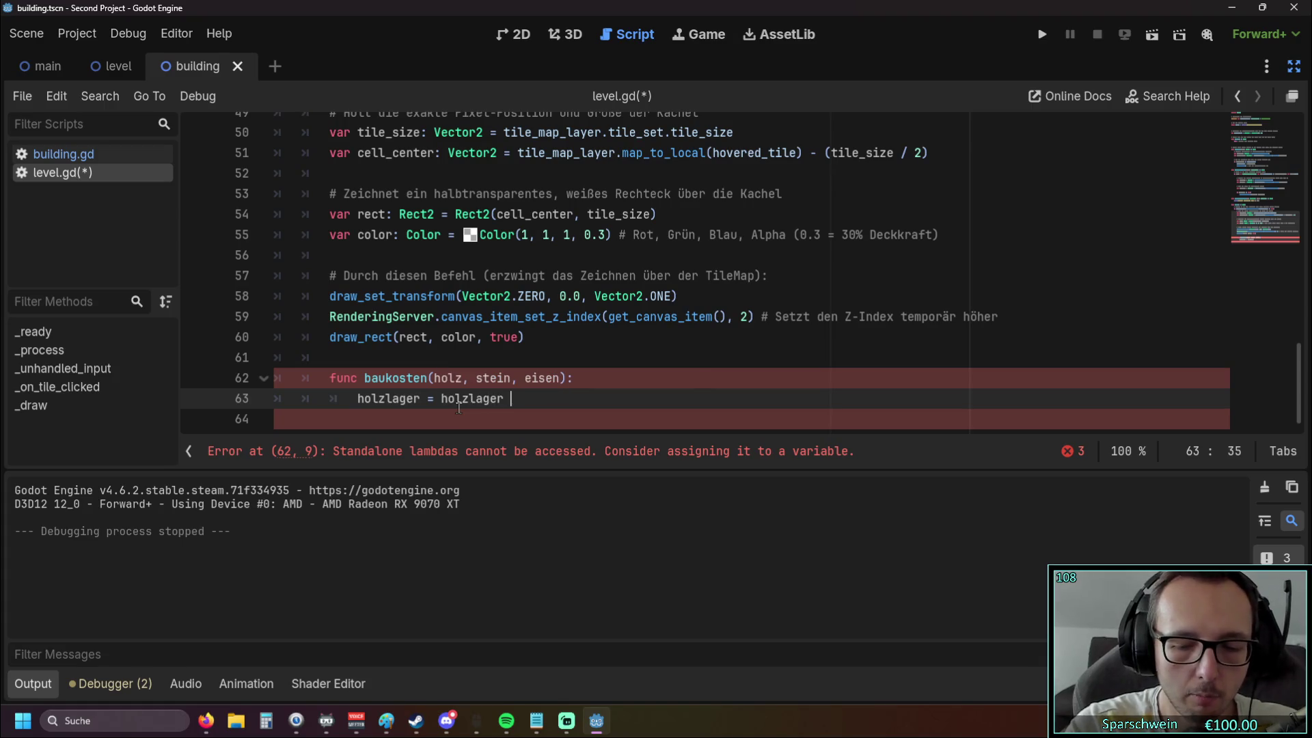
pyautogui.press('BackSpace')
pyautogui.write('- holz')
pyautogui.click(454, 403)
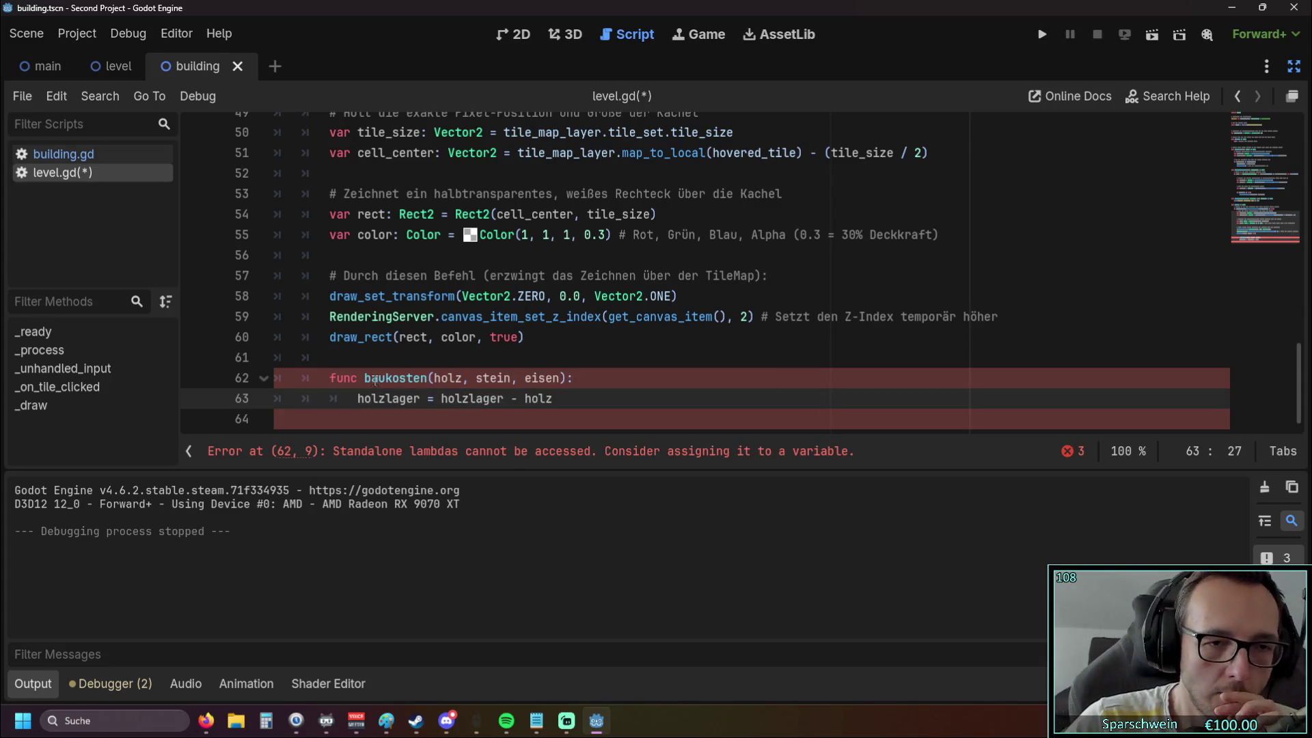
pyautogui.click(582, 411)
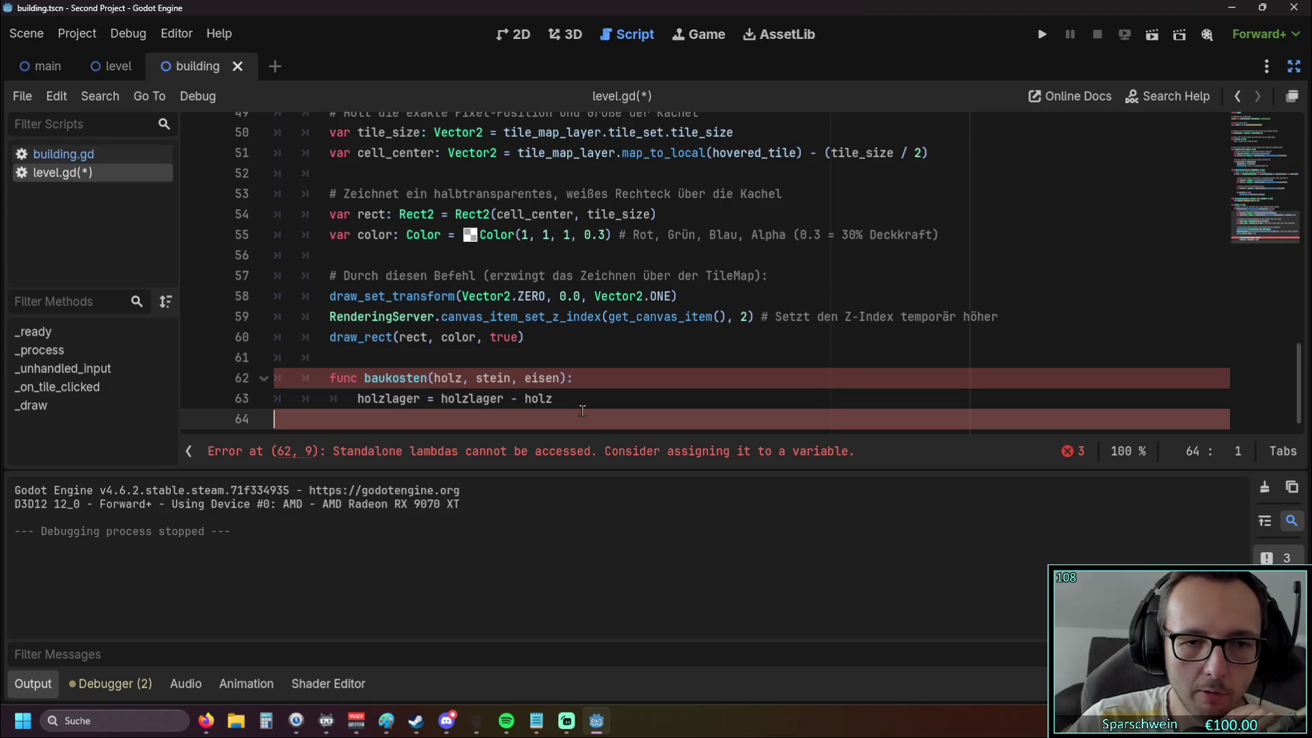
# Write 'barrel.baukosten(20,0,0)' on line 65 below the baukosten function.
pyautogui.press('Return')
pyautogui.press('Return')
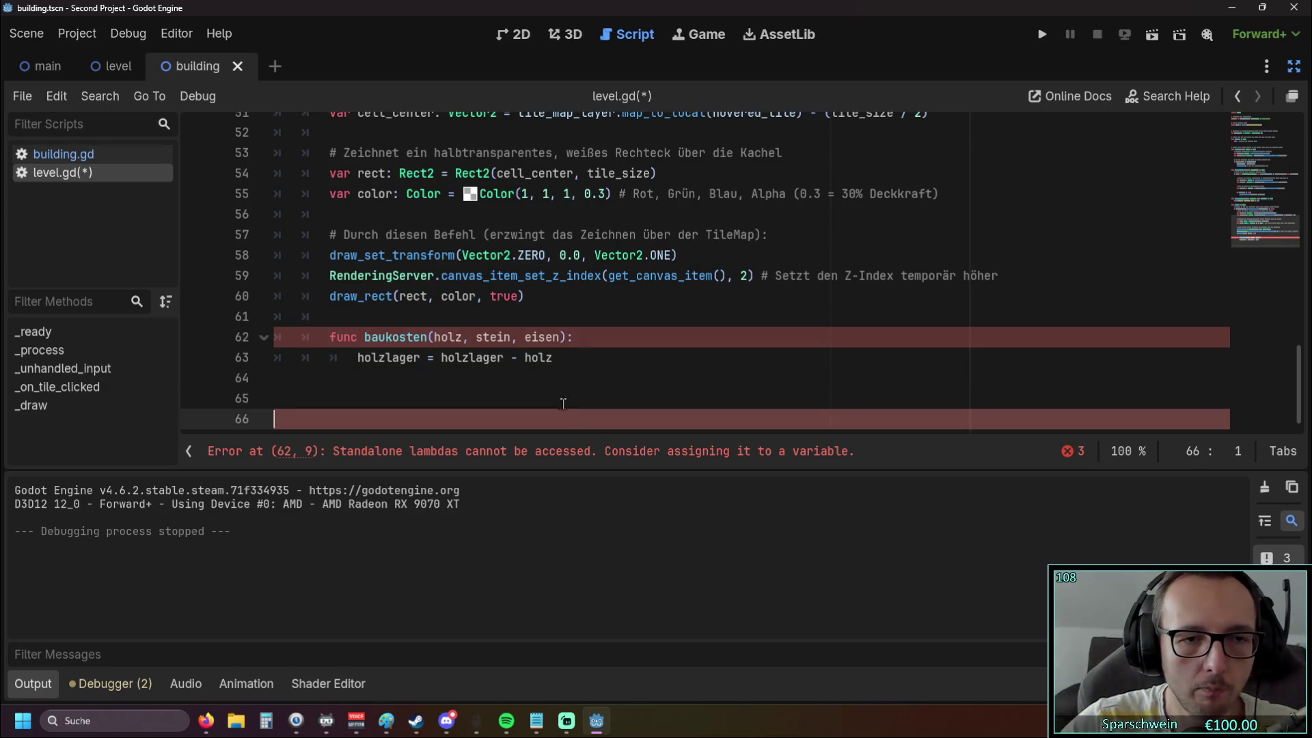
pyautogui.click(391, 393)
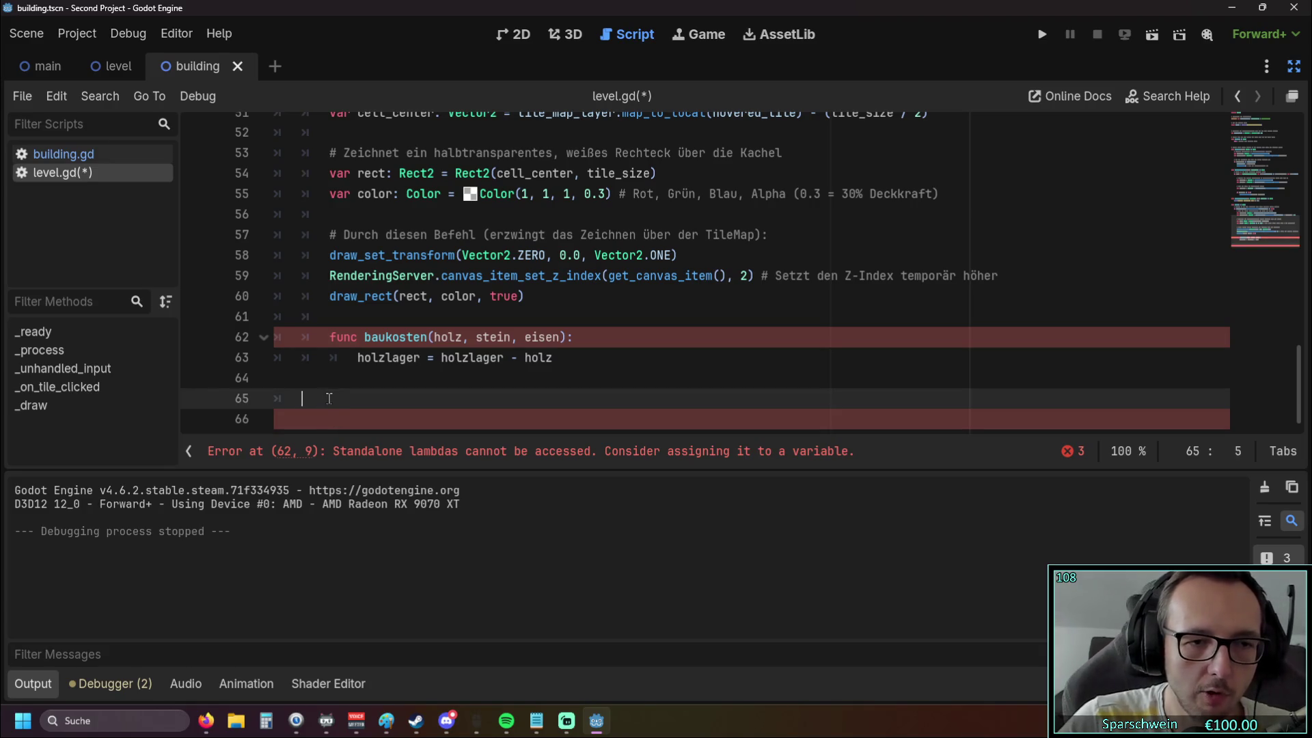
pyautogui.write('bau')
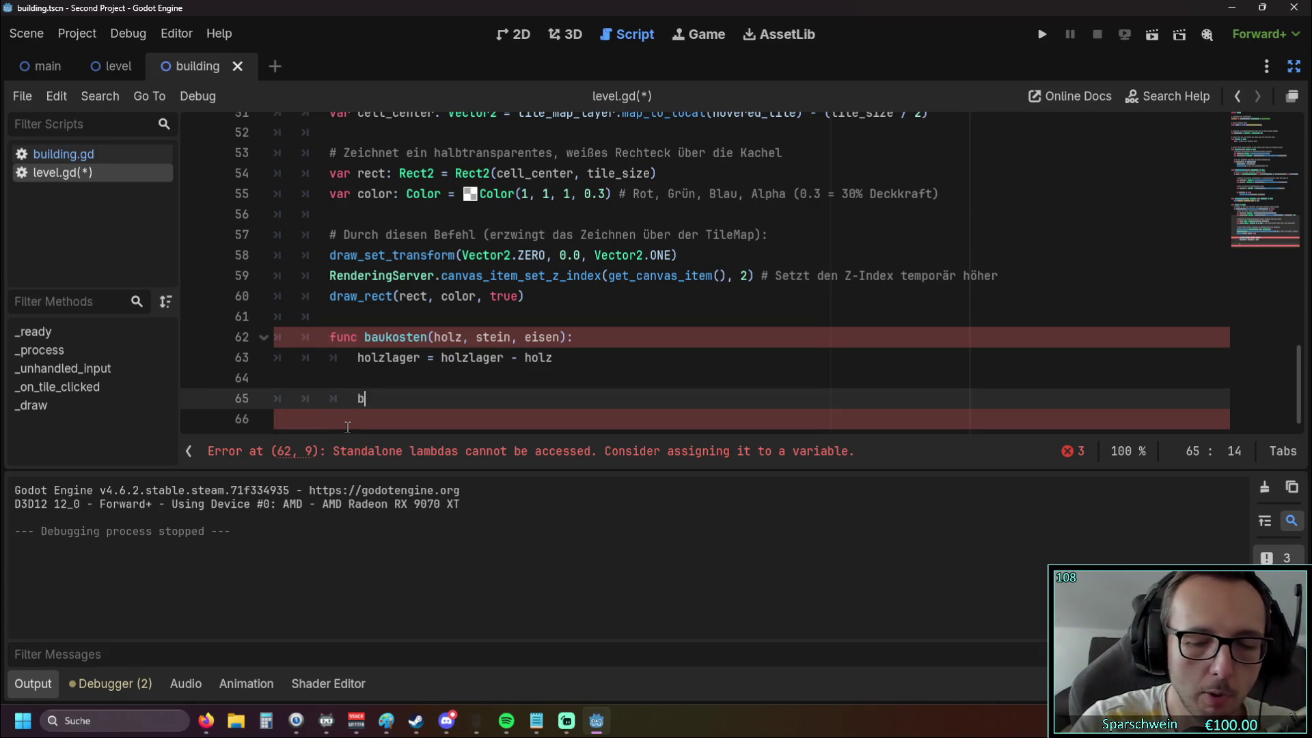
pyautogui.press('BackSpace')
pyautogui.press('BackSpace')
pyautogui.press('BackSpace')
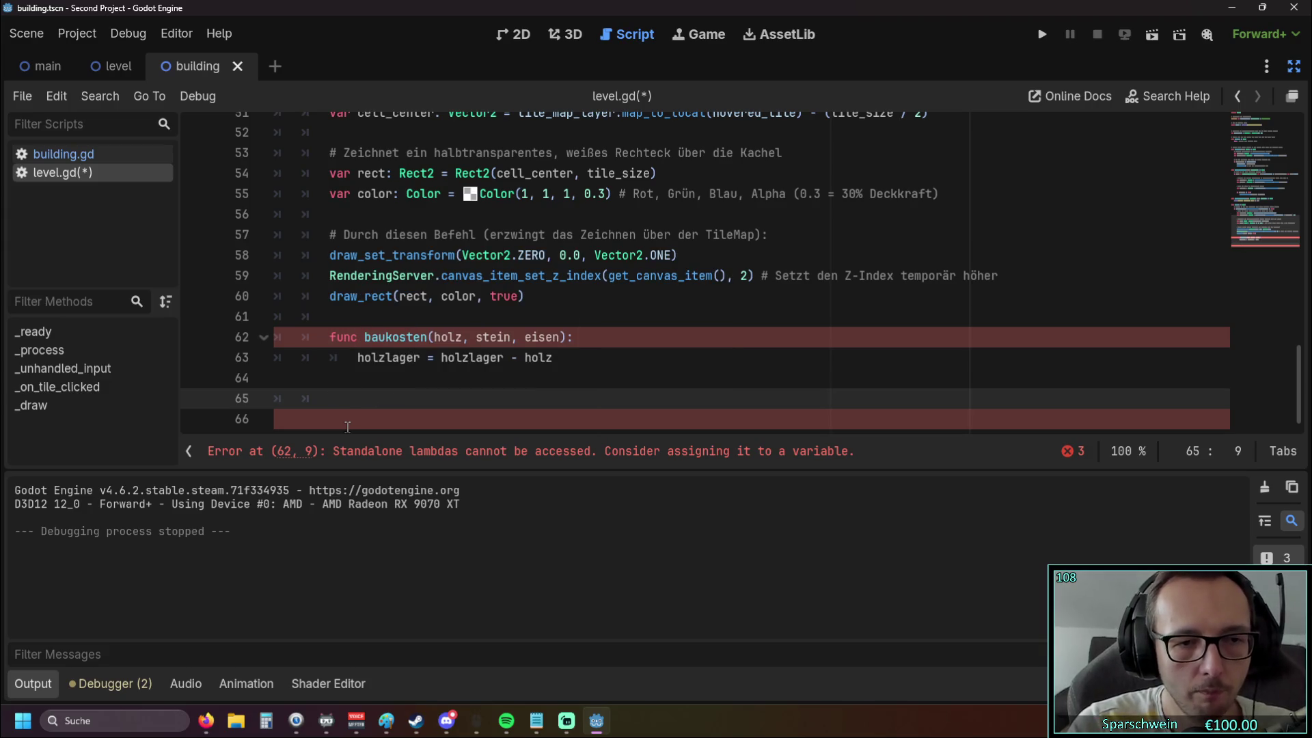
pyautogui.write('barrel')
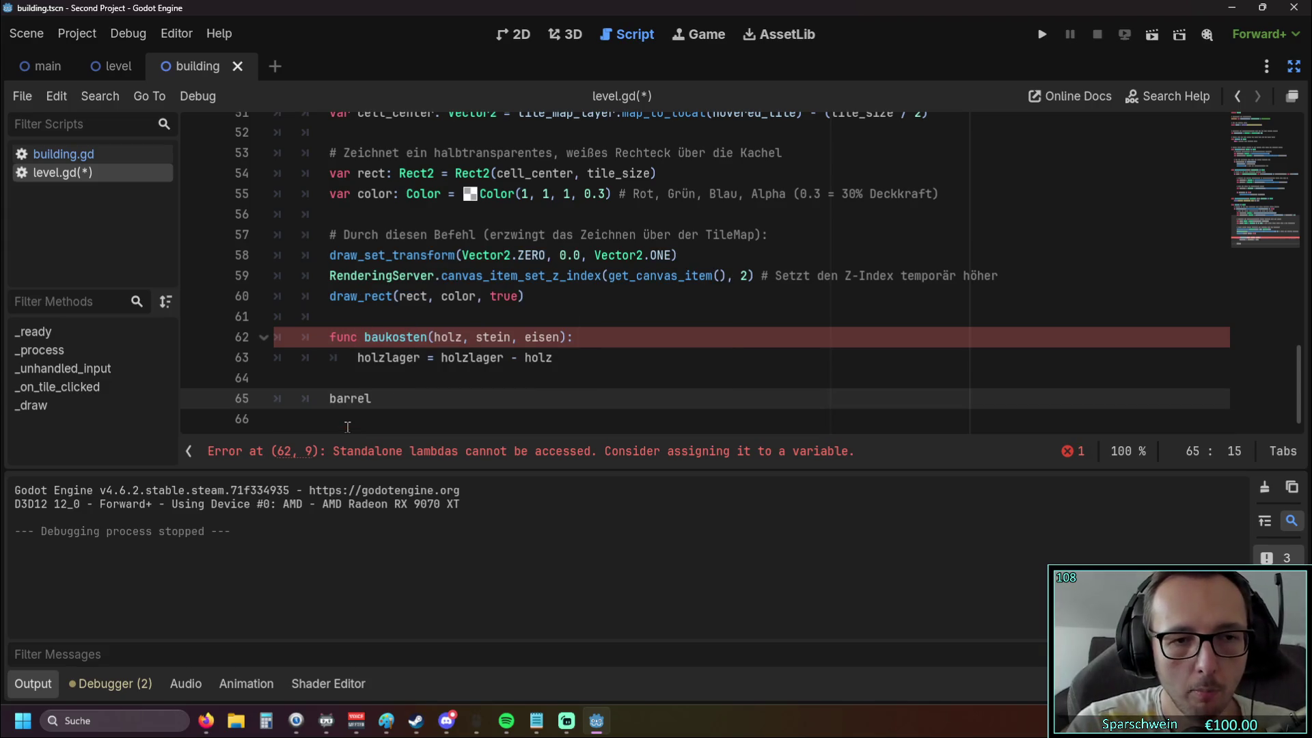
pyautogui.write('.baukosten')
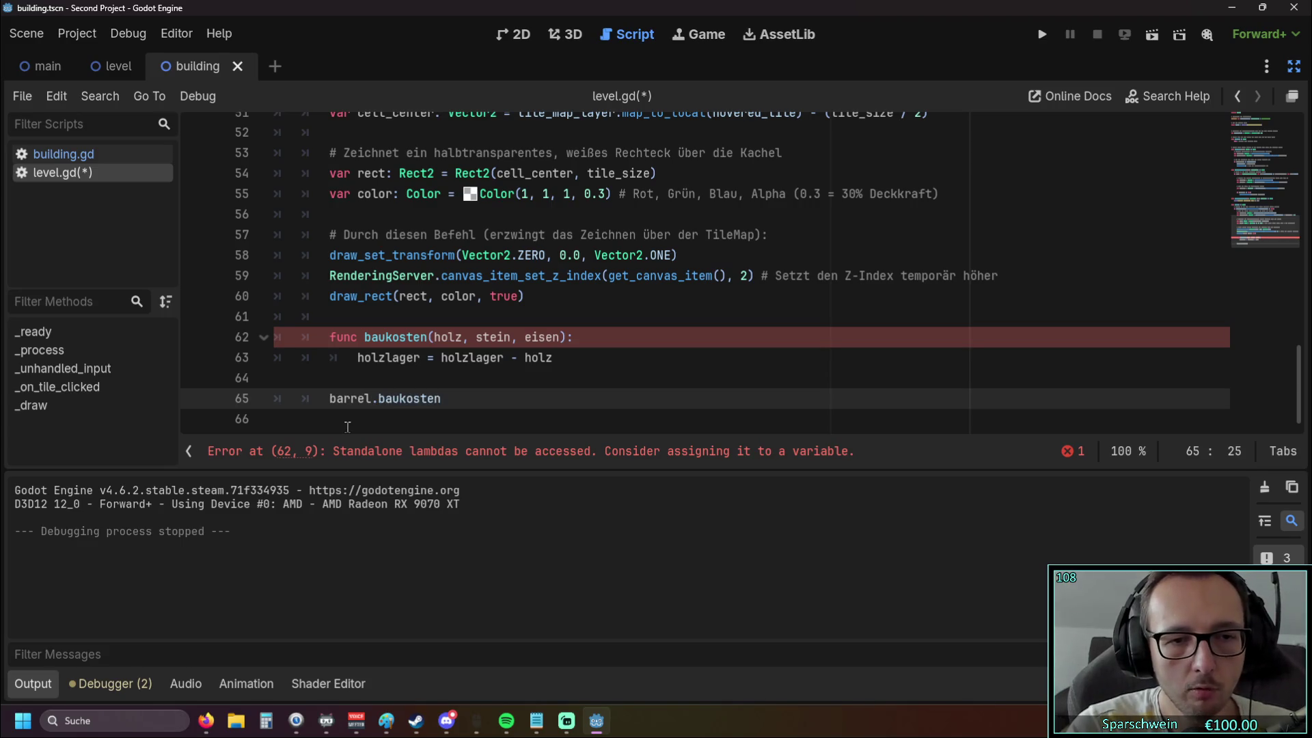
pyautogui.write('(')
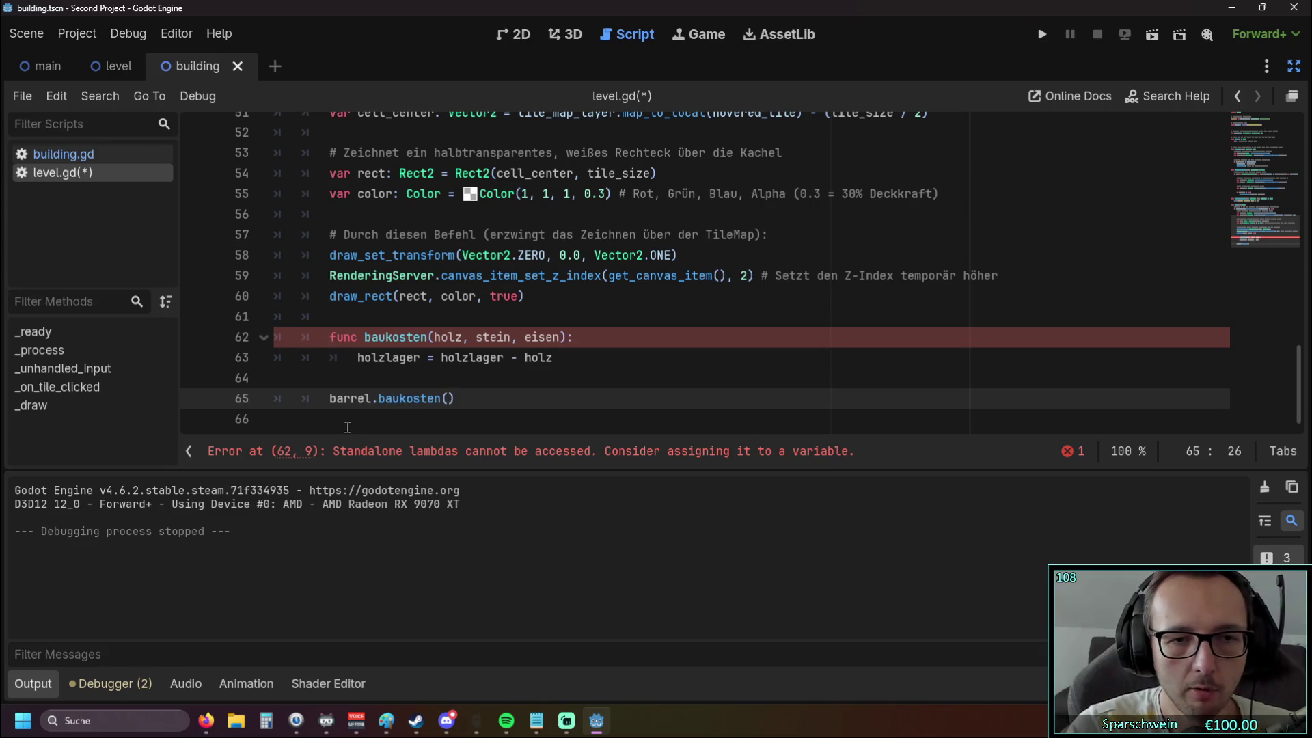
pyautogui.write('20')
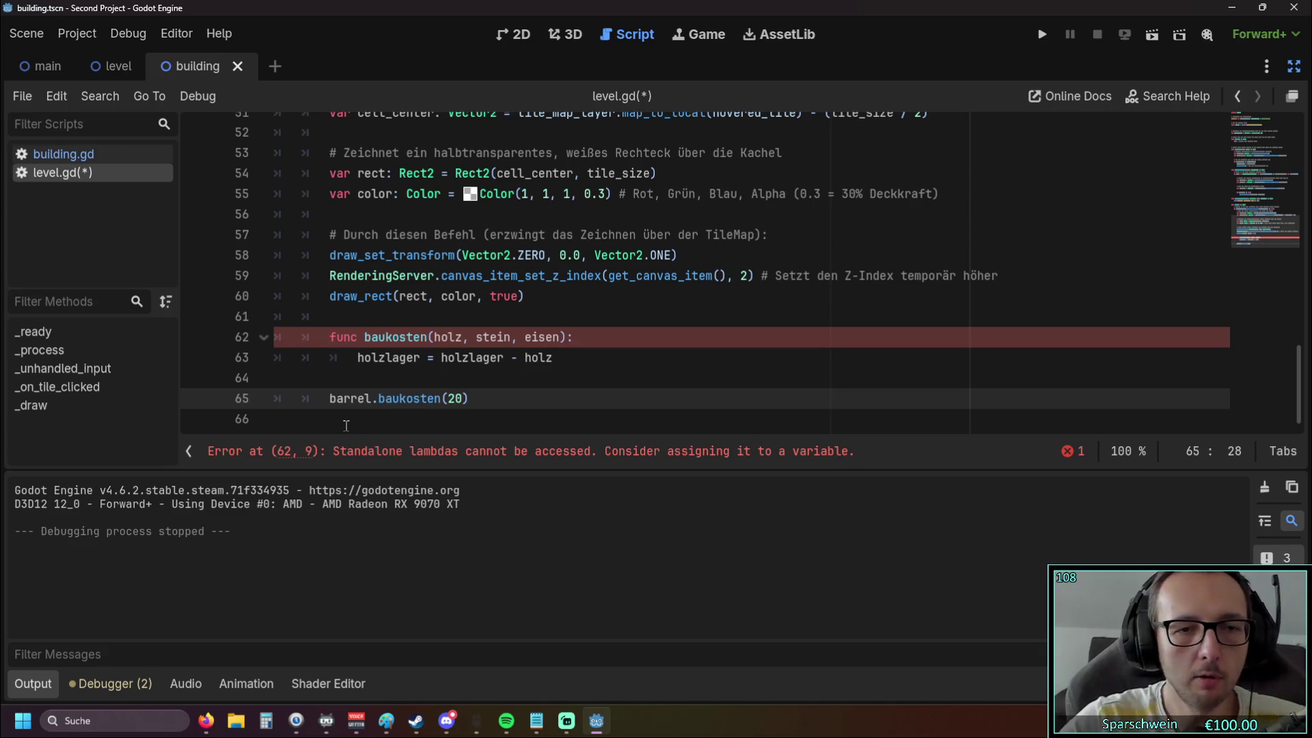
pyautogui.write(',0,0')
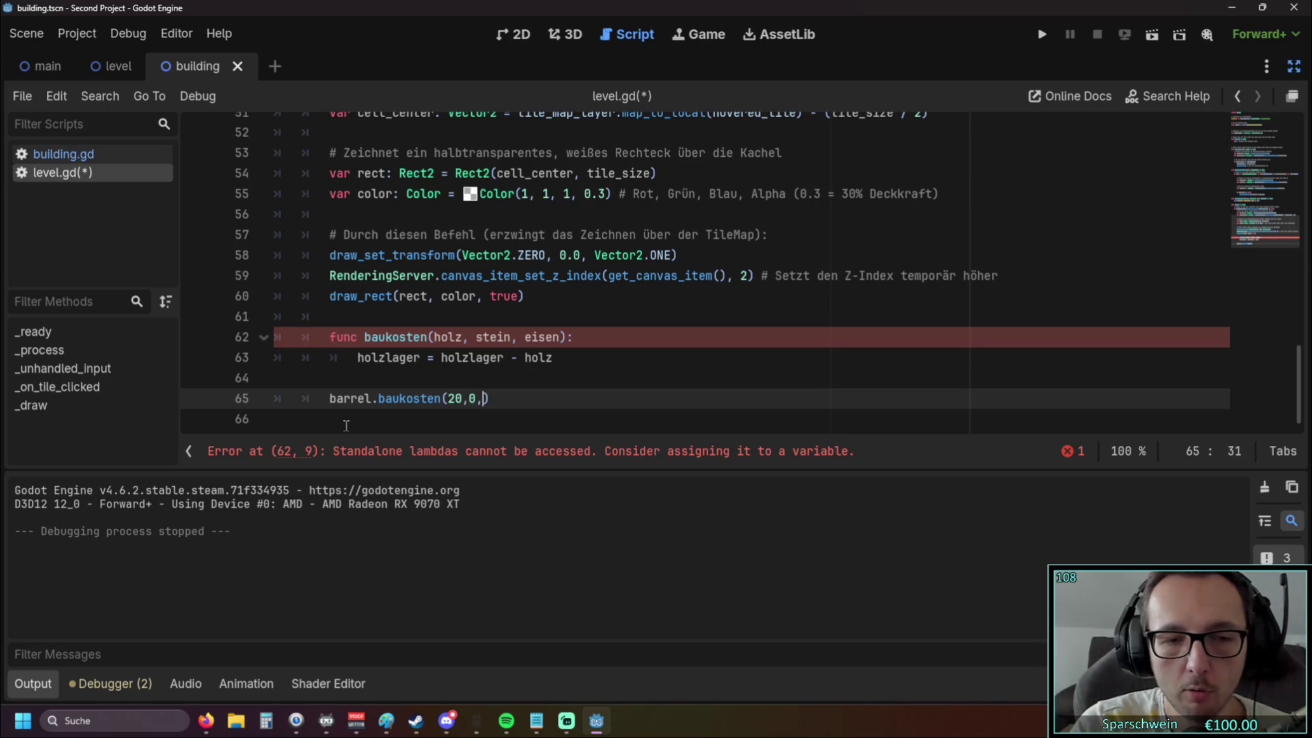
pyautogui.click(433, 358)
pyautogui.click(563, 383)
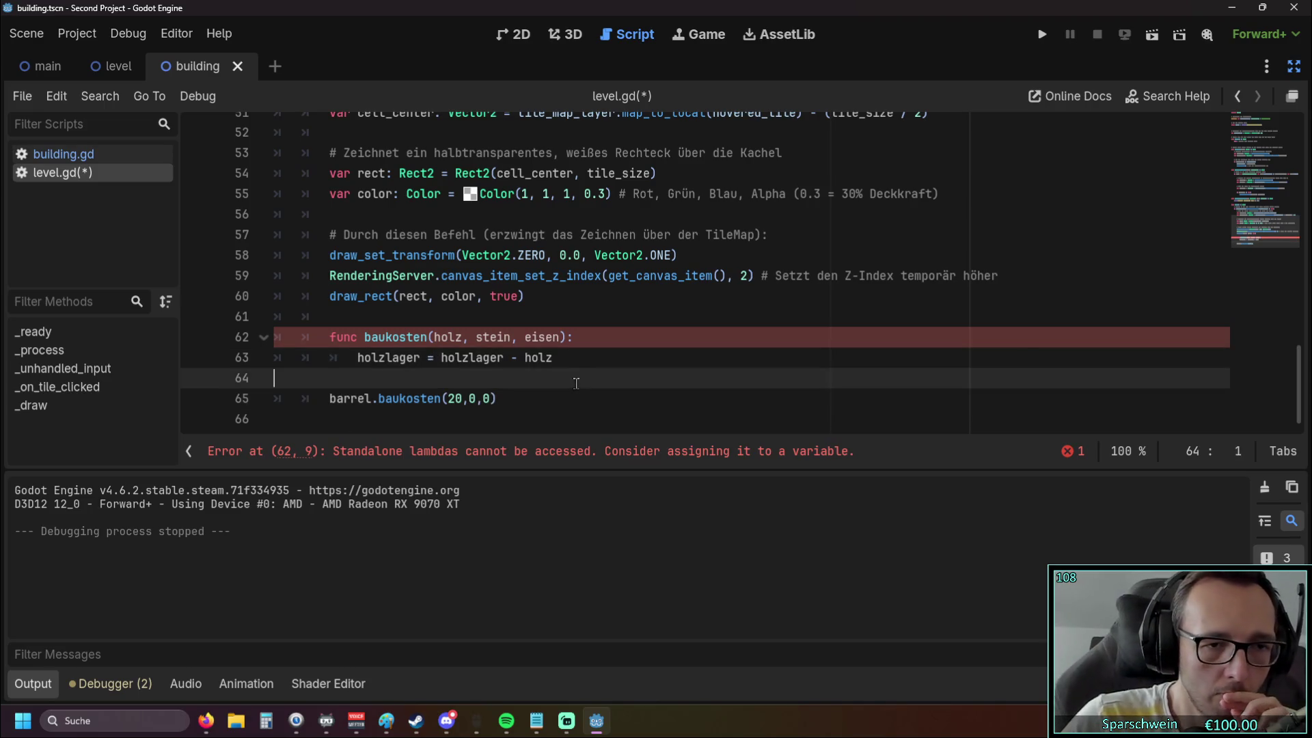
pyautogui.click(480, 401)
pyautogui.click(377, 411)
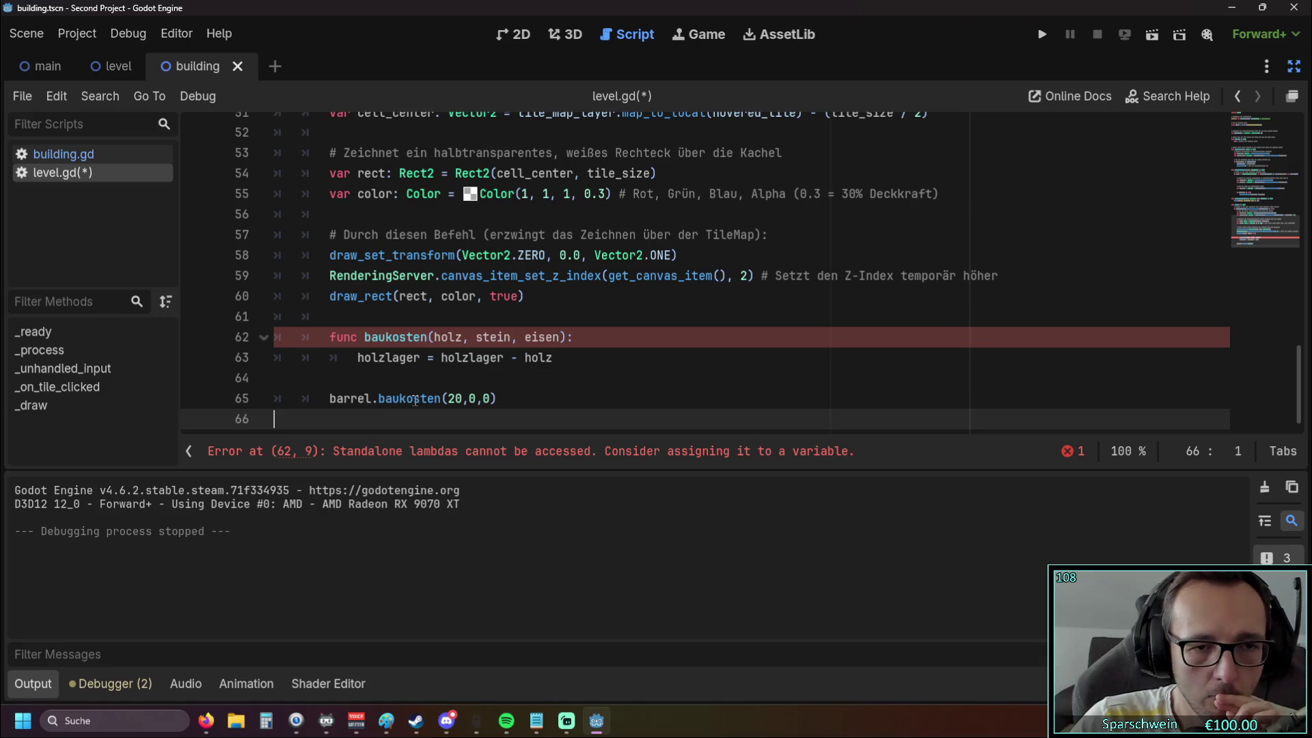
pyautogui.click(448, 398)
pyautogui.click(565, 416)
pyautogui.click(546, 359)
pyautogui.click(614, 400)
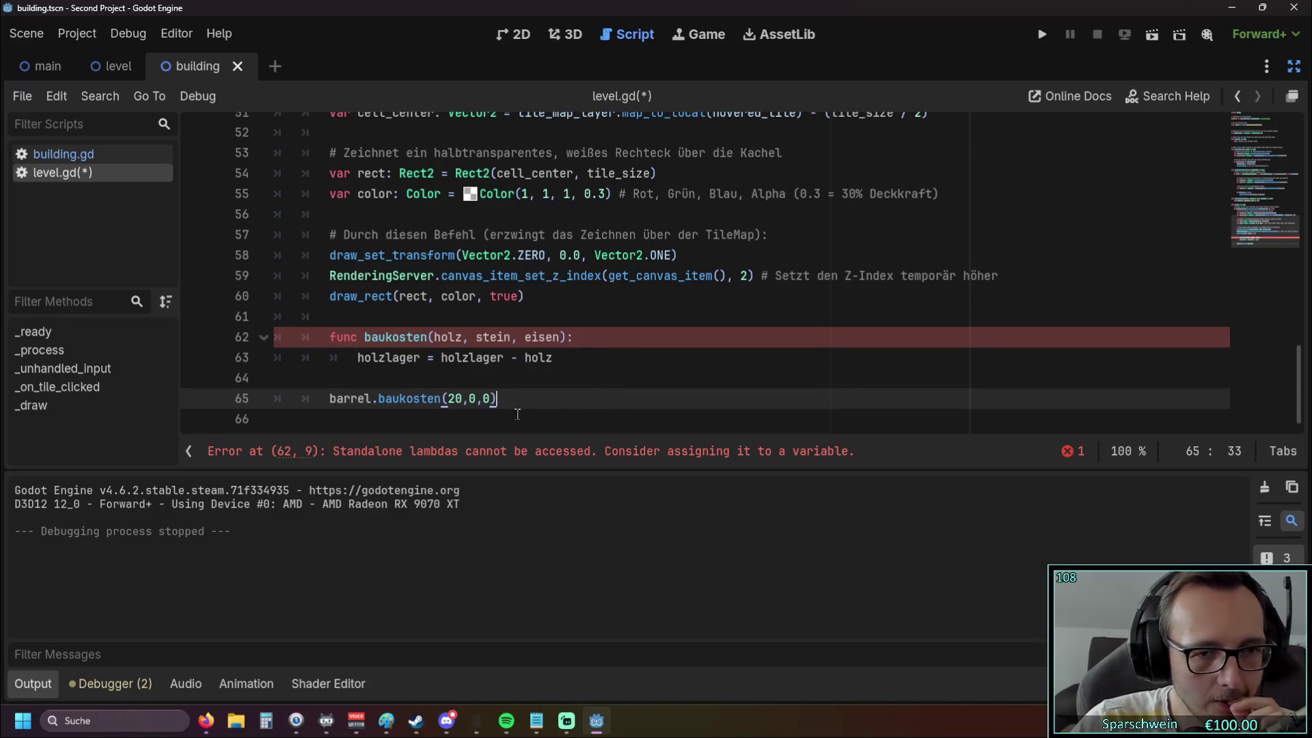
pyautogui.hotkey('ctrl', 'z')
pyautogui.hotkey('ctrl', 'shift', 'z')
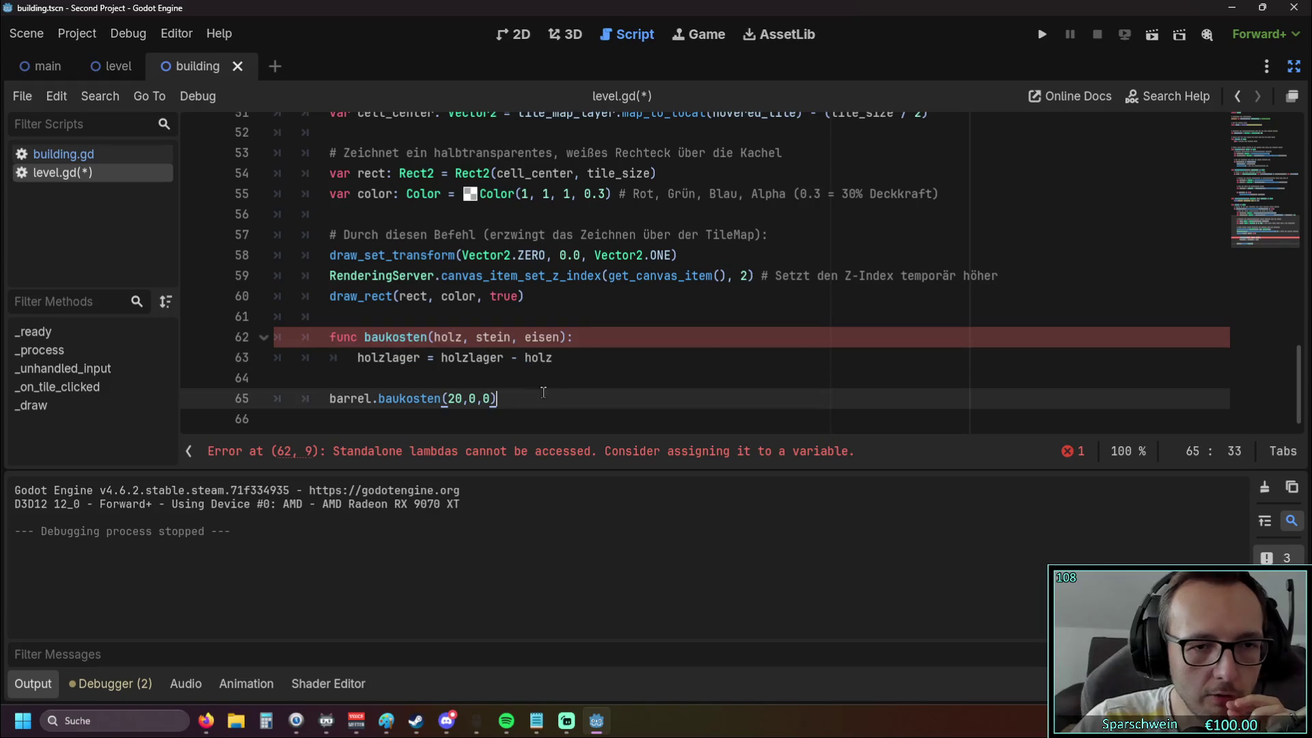
pyautogui.hotkey('ctrl', 'z')
pyautogui.keyDown('shift'); pyautogui.click(380, 335); pyautogui.keyUp('shift')
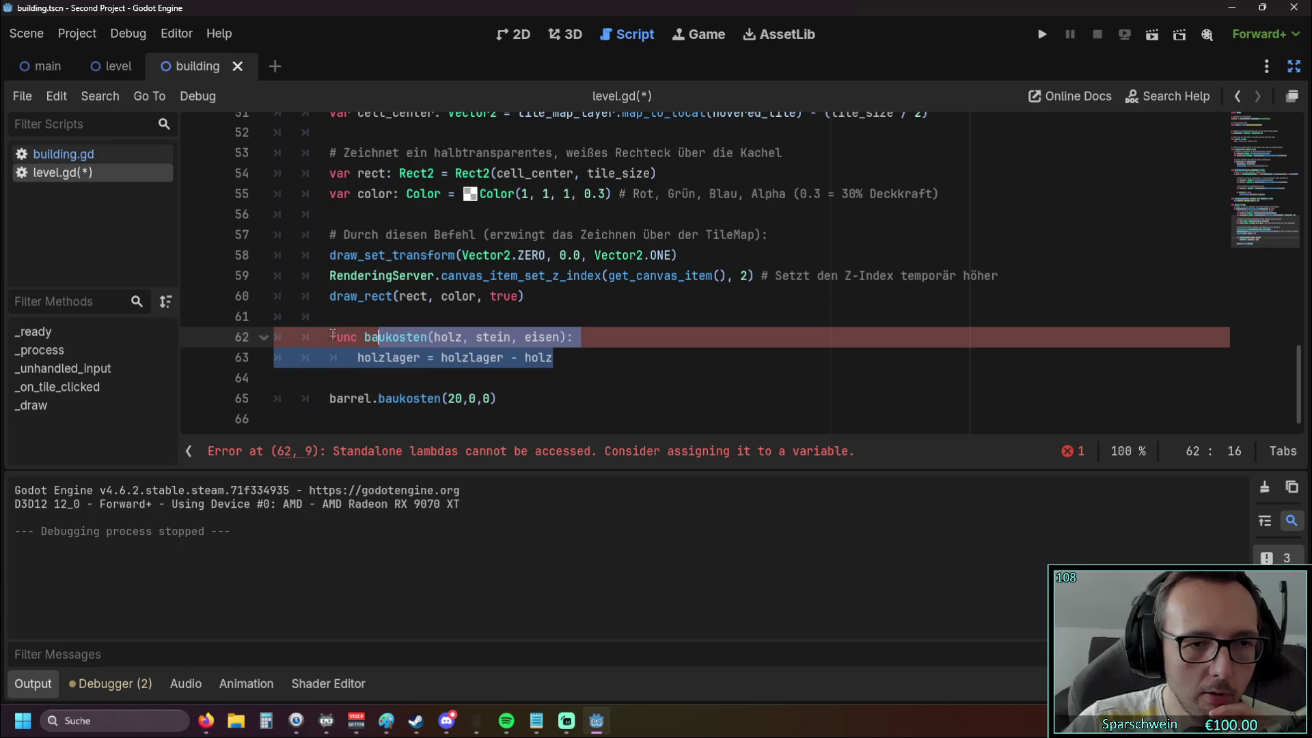
pyautogui.click(494, 398)
pyautogui.moveTo(449, 396); pyautogui.dragTo(531, 407)
pyautogui.click(533, 408)
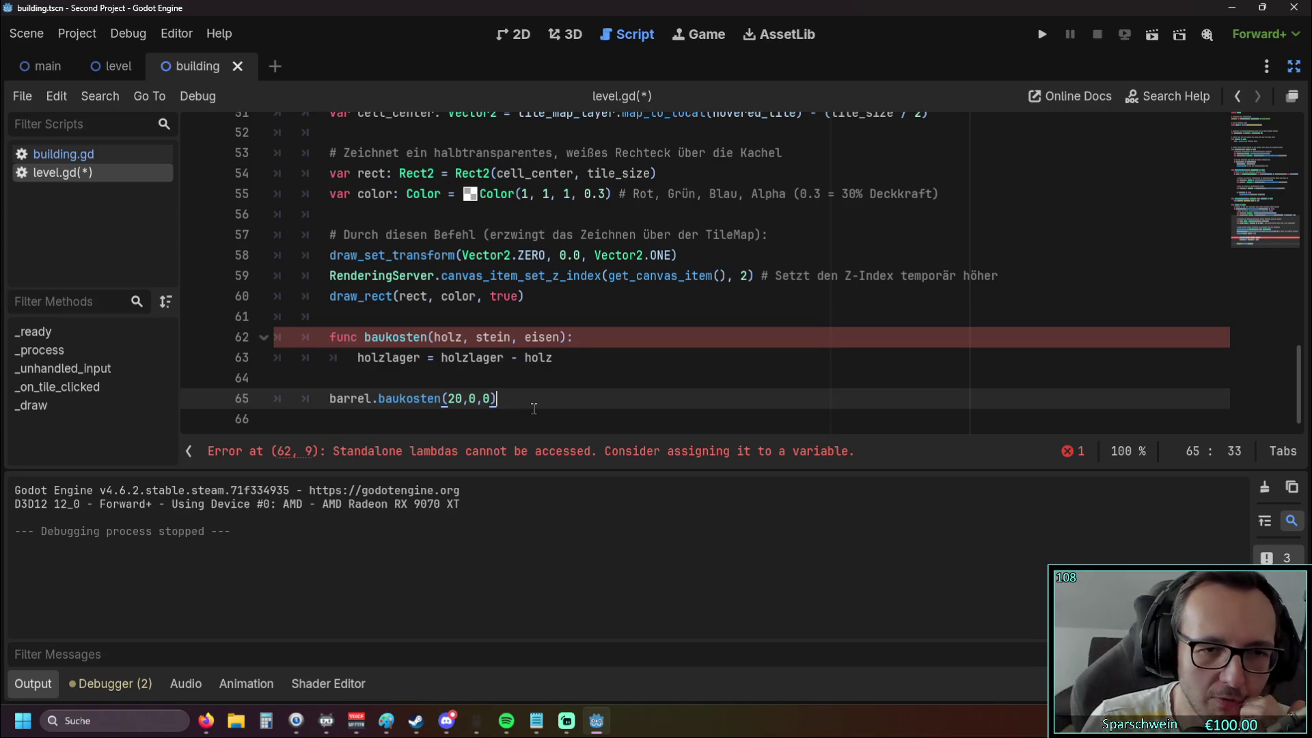
pyautogui.click(443, 399)
pyautogui.write('export')
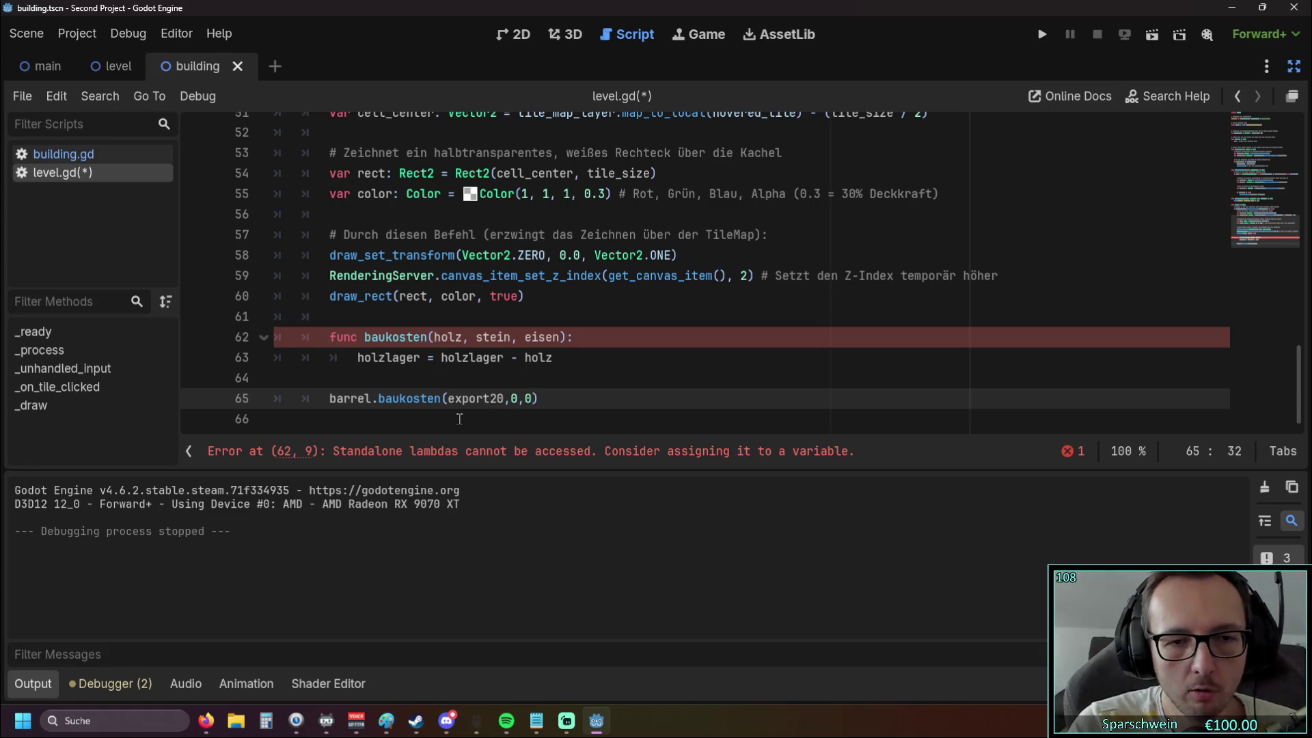
pyautogui.press('BackSpace')
pyautogui.press('BackSpace')
pyautogui.press('BackSpace')
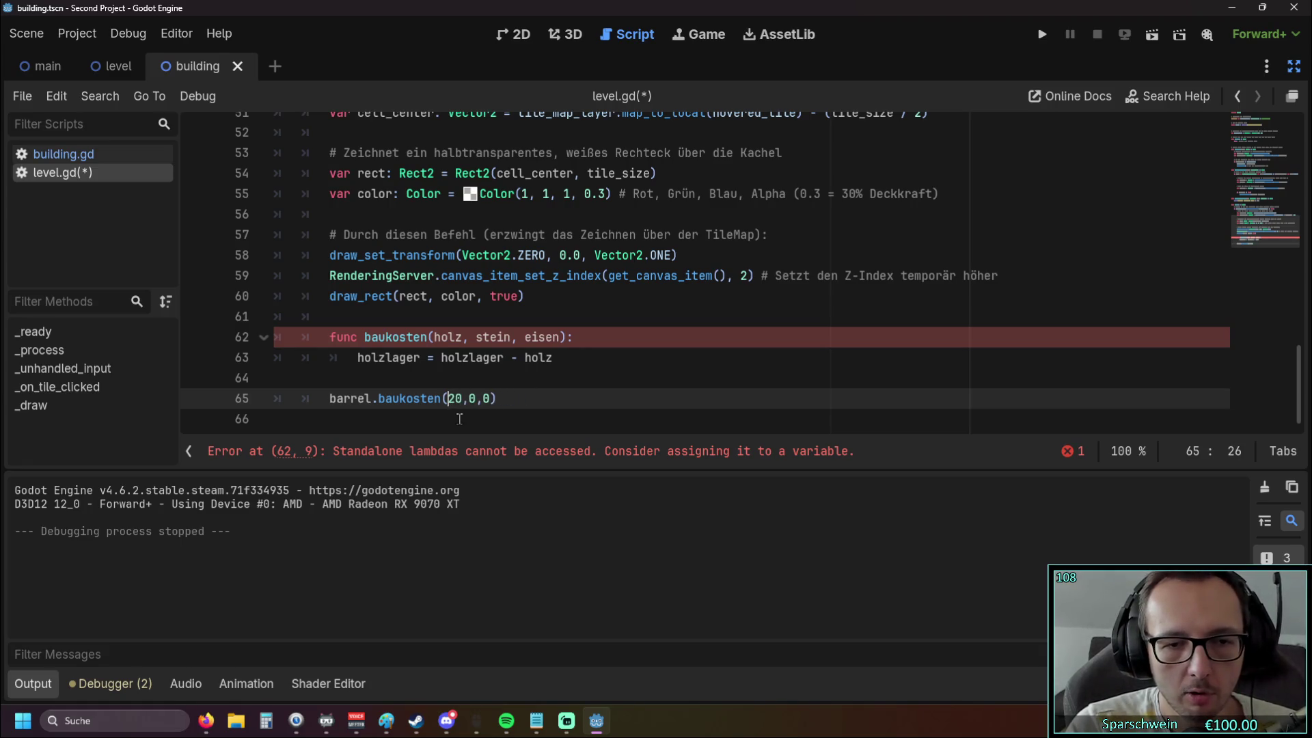
pyautogui.write('@export')
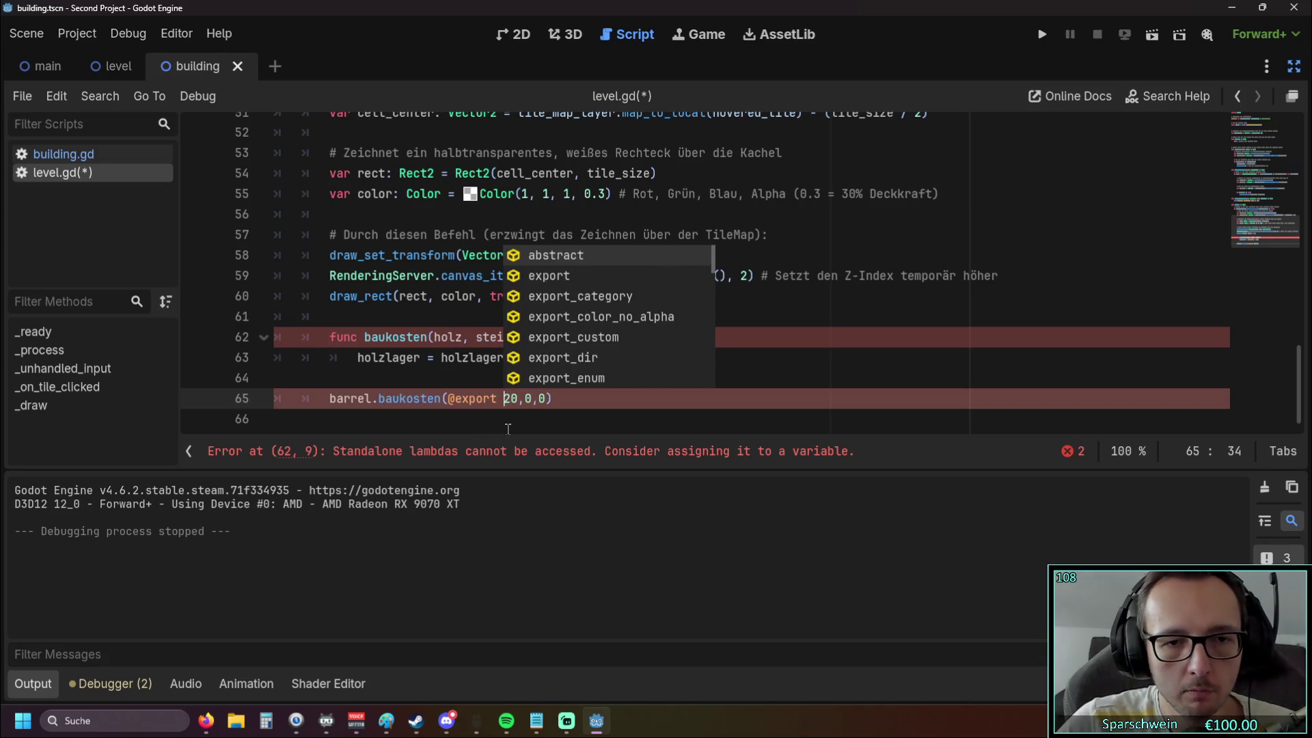
pyautogui.press('Right')
pyautogui.press('Right')
pyautogui.click(511, 398)
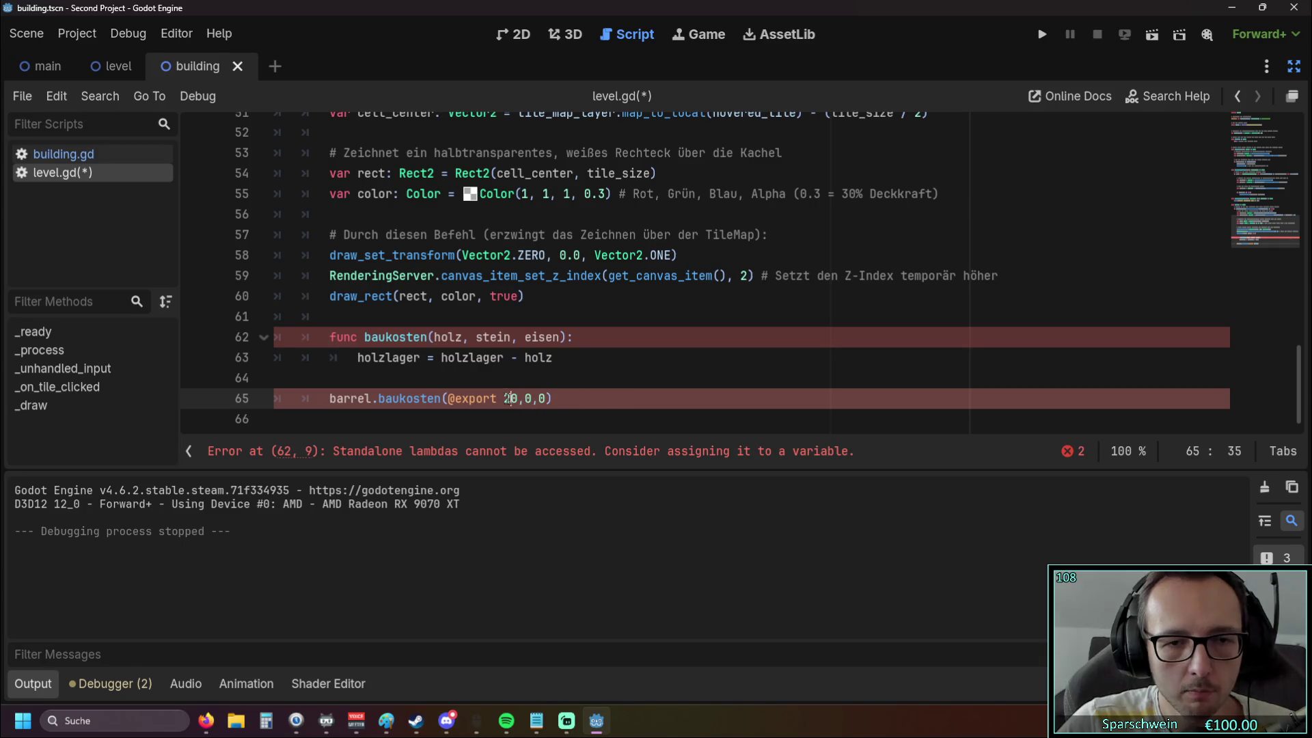
pyautogui.click(504, 398)
pyautogui.moveTo(483, 398)
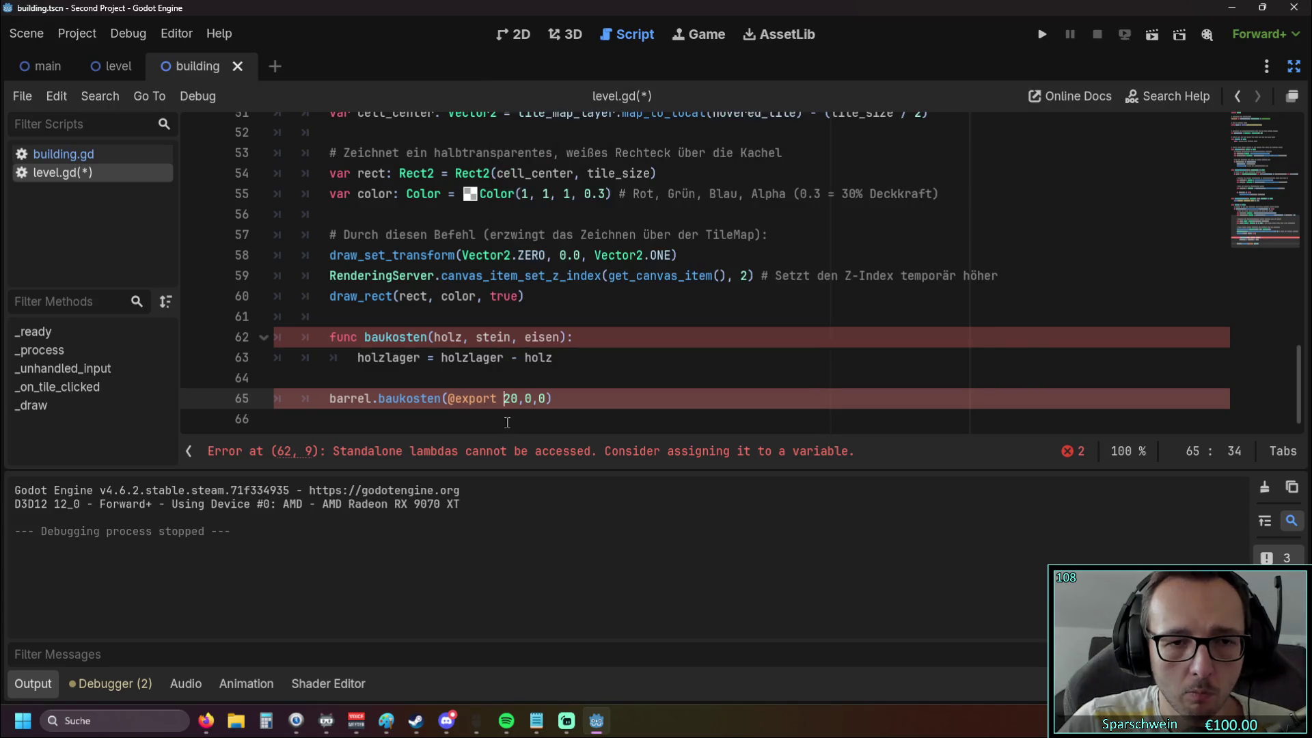
pyautogui.write('var')
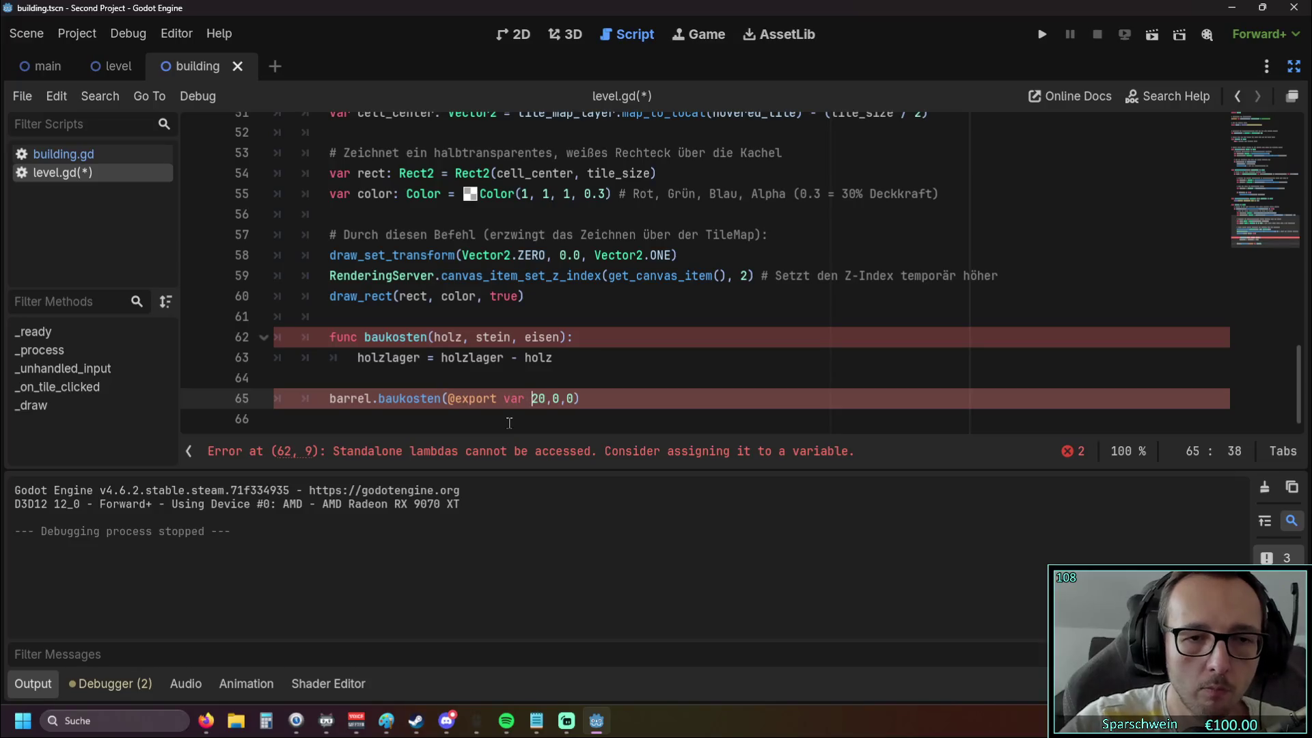
# Remove the stray export text so the call reads barrel.baukosten(20,0,0), then select lines 62–65.
pyautogui.press('End')
pyautogui.click(530, 407)
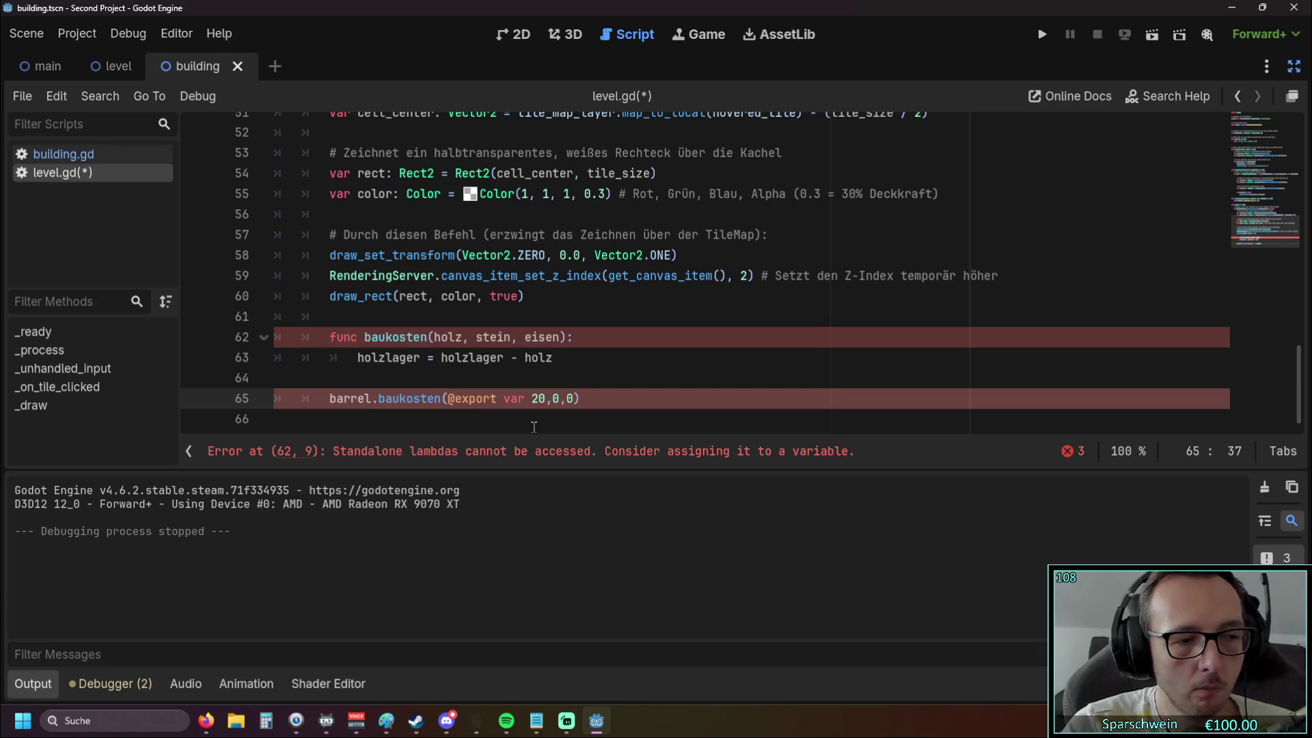
pyautogui.press('BackSpace')
pyautogui.press('BackSpace')
pyautogui.press('BackSpace')
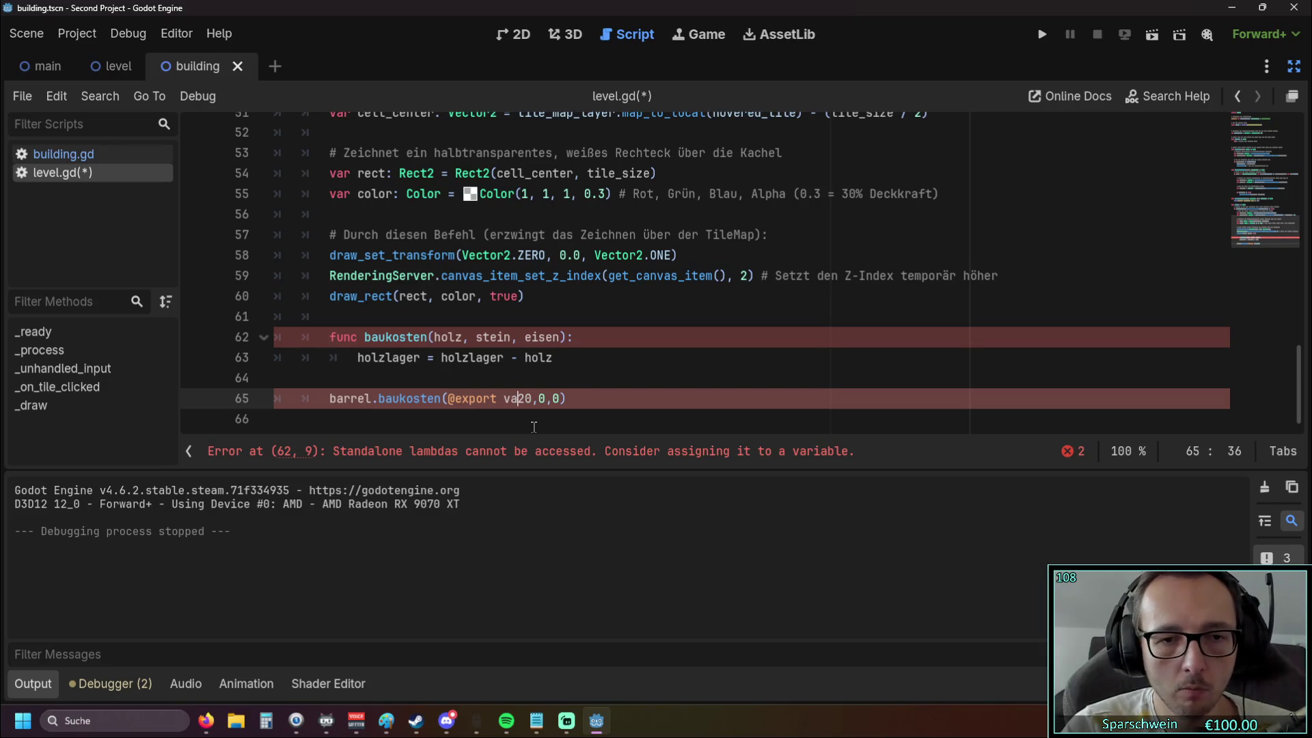
pyautogui.press('BackSpace')
pyautogui.press('BackSpace')
pyautogui.press('BackSpace')
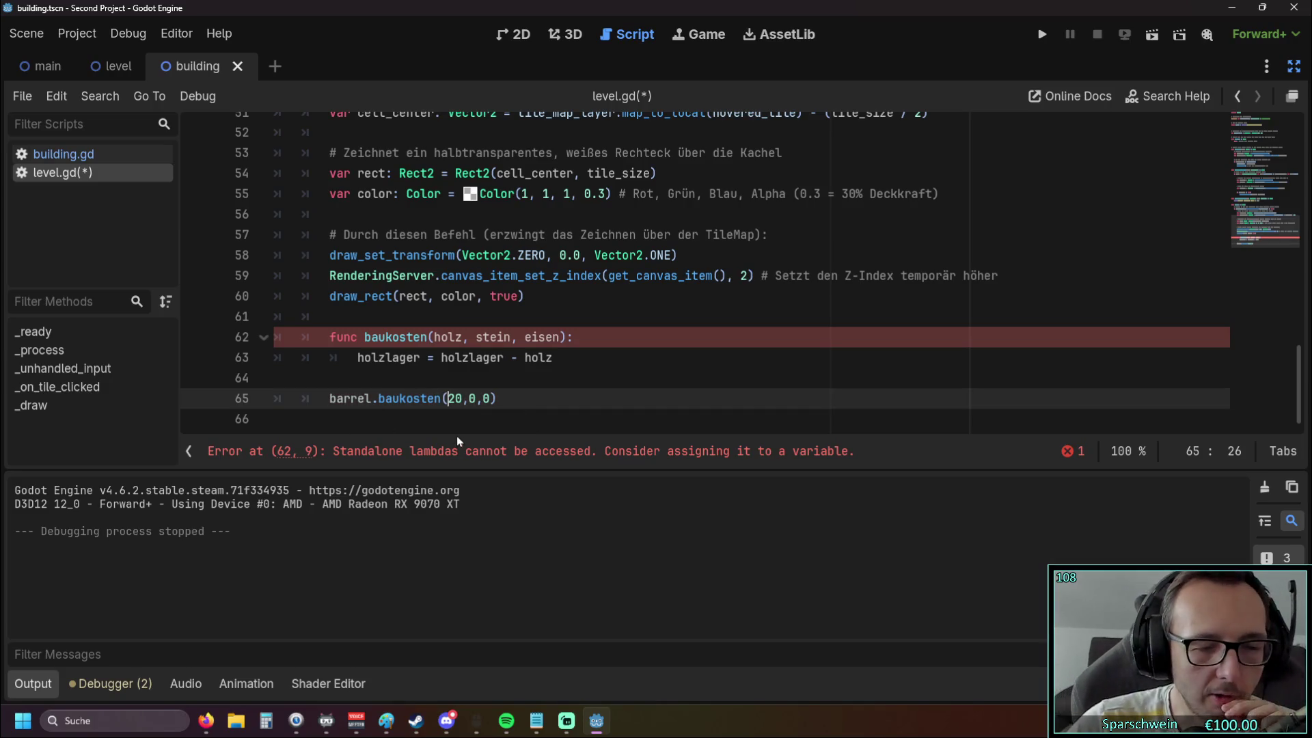
pyautogui.moveTo(528, 400); pyautogui.dragTo(275, 337)
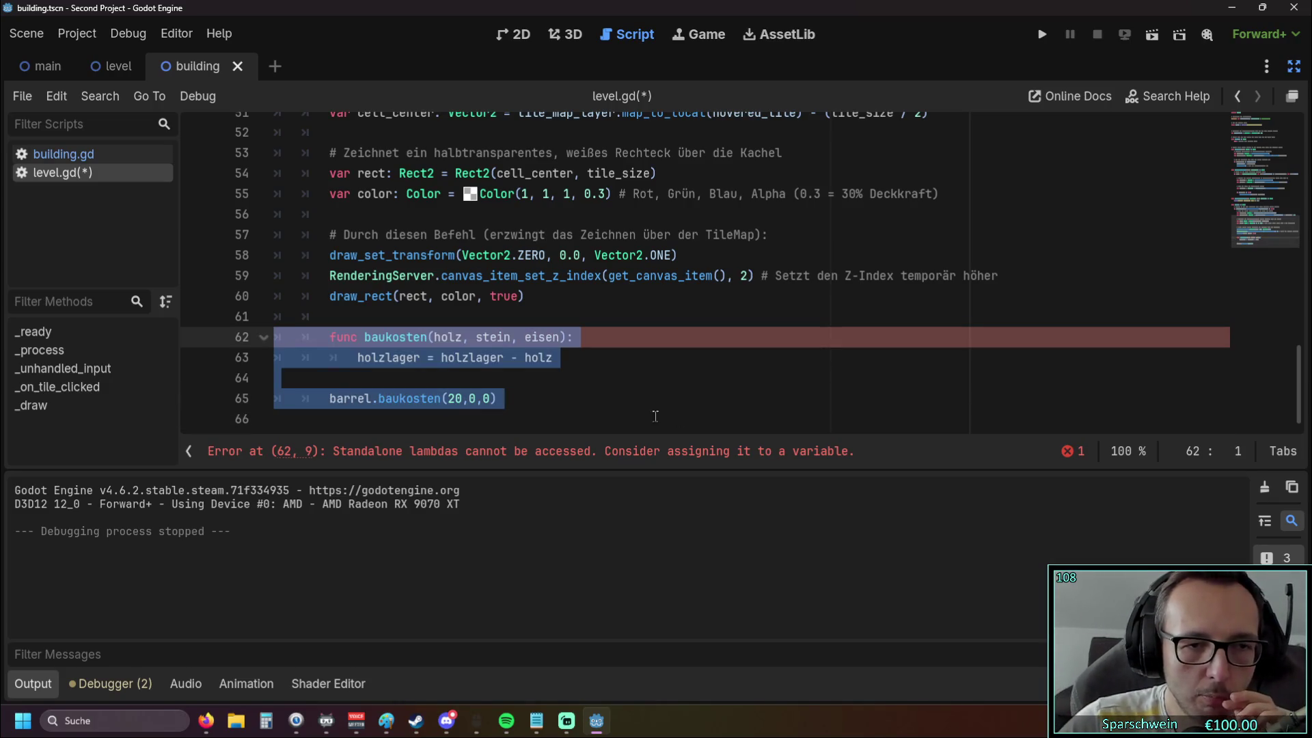
# Delete the baukosten function and barrel call, and remove the extra blank line after BARREL.
pyautogui.press('BackSpace')
pyautogui.press('BackSpace')
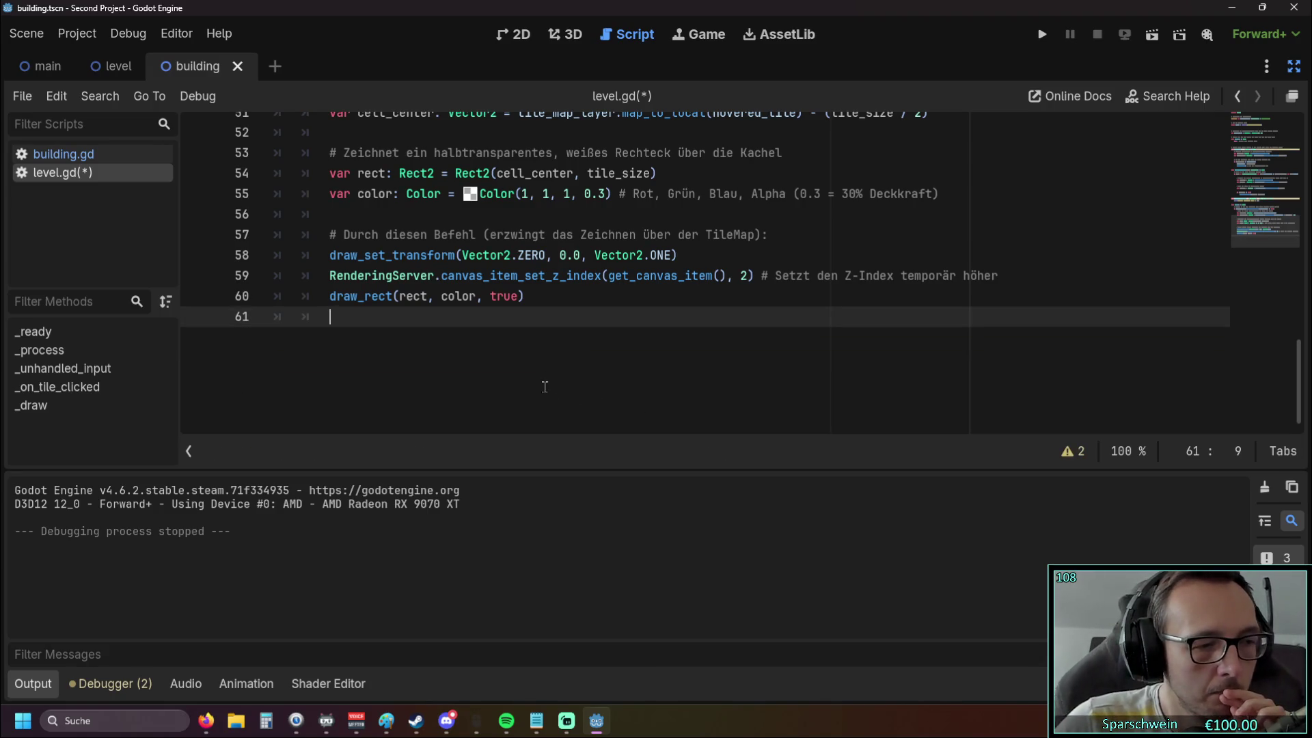
pyautogui.scroll(10, 543, 379)
pyautogui.scroll(6, 543, 377)
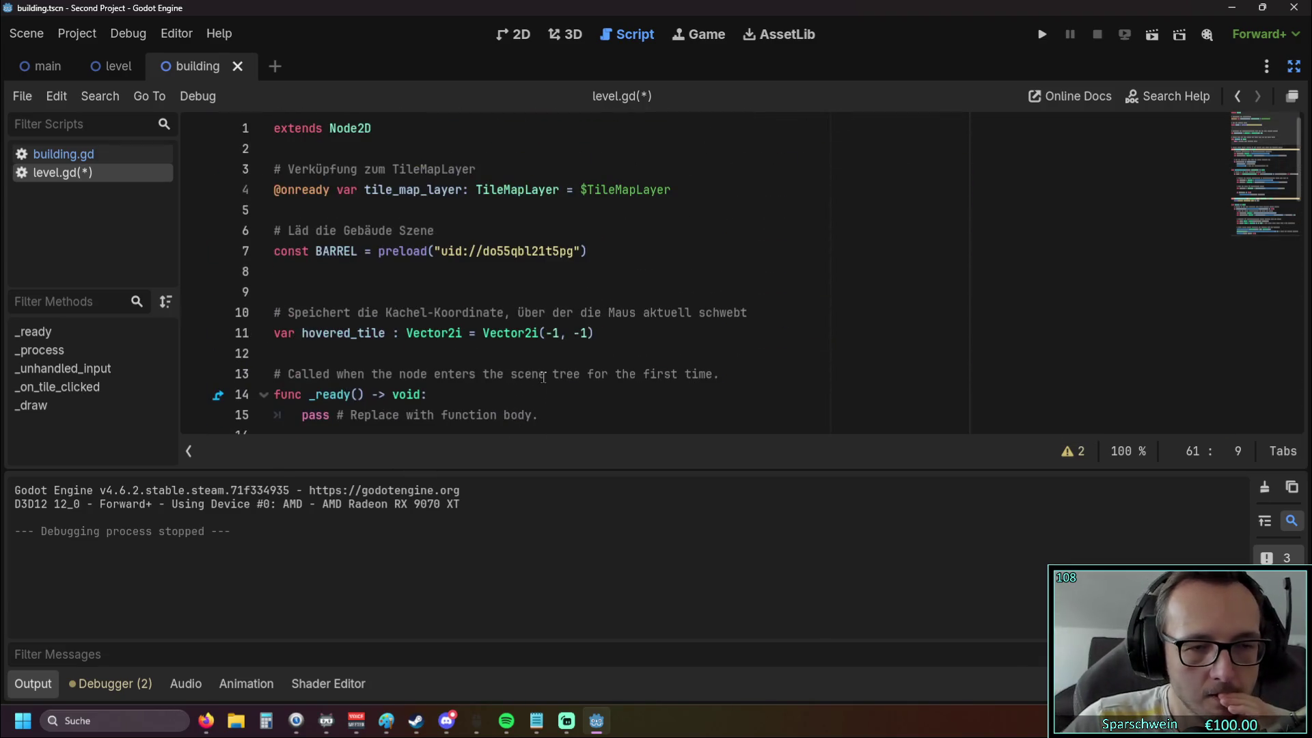
pyautogui.moveTo(500, 334)
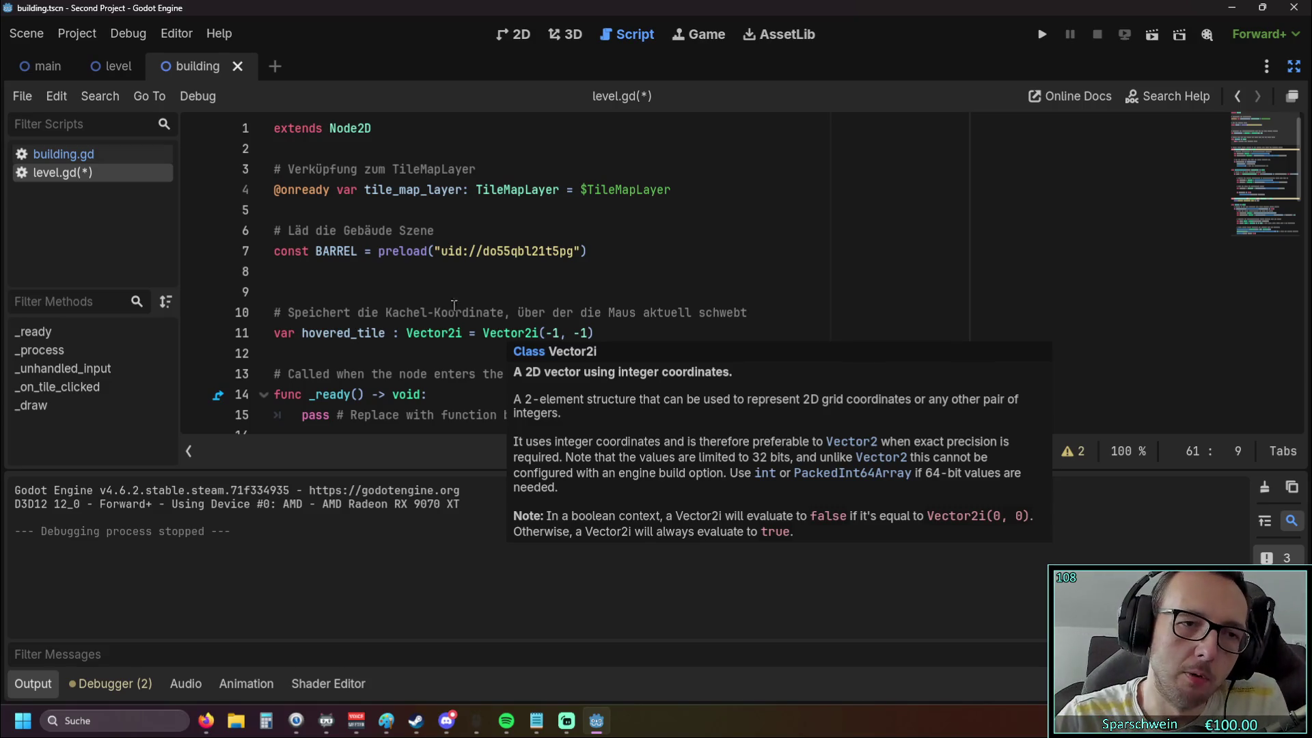
pyautogui.click(316, 293)
pyautogui.press('BackSpace')
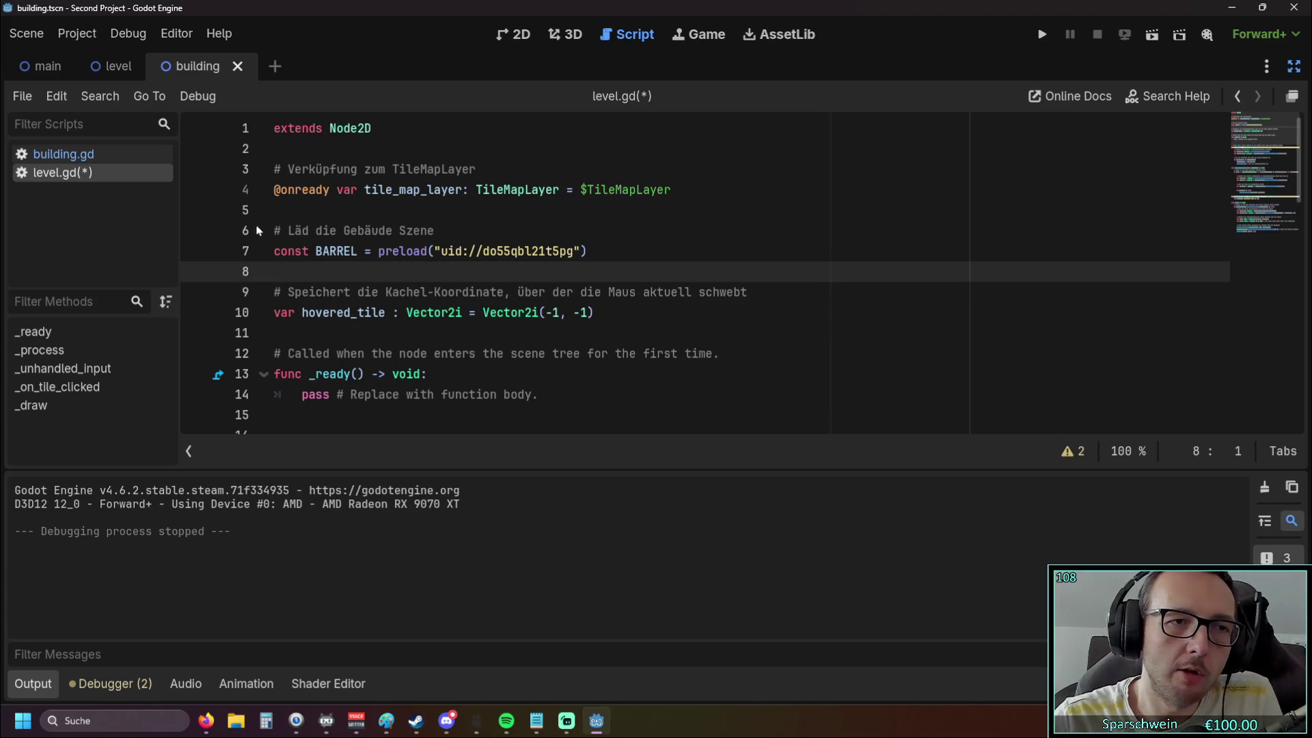
# Check building.gd's gebäude_name String export defaulting to "Barrel", comparing it with level.gd.
pyautogui.click(87, 161)
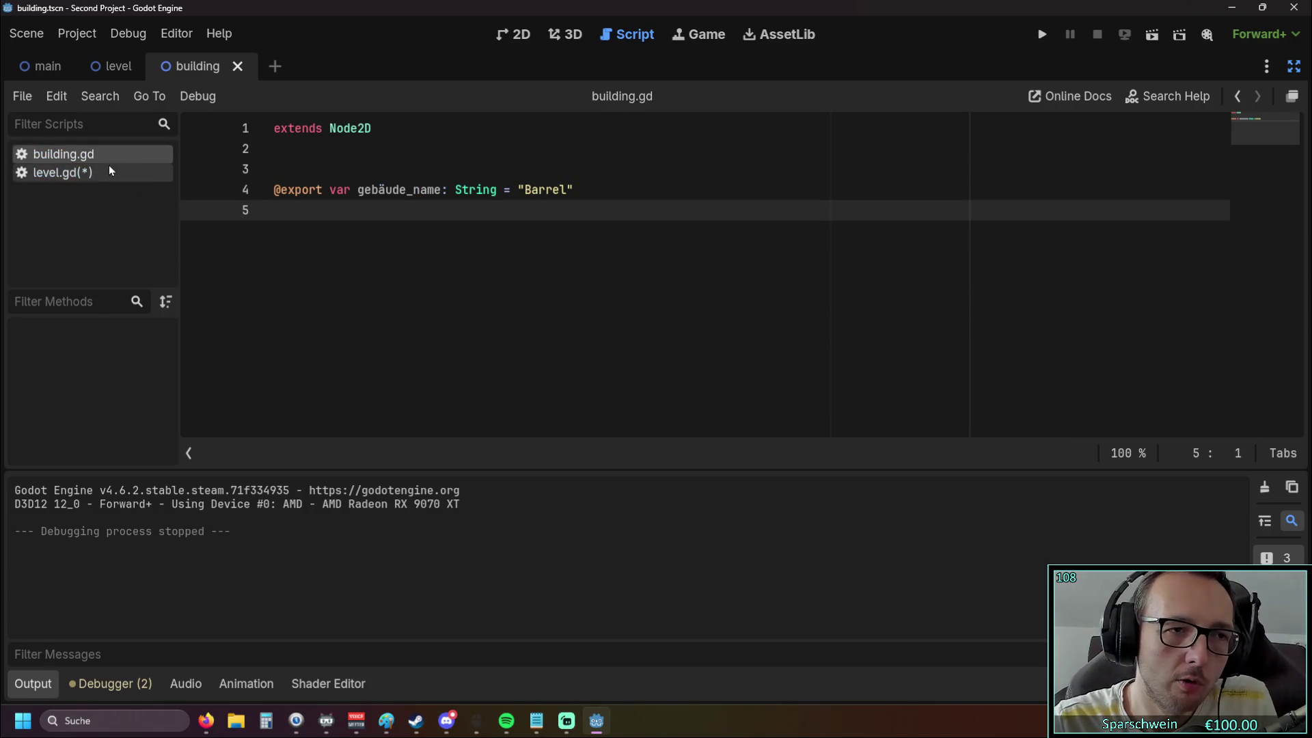
pyautogui.moveTo(330, 190); pyautogui.dragTo(574, 190)
pyautogui.click(502, 201)
pyautogui.click(453, 210)
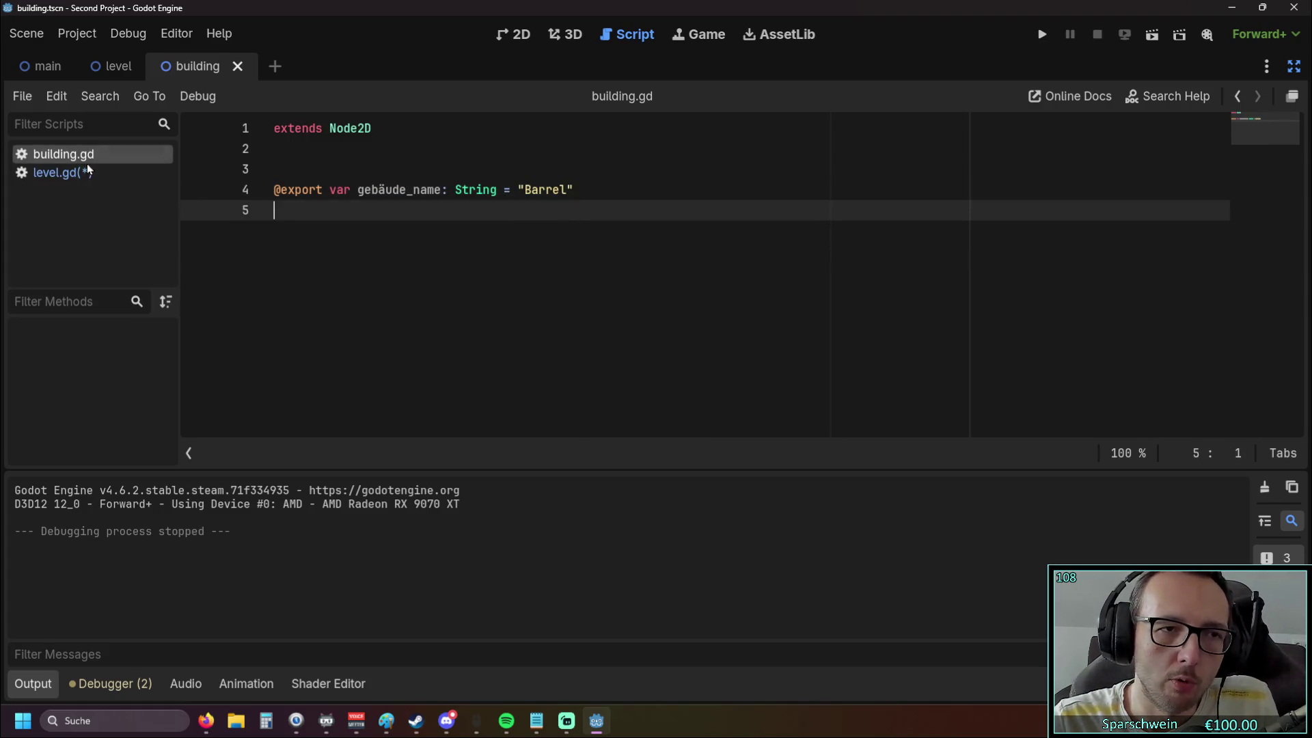
pyautogui.click(69, 172)
pyautogui.moveTo(452, 317)
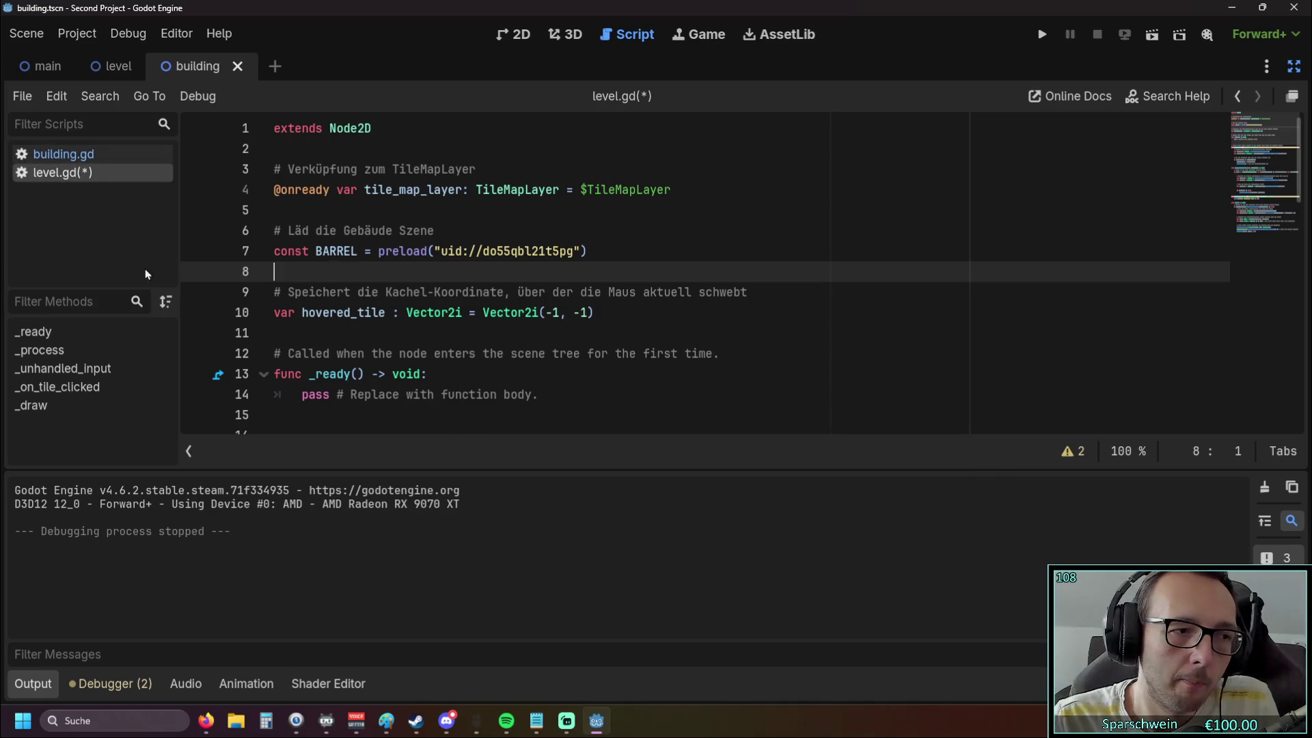
pyautogui.click(76, 153)
# Back in level.gd, remove one blank line above the _process function.
pyautogui.click(82, 173)
pyautogui.click(72, 158)
pyautogui.click(76, 173)
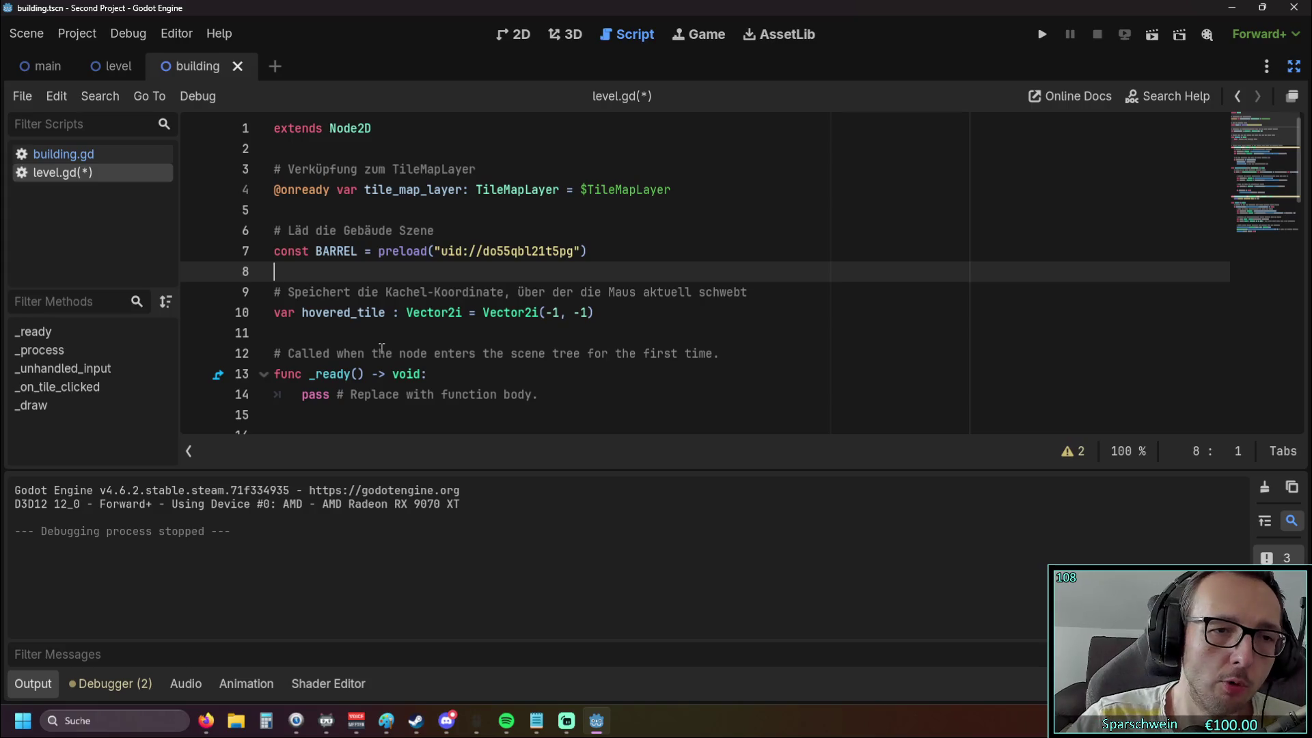
pyautogui.scroll(-2, 382, 347)
pyautogui.click(381, 334)
pyautogui.click(349, 310)
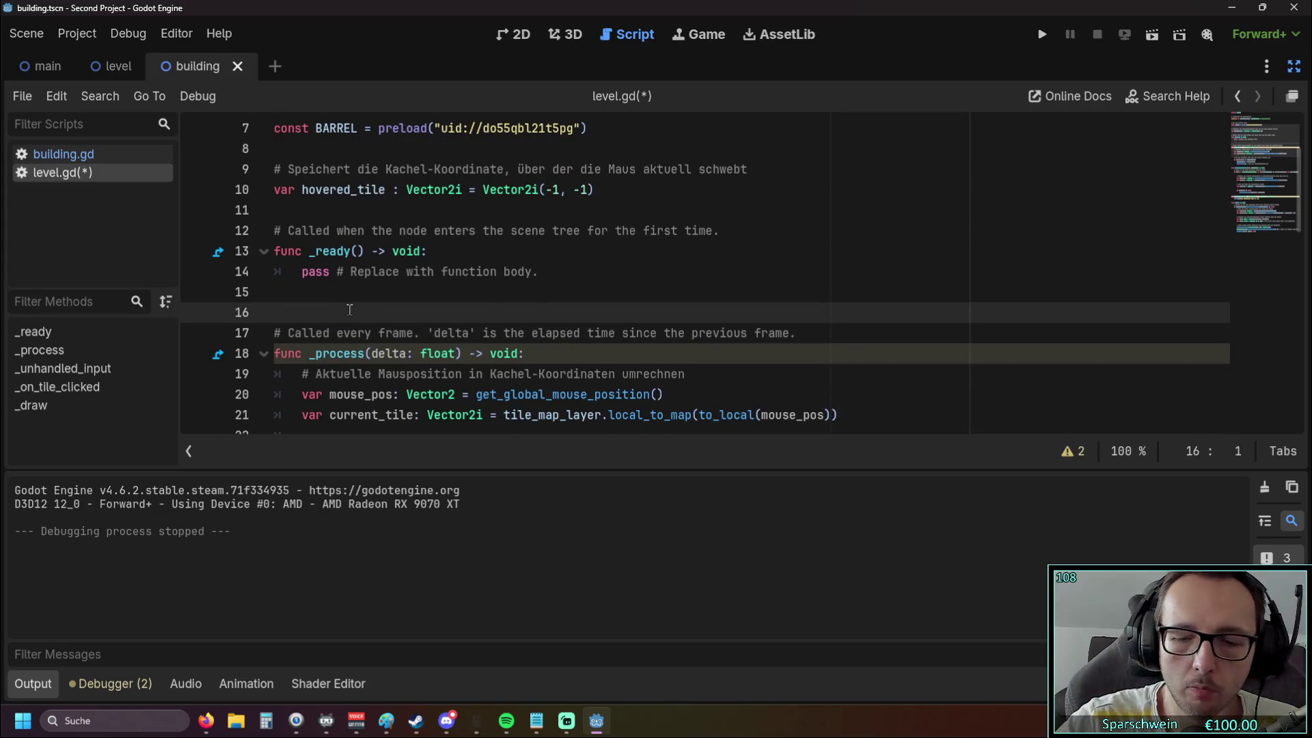
pyautogui.press('BackSpace')
# Add two blank lines after the _ready function.
pyautogui.click(543, 235)
pyautogui.scroll(1, 543, 239)
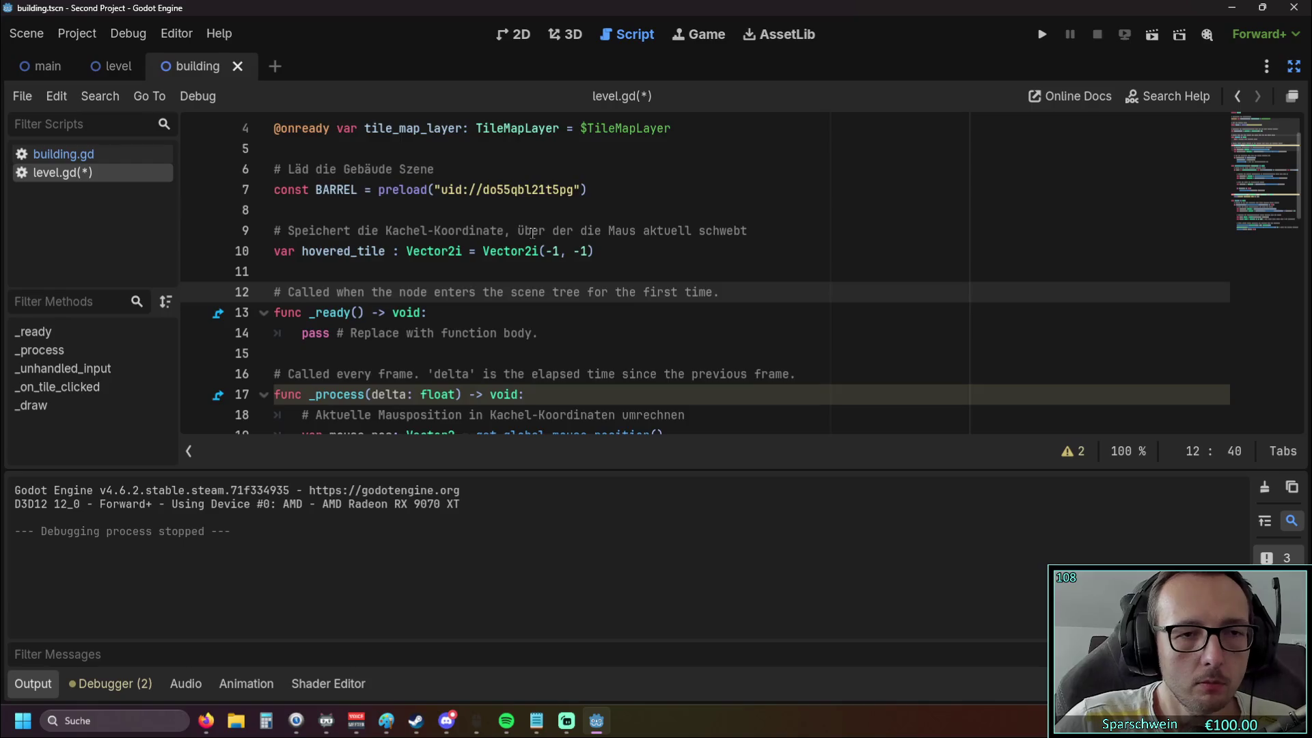
pyautogui.scroll(-5, 540, 242)
pyautogui.scroll(1, 536, 244)
pyautogui.click(379, 326)
pyautogui.press('Return')
pyautogui.scroll(3, 367, 308)
pyautogui.click(362, 292)
pyautogui.press('Return')
pyautogui.press('Return')
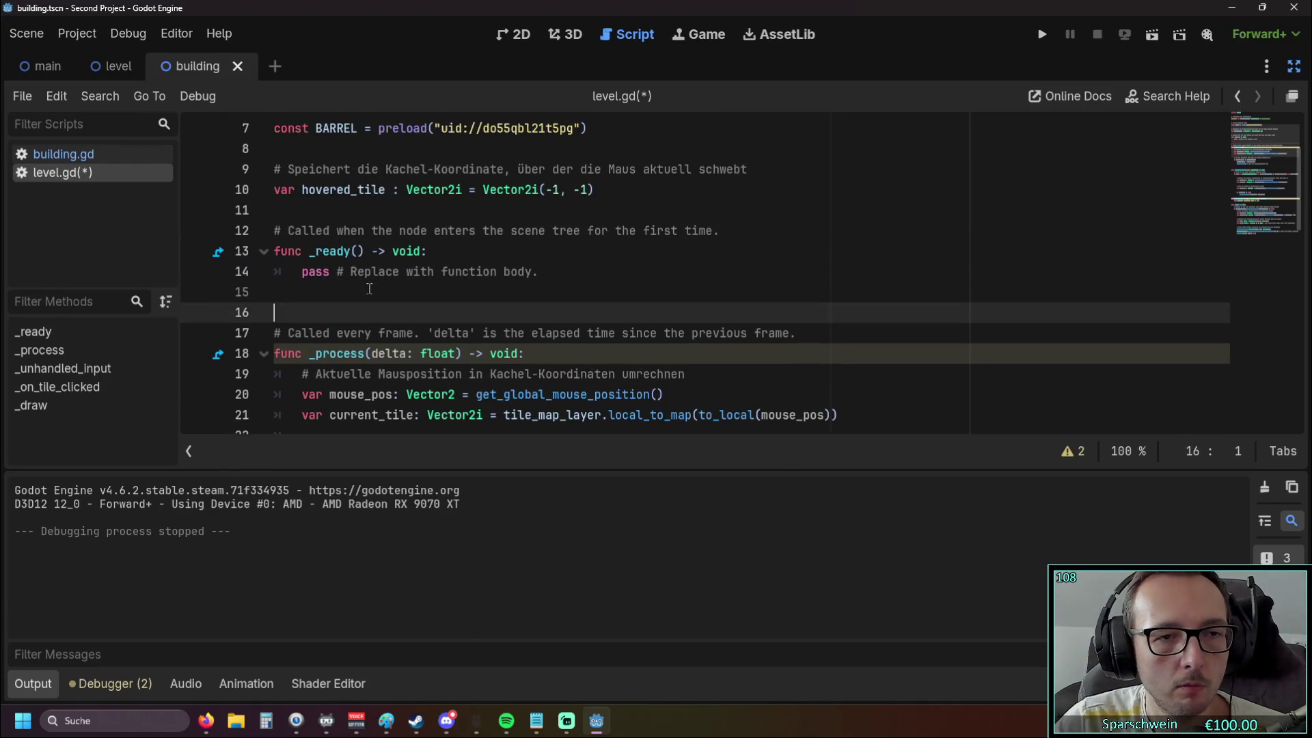
pyautogui.scroll(1, 355, 273)
pyautogui.click(352, 230)
pyautogui.press('Return')
pyautogui.press('BackSpace')
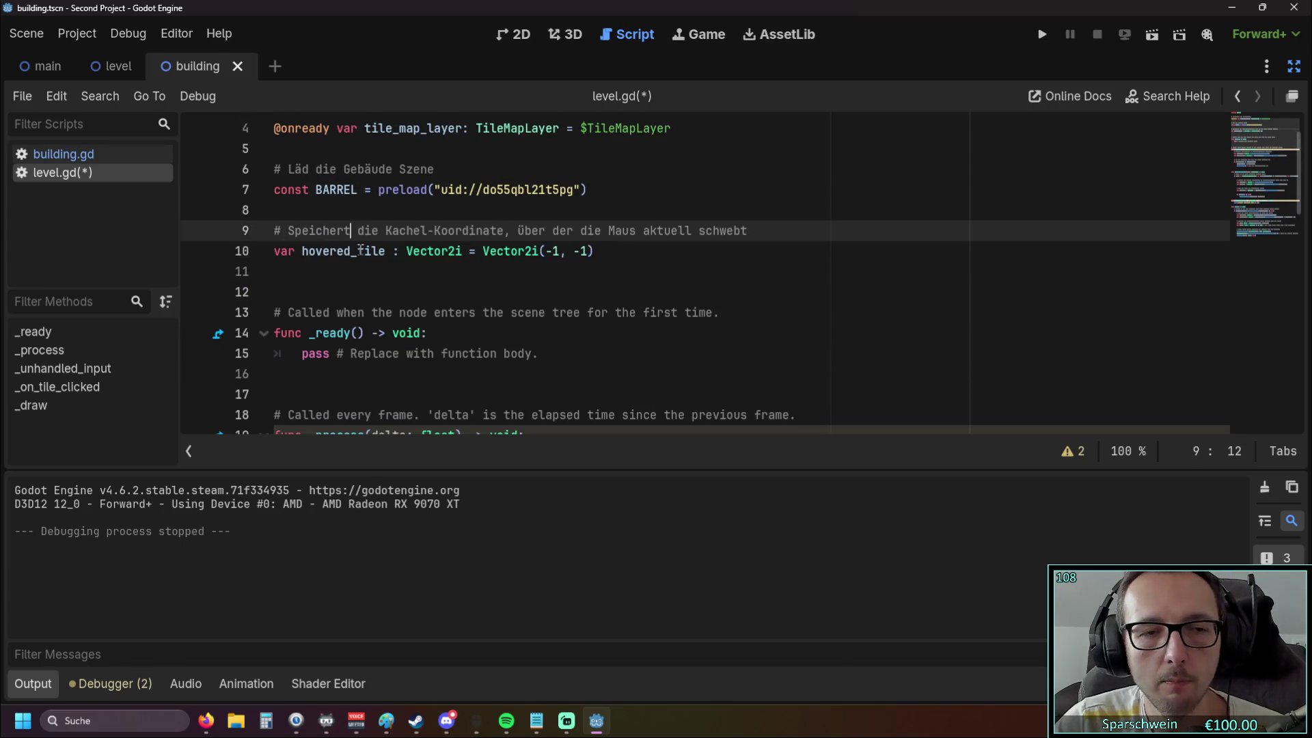
pyautogui.scroll(1, 345, 253)
pyautogui.click(357, 211)
pyautogui.press('Return')
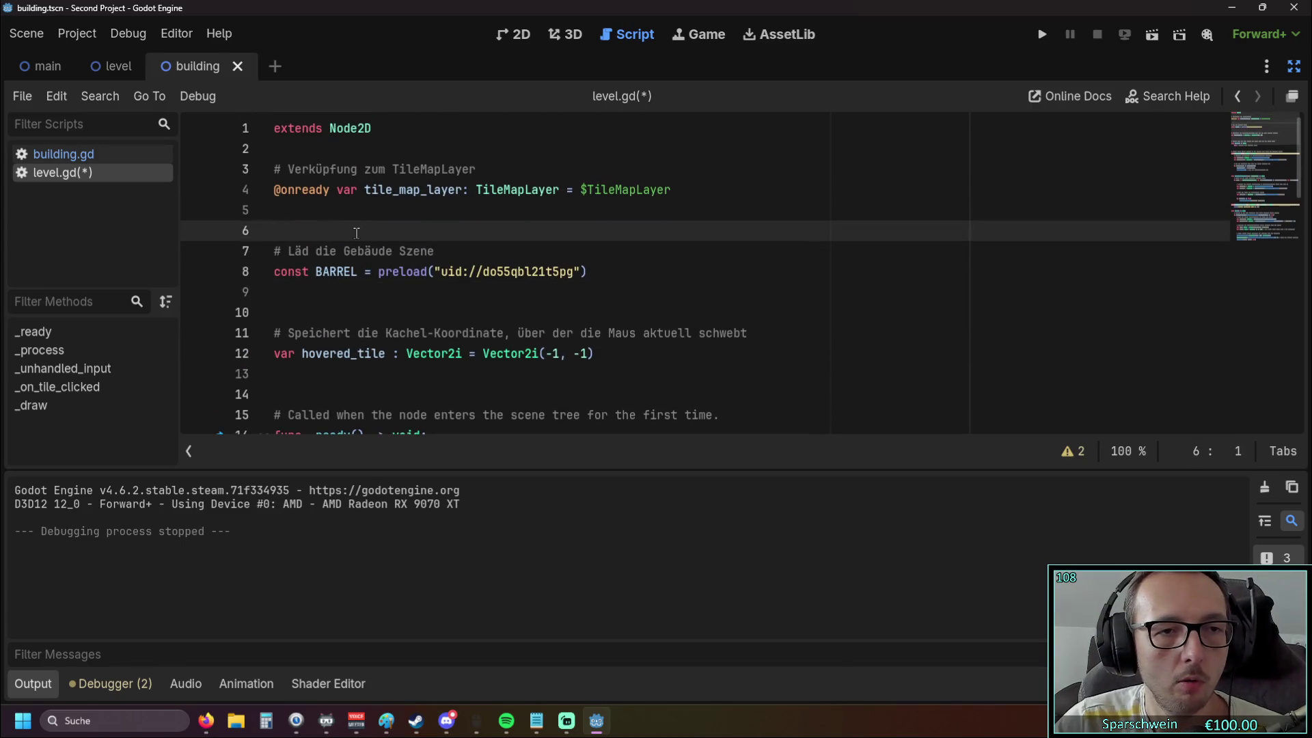
pyautogui.click(363, 150)
pyautogui.press('Return')
pyautogui.scroll(-1, 443, 326)
pyautogui.scroll(-2, 446, 315)
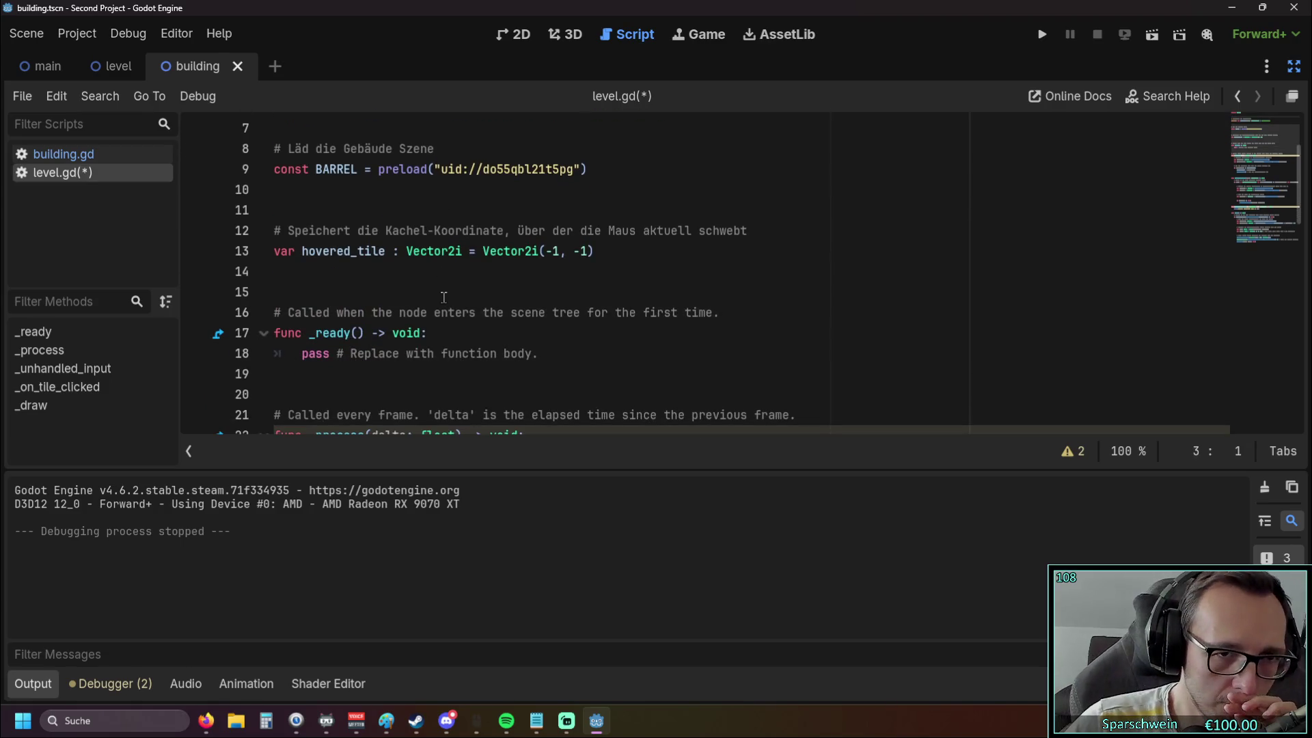
pyautogui.scroll(-1, 445, 301)
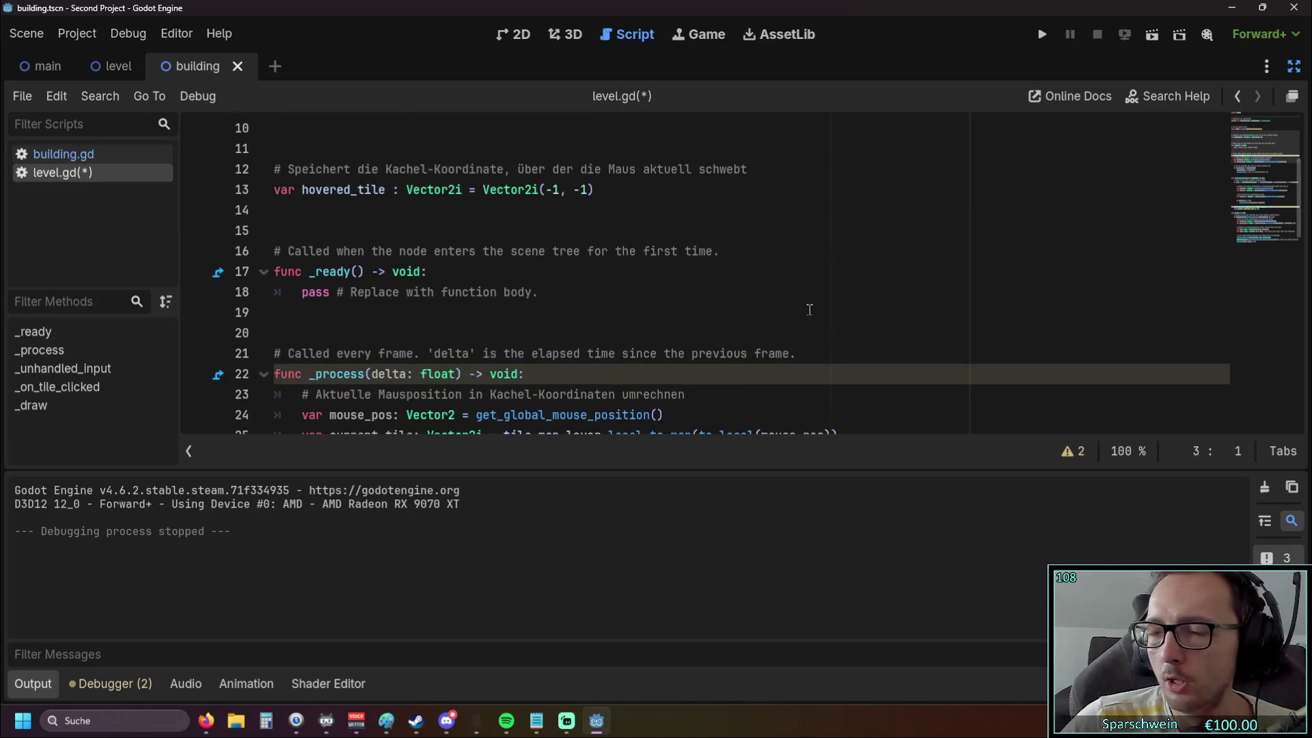
pyautogui.scroll(2, 810, 309)
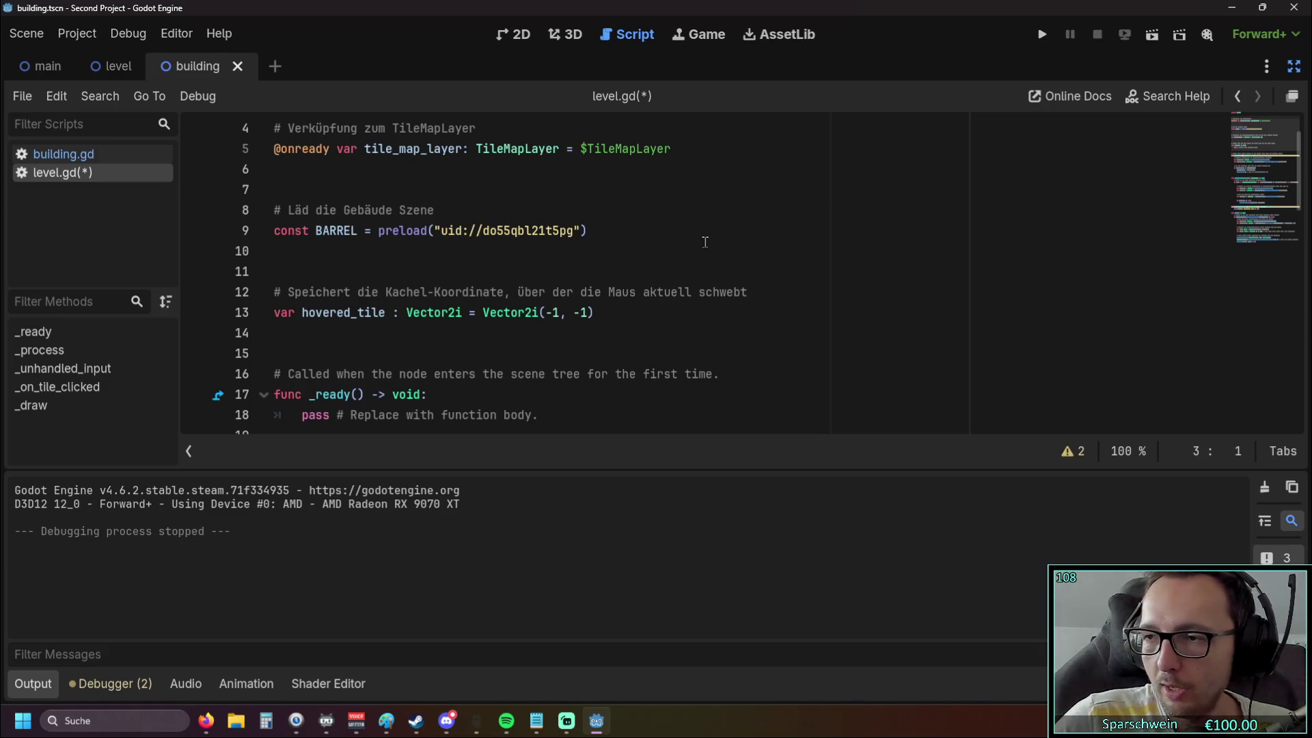
pyautogui.scroll(1, 314, 281)
pyautogui.scroll(-1, 314, 281)
pyautogui.scroll(-1, 314, 281)
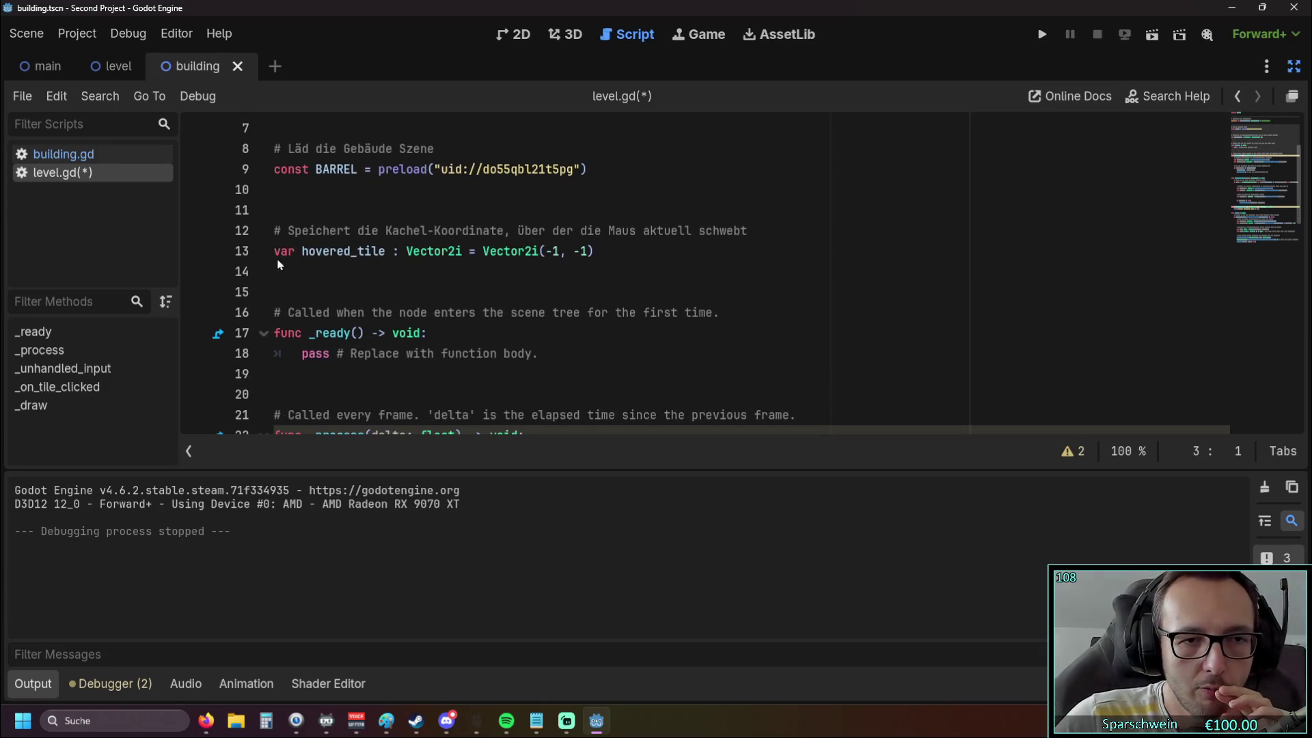
pyautogui.moveTo(593, 251); pyautogui.dragTo(289, 252)
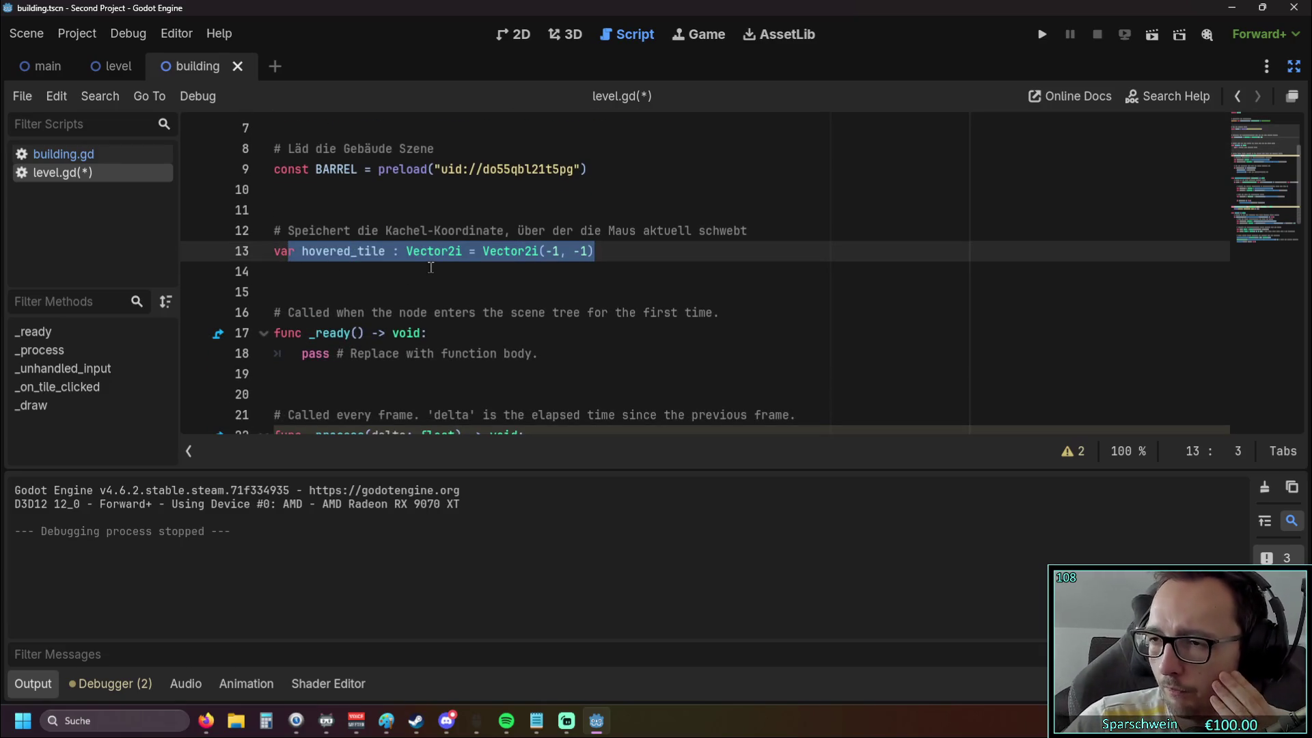
pyautogui.scroll(-1, 431, 262)
pyautogui.scroll(-1, 434, 268)
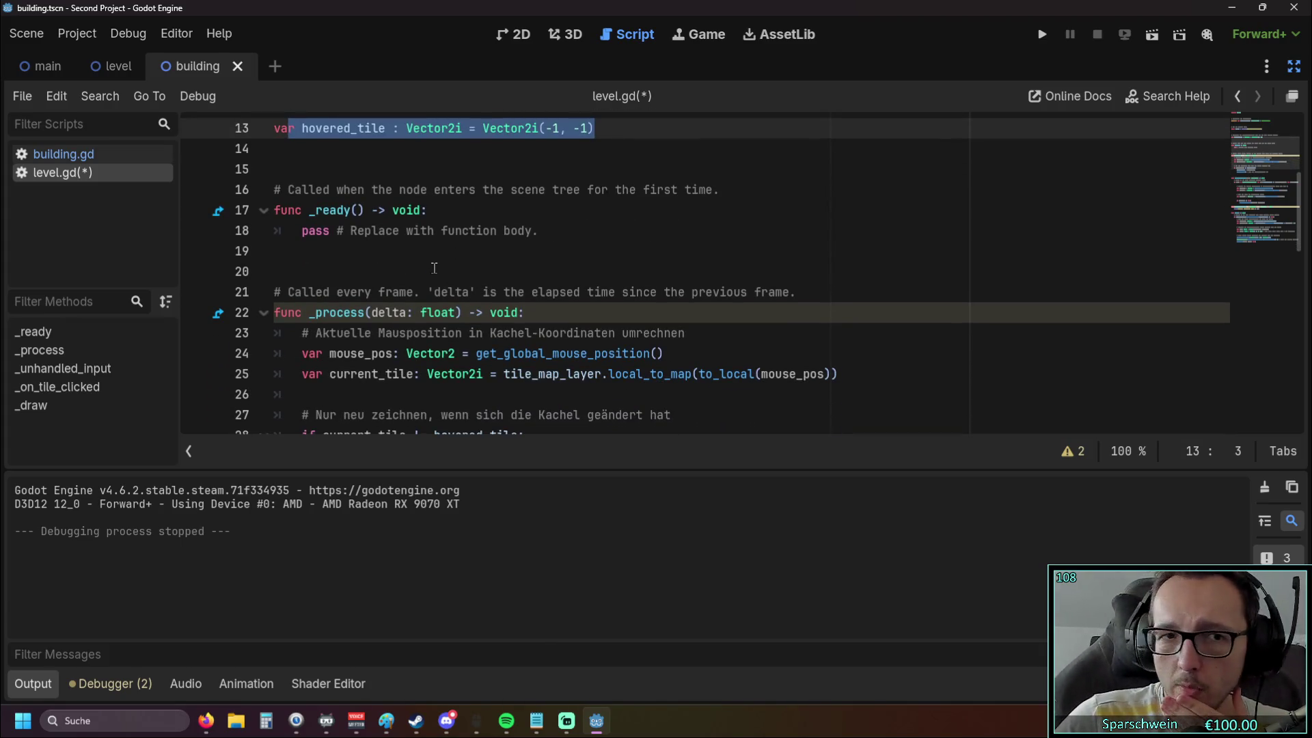